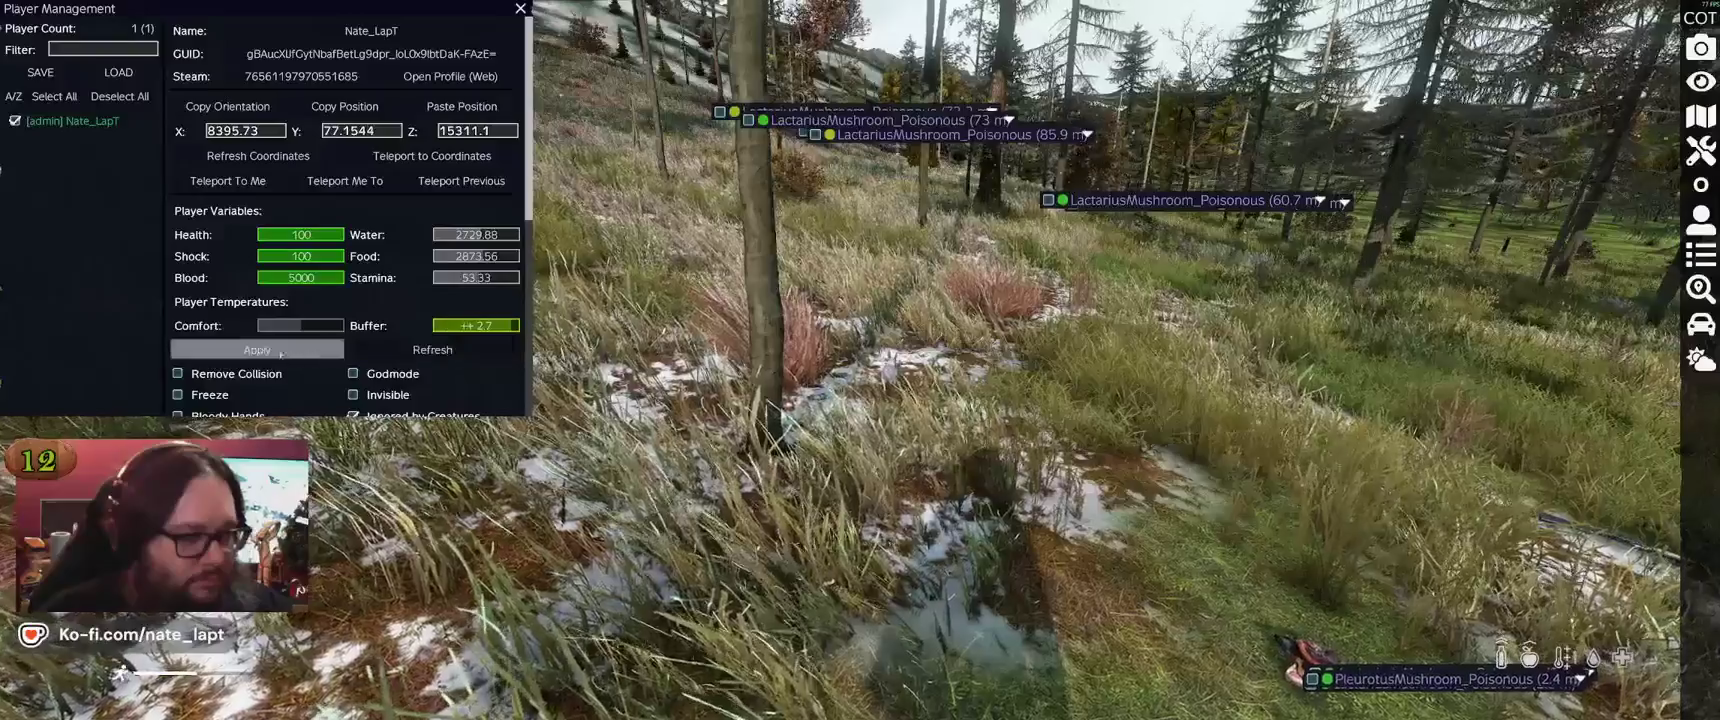
Close the admin panel and move the Yellowfoot mushroom from the backpack into the hands
key(Escape)
key(Tab)
scroll(1490, 392, down, 6)
scroll(1506, 425, down, 3)
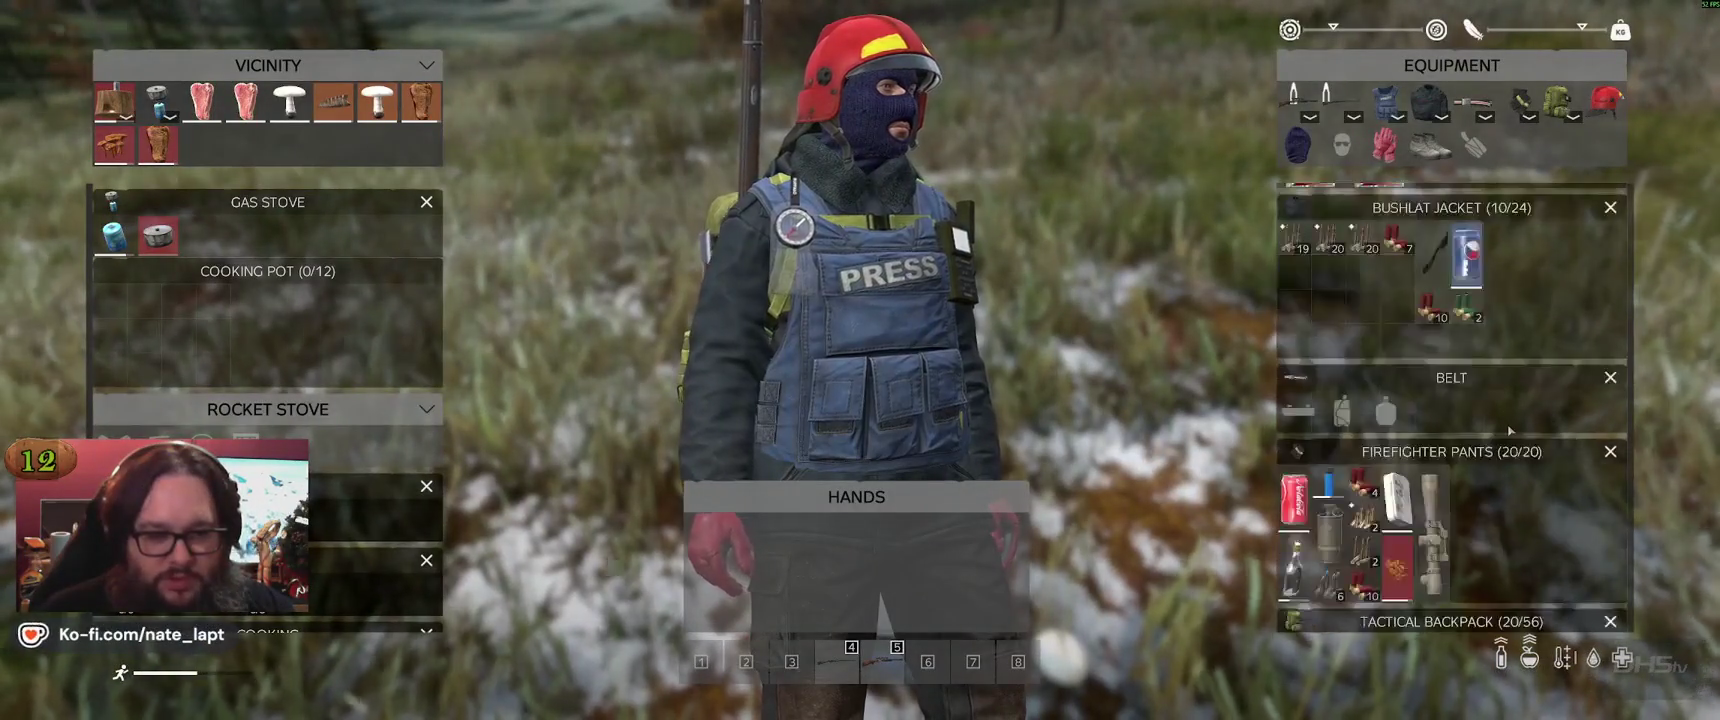
mouse_move(1294, 600)
mouse_down()
mouse_move(960, 595)
mouse_move(855, 570)
mouse_up()
Eat several bites of the Yellowfoot mushroom, then stow the remainder in the firefighter pants
key(Tab)
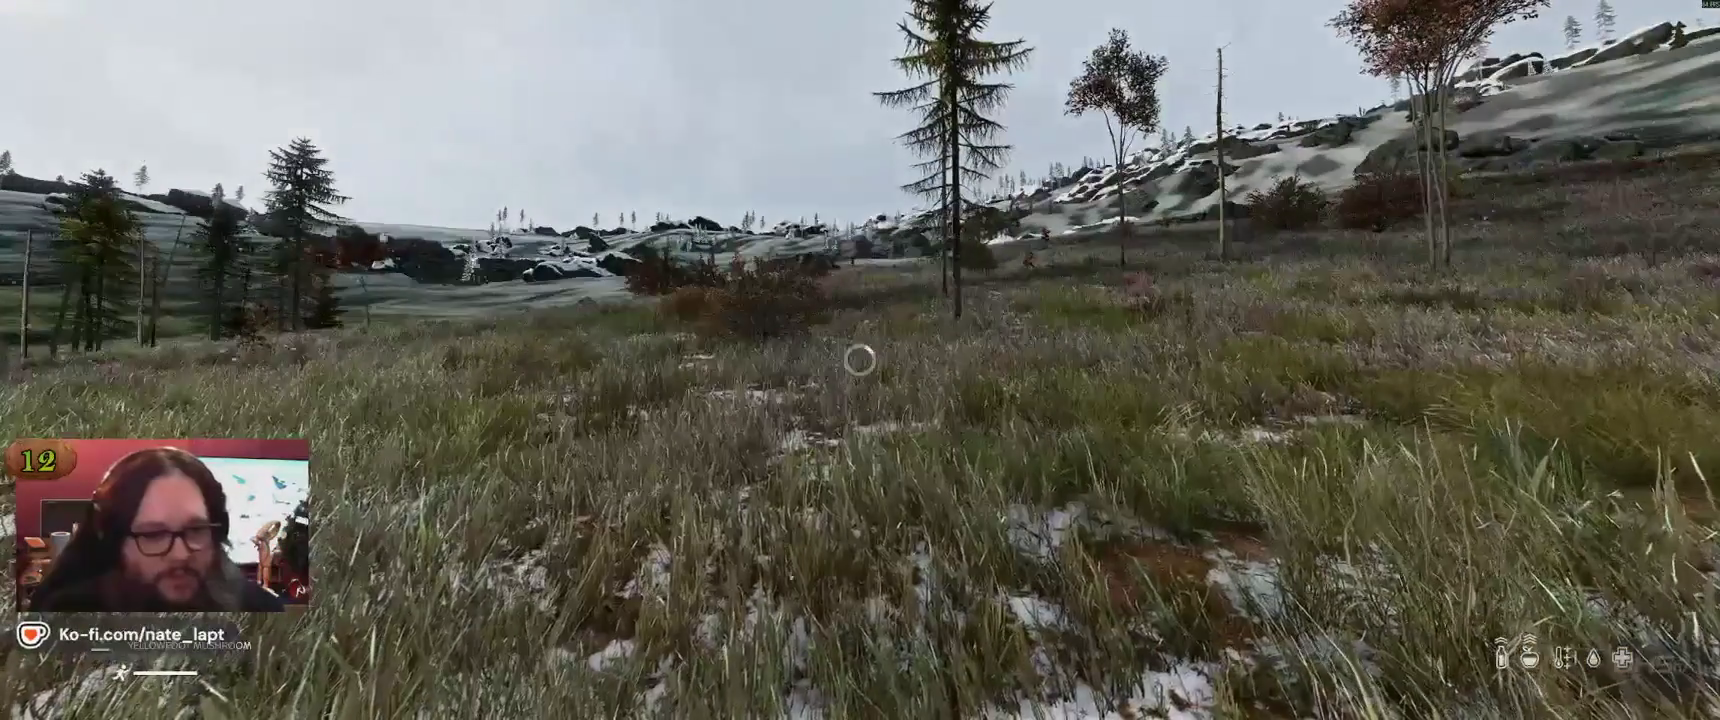
click(859, 360)
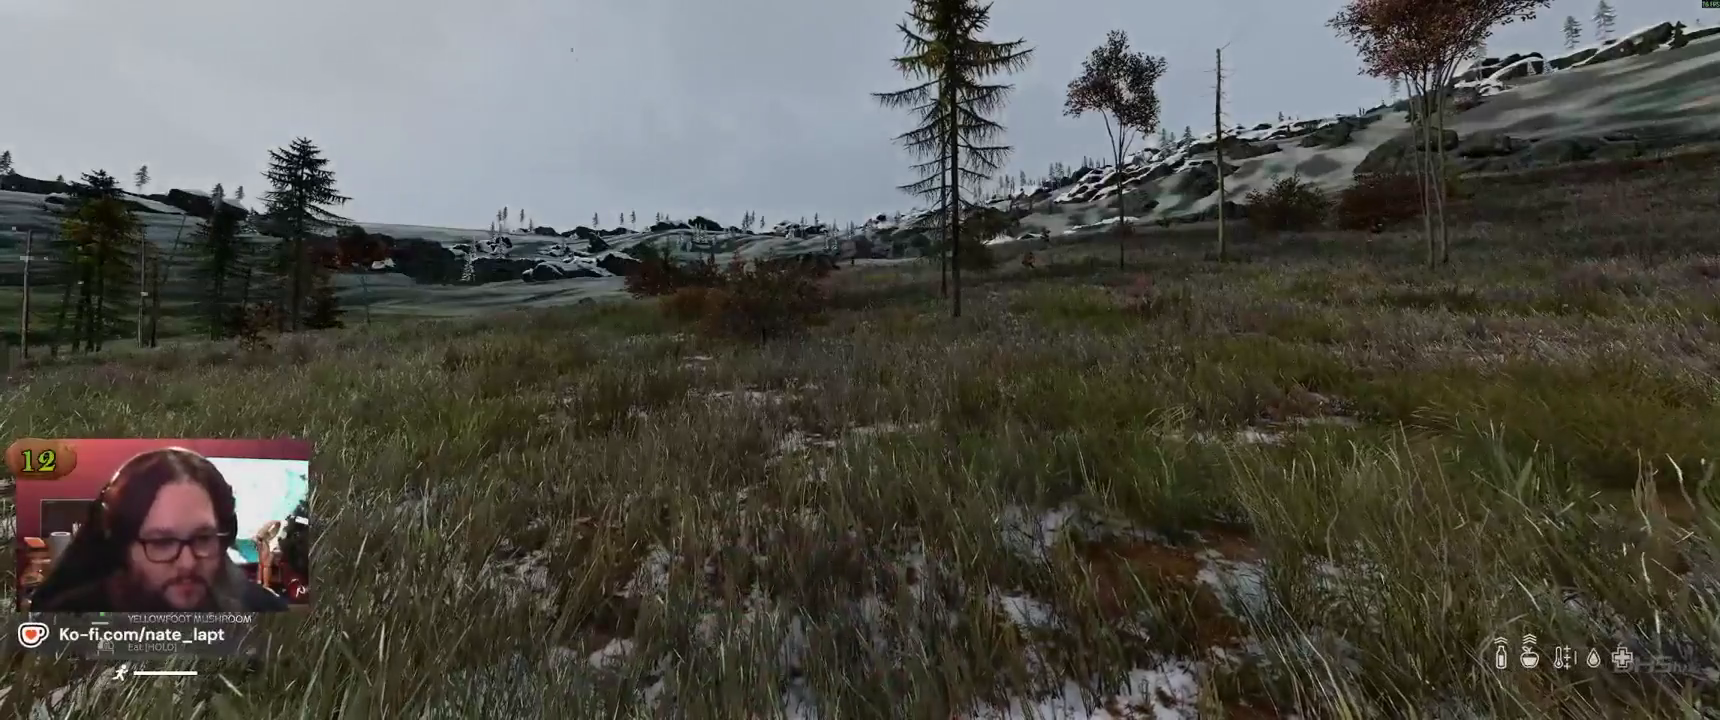
click(859, 360)
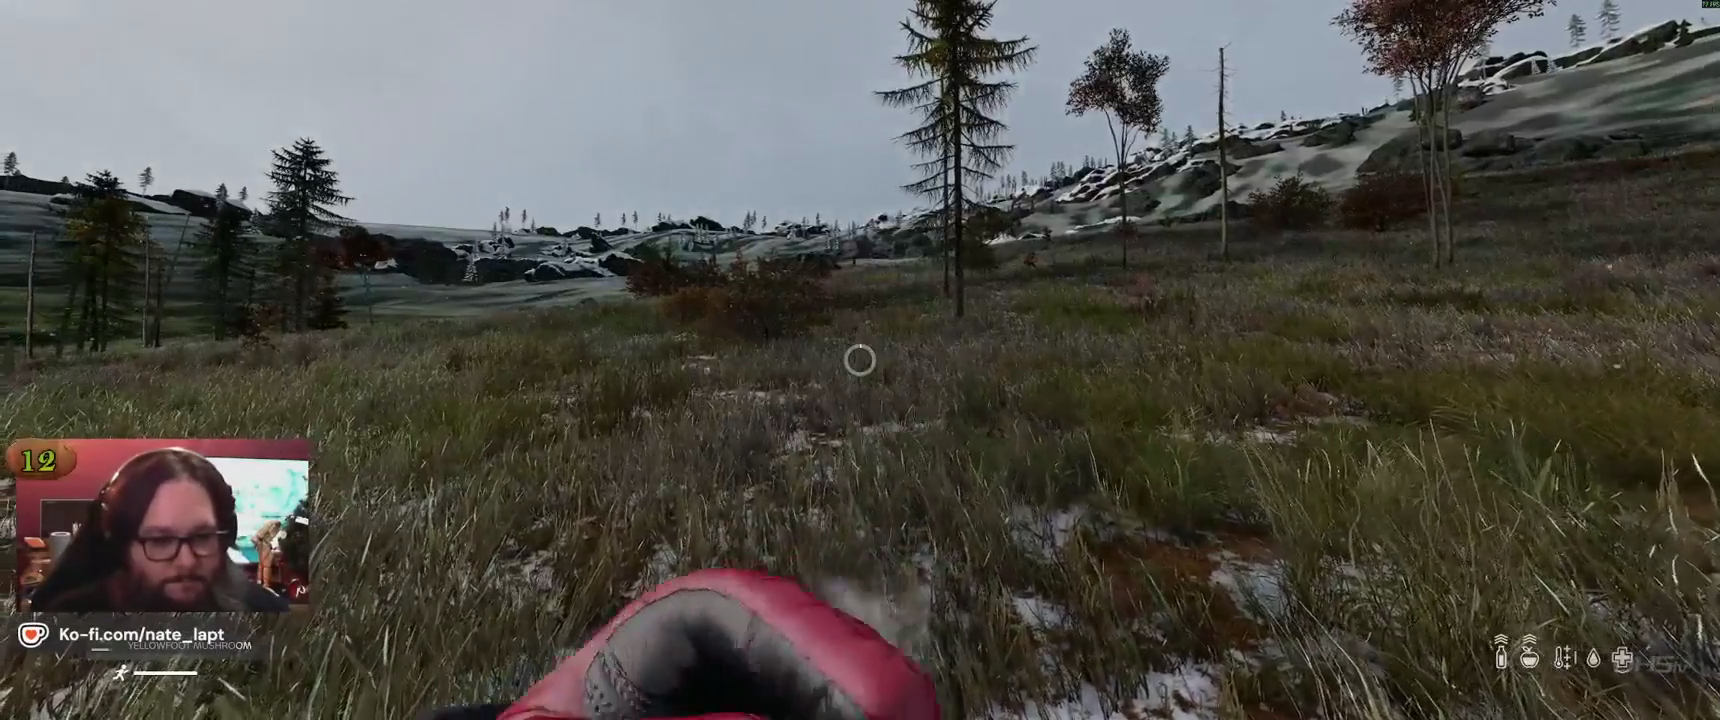
click(859, 360)
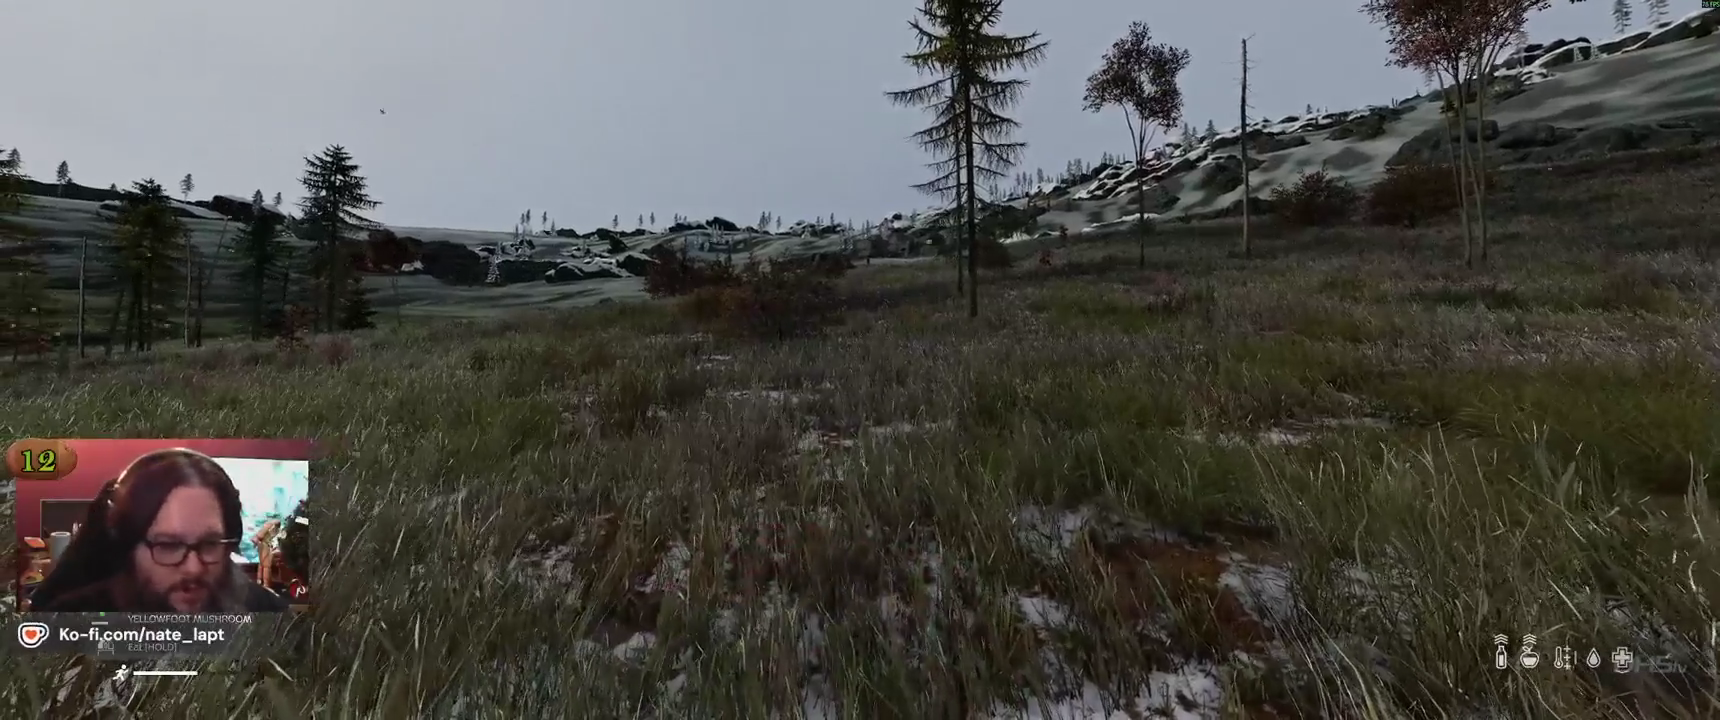
click(859, 360)
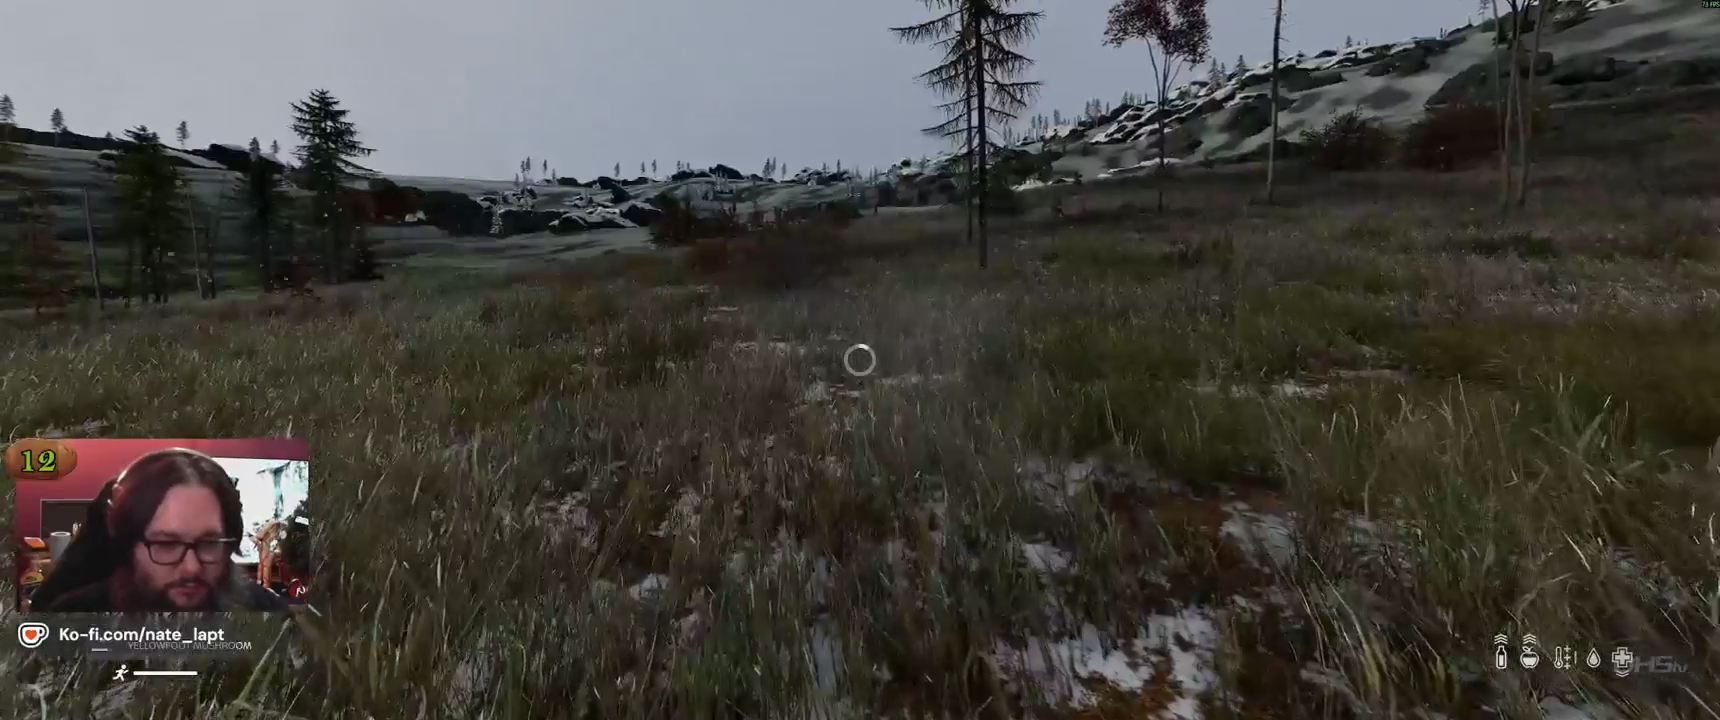
click(859, 360)
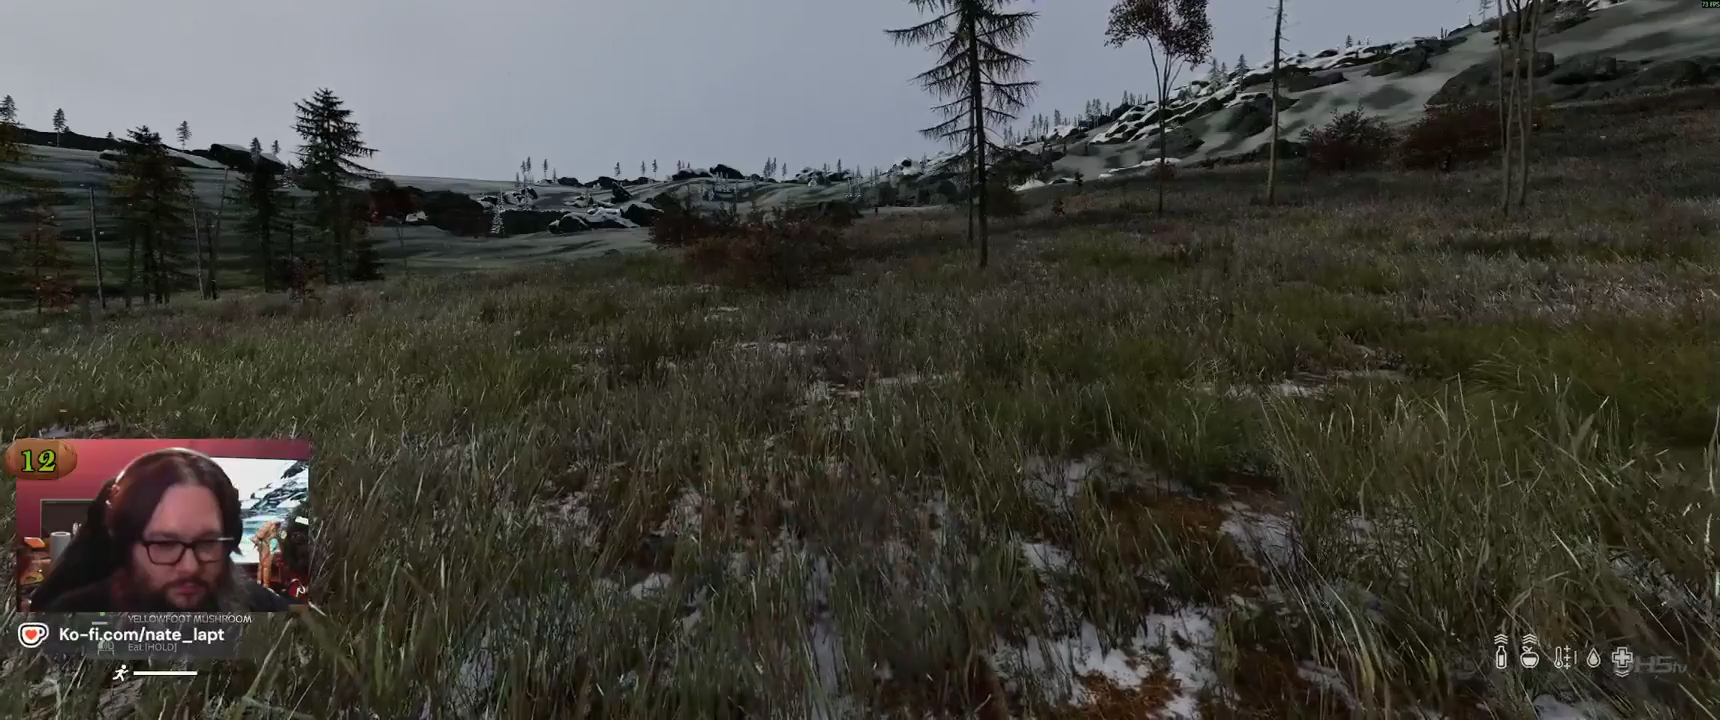
key(Tab)
drag(862, 566, 1397, 390)
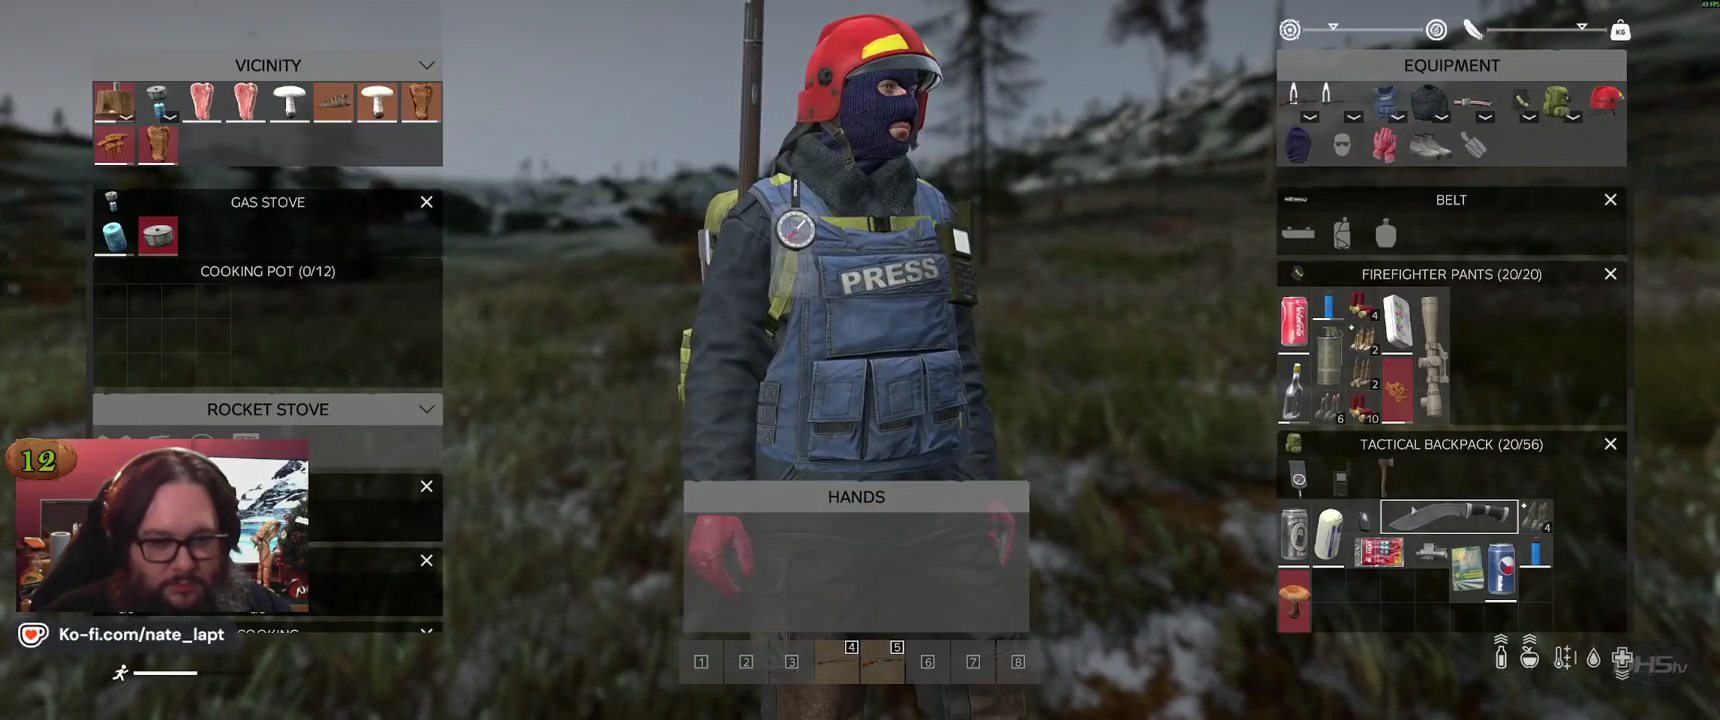
Take the field mushroom from the ground into the hands and take a first bite
scroll(1432, 503, down, 3)
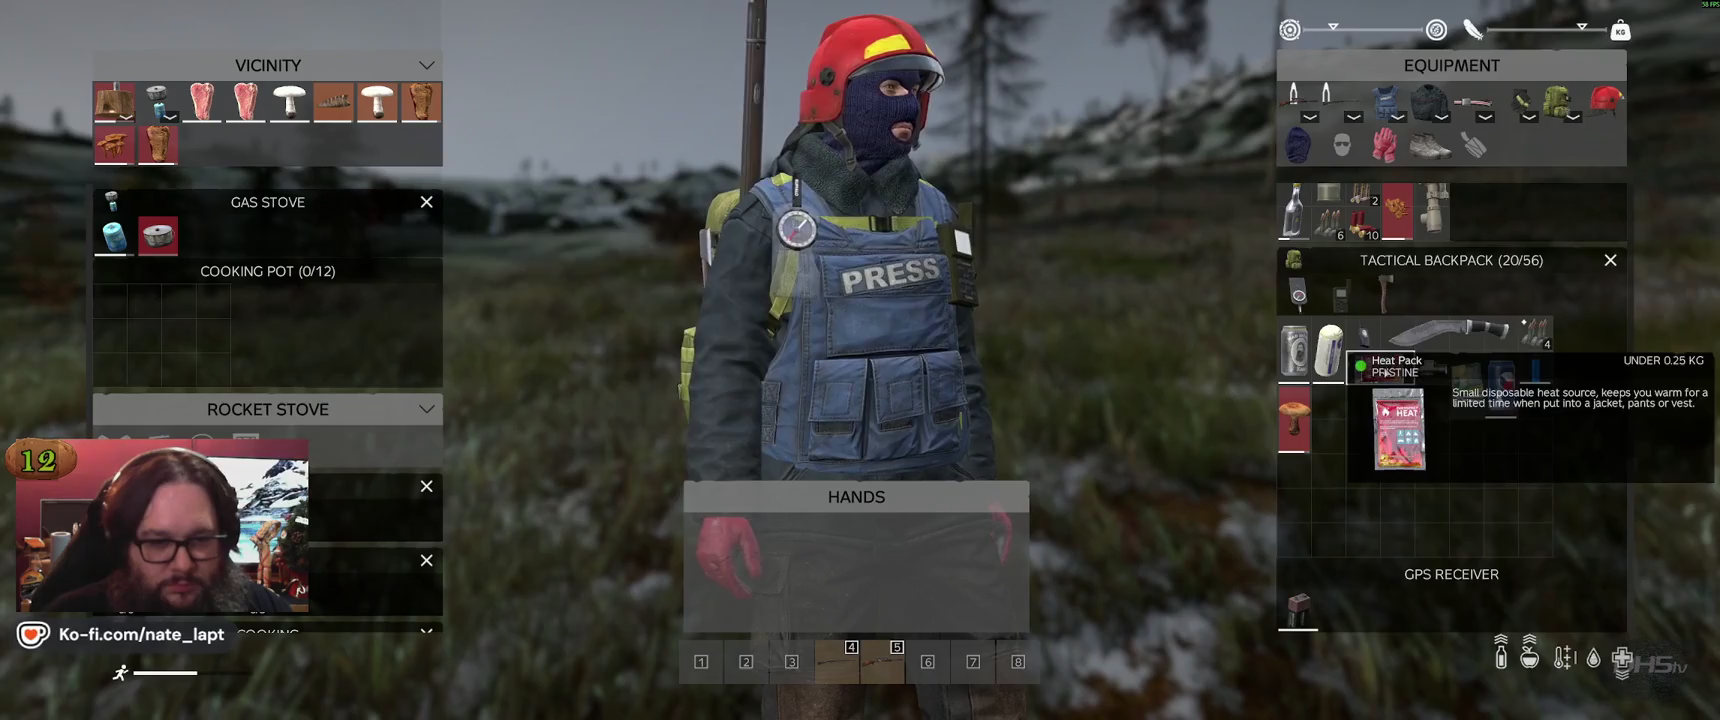
scroll(1427, 414, up, 3)
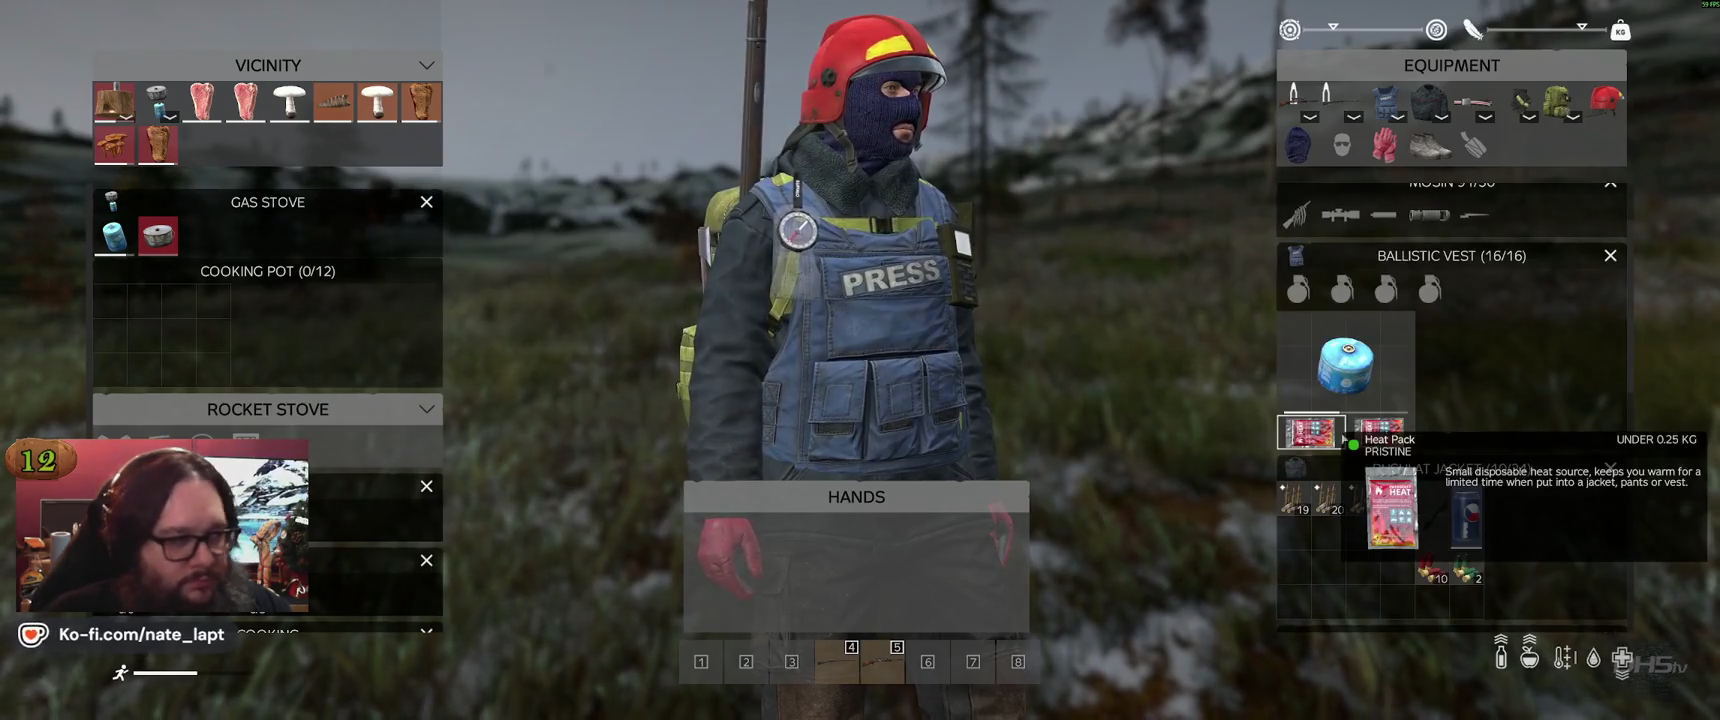
scroll(1376, 434, down, 3)
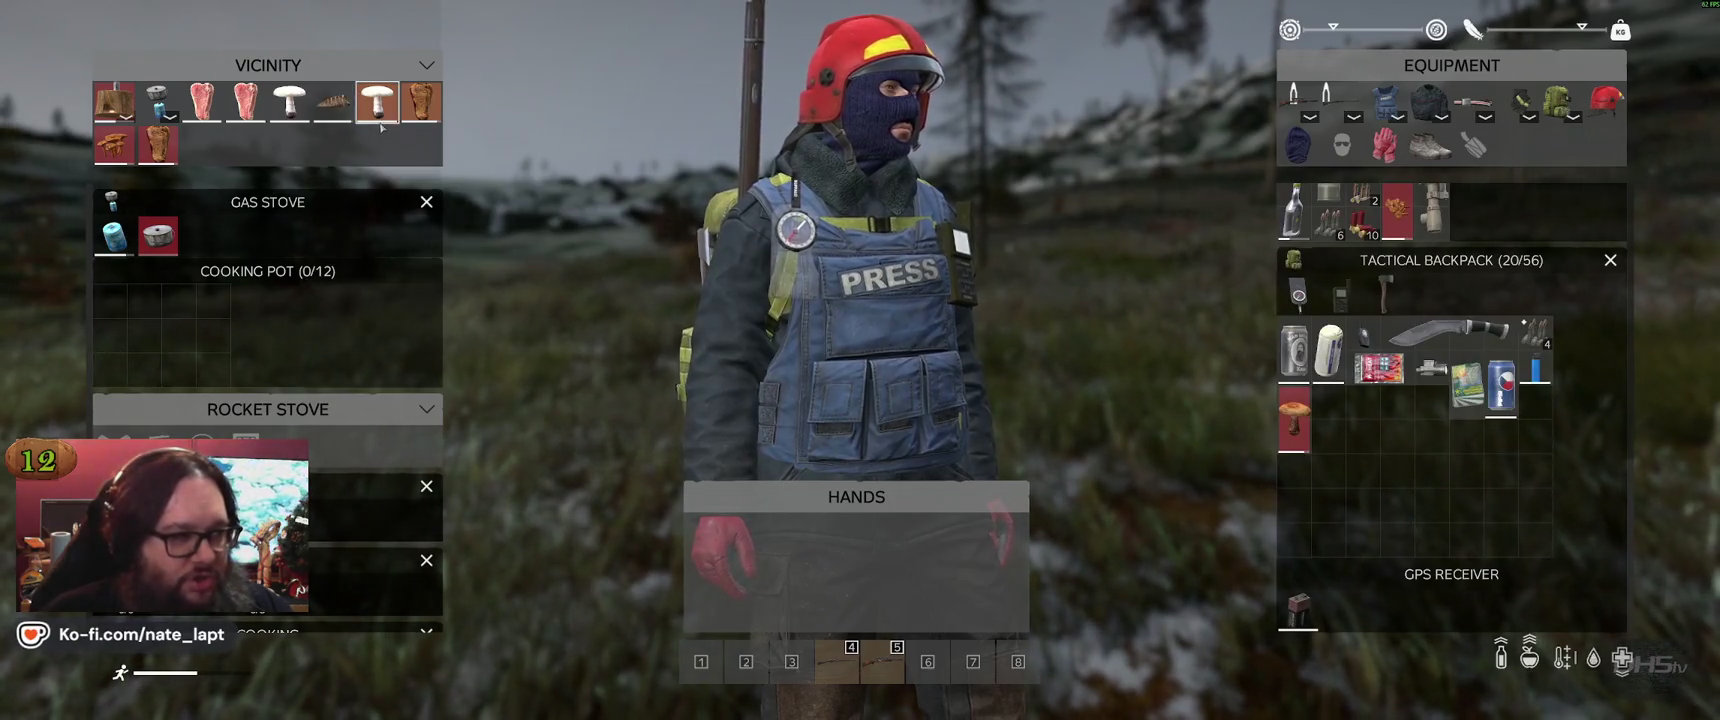
mouse_move(377, 101)
mouse_down()
mouse_move(756, 411)
mouse_move(852, 558)
mouse_up()
key(Tab)
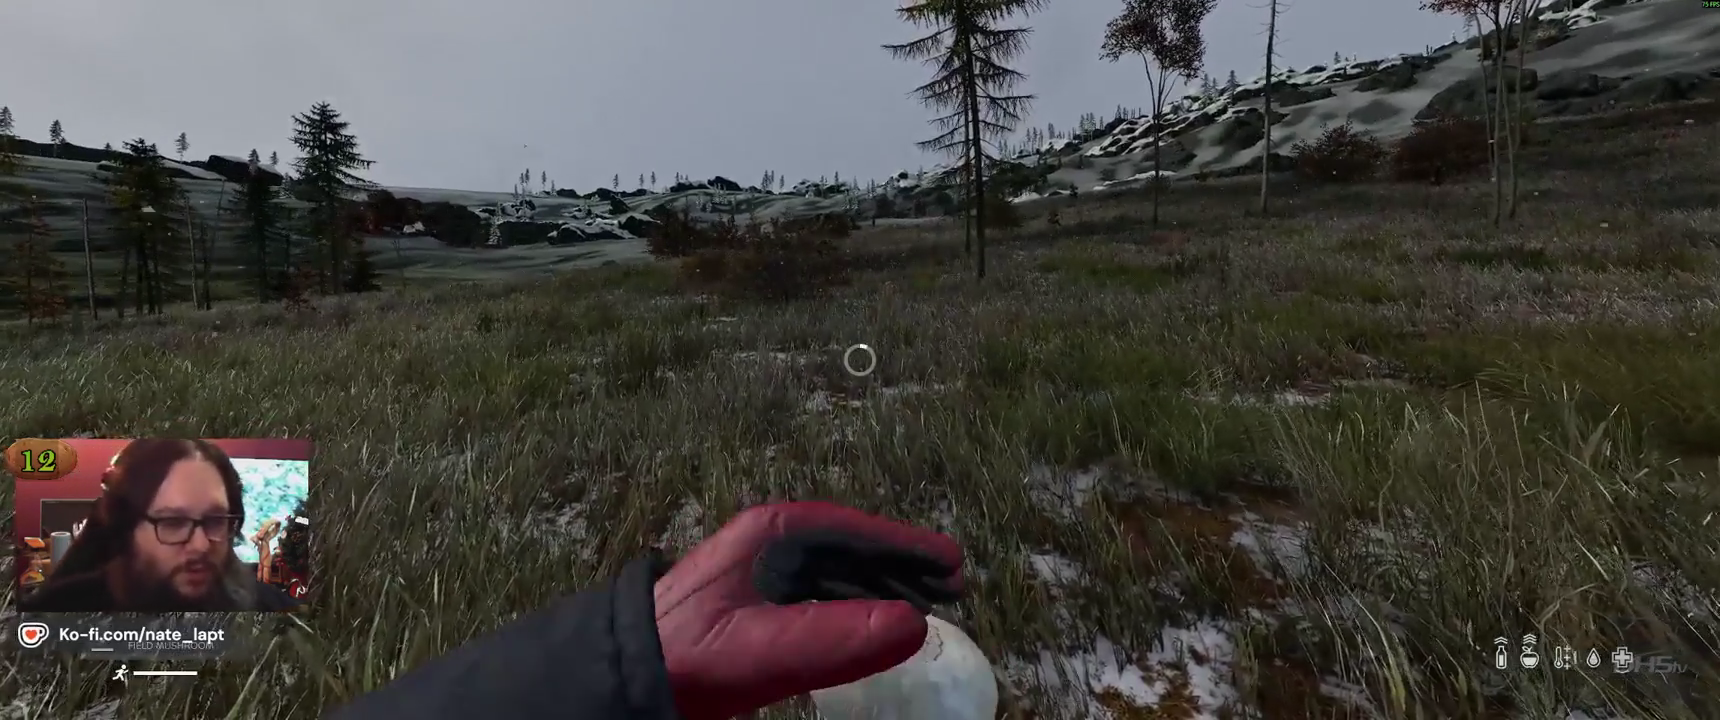
click(860, 359)
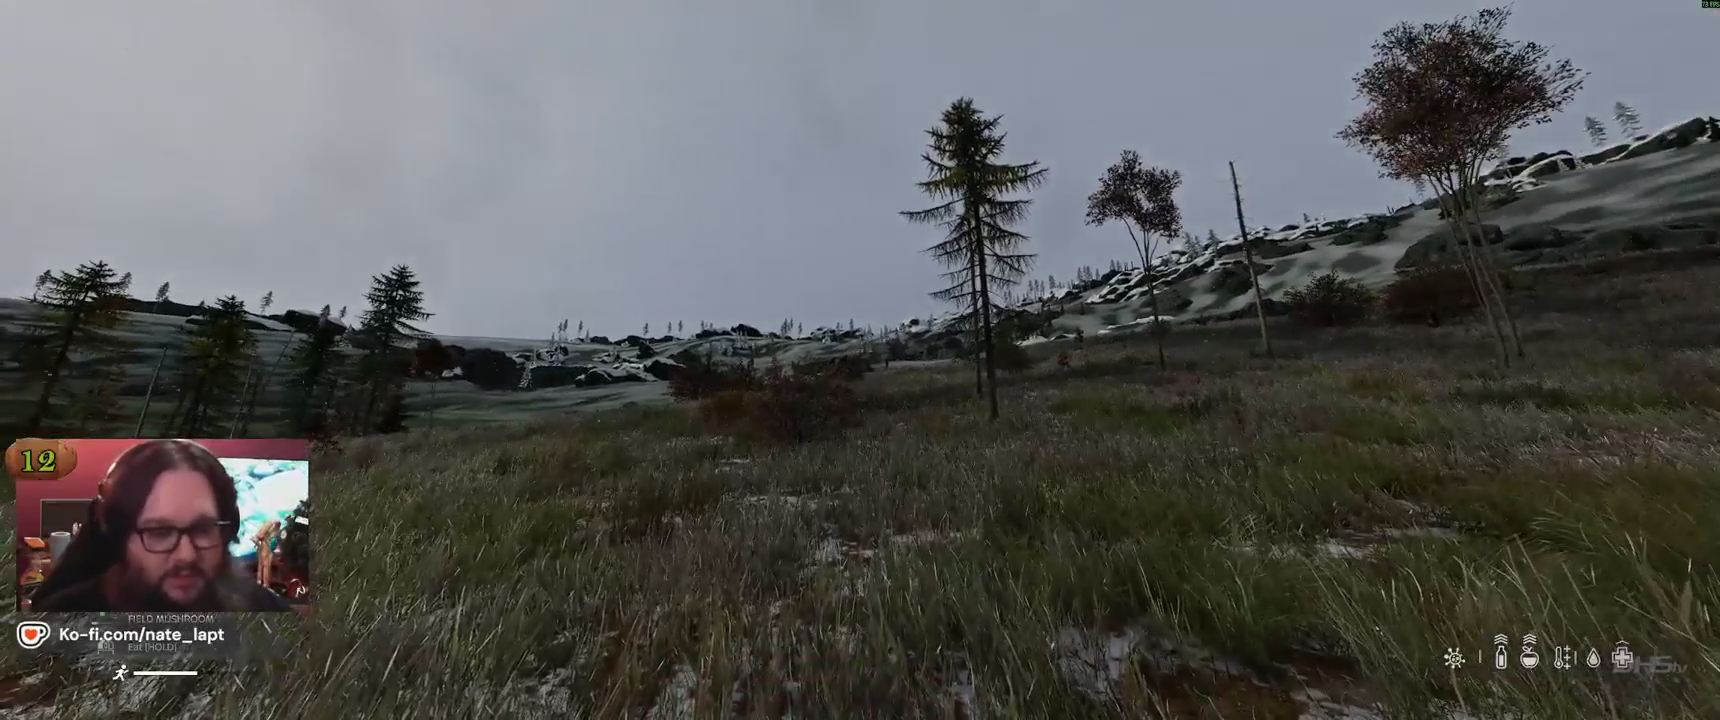
Inspect the field mushroom, see it is poisonous, and move it into the tactical backpack
key(Tab)
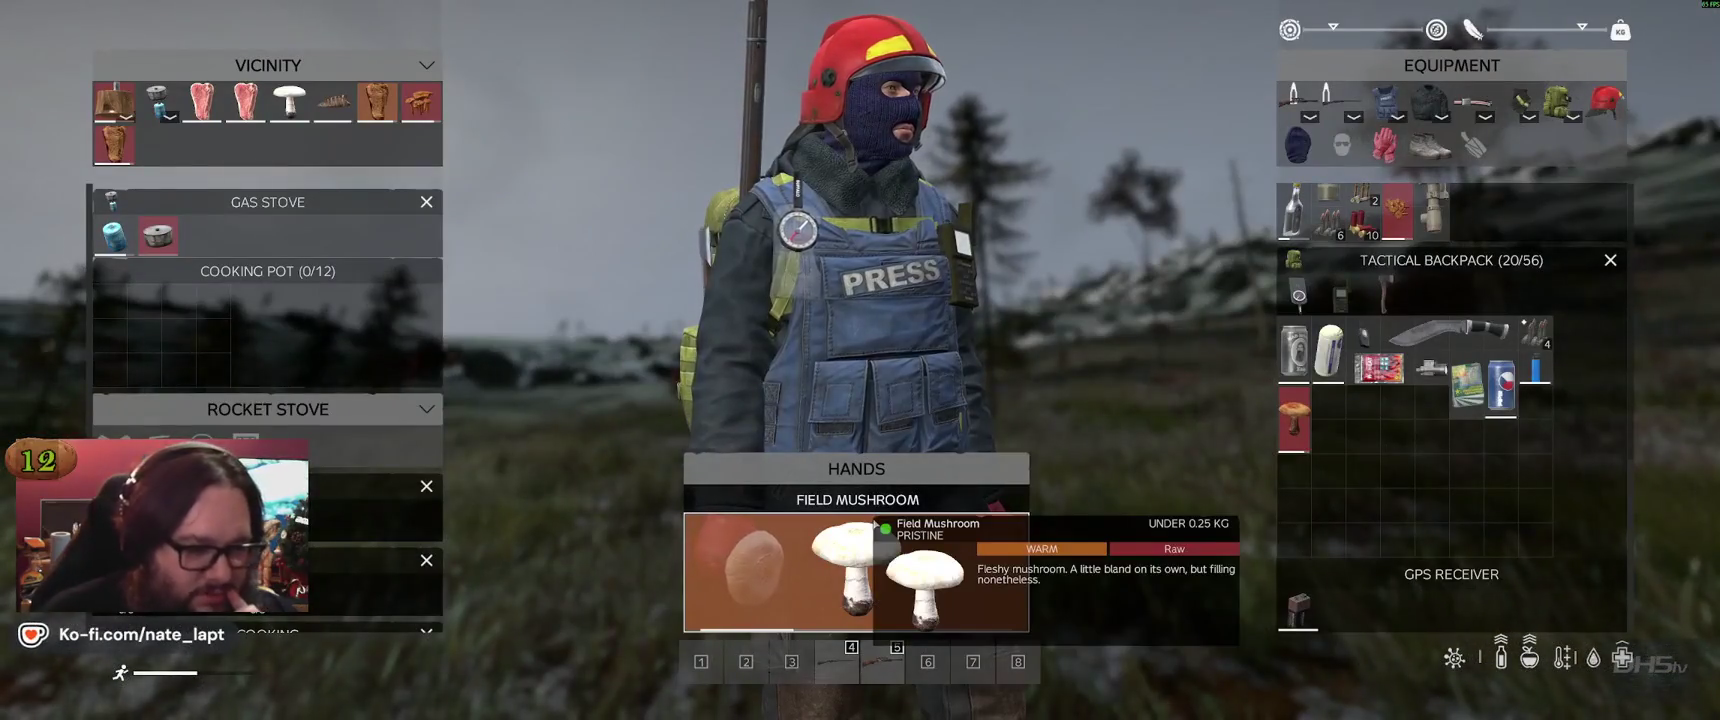
middle_click(870, 527)
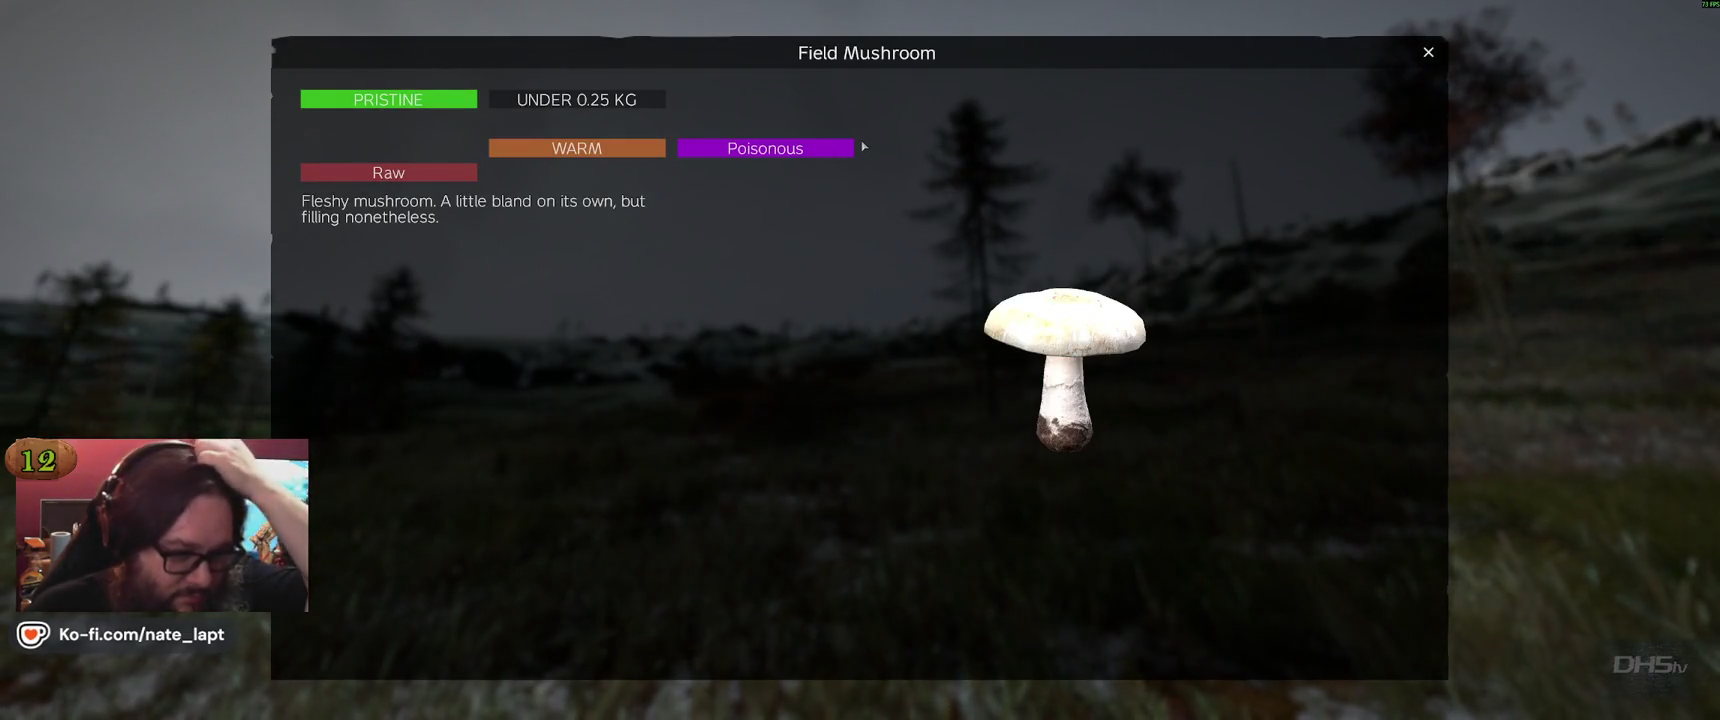
click(1428, 53)
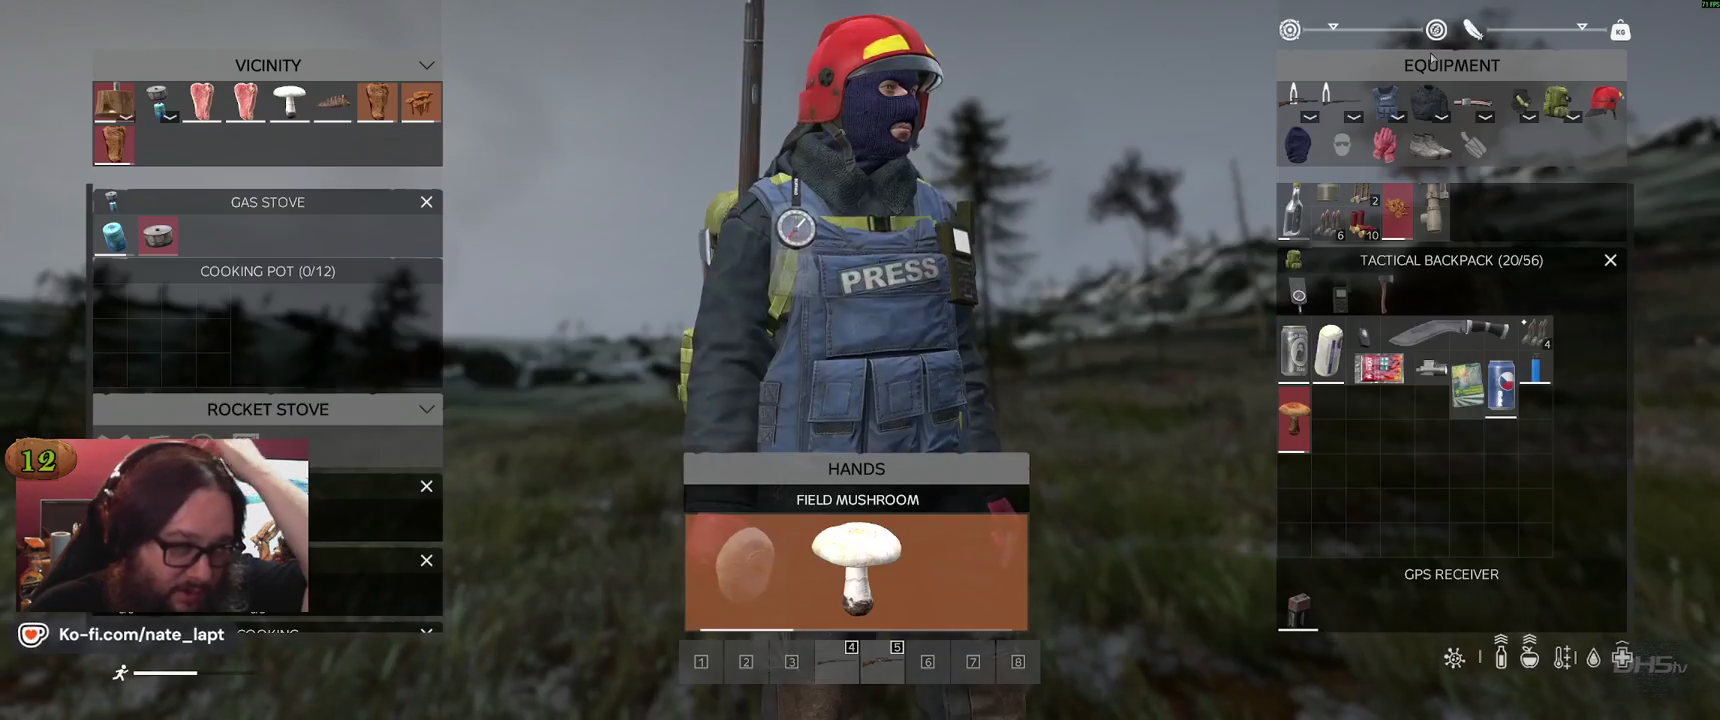
double_click(857, 565)
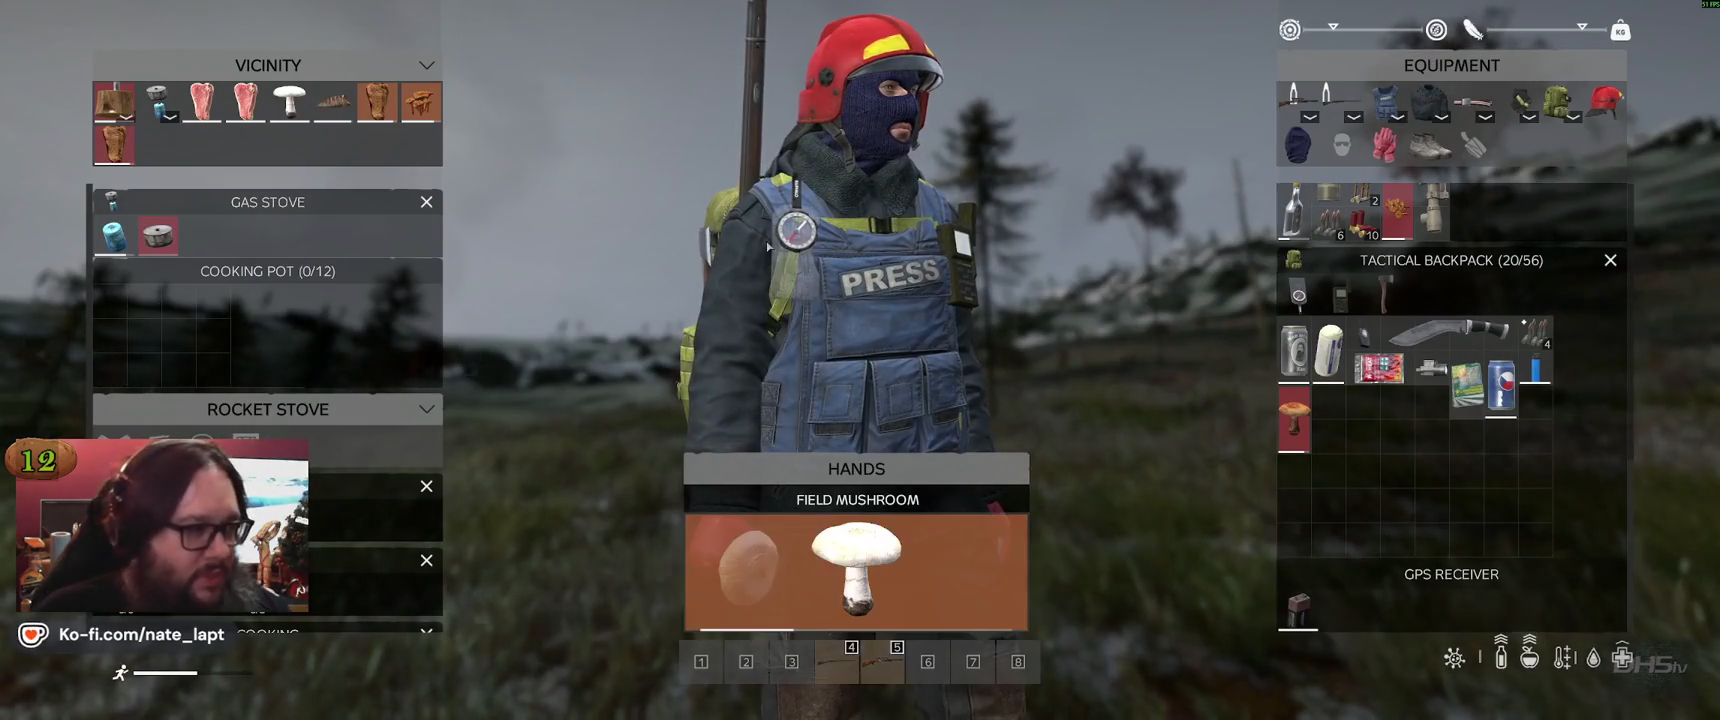
mouse_move(295, 115)
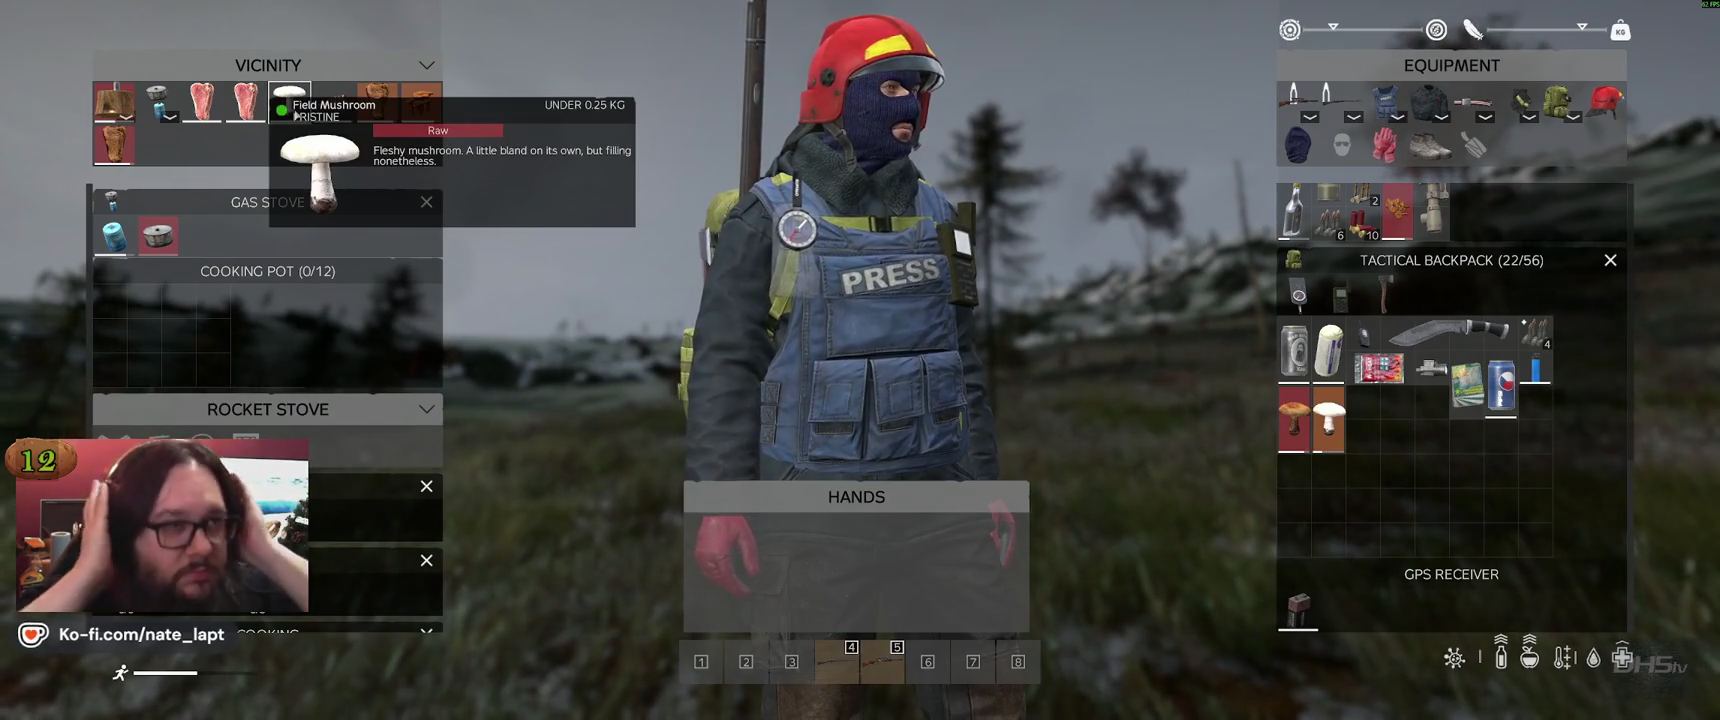
key(Tab)
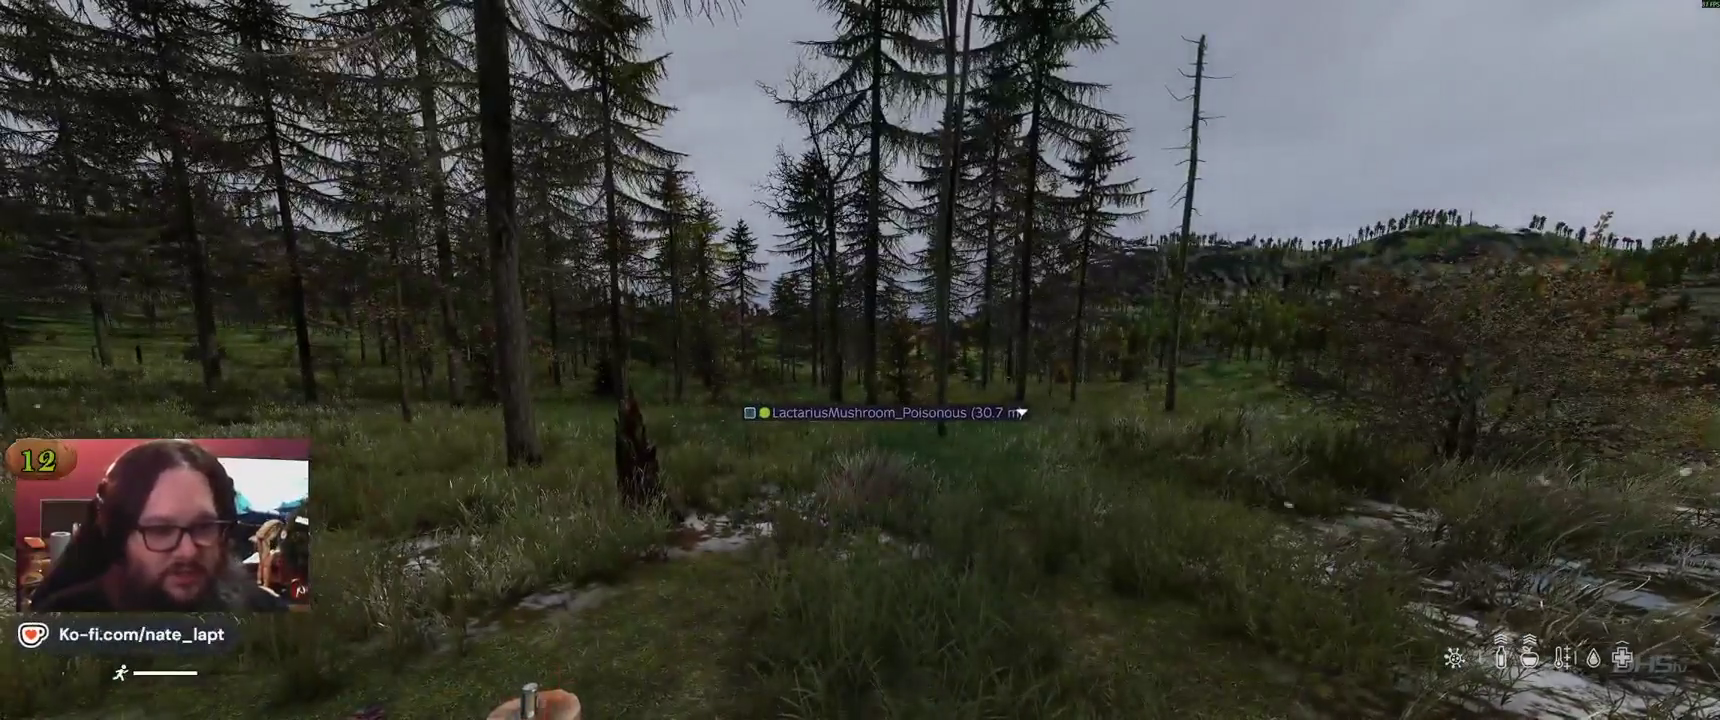
key(y)
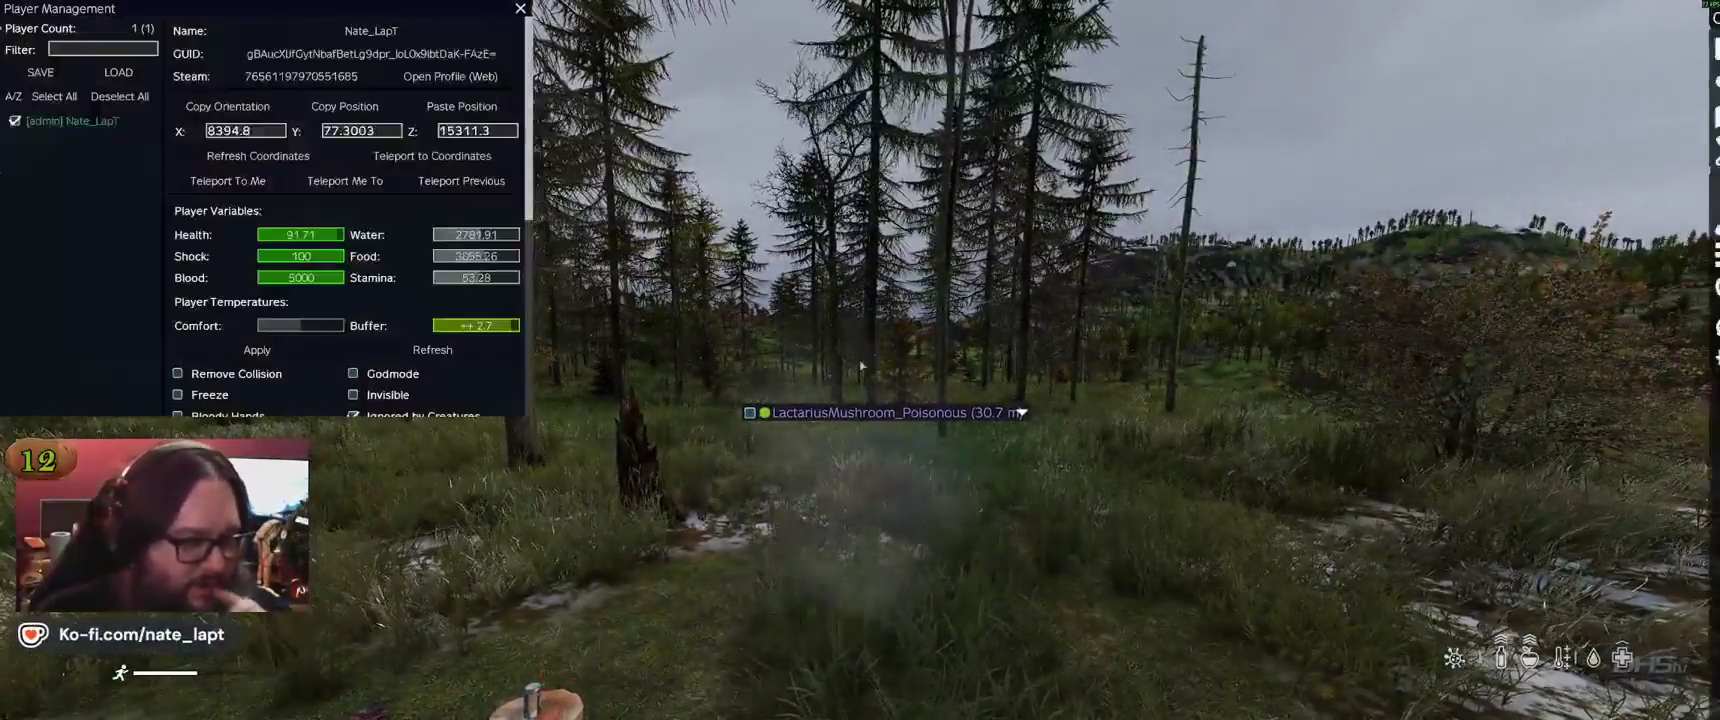
key(y)
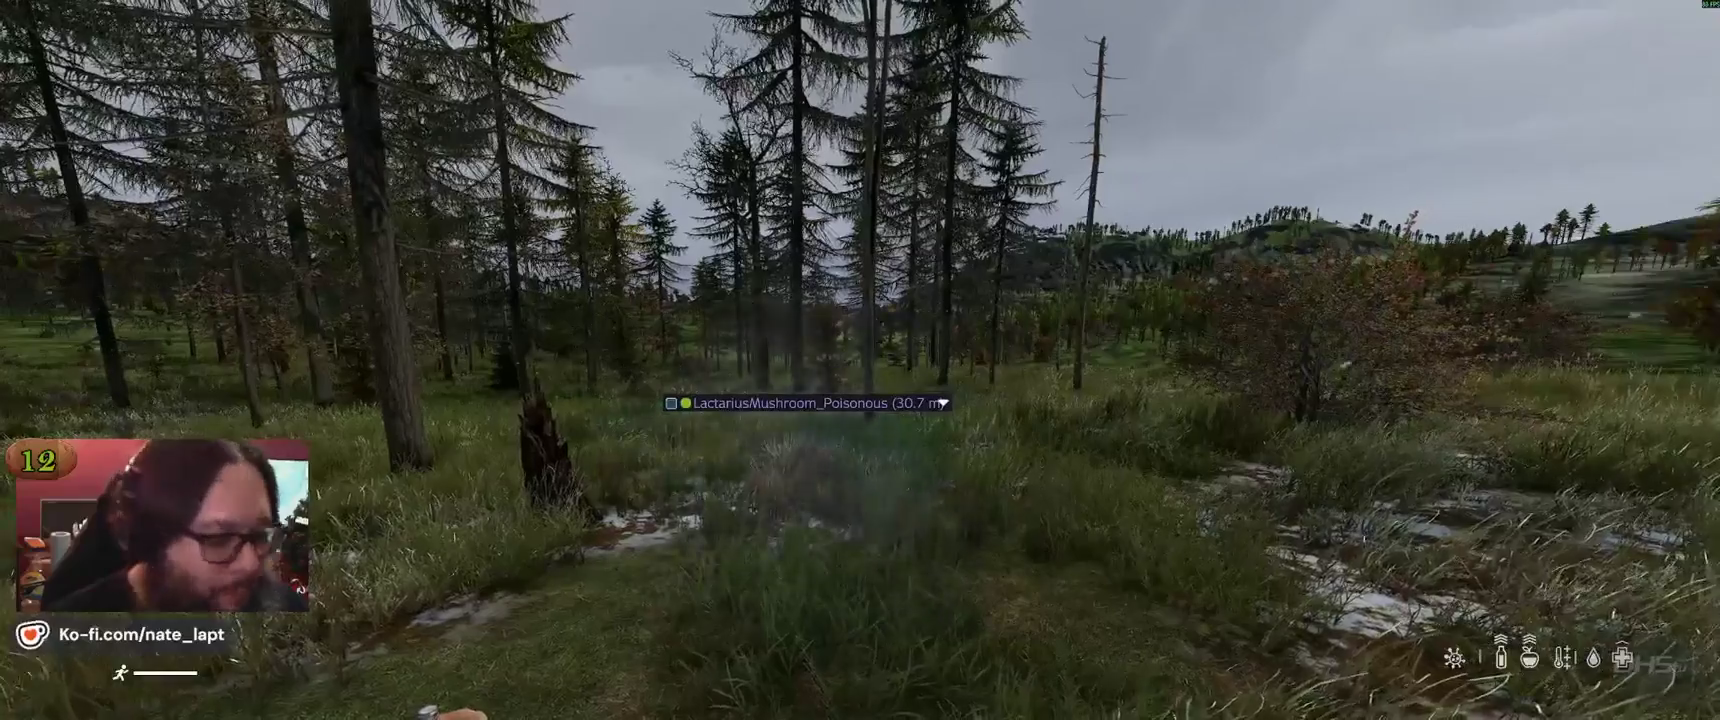
mouse_move(860, 360)
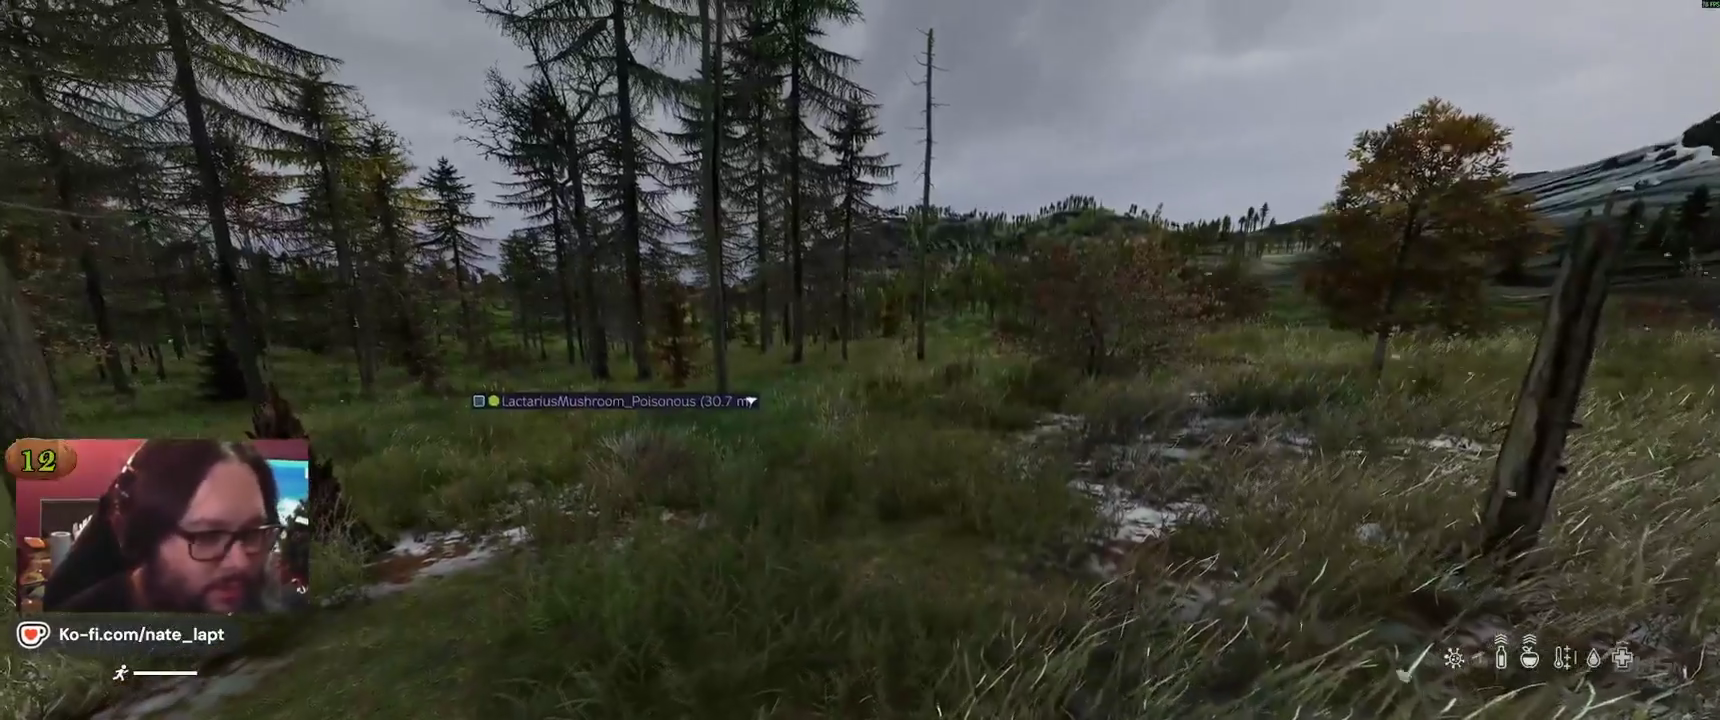
key(Tab)
key(Tab)
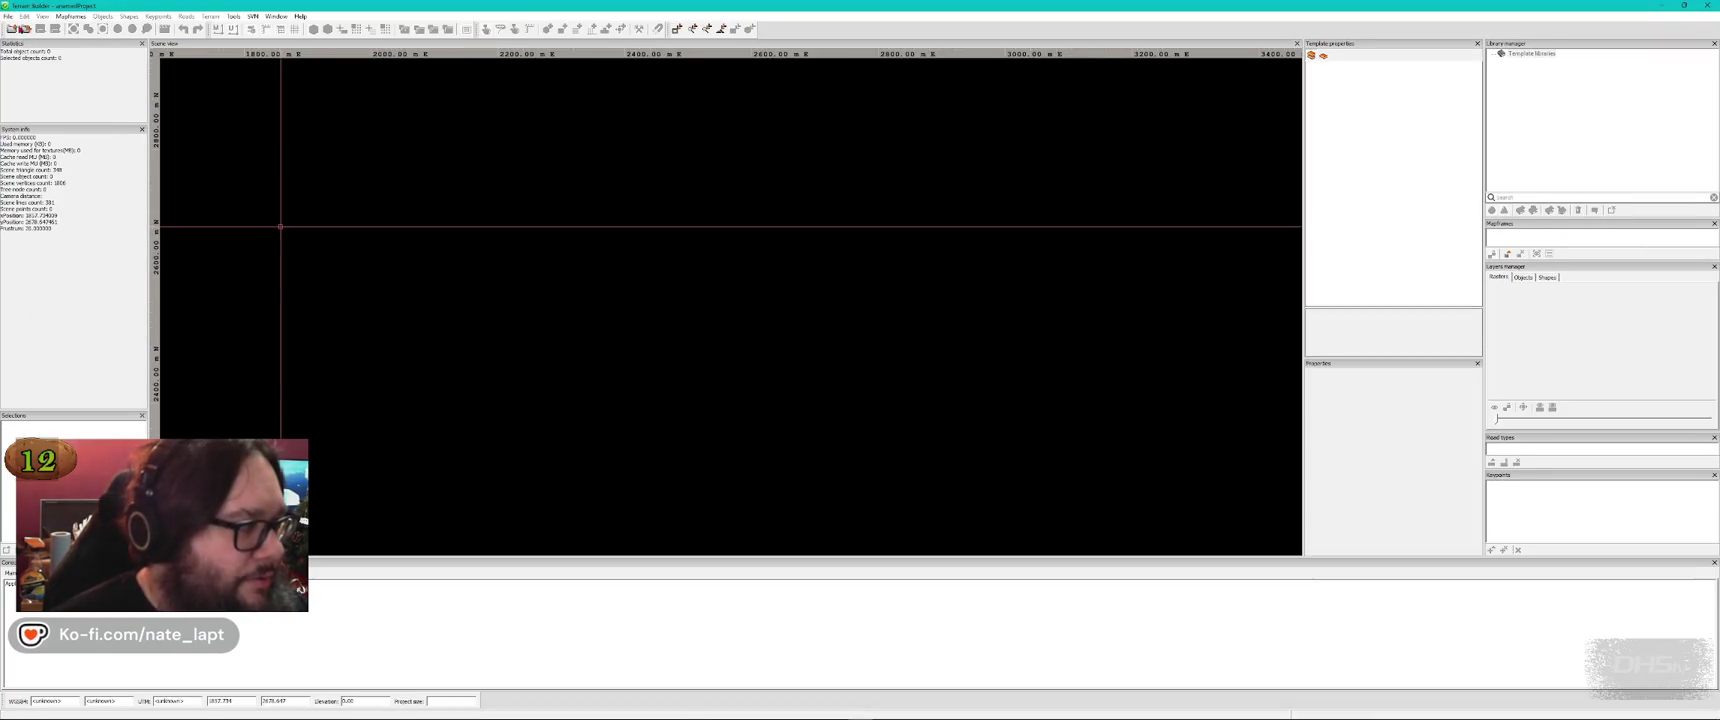
Load the outpost project from File > Recent projects
click(8, 16)
mouse_move(40, 59)
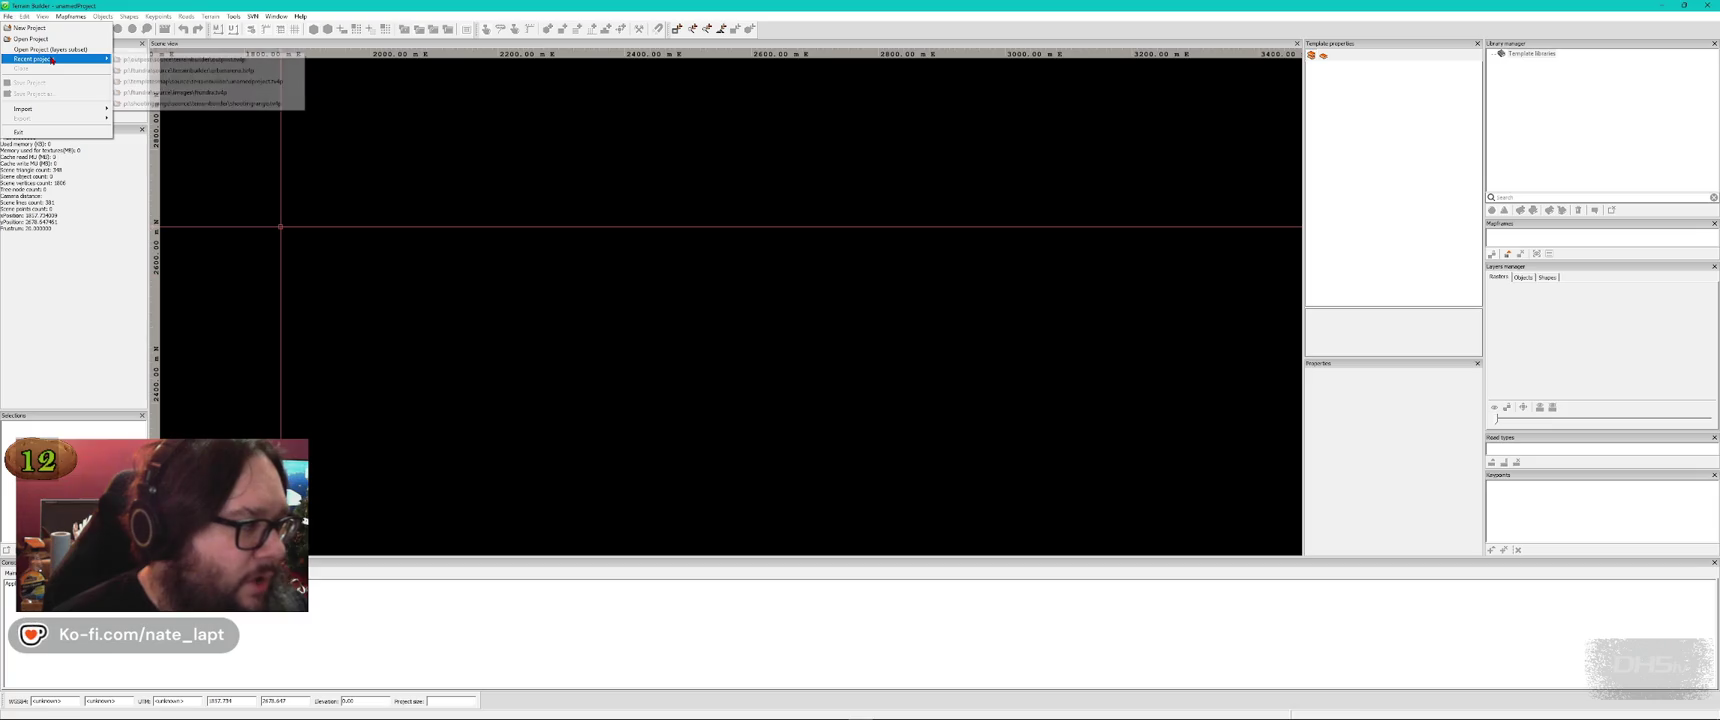
click(172, 60)
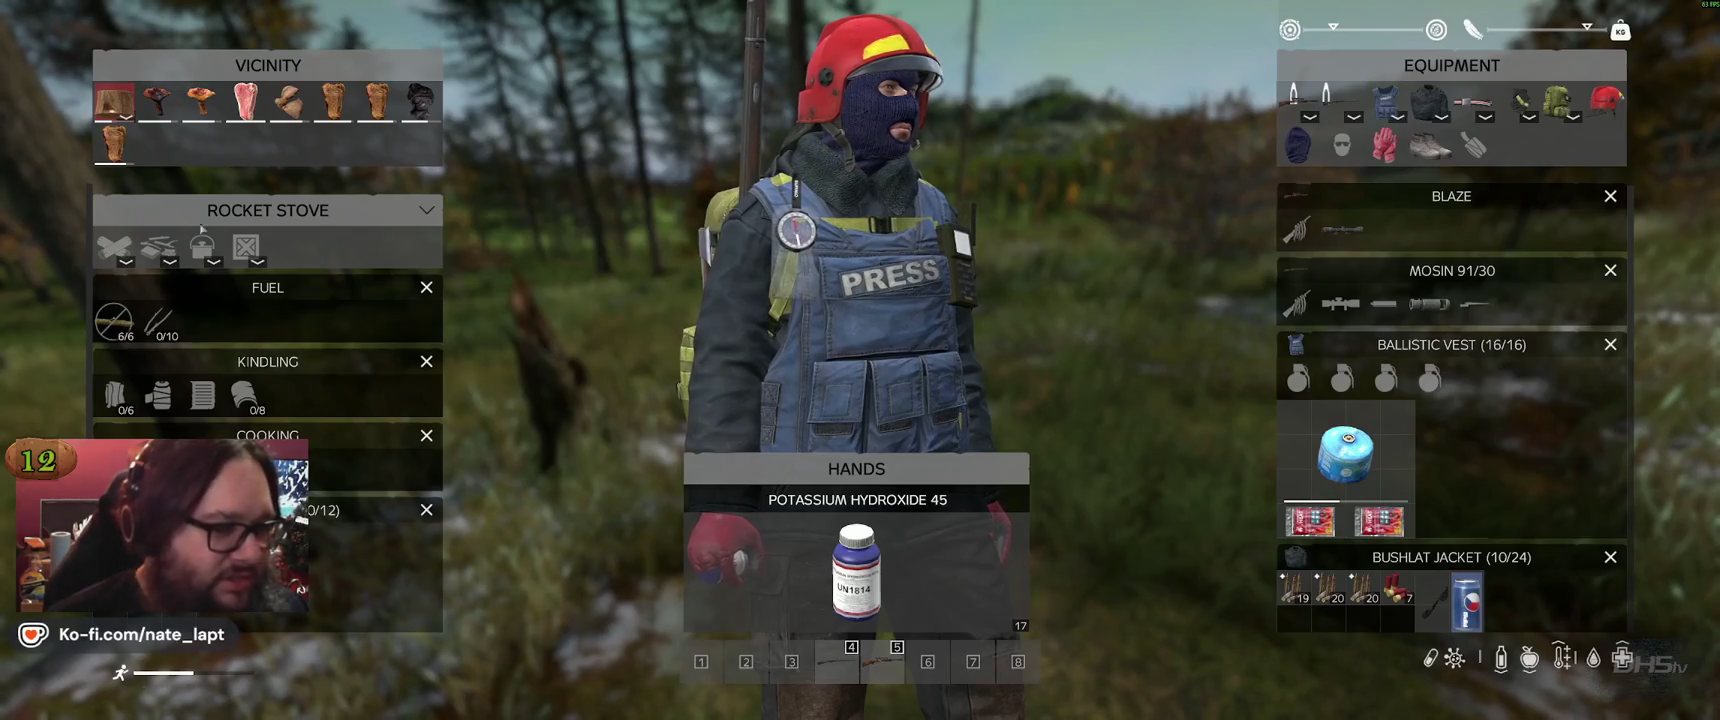
key(Tab)
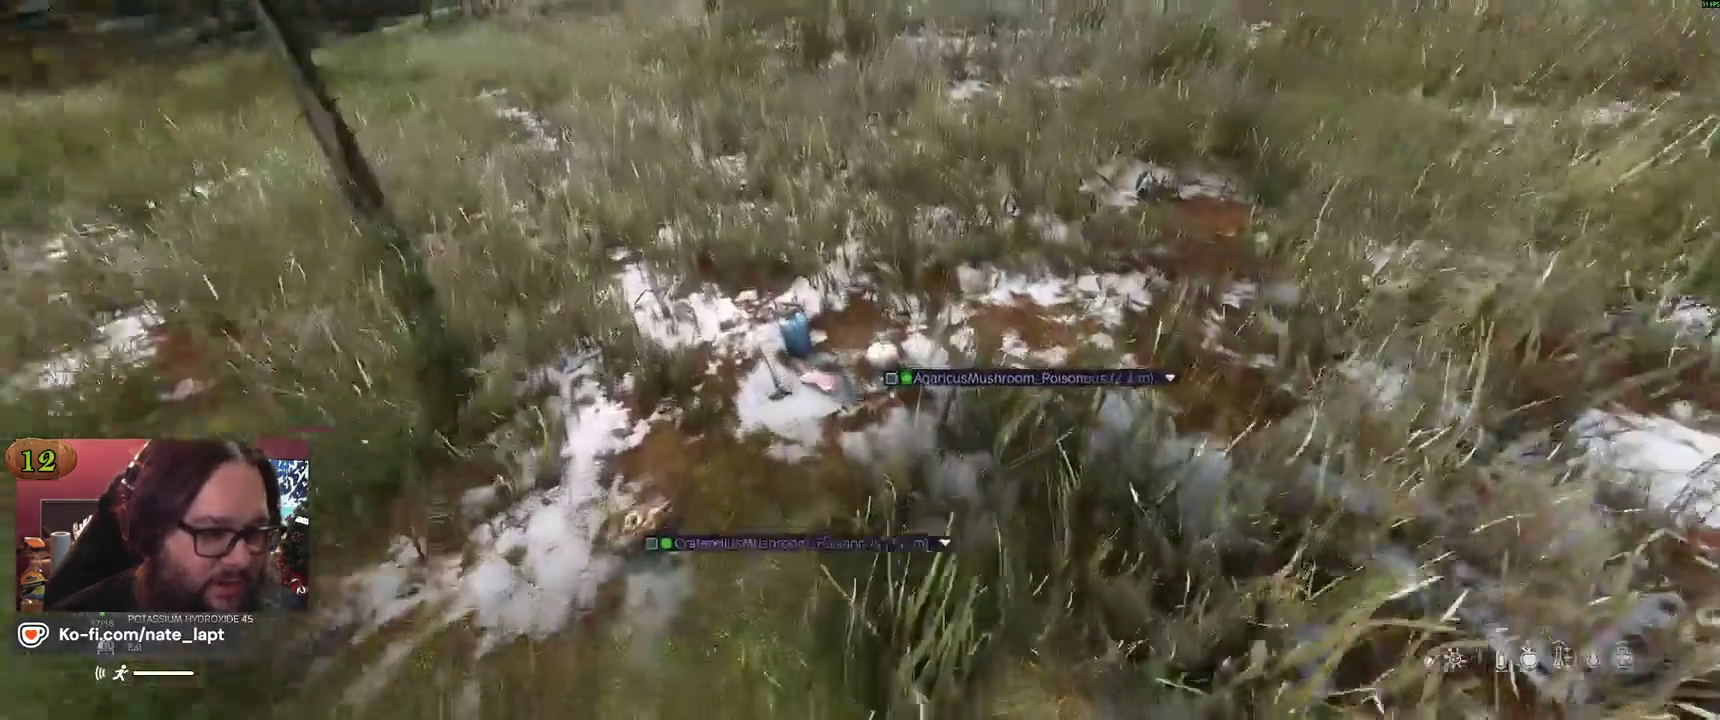
Inspect the Potassium Hydroxide 45 bottle, rotating it to read its label, then reopen the inventory
key(Tab)
right_click(984, 543)
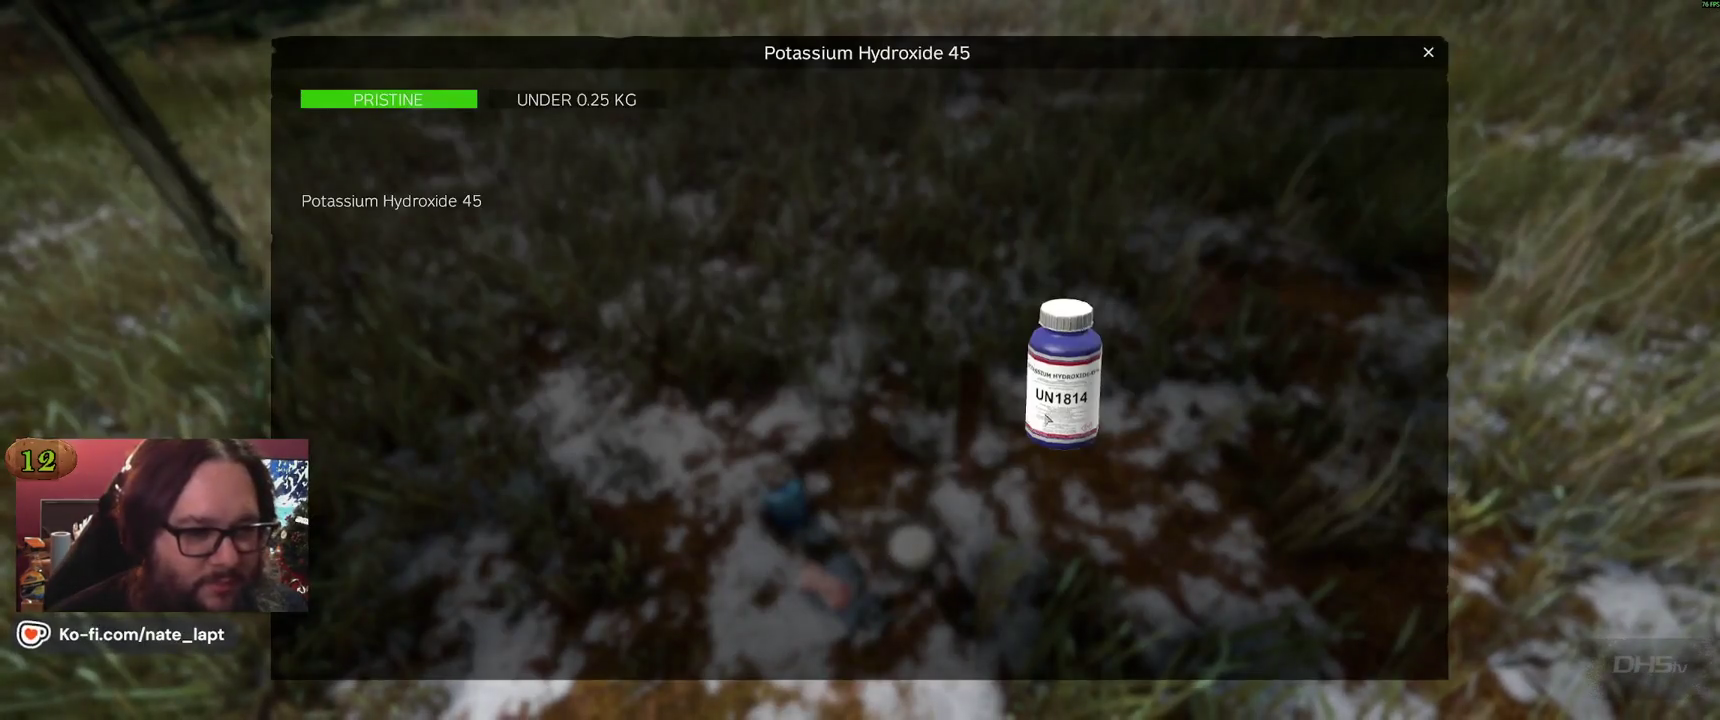
mouse_move(1052, 410)
mouse_down()
mouse_move(945, 430)
mouse_move(902, 408)
mouse_move(777, 423)
mouse_move(823, 421)
mouse_move(798, 421)
mouse_move(839, 440)
mouse_move(848, 422)
mouse_move(1105, 415)
mouse_move(1048, 419)
mouse_move(1045, 403)
mouse_move(1124, 628)
mouse_up()
key(Escape)
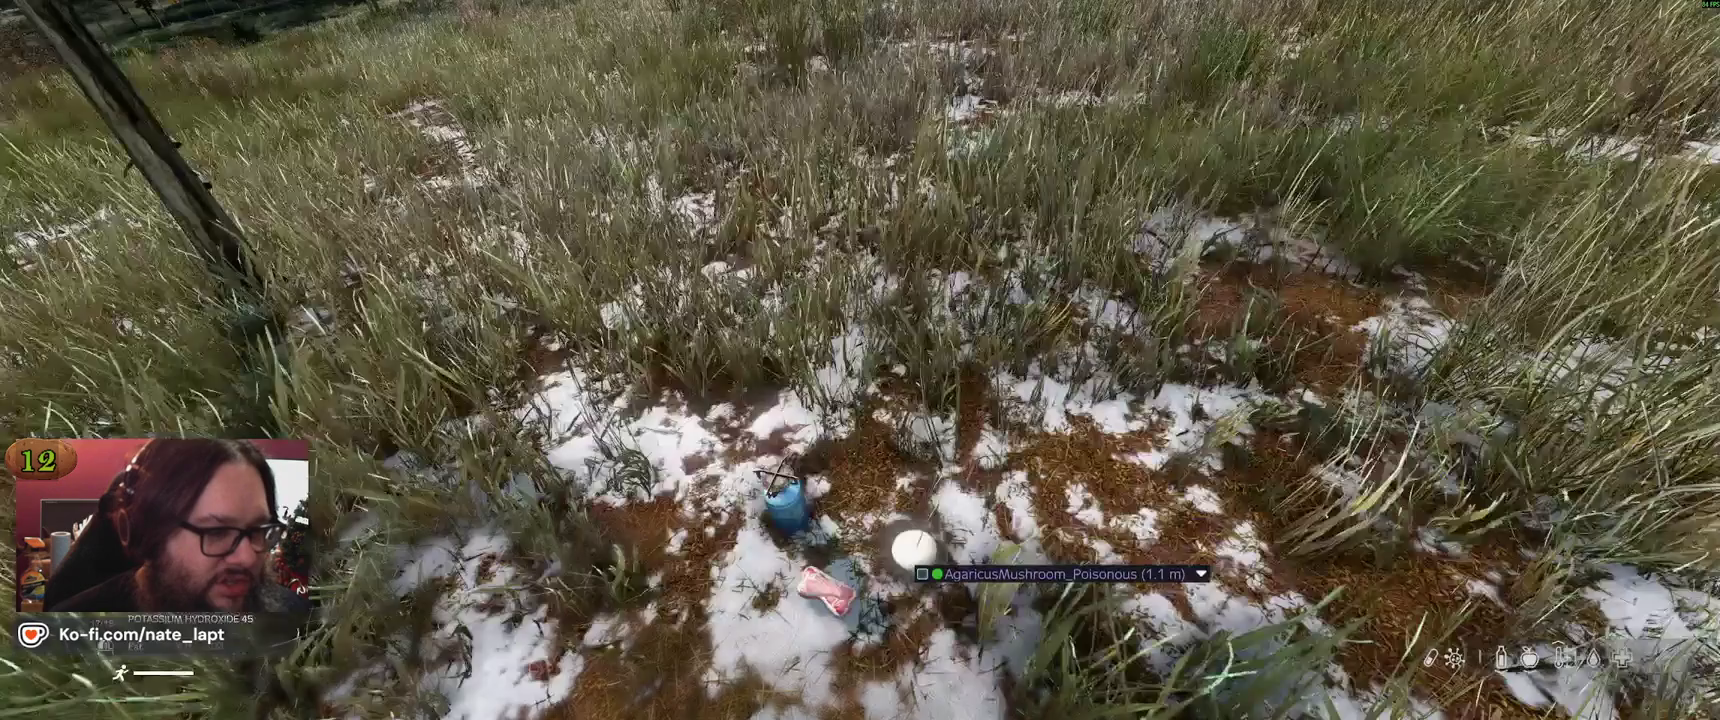
key(Tab)
scroll(1300, 400, down, 10)
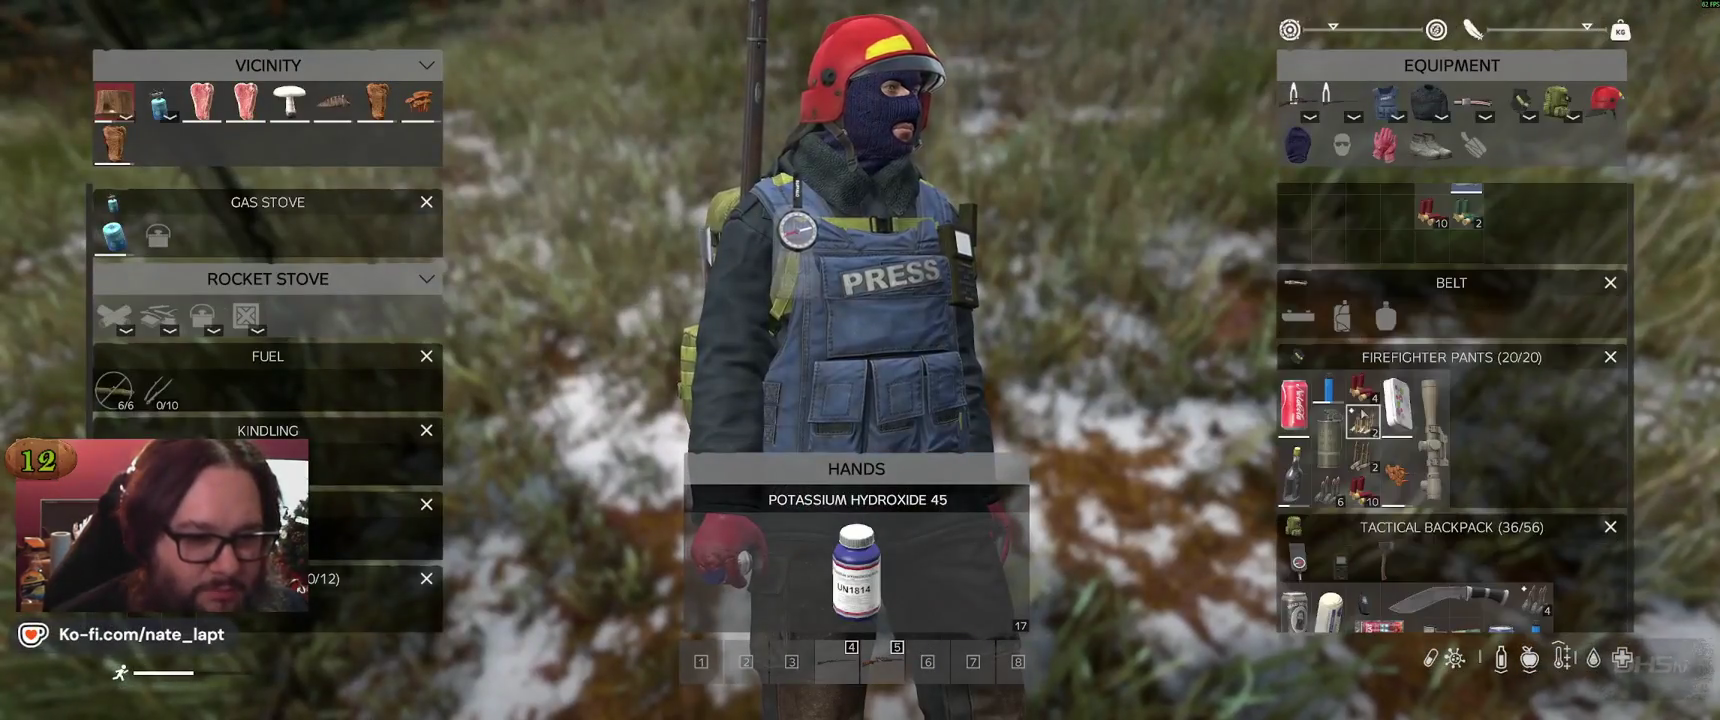
Attach the cooking pot to the gas stove and stow the stove in the tactical backpack
scroll(1415, 444, up, 5)
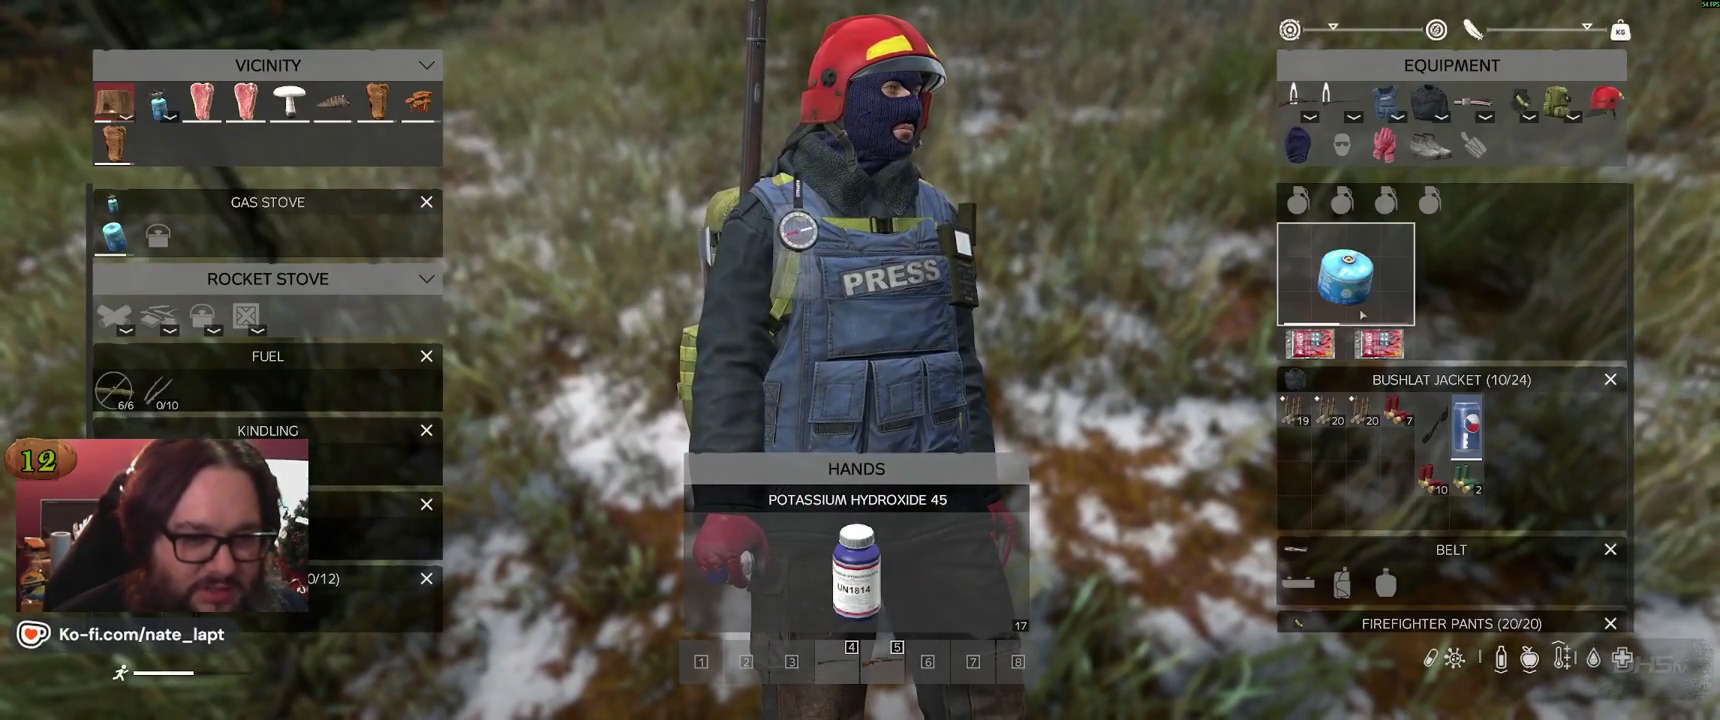
scroll(1362, 314, down, 5)
mouse_move(1451, 476)
mouse_down()
mouse_move(1133, 544)
mouse_move(200, 291)
mouse_move(158, 236)
mouse_up()
drag(158, 100, 938, 280)
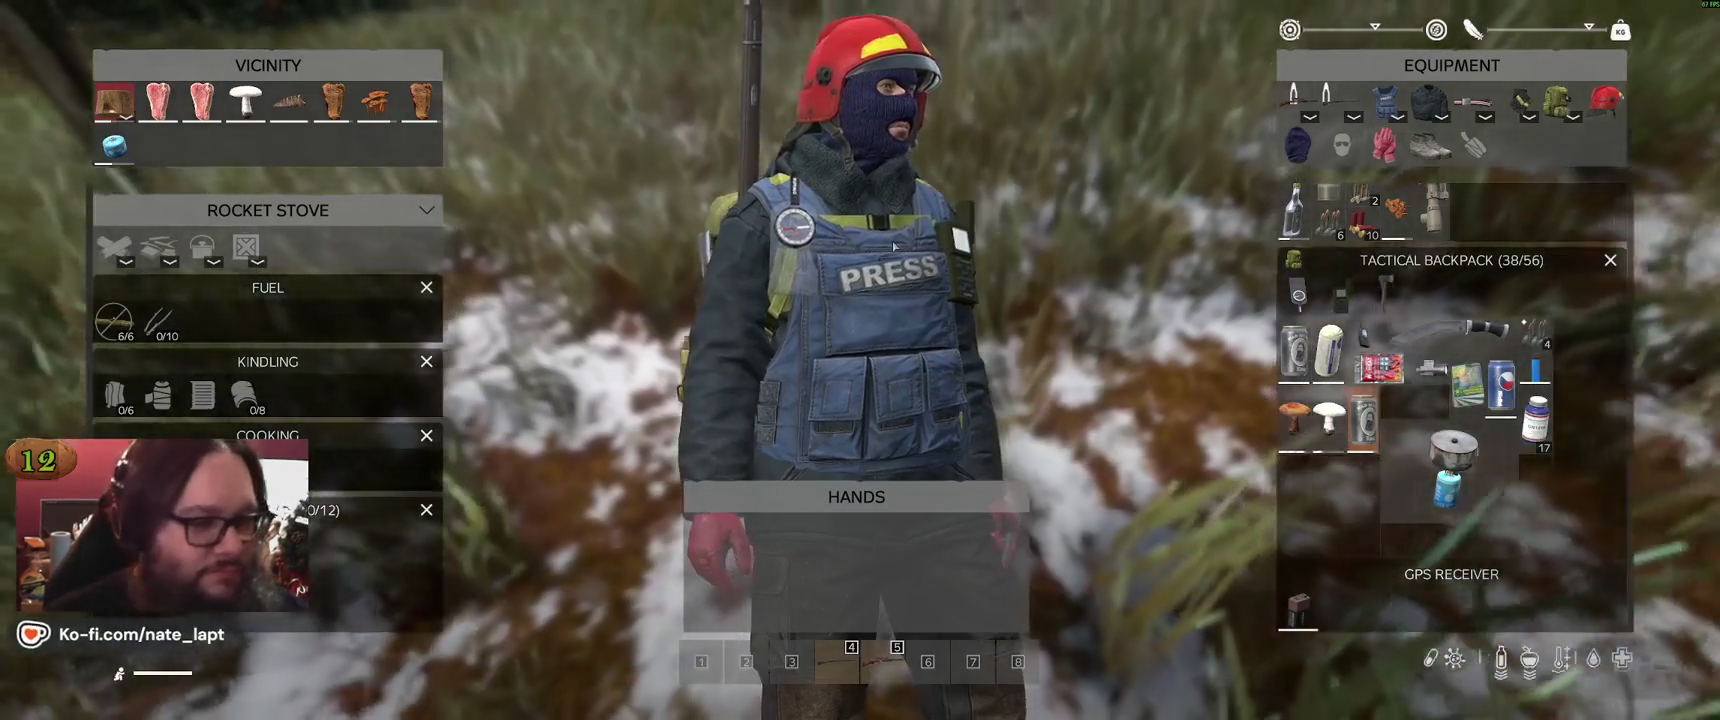
key(Tab)
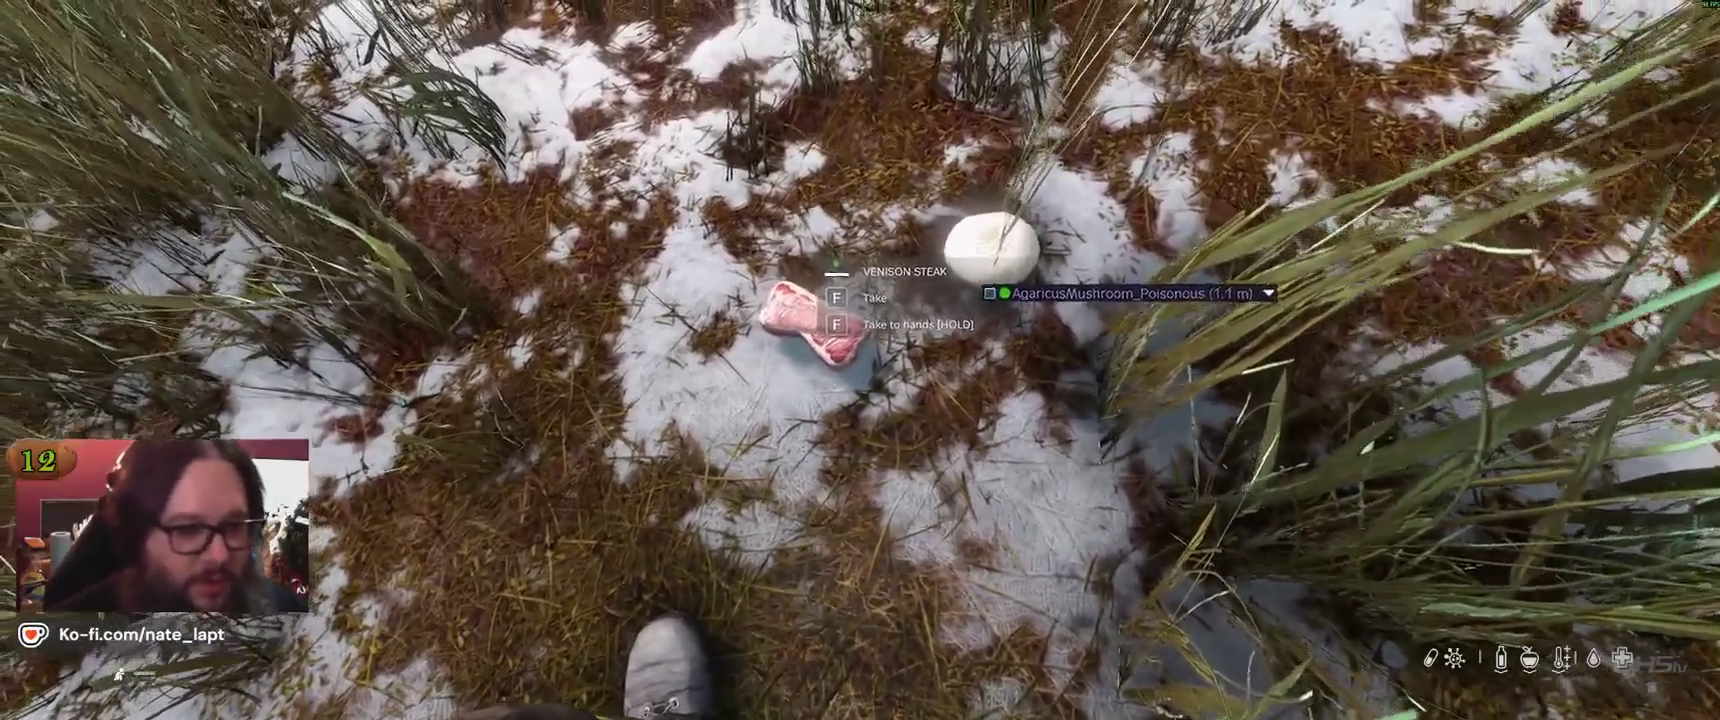
Inspect the Mackerel Fillet, confirming it is baked and pristine
key(Tab)
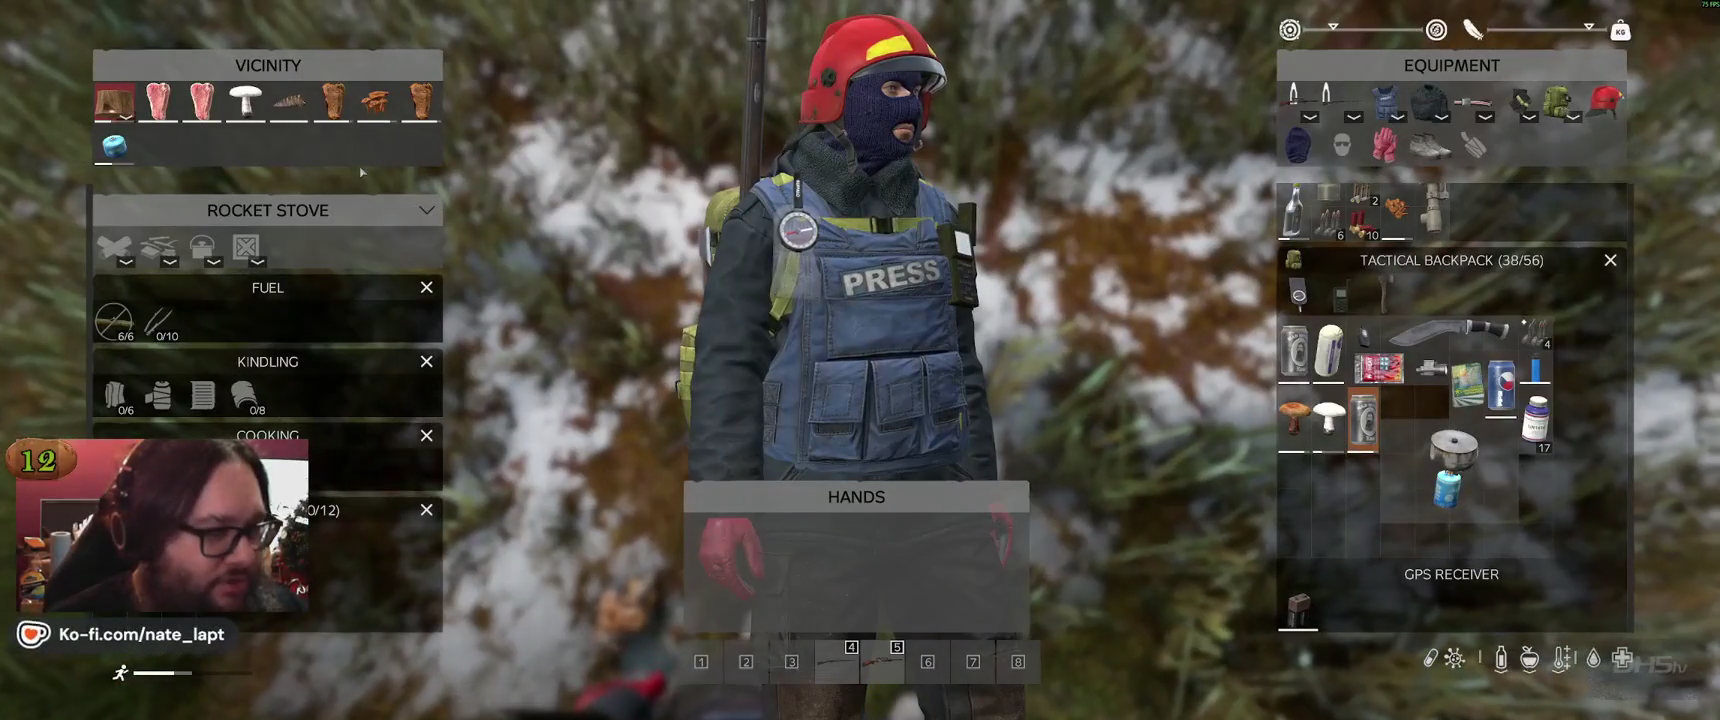
middle_click(289, 101)
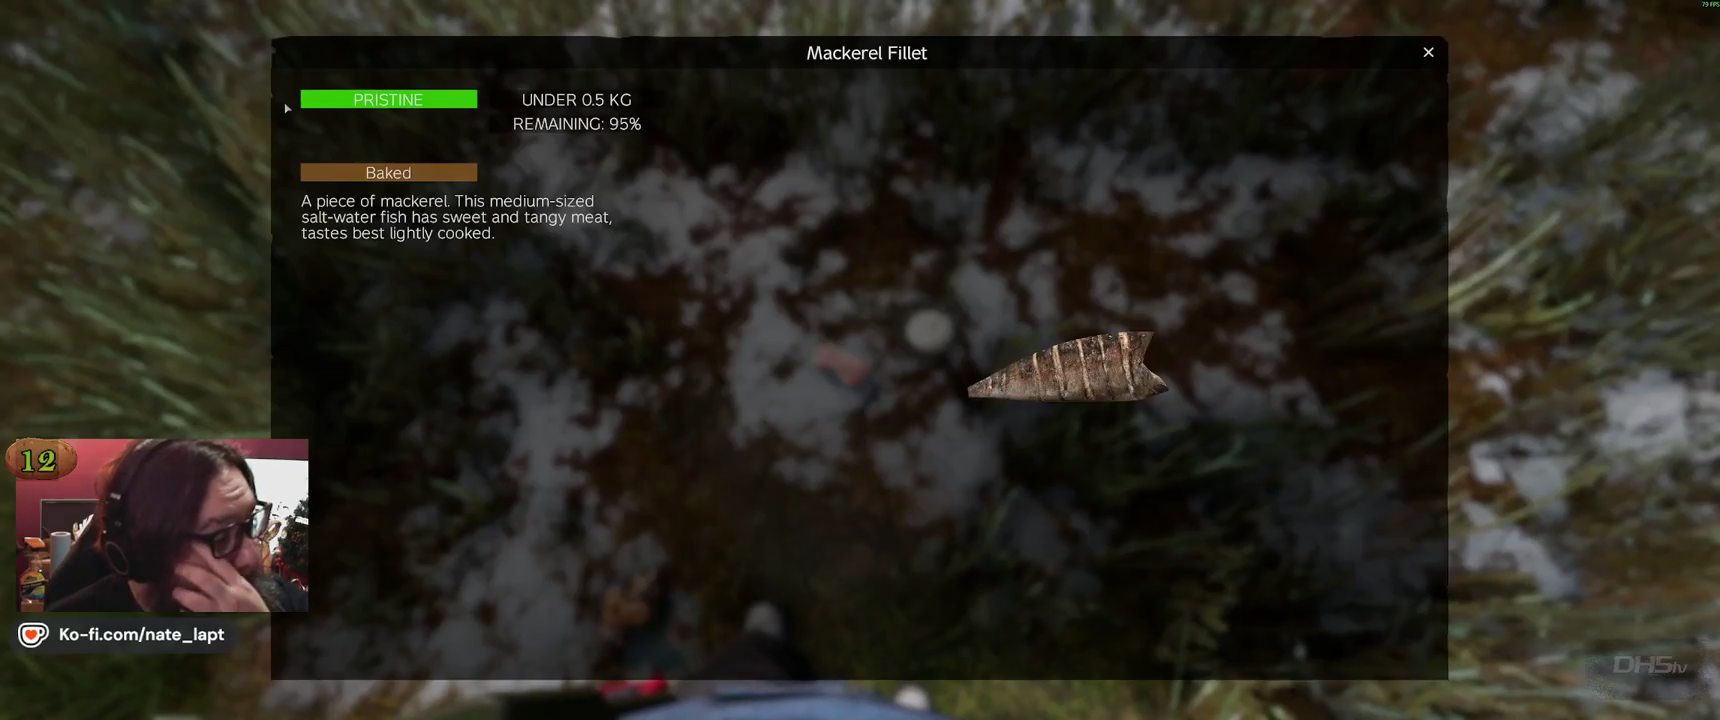
click(1429, 54)
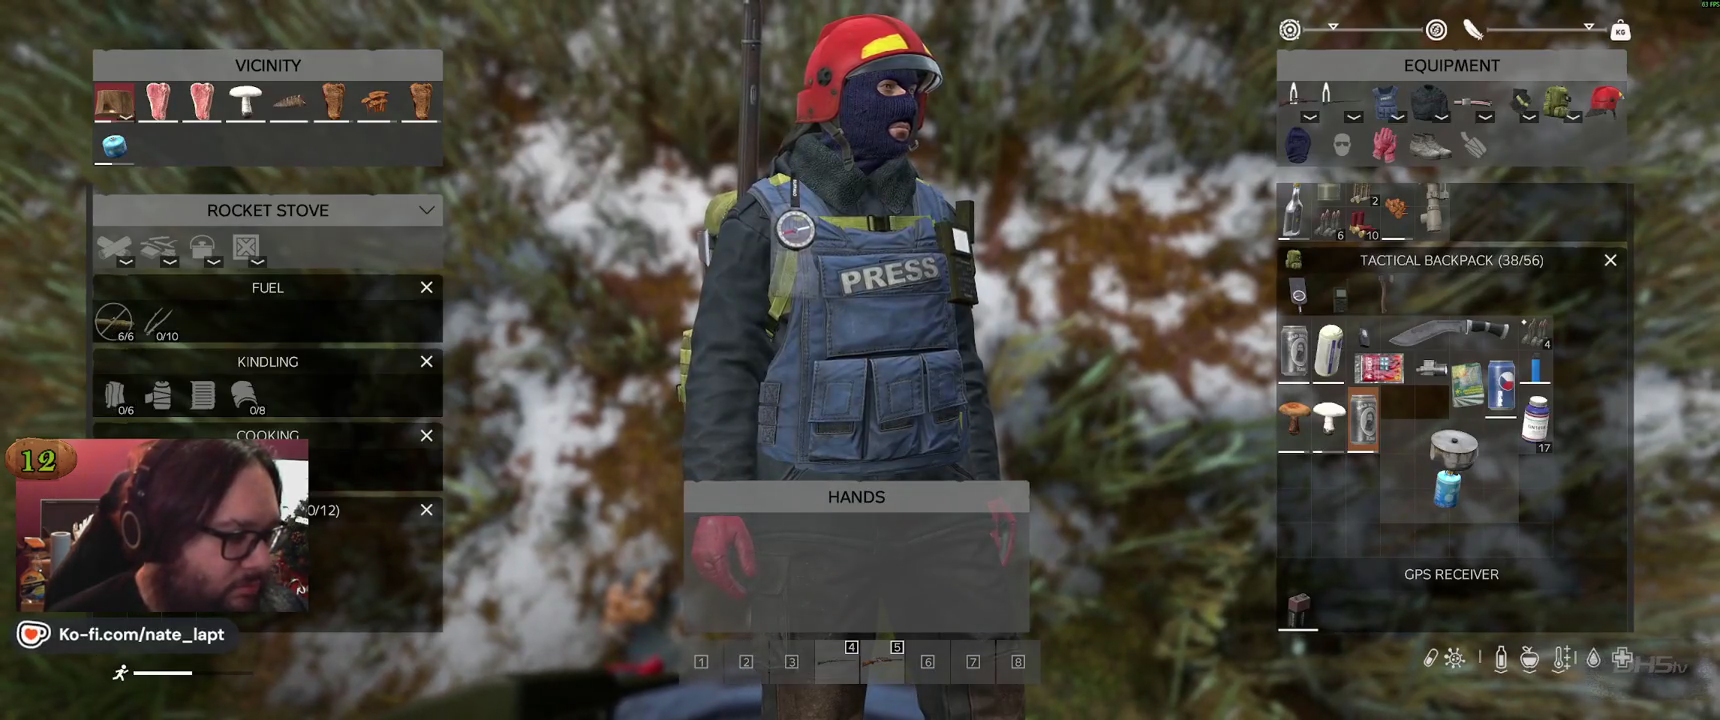
key(Tab)
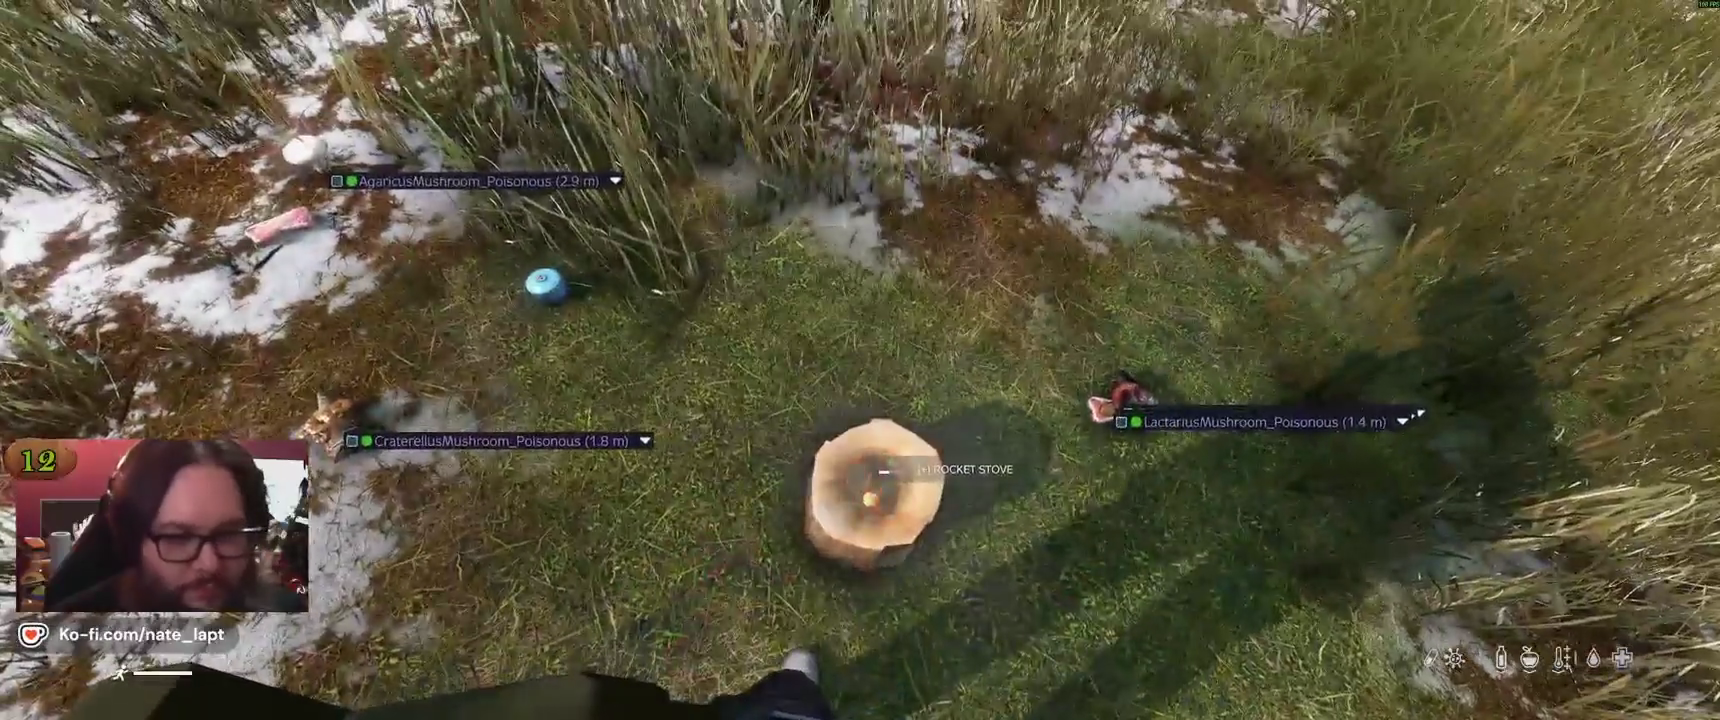
Drop the gas stove from the backpack onto the ground, then start exiting the server from the pause menu
key(Tab)
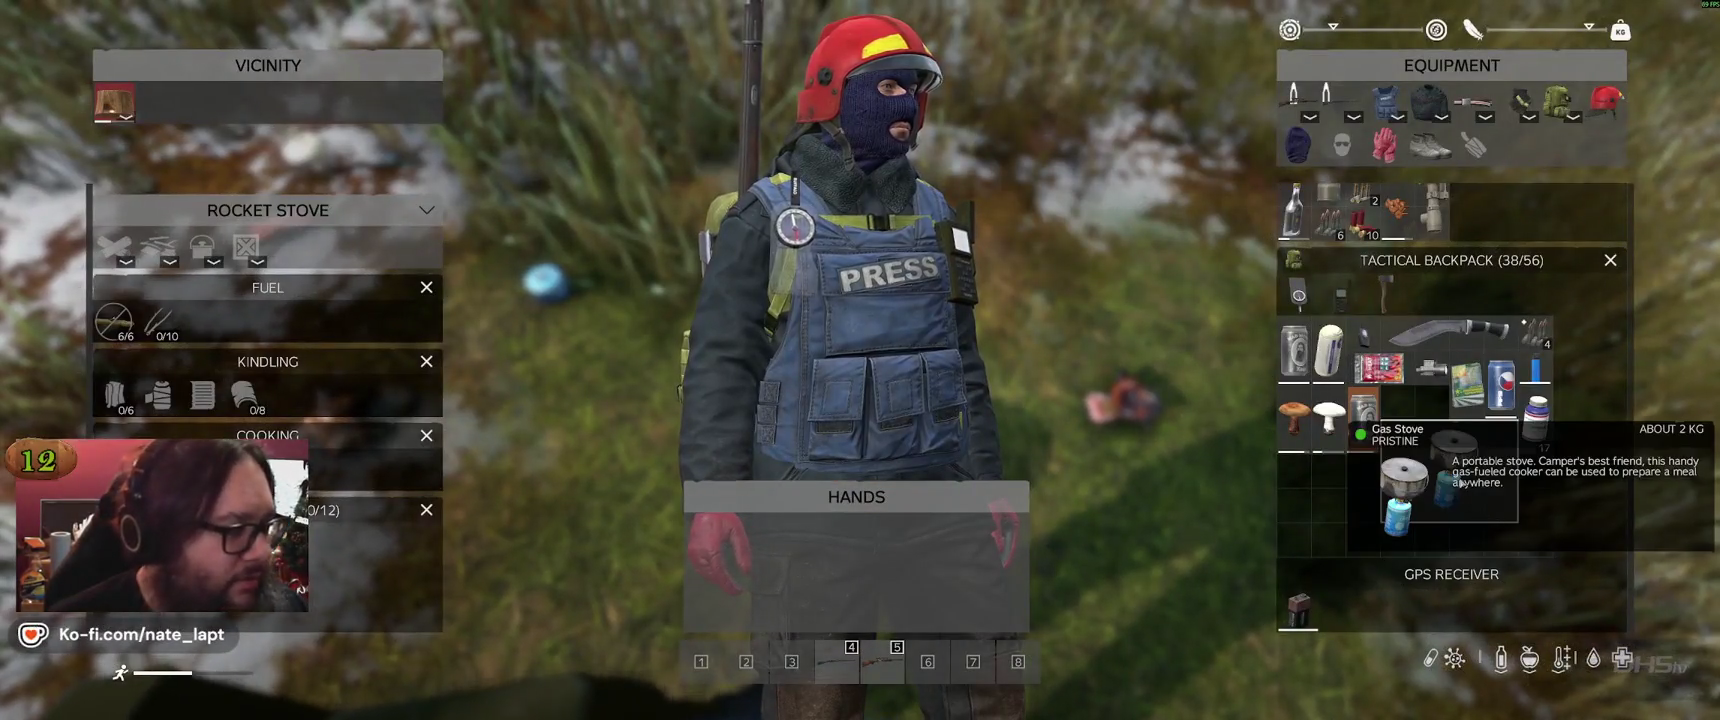
drag(1440, 465, 158, 248)
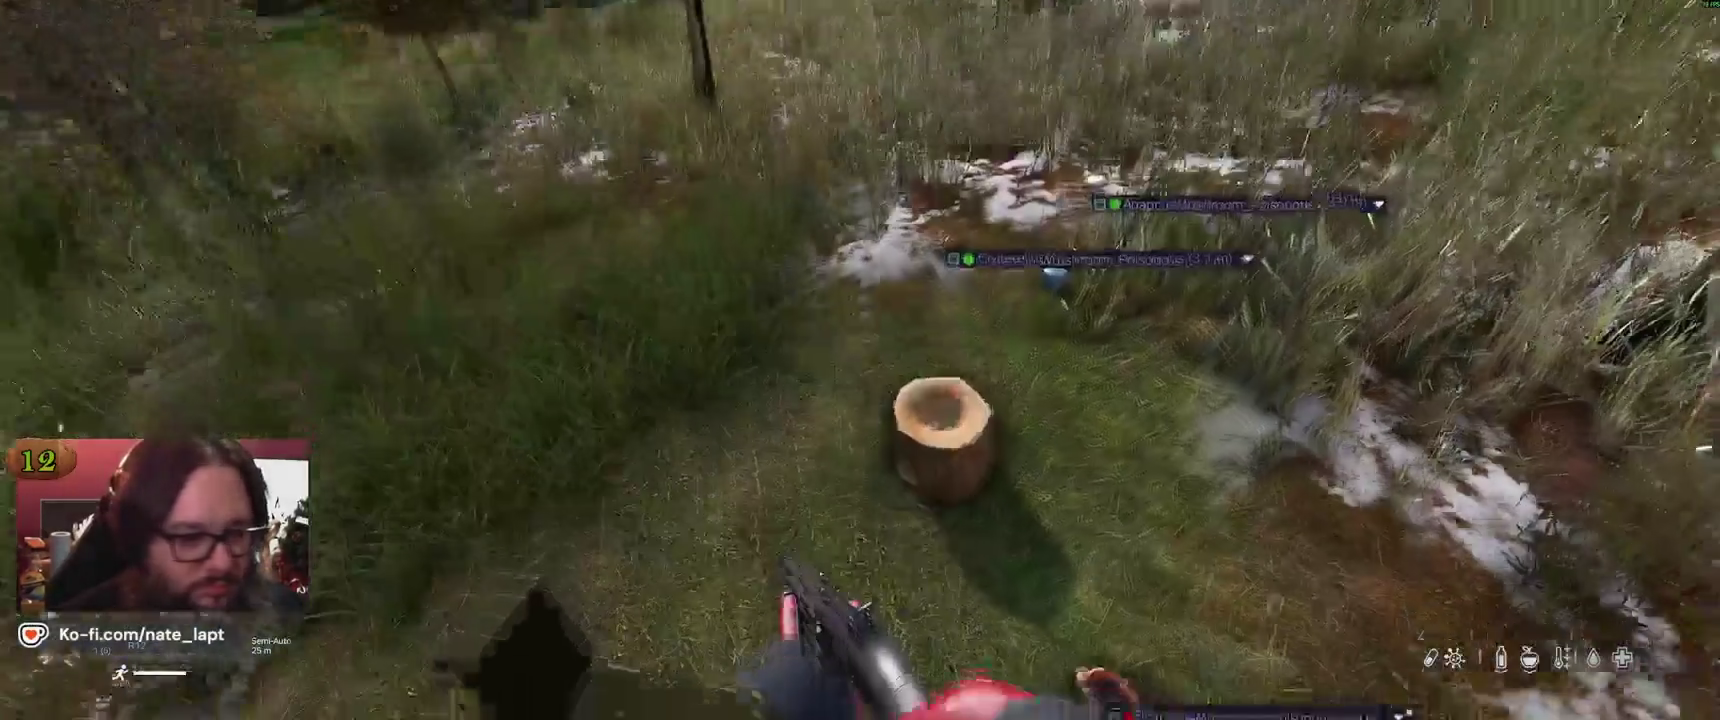
key(Tab)
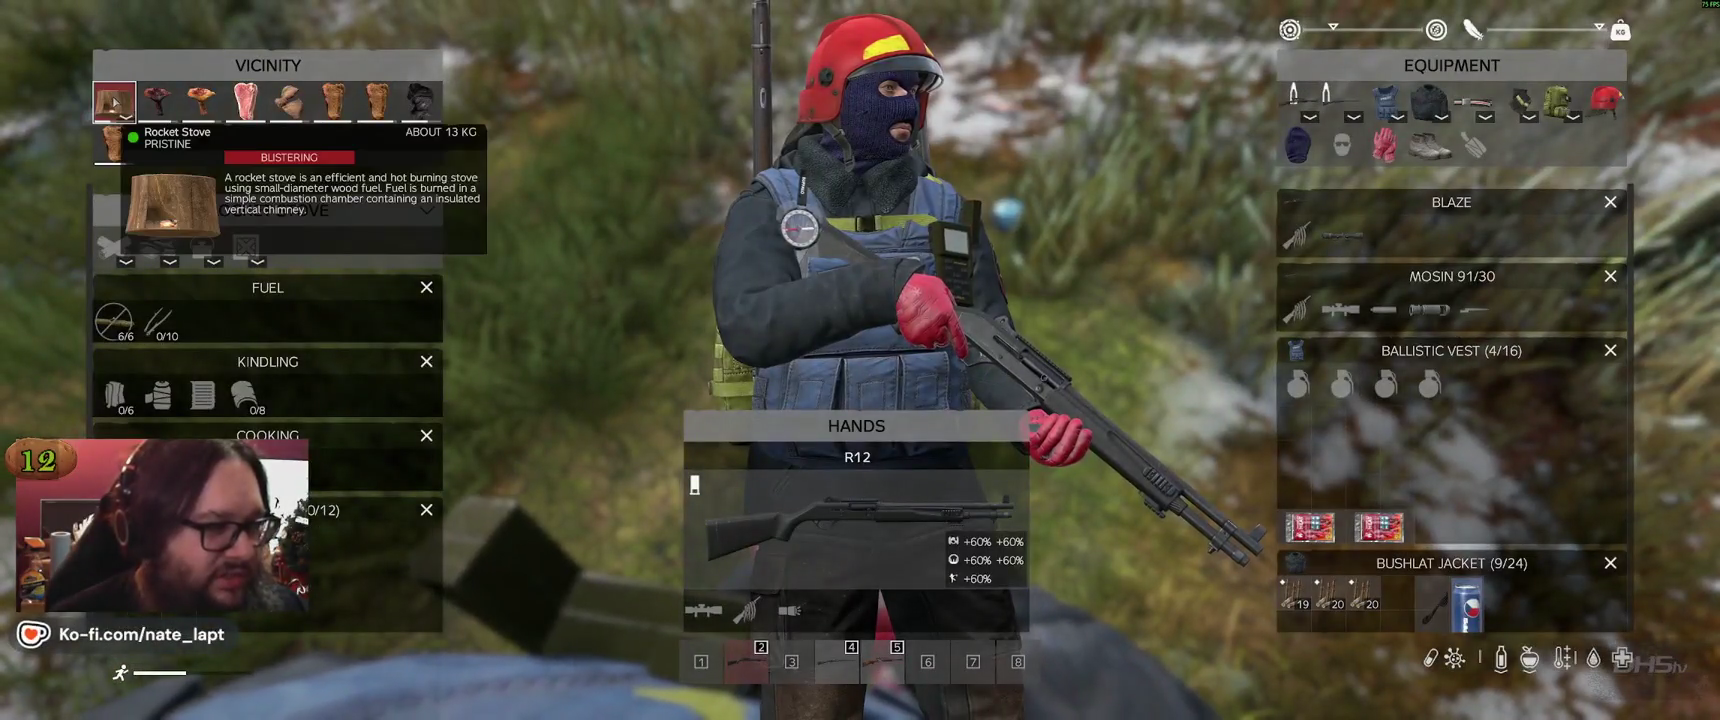
key(Tab)
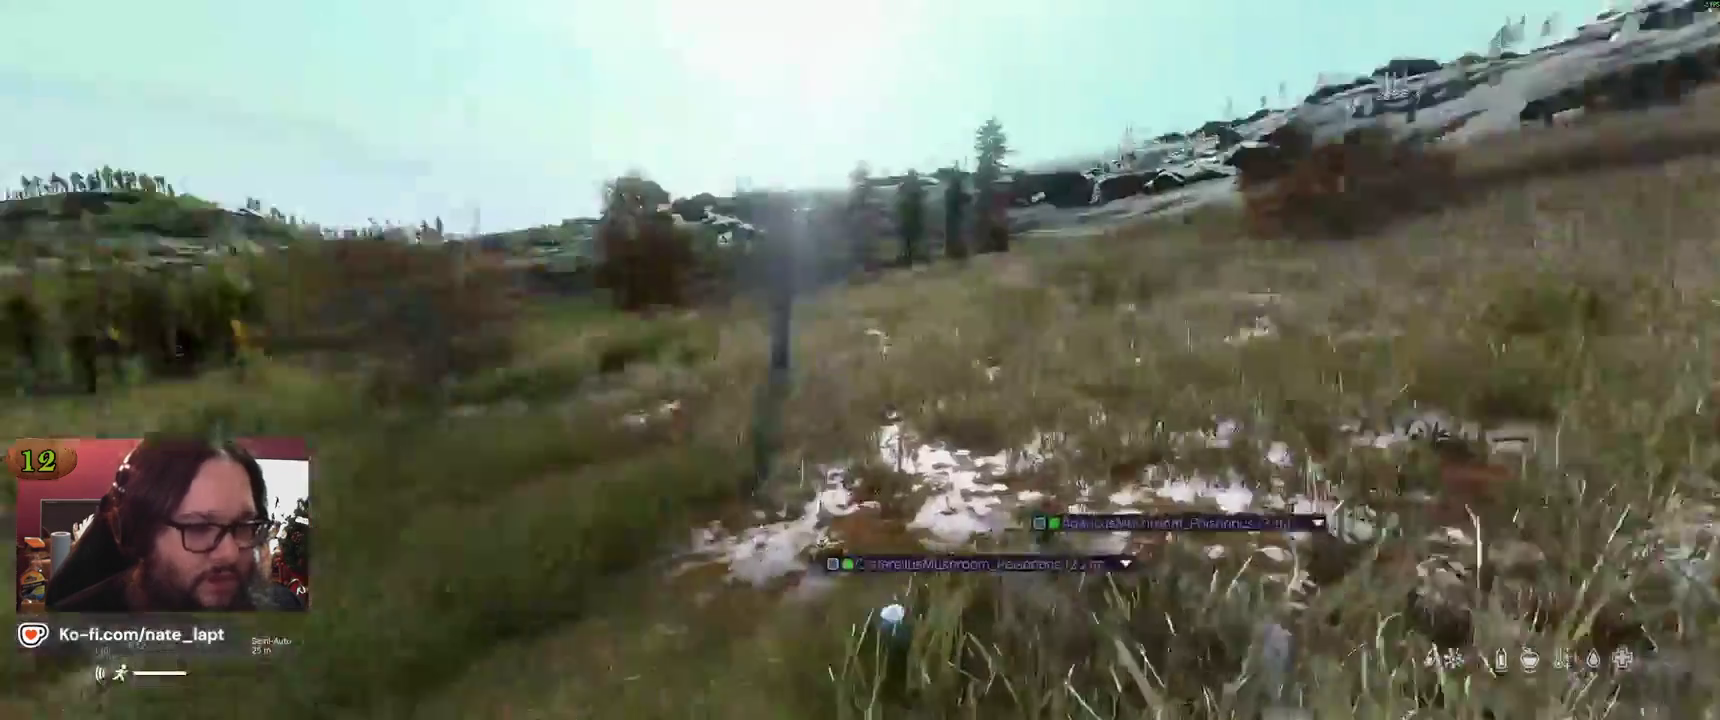
key(Escape)
click(1520, 502)
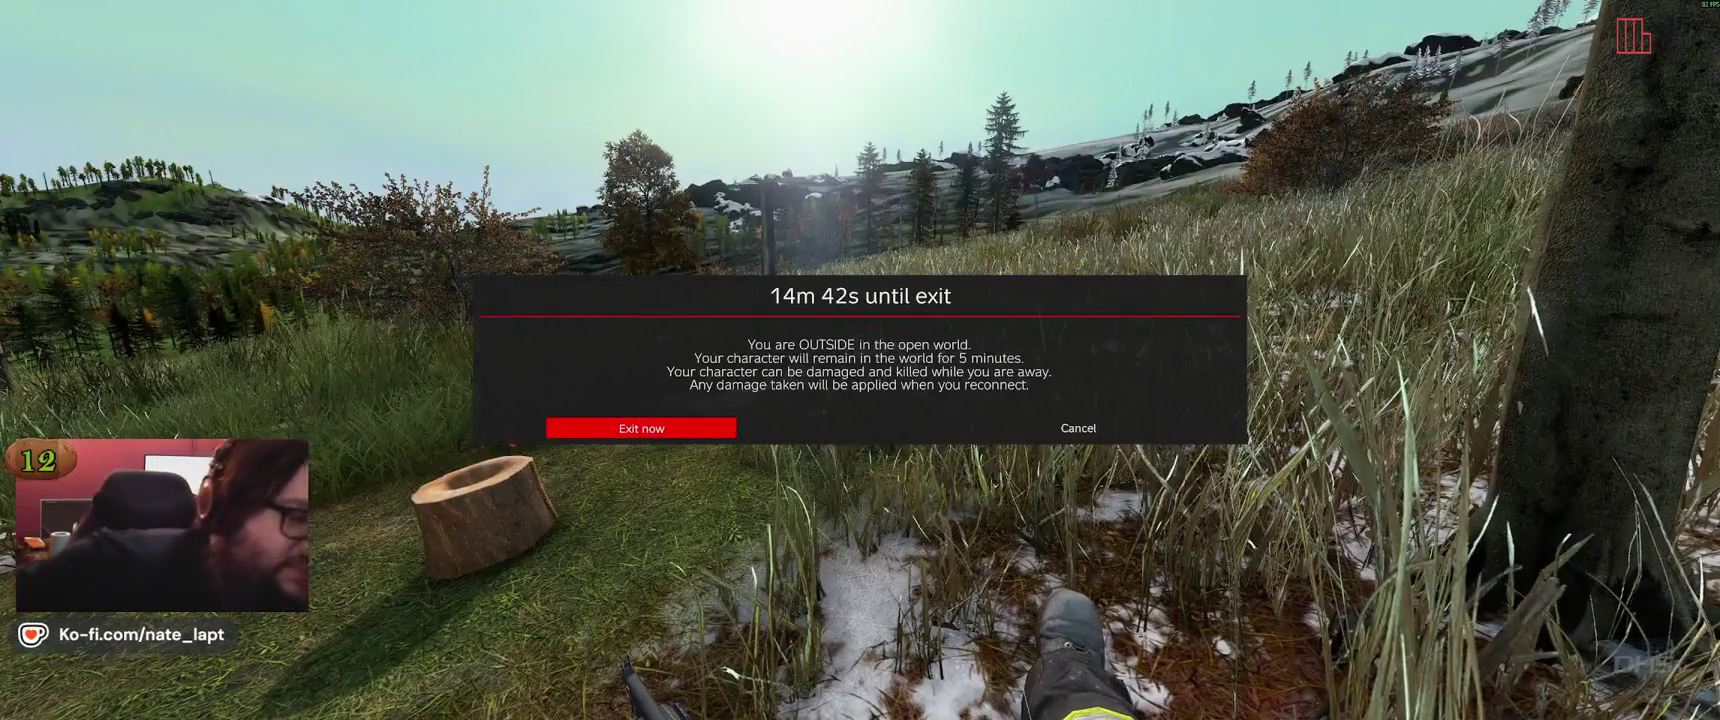
Skip the exit countdown, then quit DayZ from the main menu, confirming with YES
key(Return)
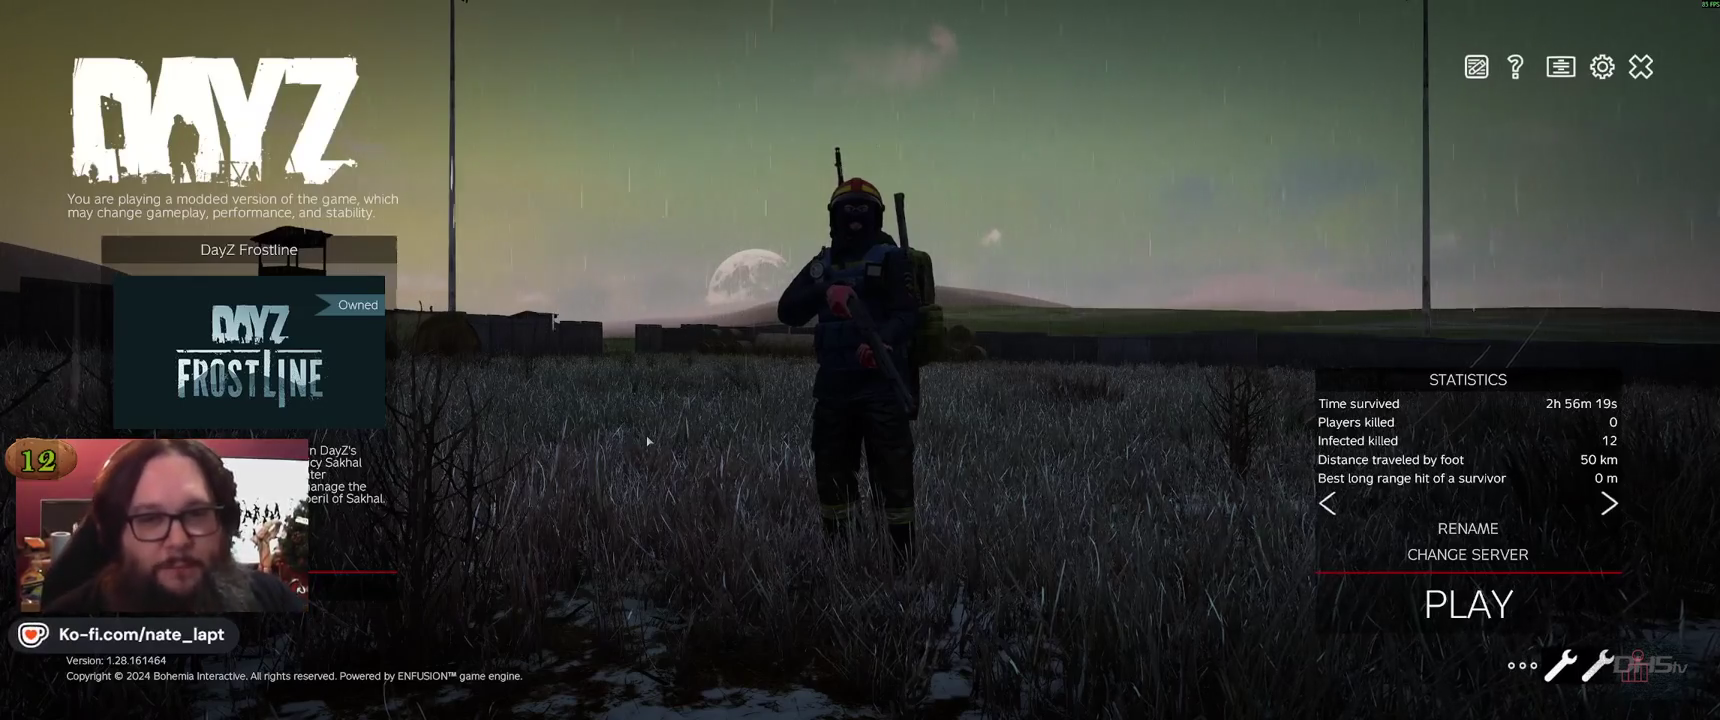
click(1643, 68)
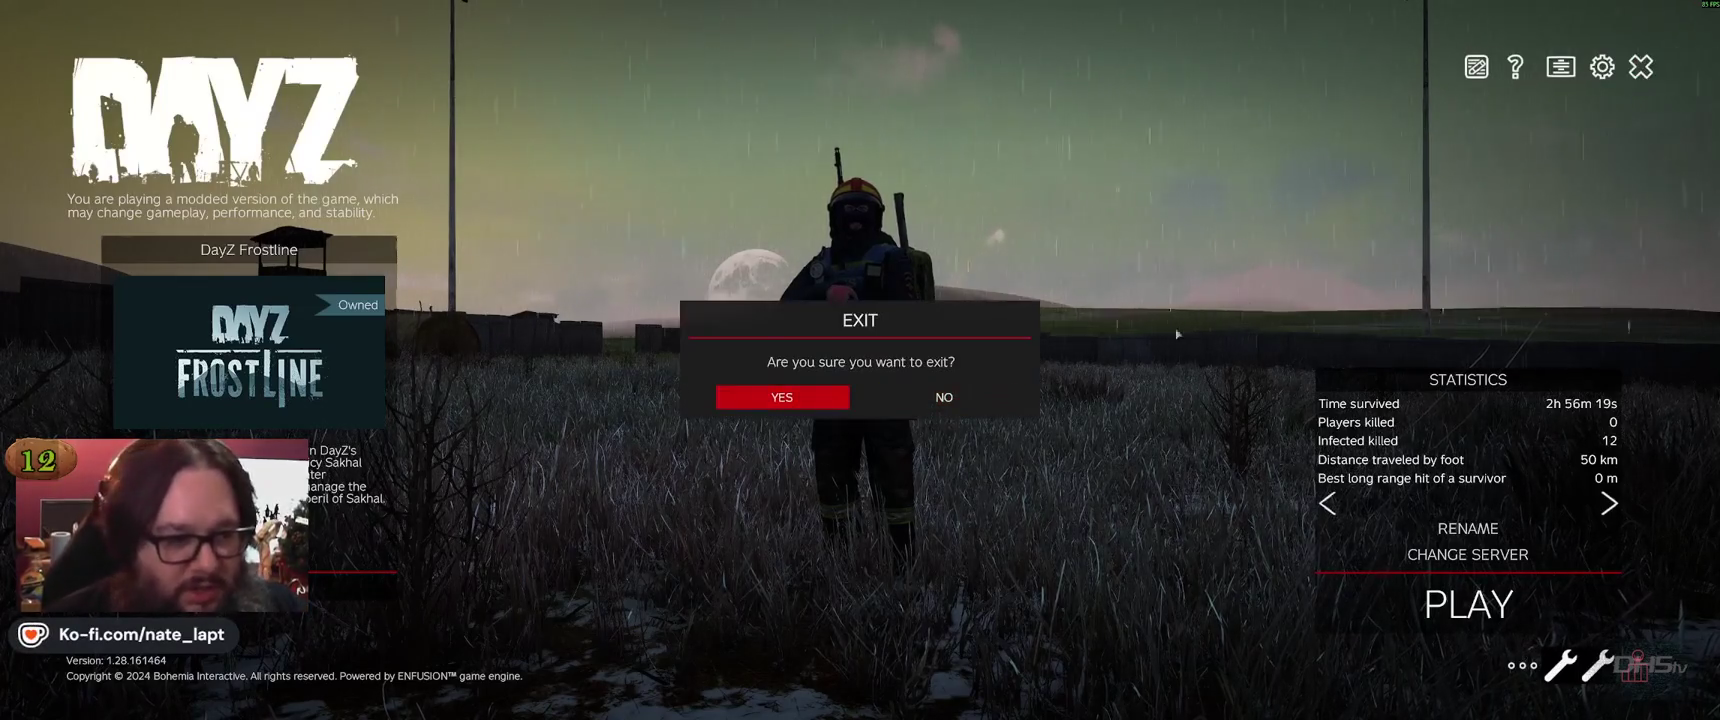
click(813, 400)
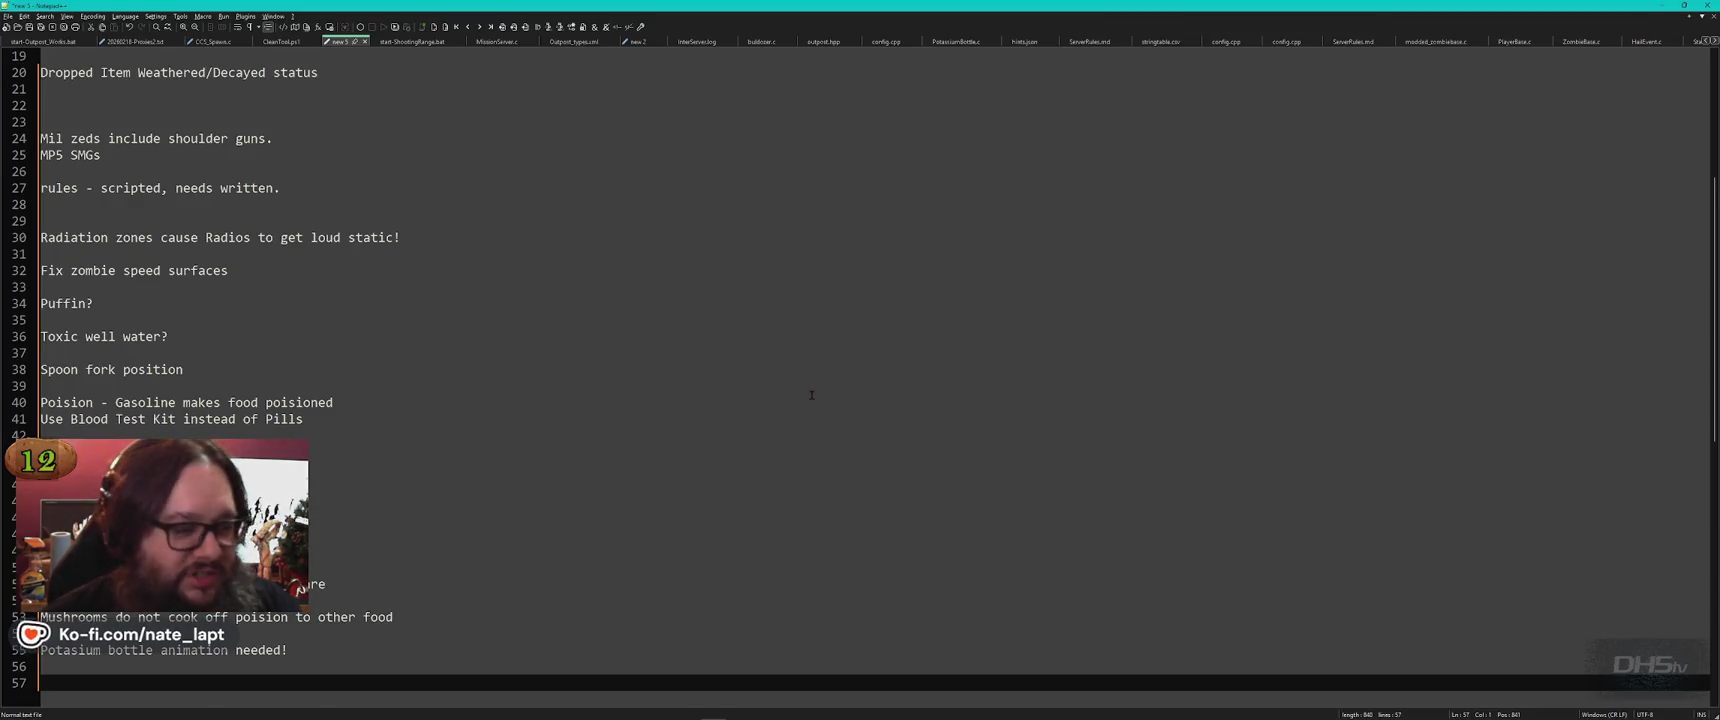
Switch from the Notepad++ to-do notes to the Buldozer 3D terrain preview
key(alt+Tab)
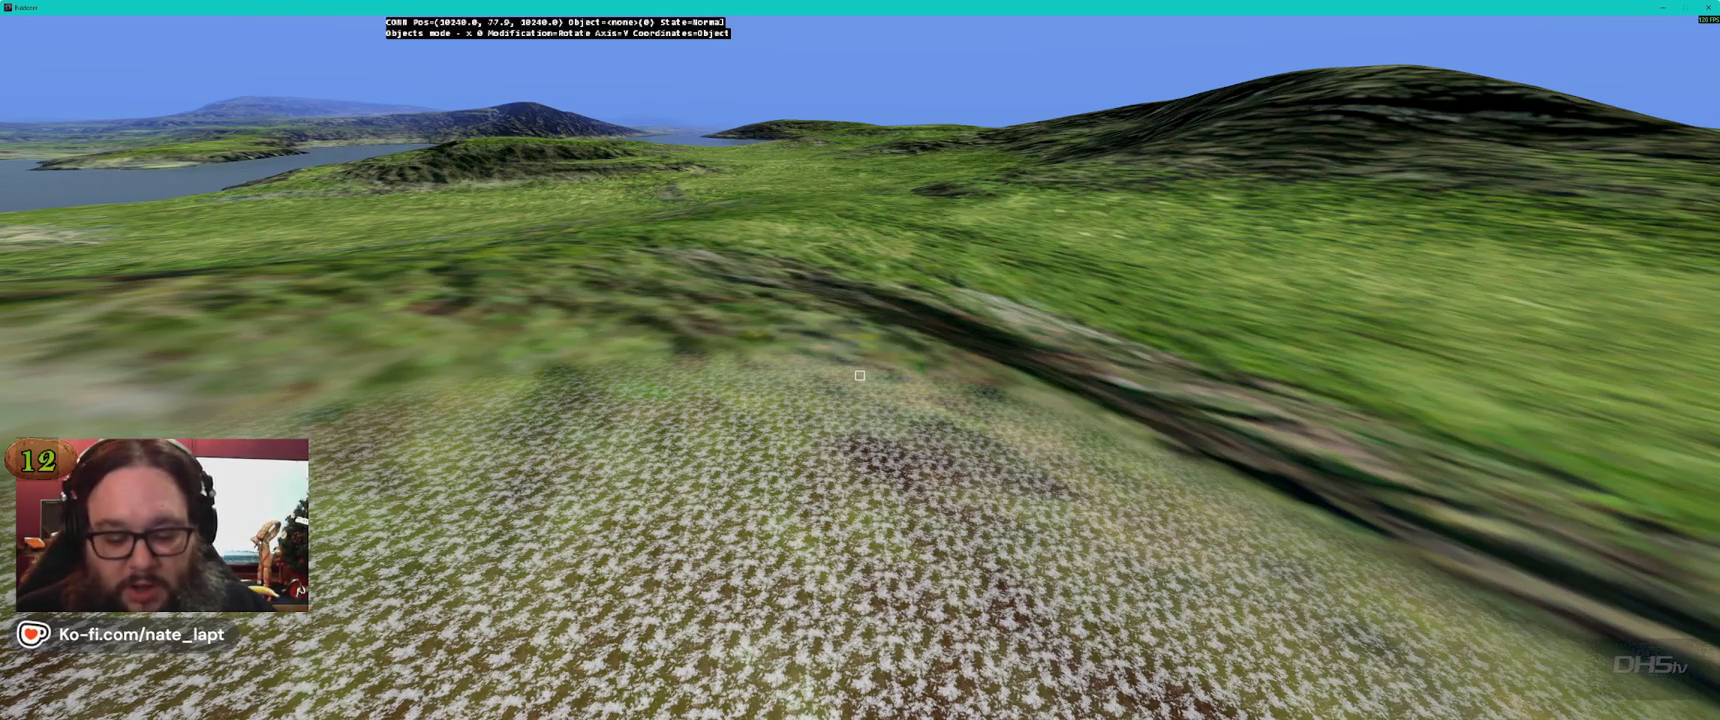
Select all 81 objects on the Dead layer in the Layers manager, then return to Buldozer
key(w)
key(alt+Tab)
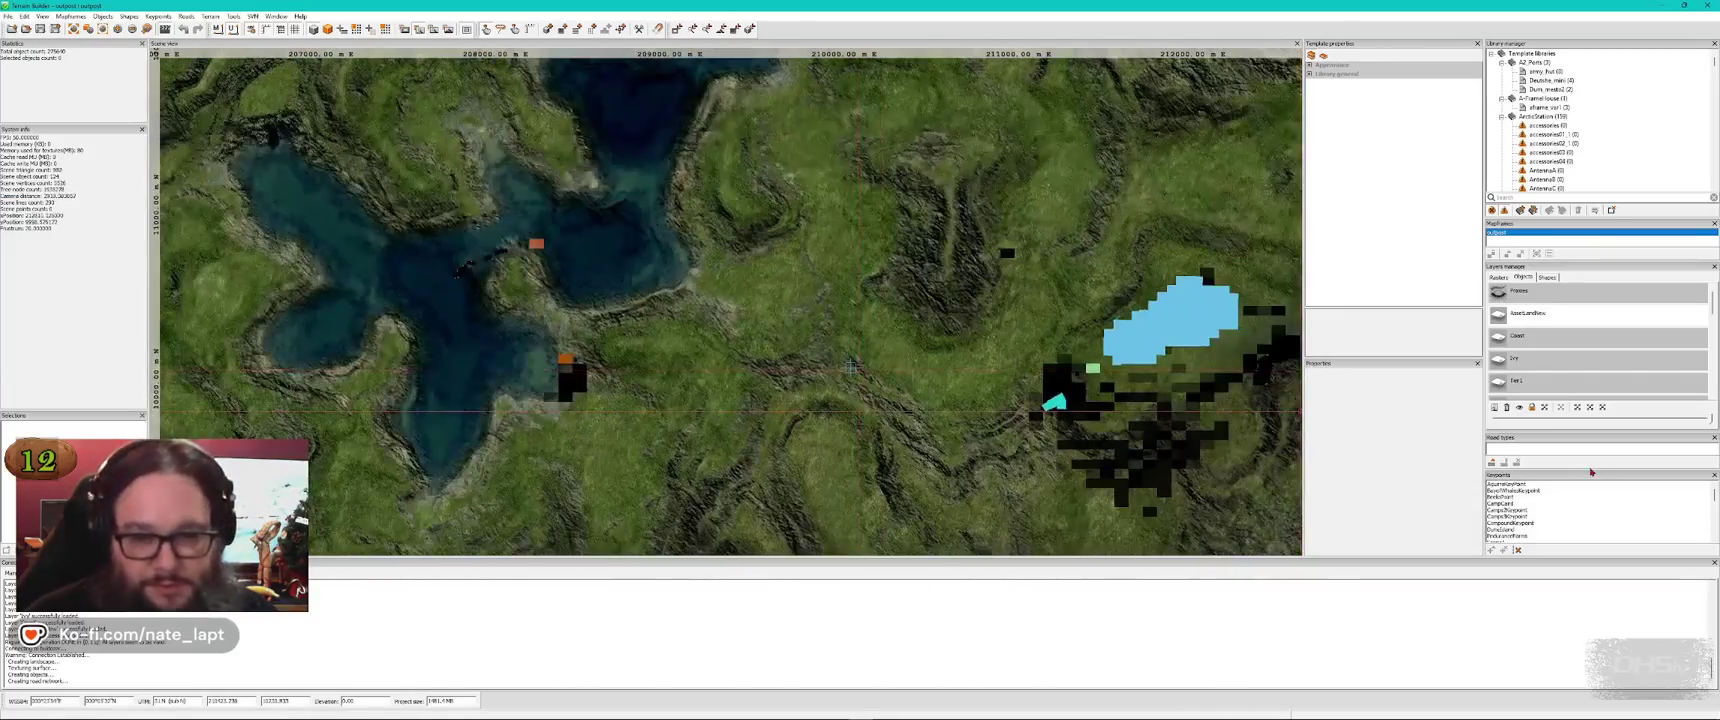
scroll(1590, 360, down, 3)
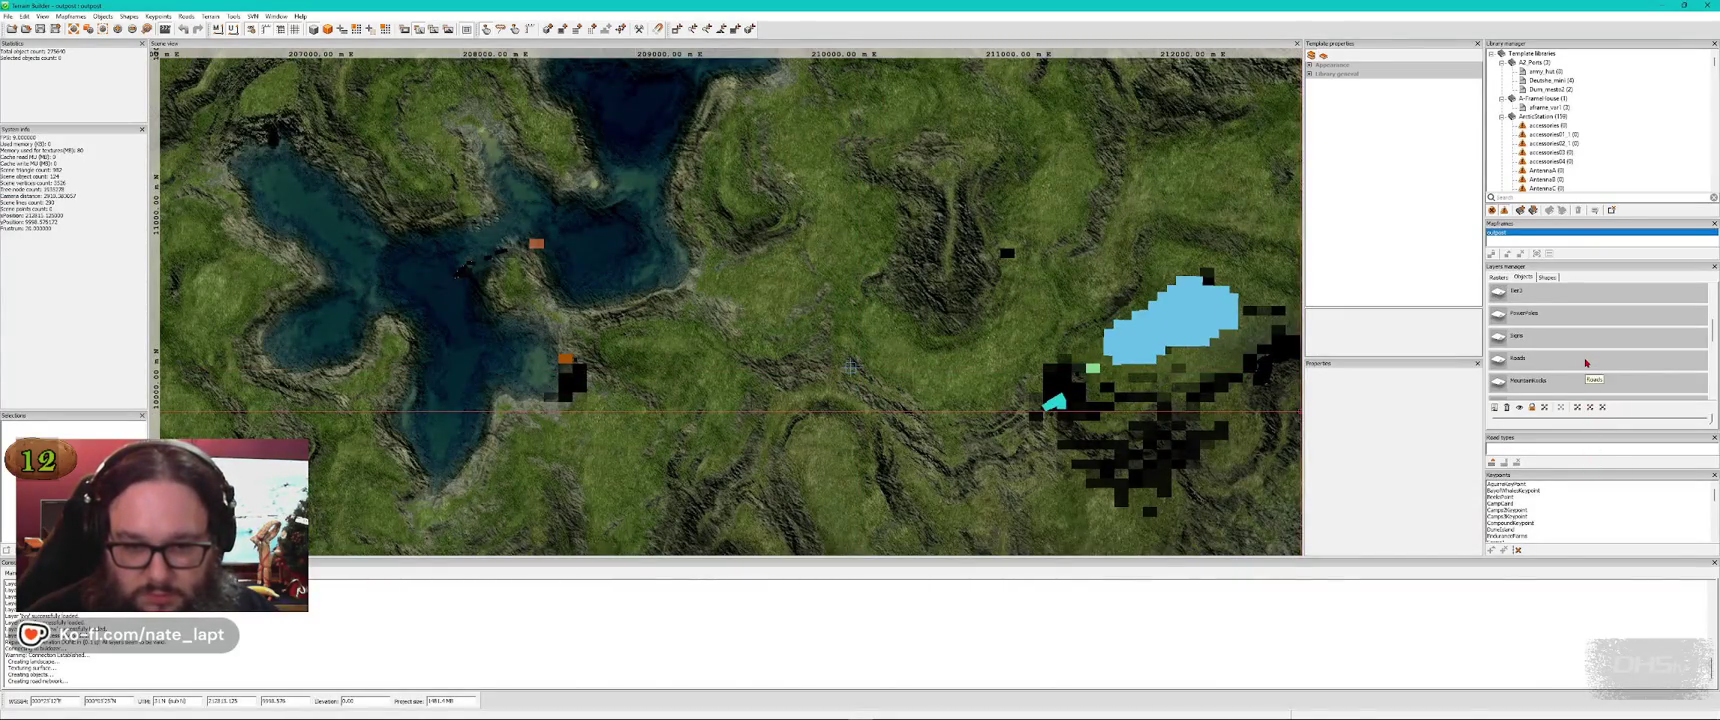
scroll(1585, 332, down, 3)
scroll(1583, 329, up, 3)
double_click(1583, 335)
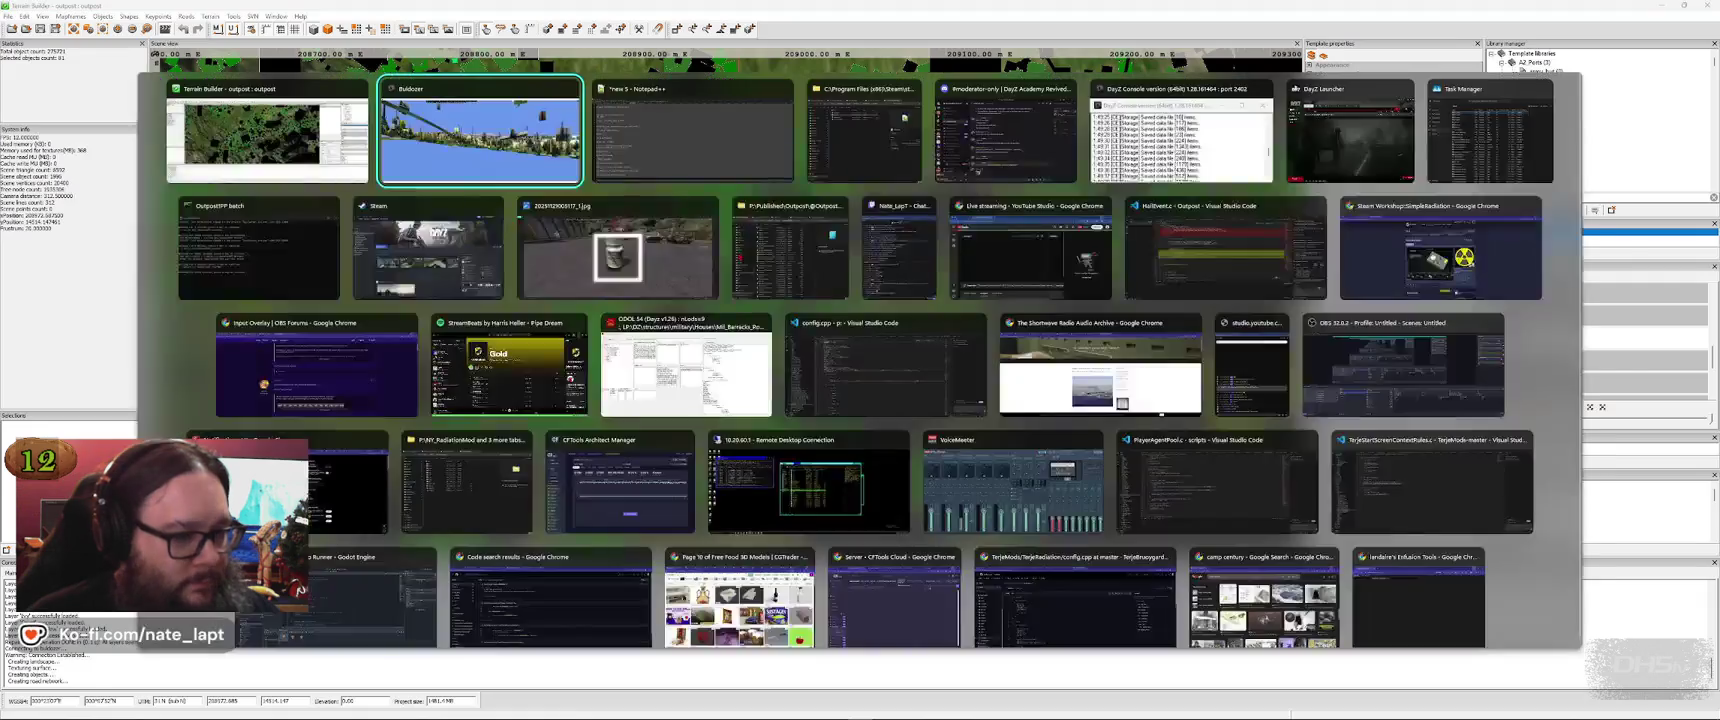
key(alt+Tab)
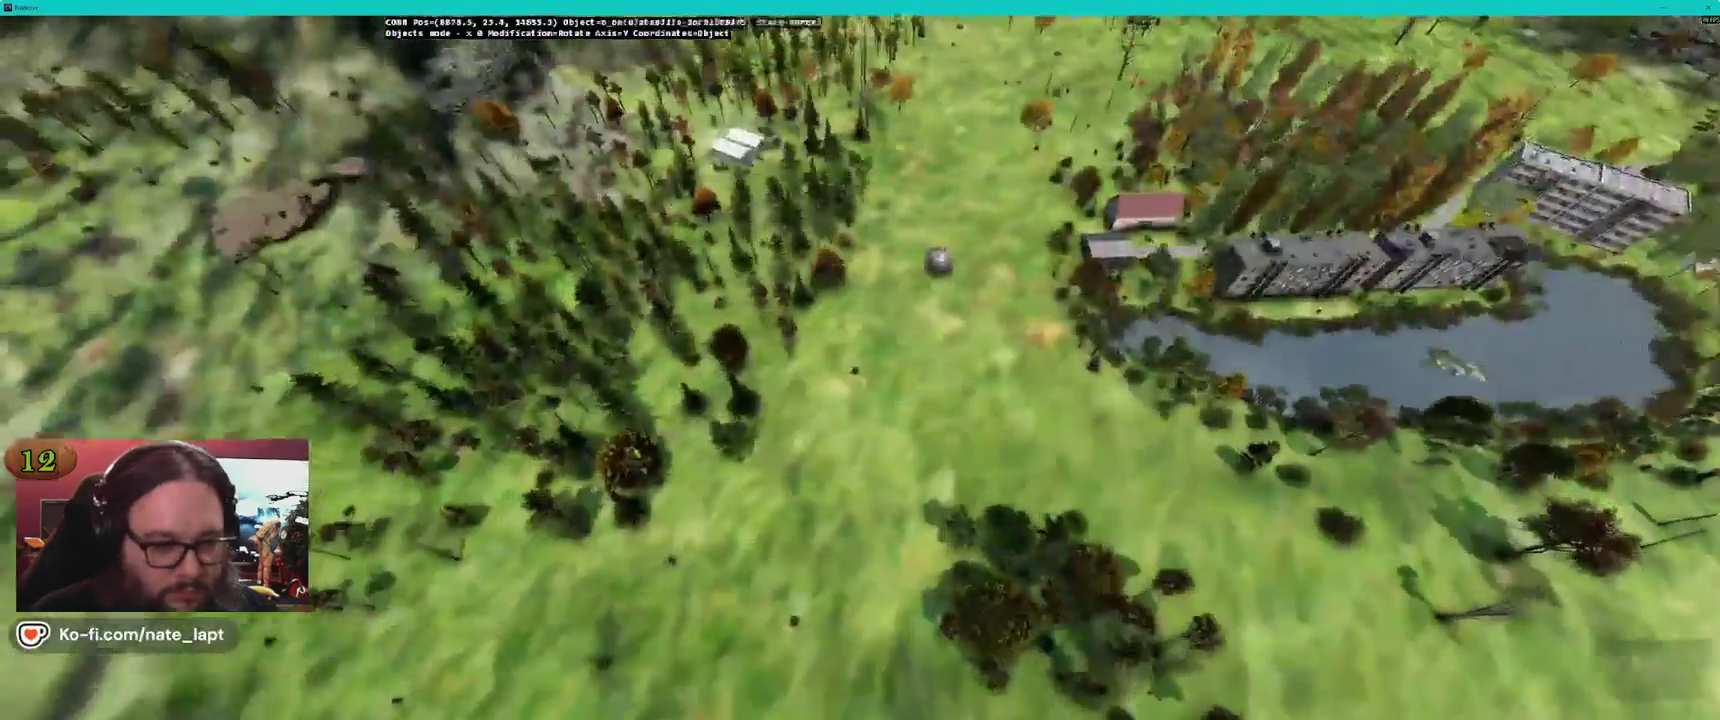
Drag a spruce and a prunusspinosa bush in the forest to new positions
key(s)
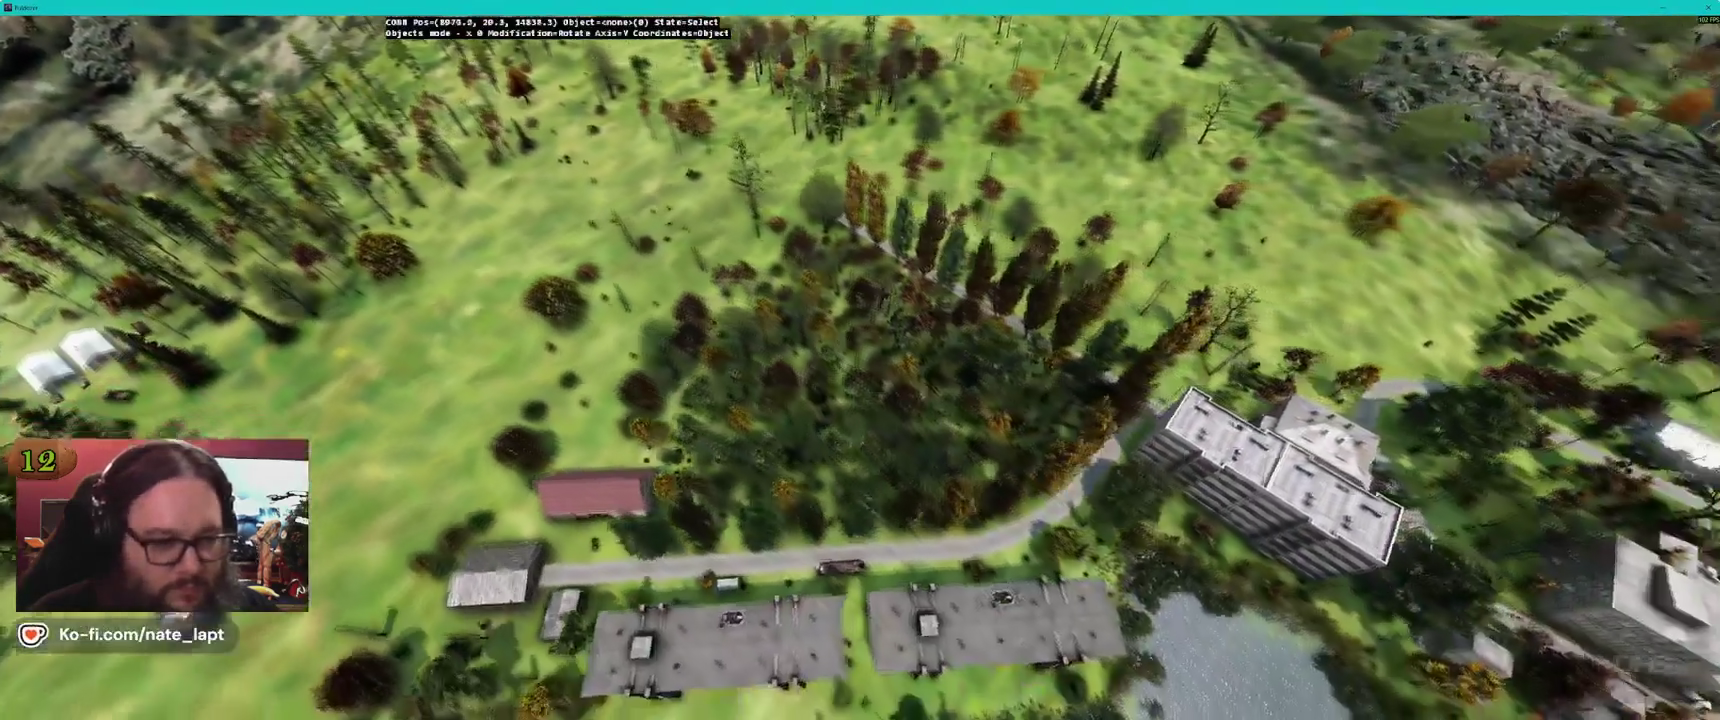
key(w)
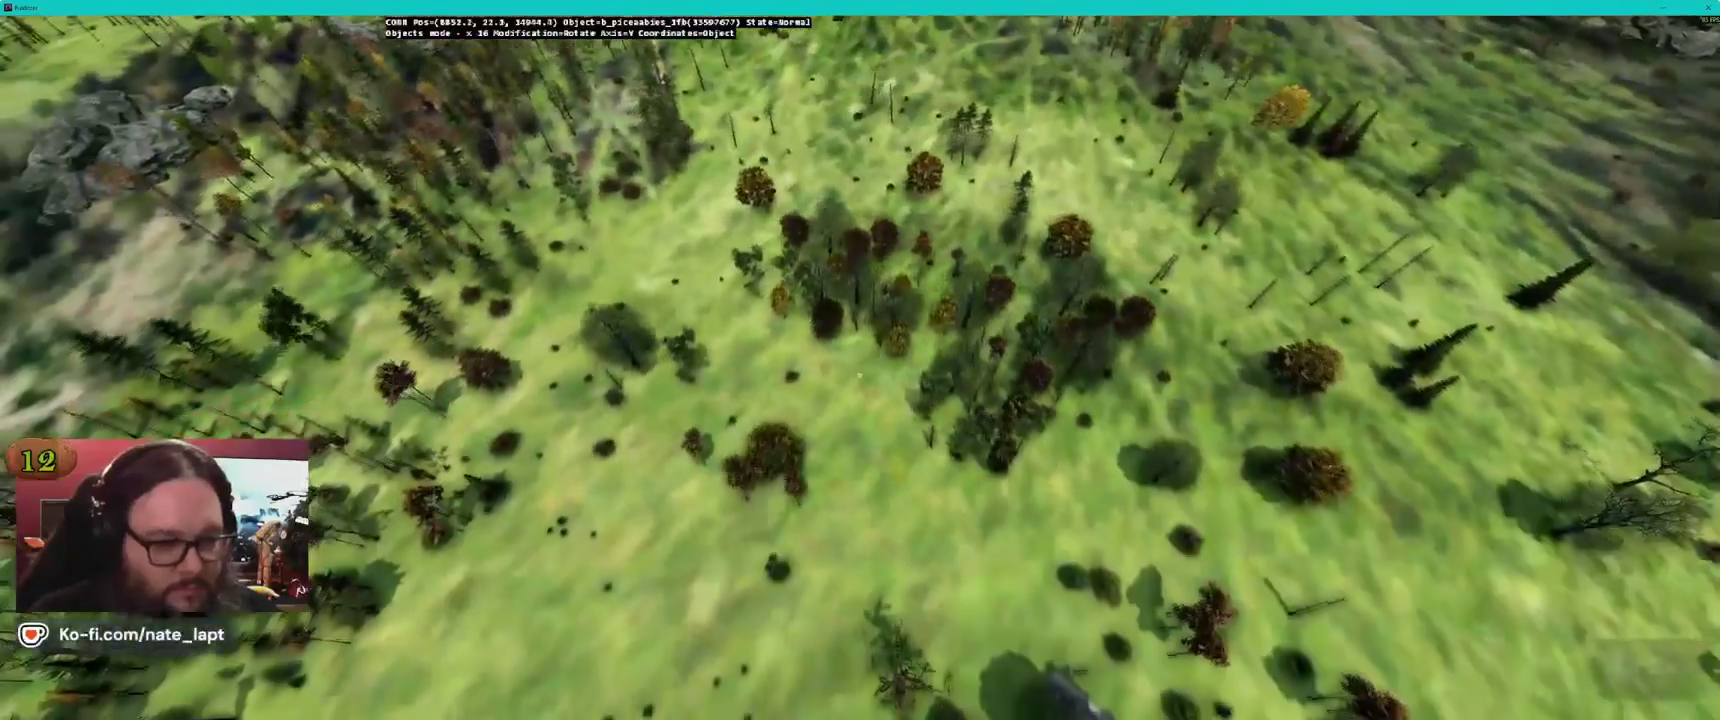
drag(858, 375, 858, 375)
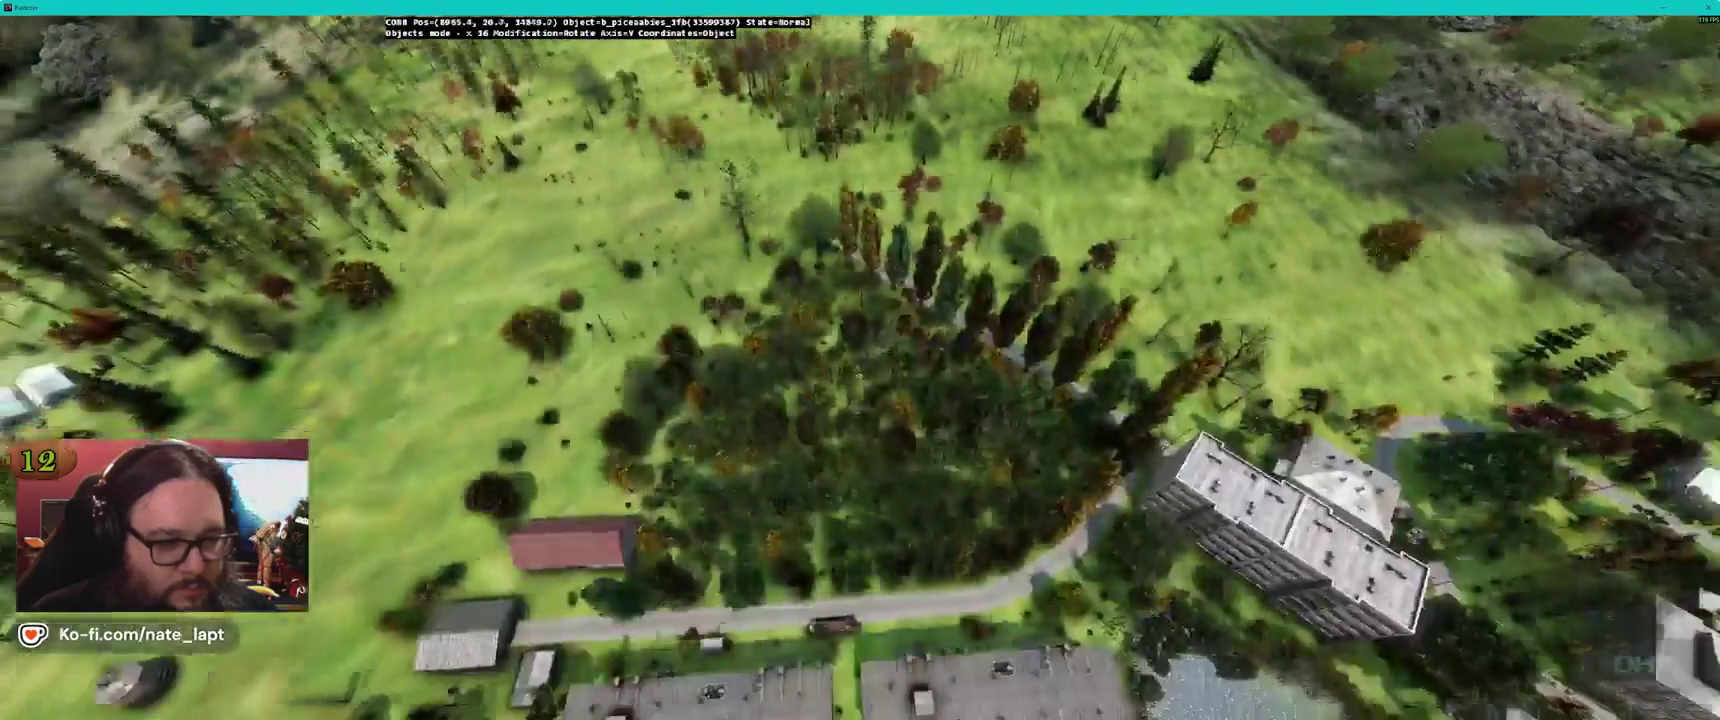
key(w)
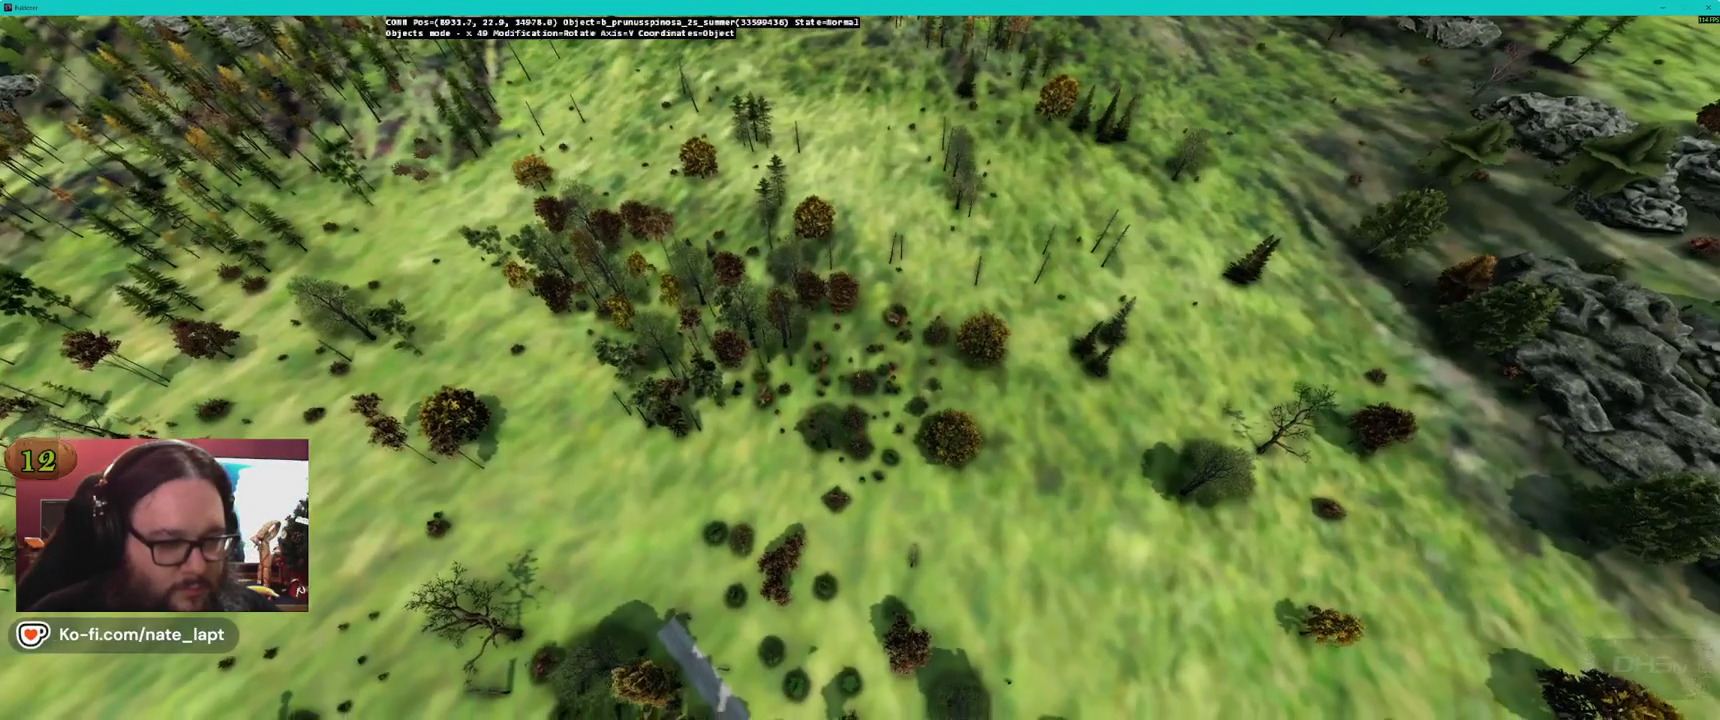
drag(858, 375, 860, 379)
key(alt+Tab)
key(alt+Tab)
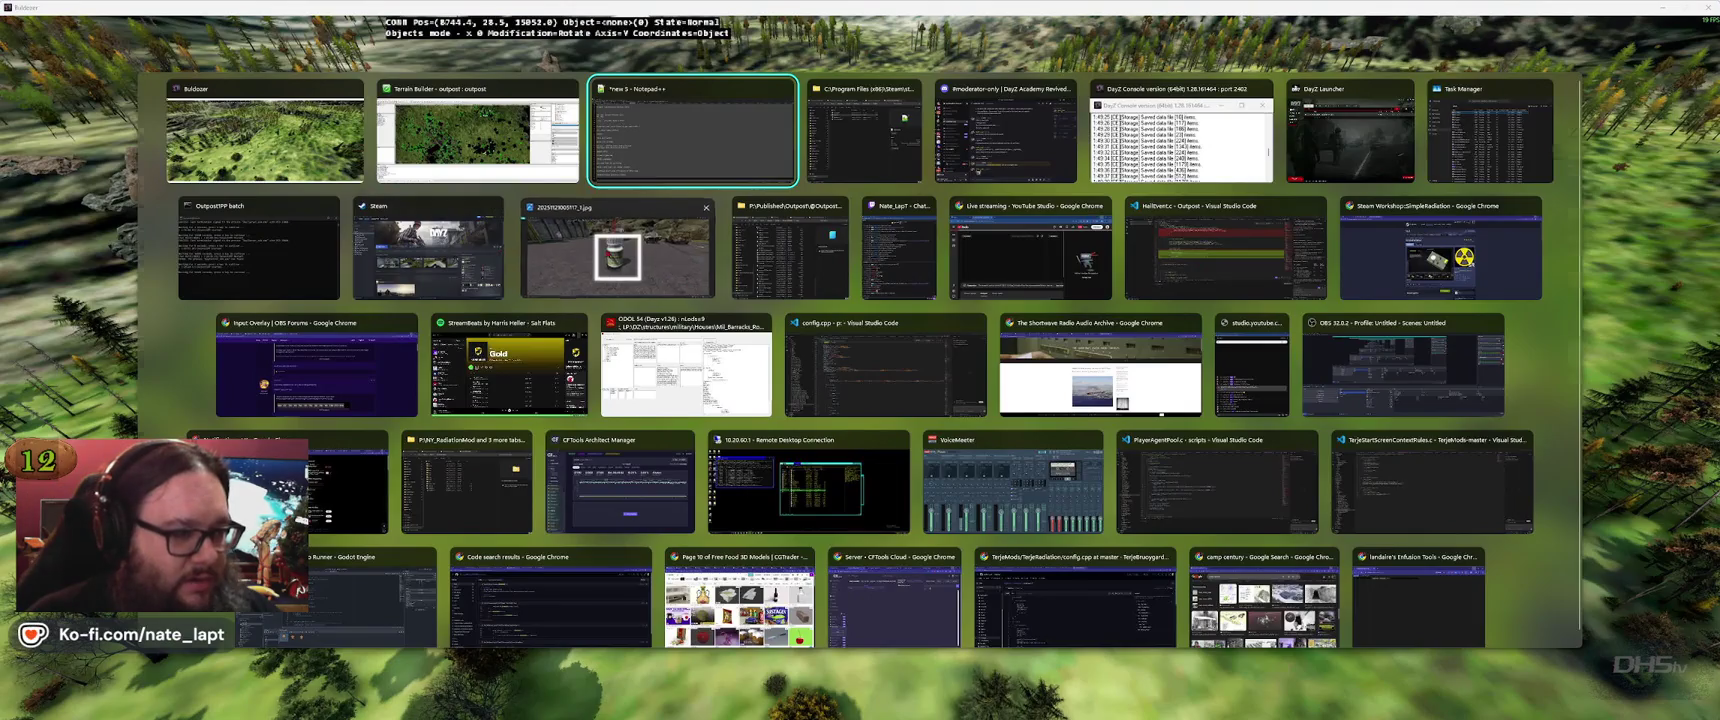
Open a saved DayZ screenshot at full size from Steam's DayZ library page
click(617, 250)
key(alt+Tab)
click(617, 250)
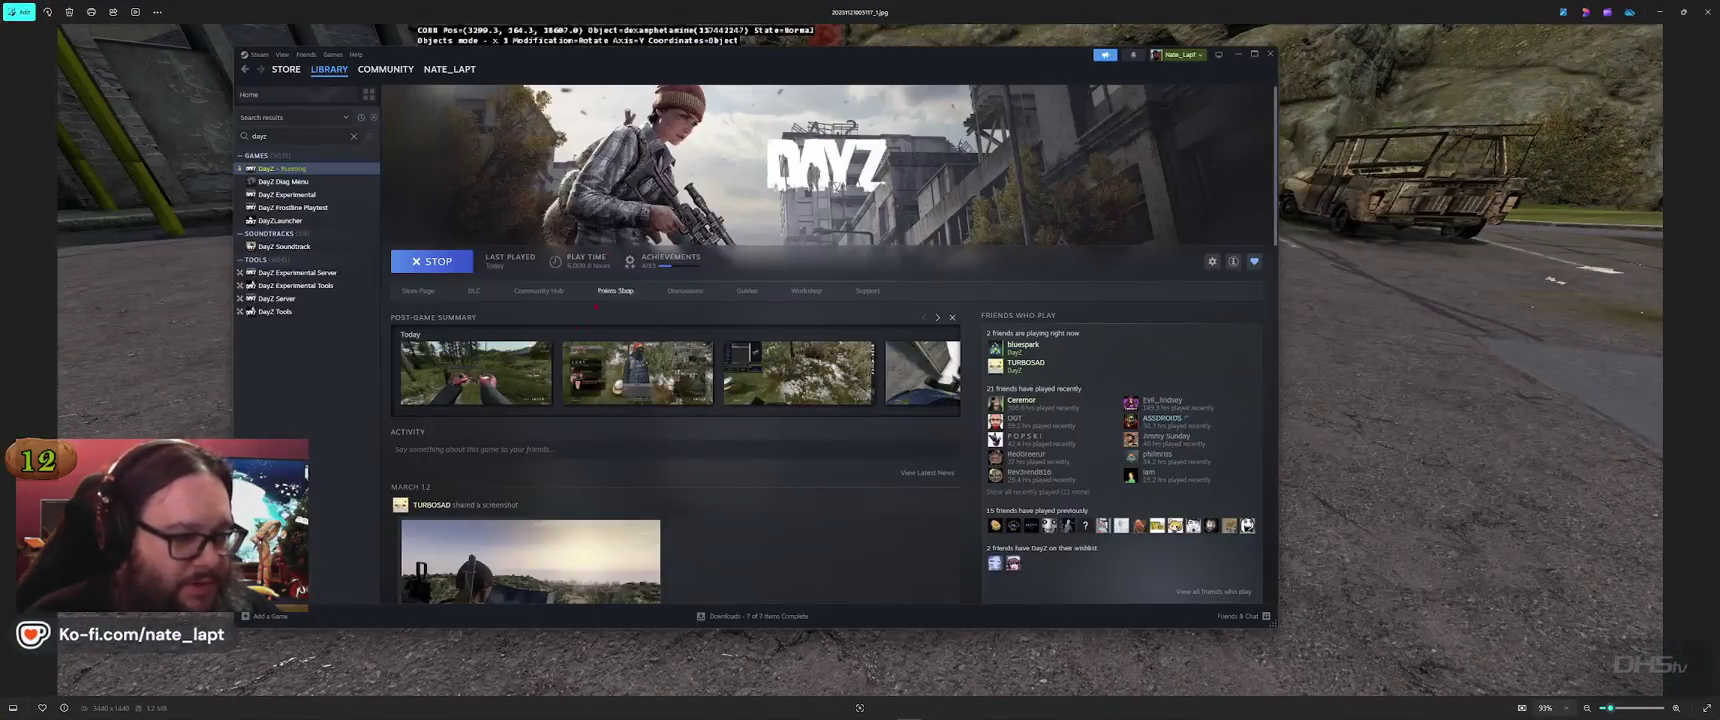
click(658, 370)
Advance through seven more screenshots, past the inventory and road shots, then return to Buldozer
mouse_move(1684, 411)
click(1700, 321)
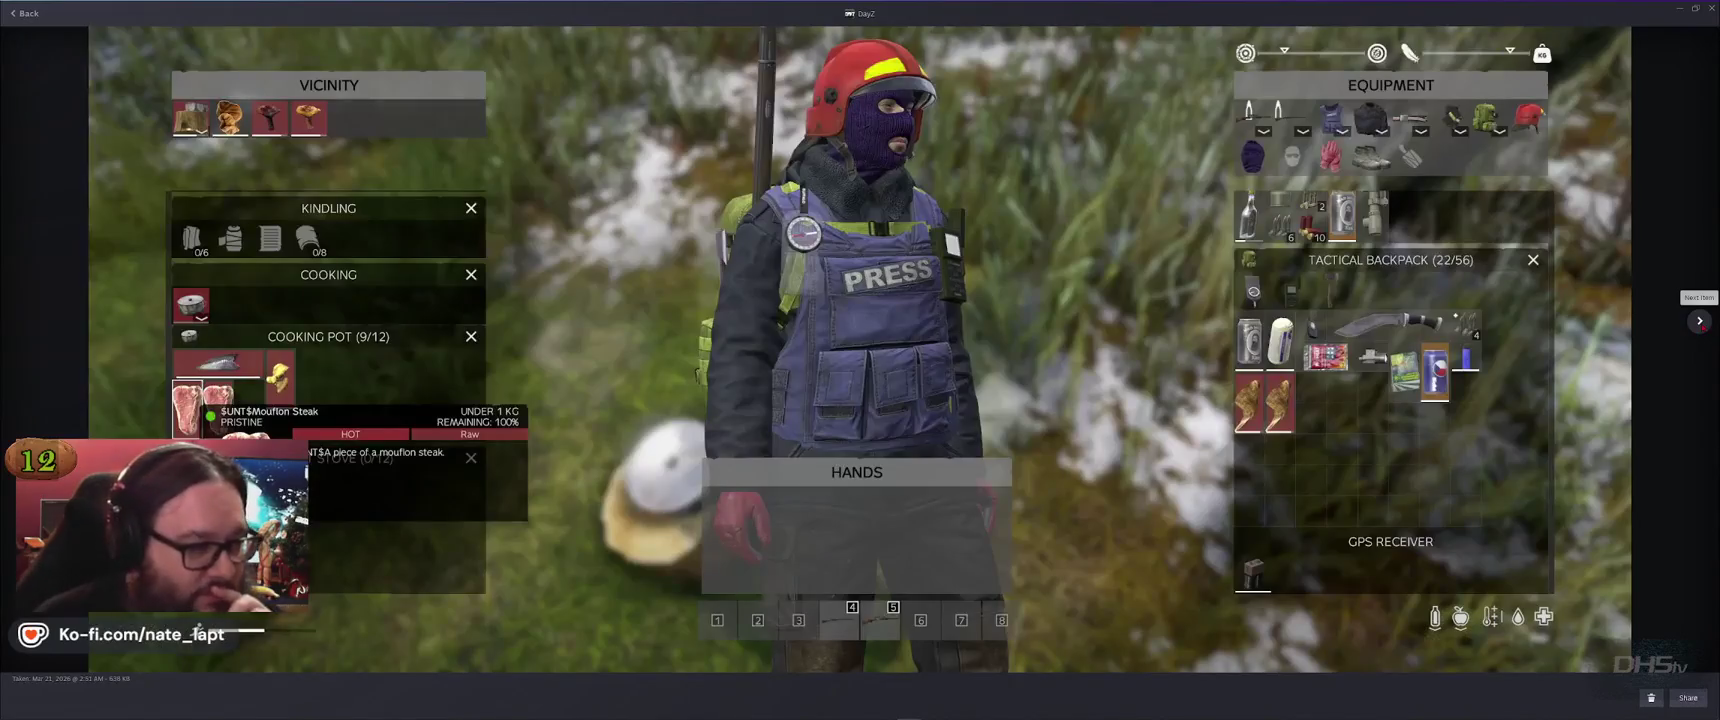
click(1700, 321)
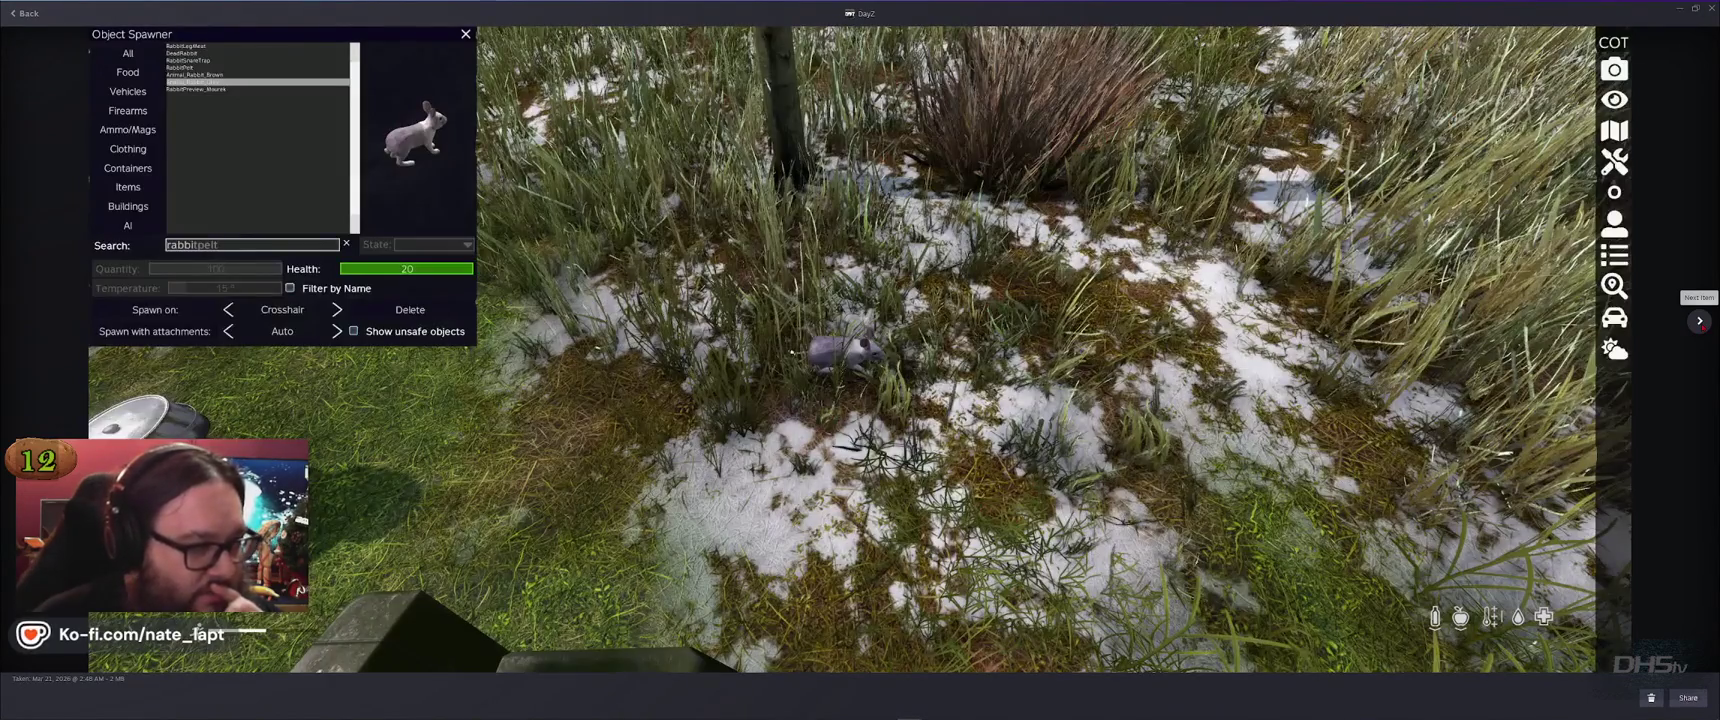
click(1700, 321)
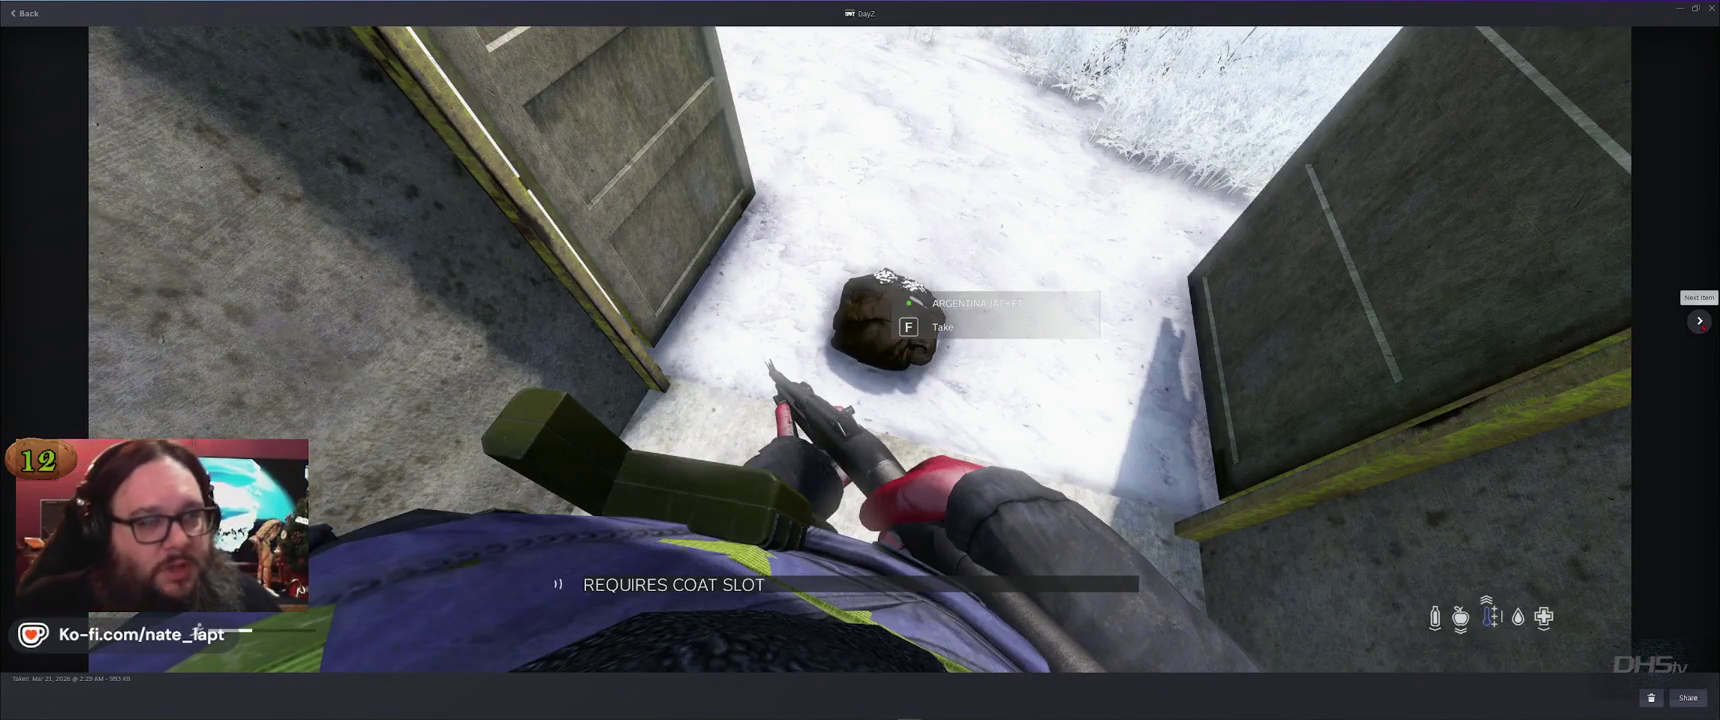
click(1700, 321)
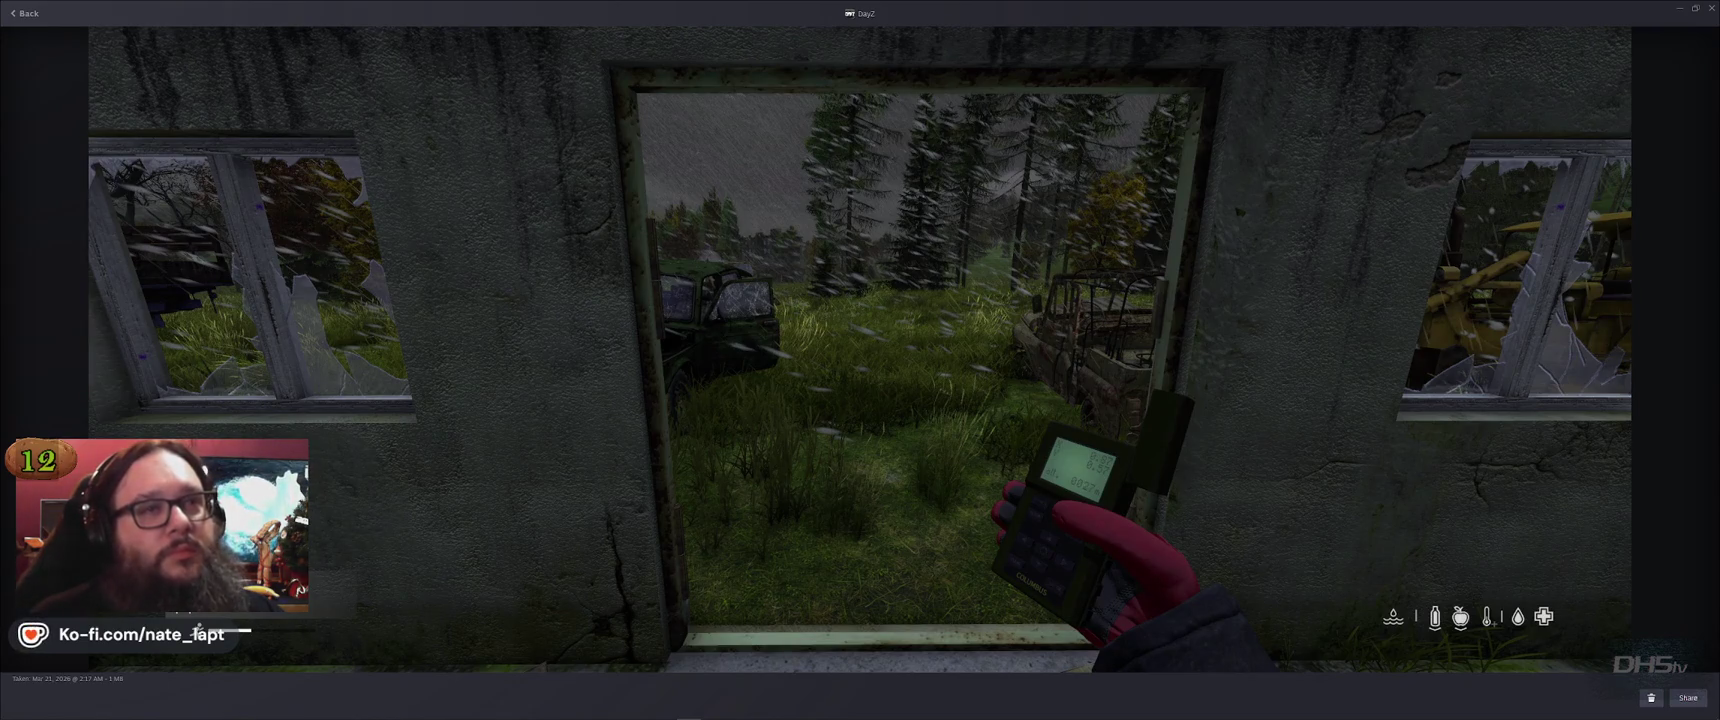
mouse_move(1714, 323)
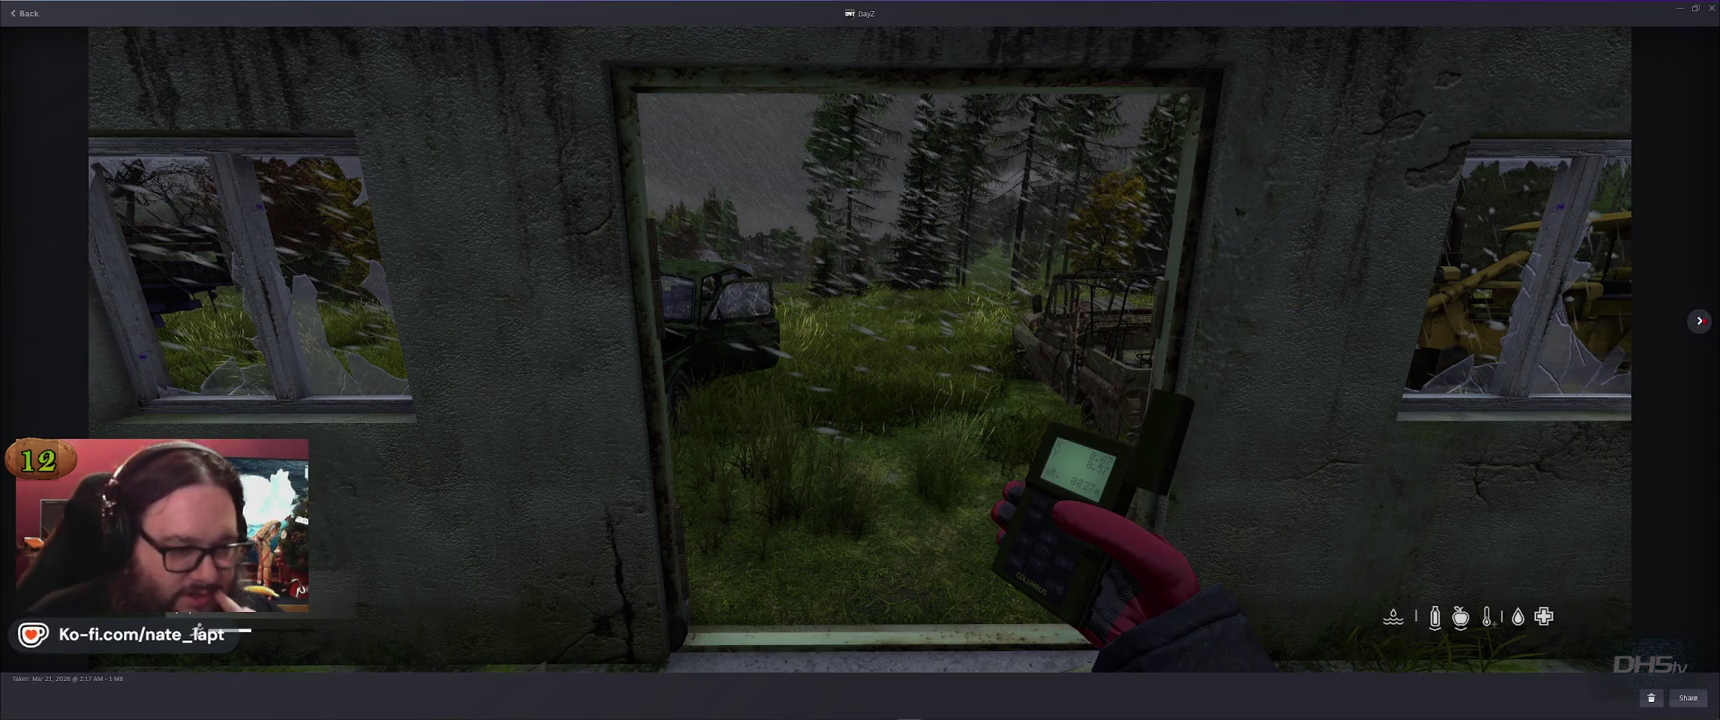
click(1699, 321)
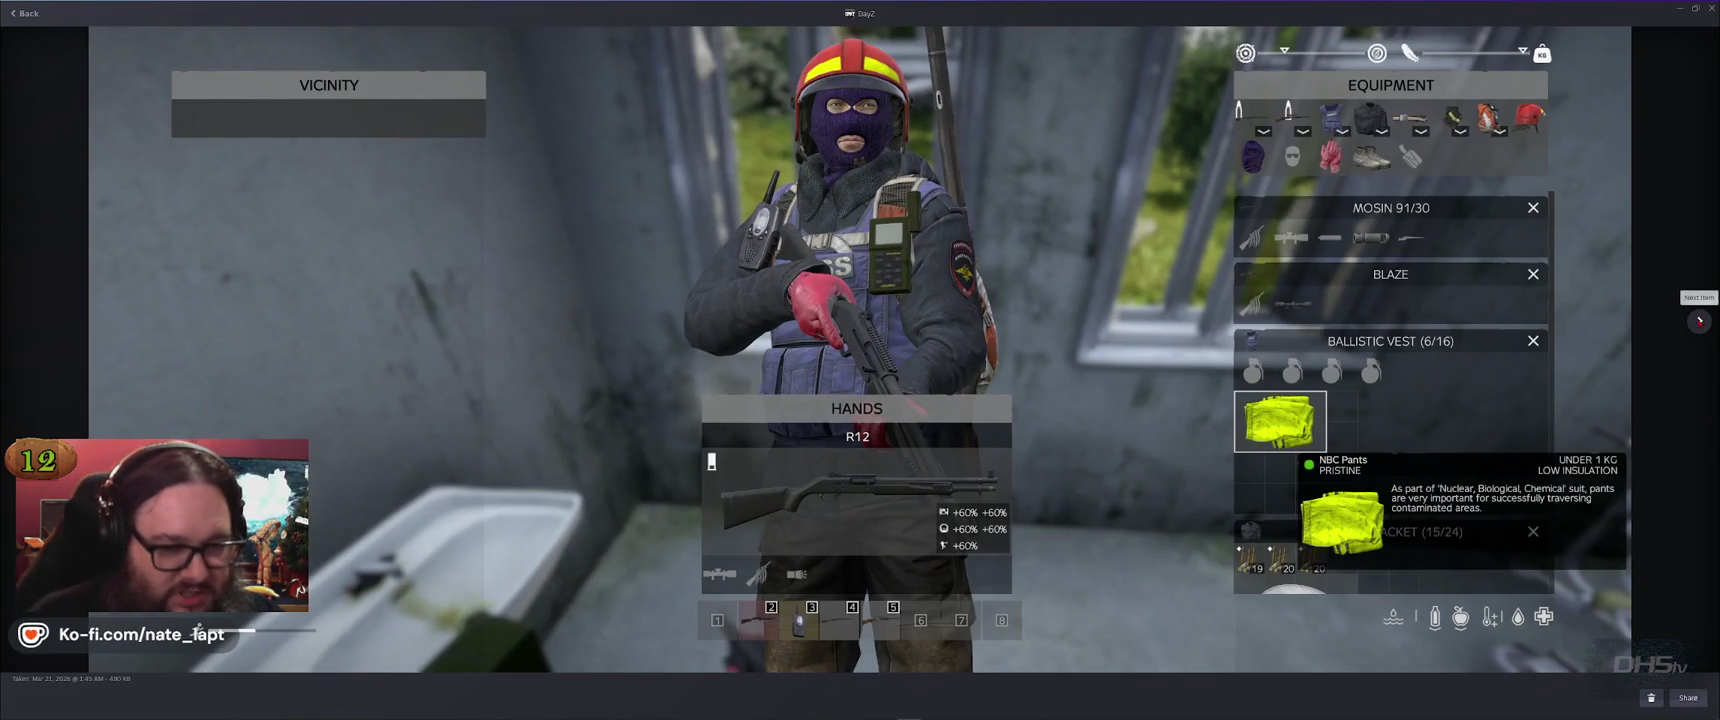
click(1699, 321)
click(1699, 321)
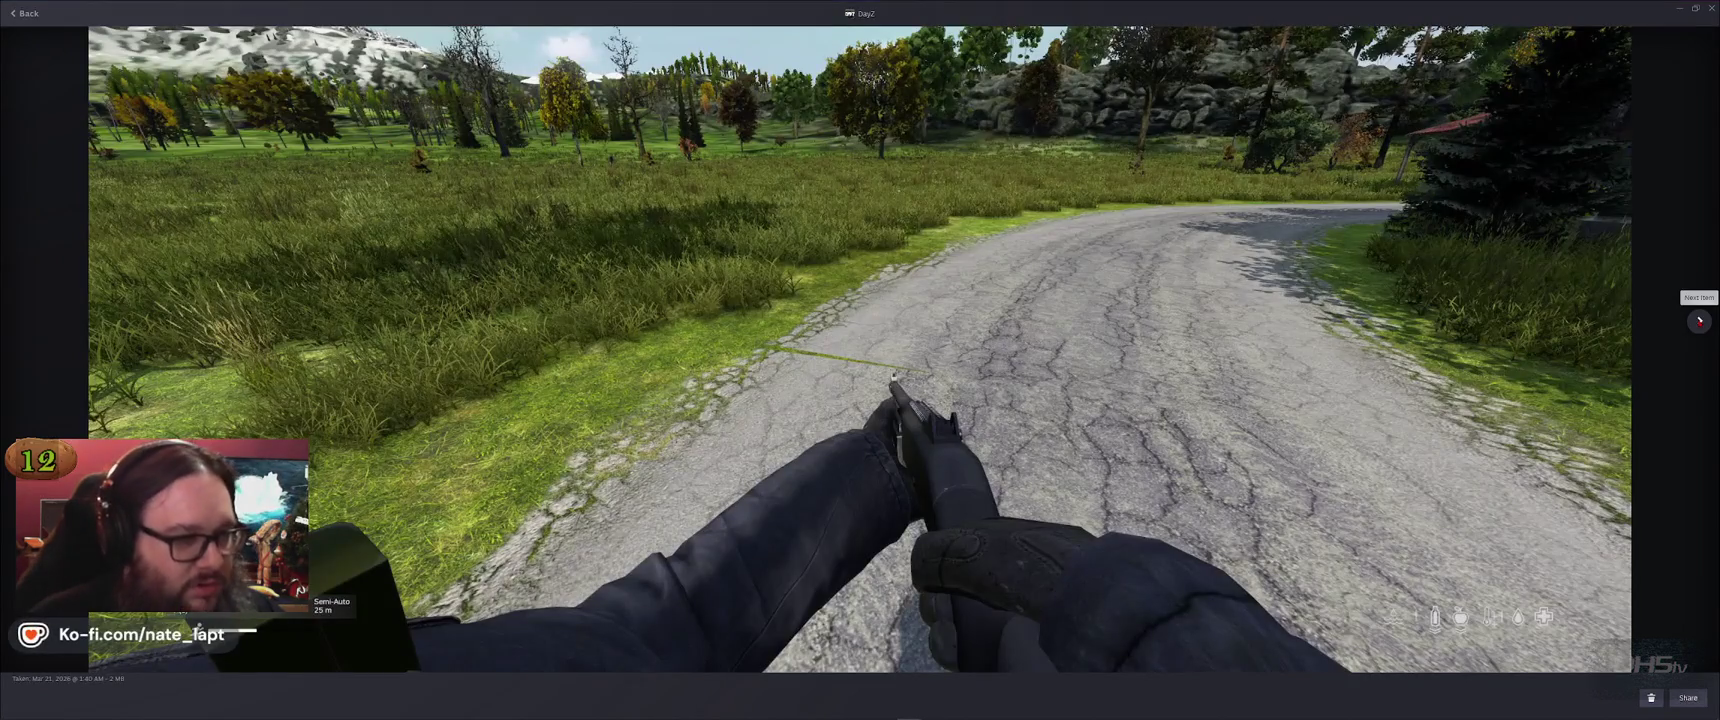
key(alt+Tab)
Fly the Buldozer camera over the town down to the road and buildings, then return to Terrain Builder's map
key(w)
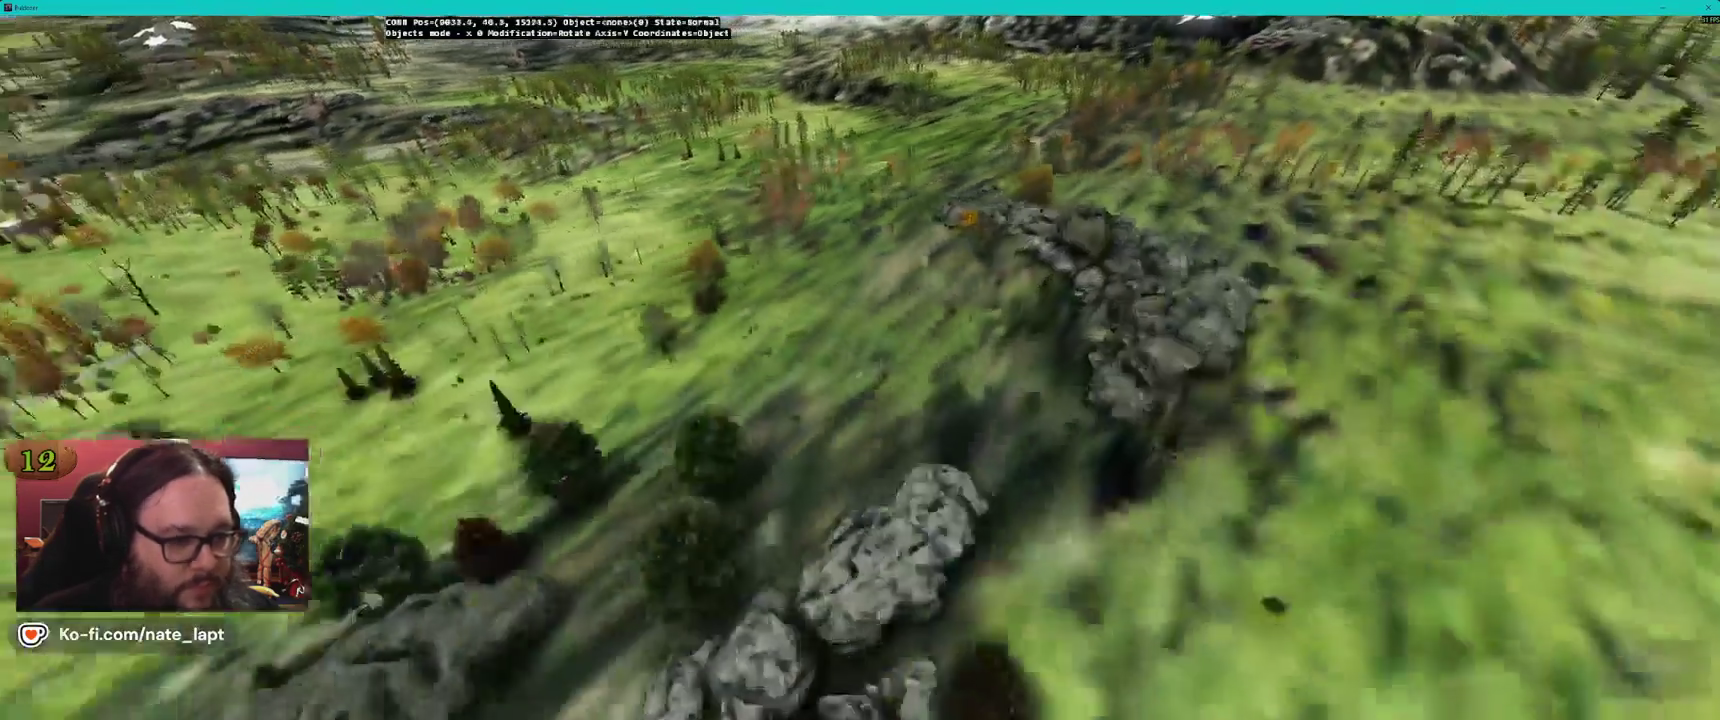
key(w)
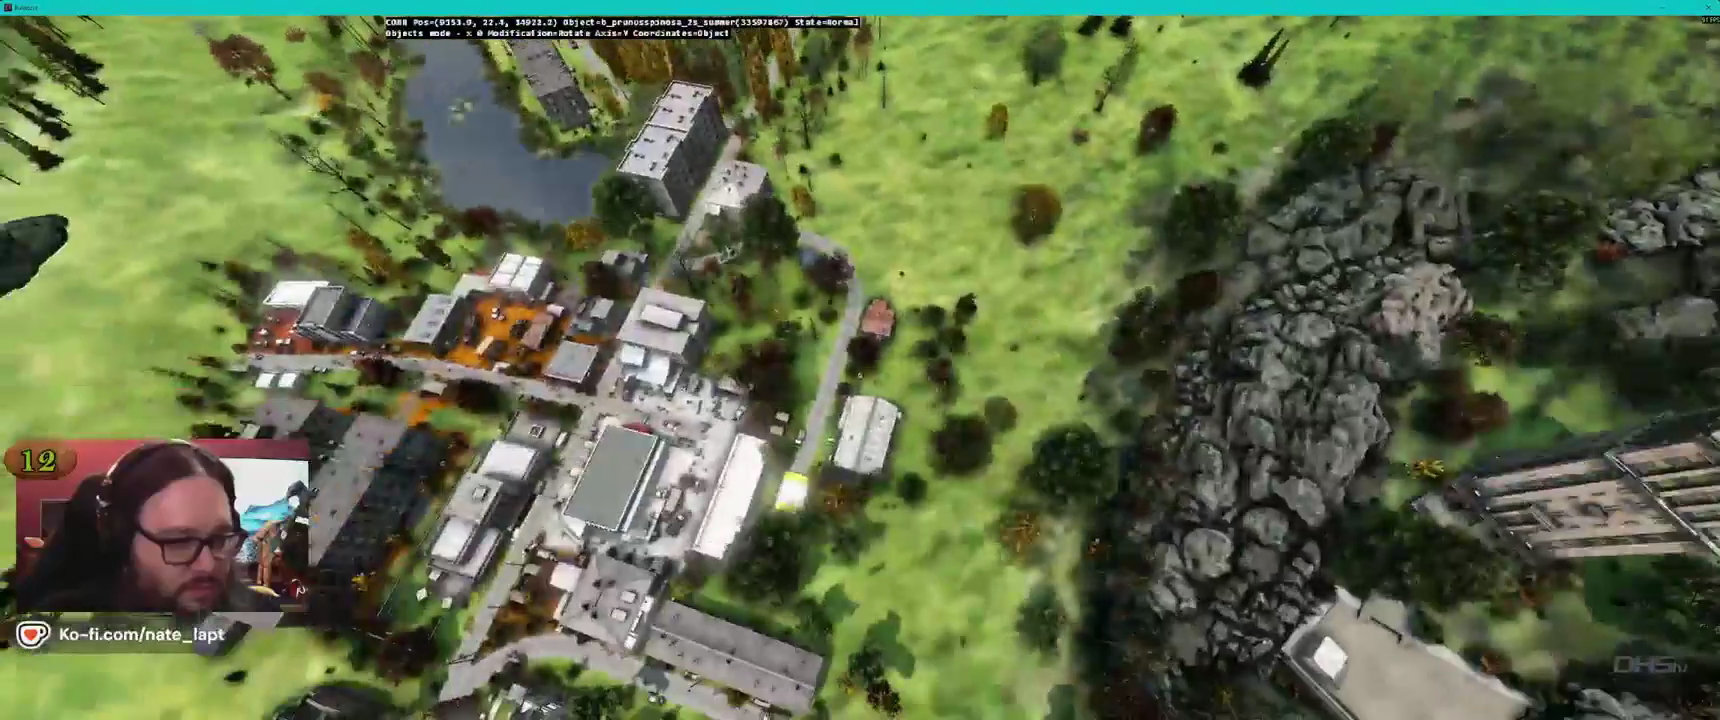
key(w)
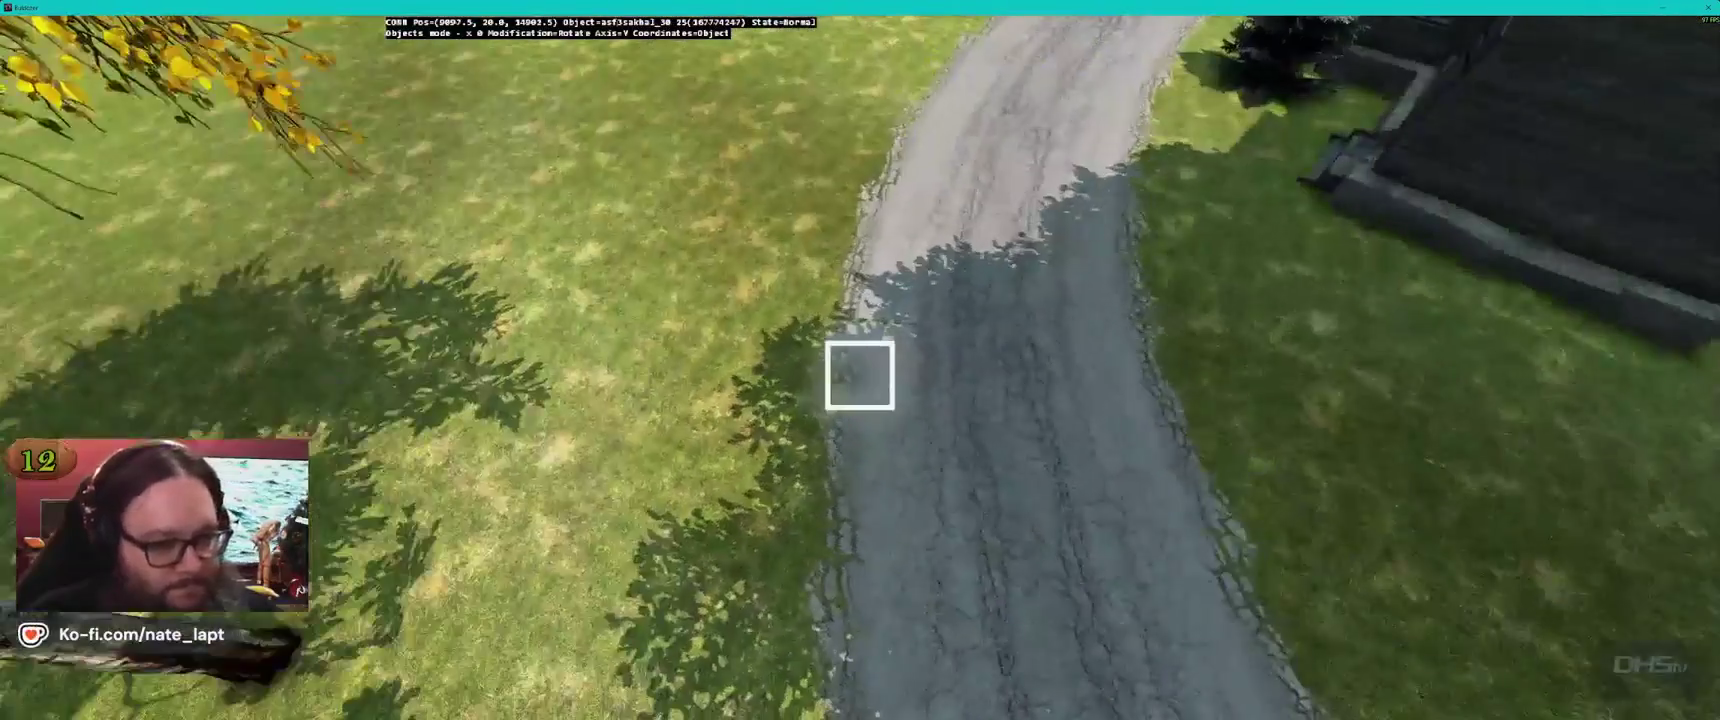
key(alt+Tab)
key(alt+Tab)
key(alt+Tab)
key(alt+Tab)
key(alt+Tab)
scroll(1537, 354, up, 4)
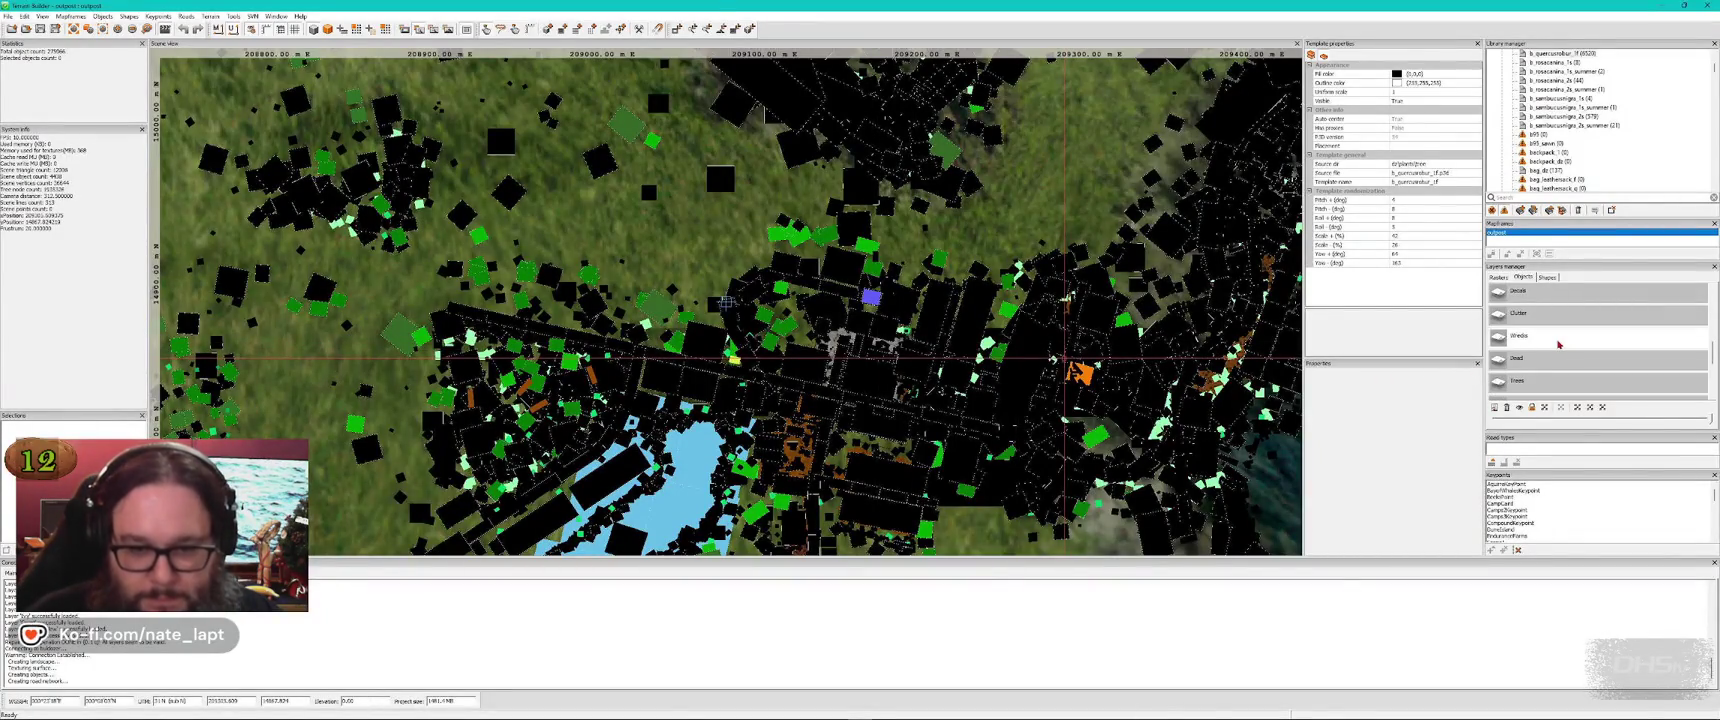
Search the library for 'wreck' and insert wreck_hb02_aban2_black, rotated to lie along the road
click(1557, 197)
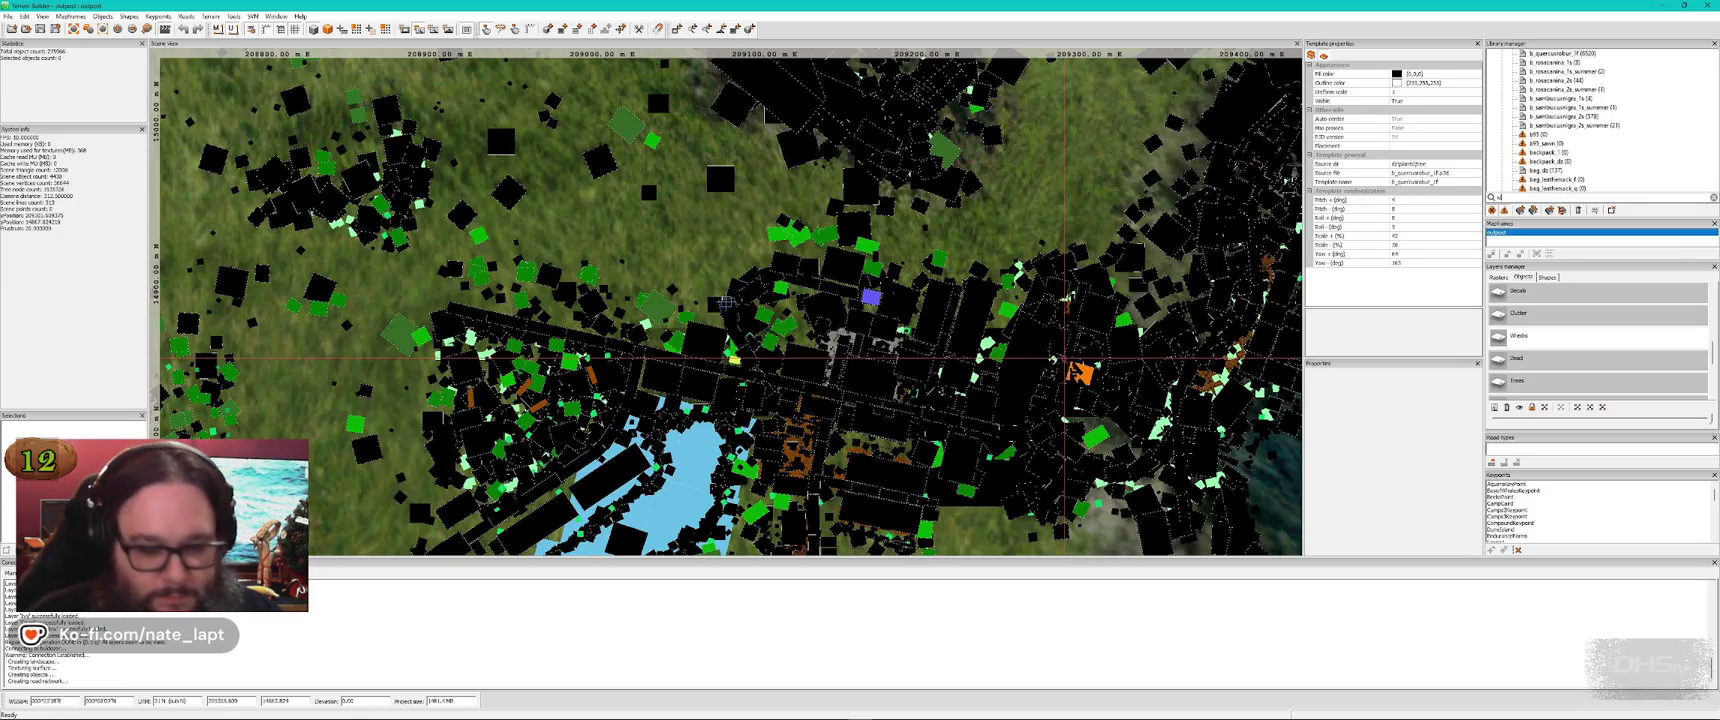
text(wreck)
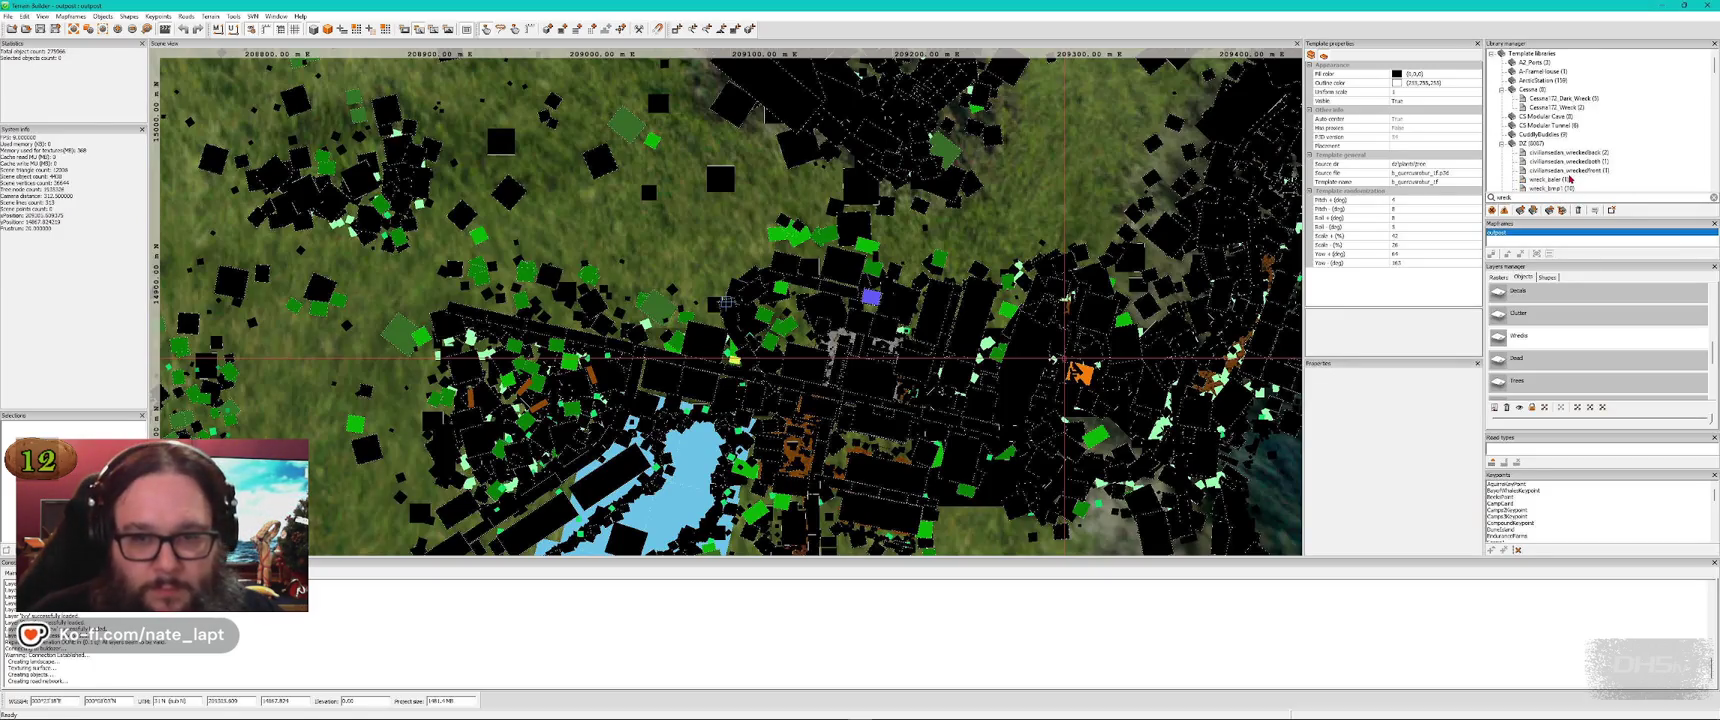
scroll(1579, 171, down, 5)
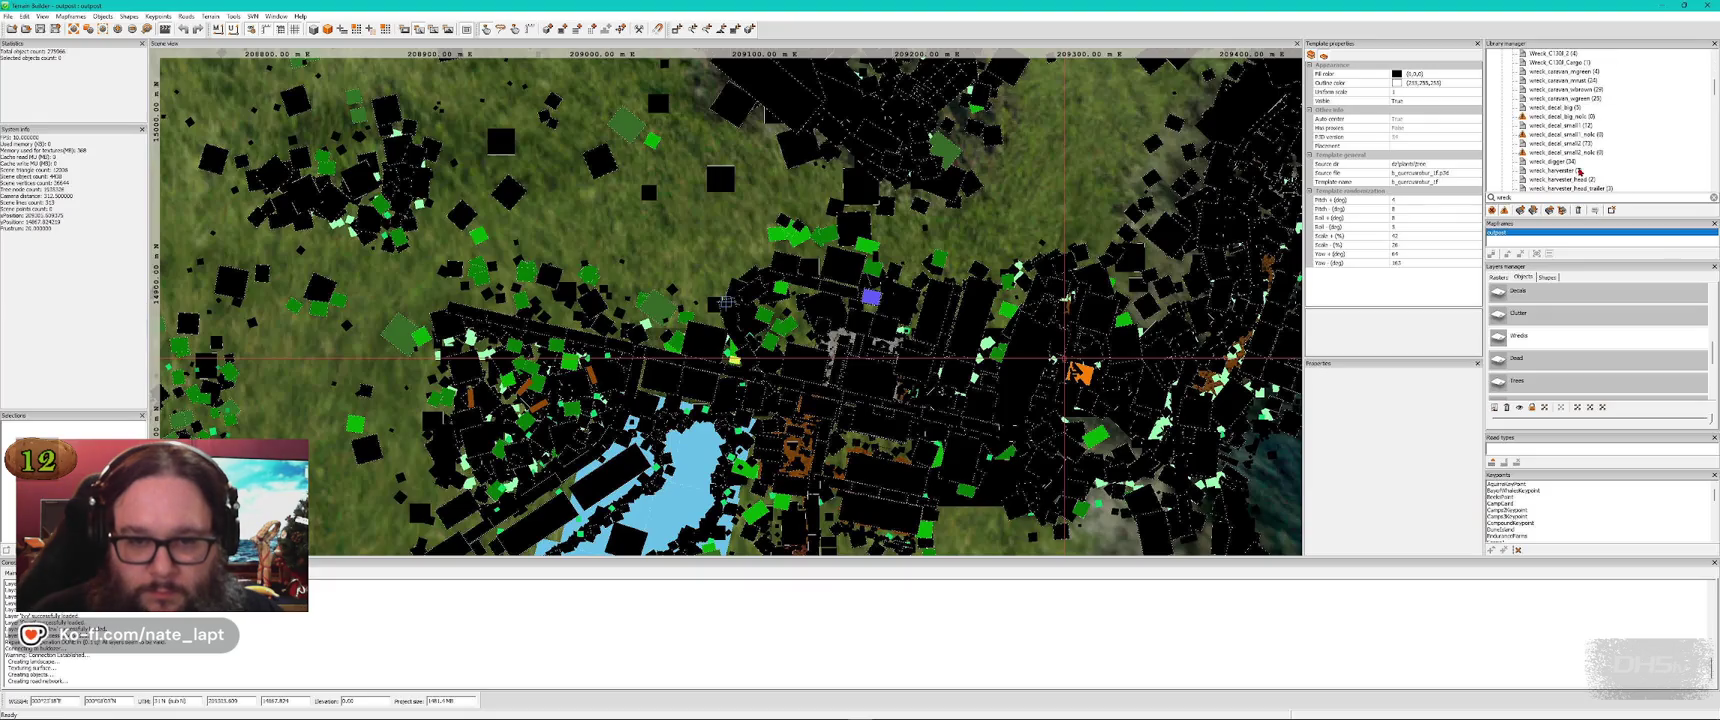
scroll(1570, 169, down, 5)
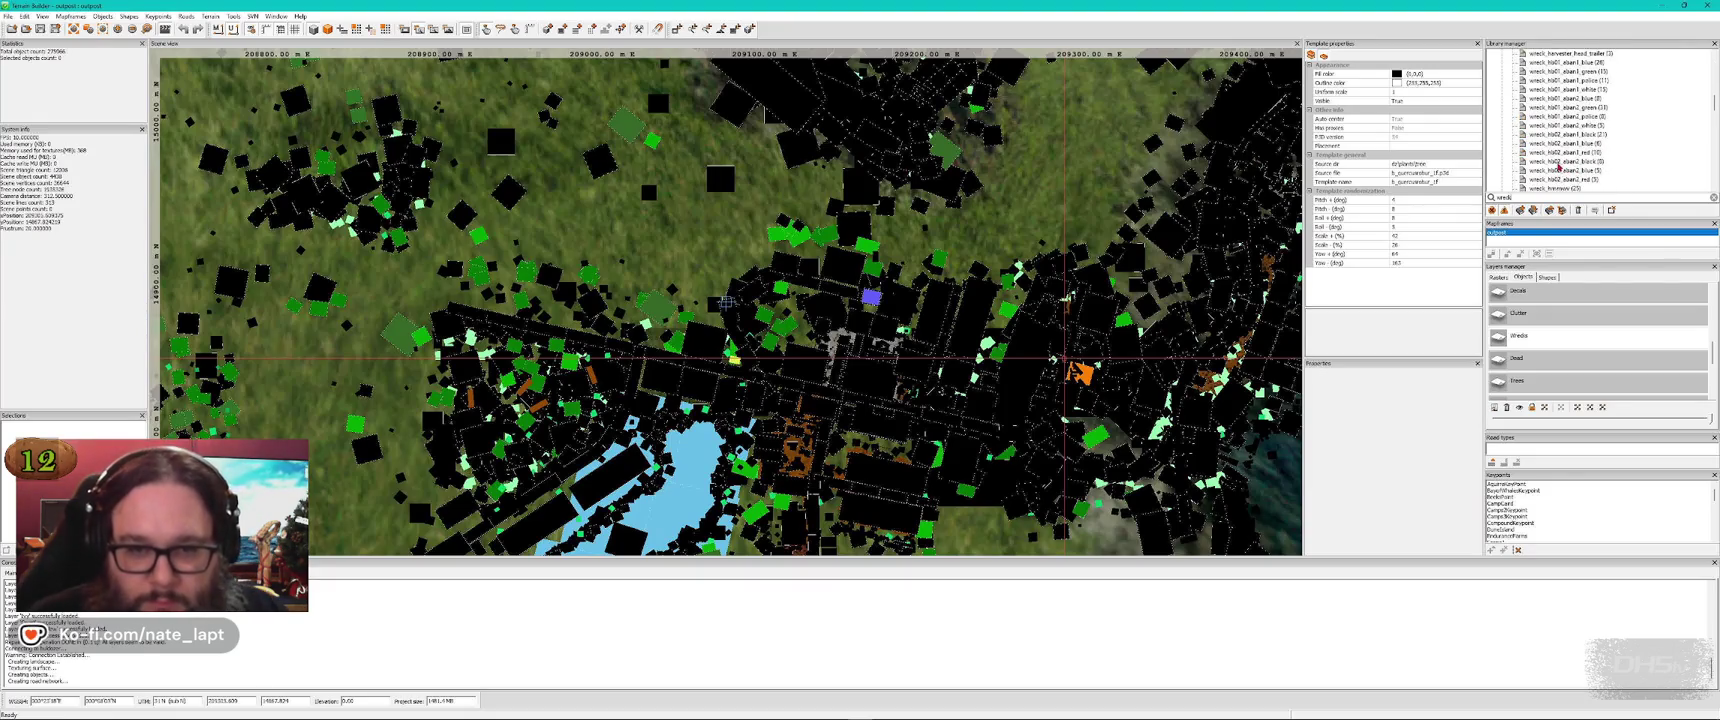
click(1560, 162)
key(alt+Tab)
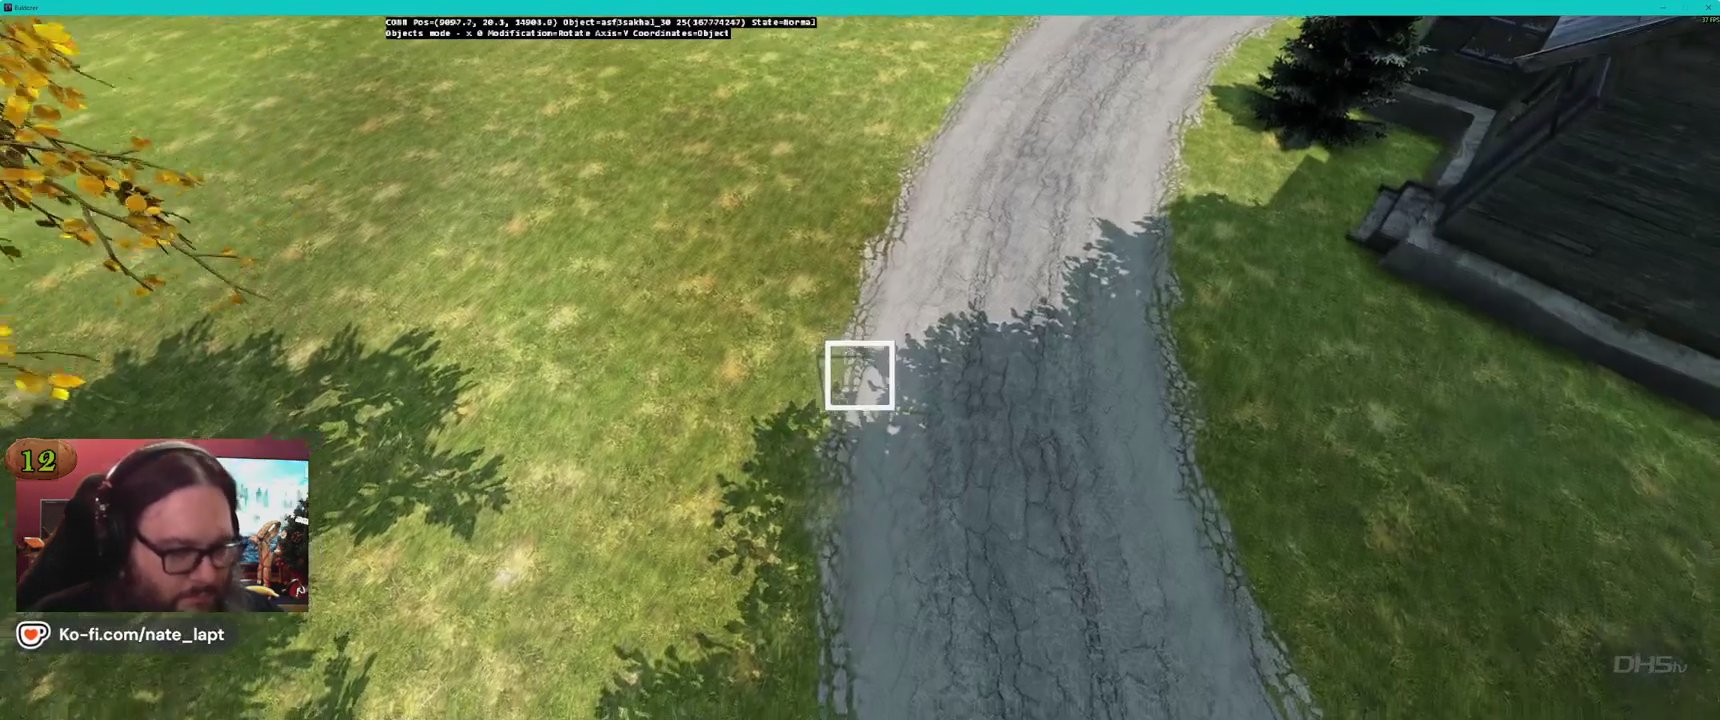
key(Insert)
drag(860, 355, 875, 378)
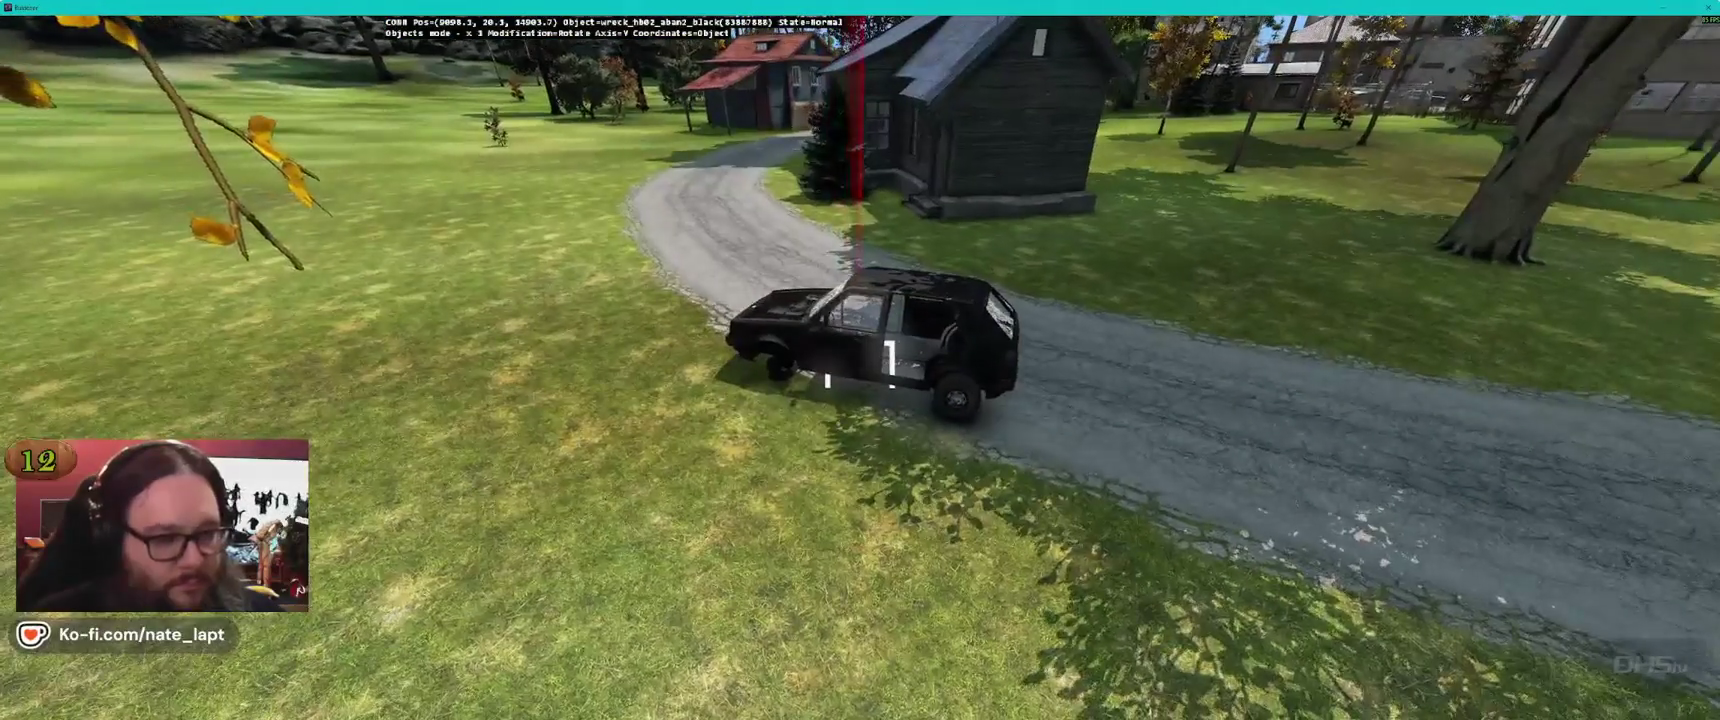
key(alt+Tab)
Replace the wreck search with a decal filter and deselect the car wreck
double_click(1503, 197)
key(BackSpace)
key(Return)
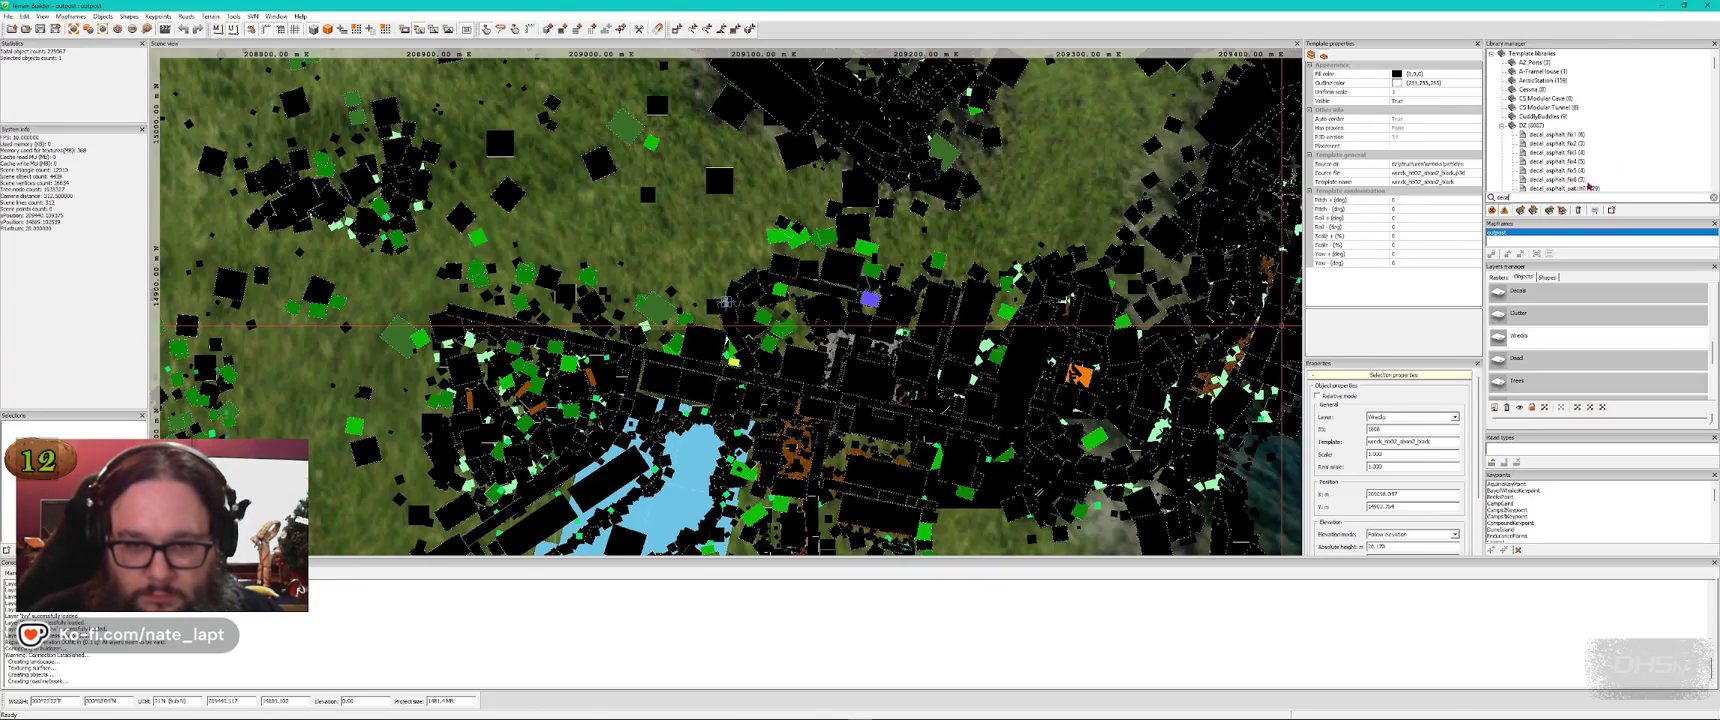
key(alt+Tab)
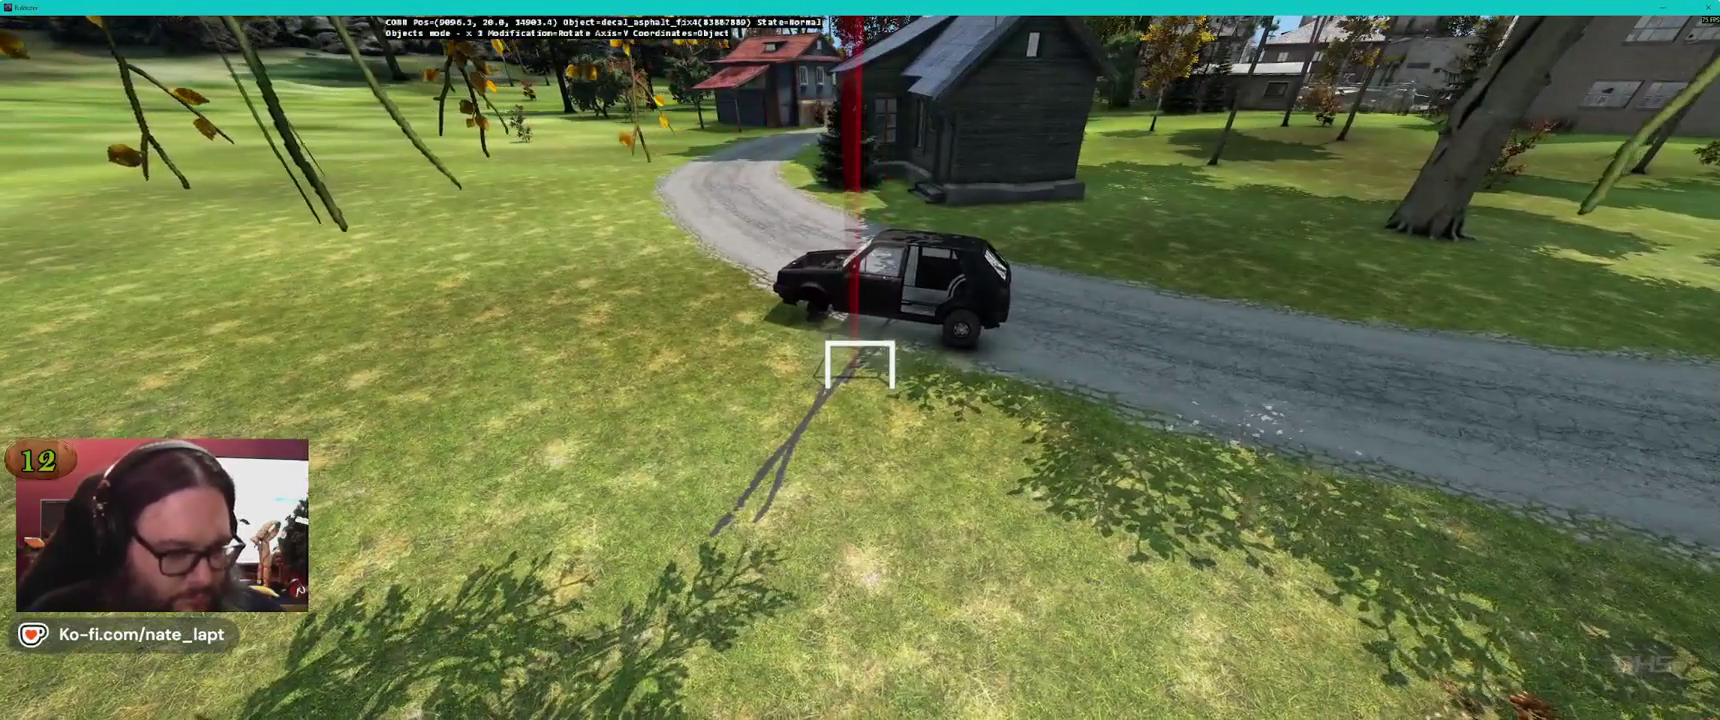
click(860, 365)
key(alt+Tab)
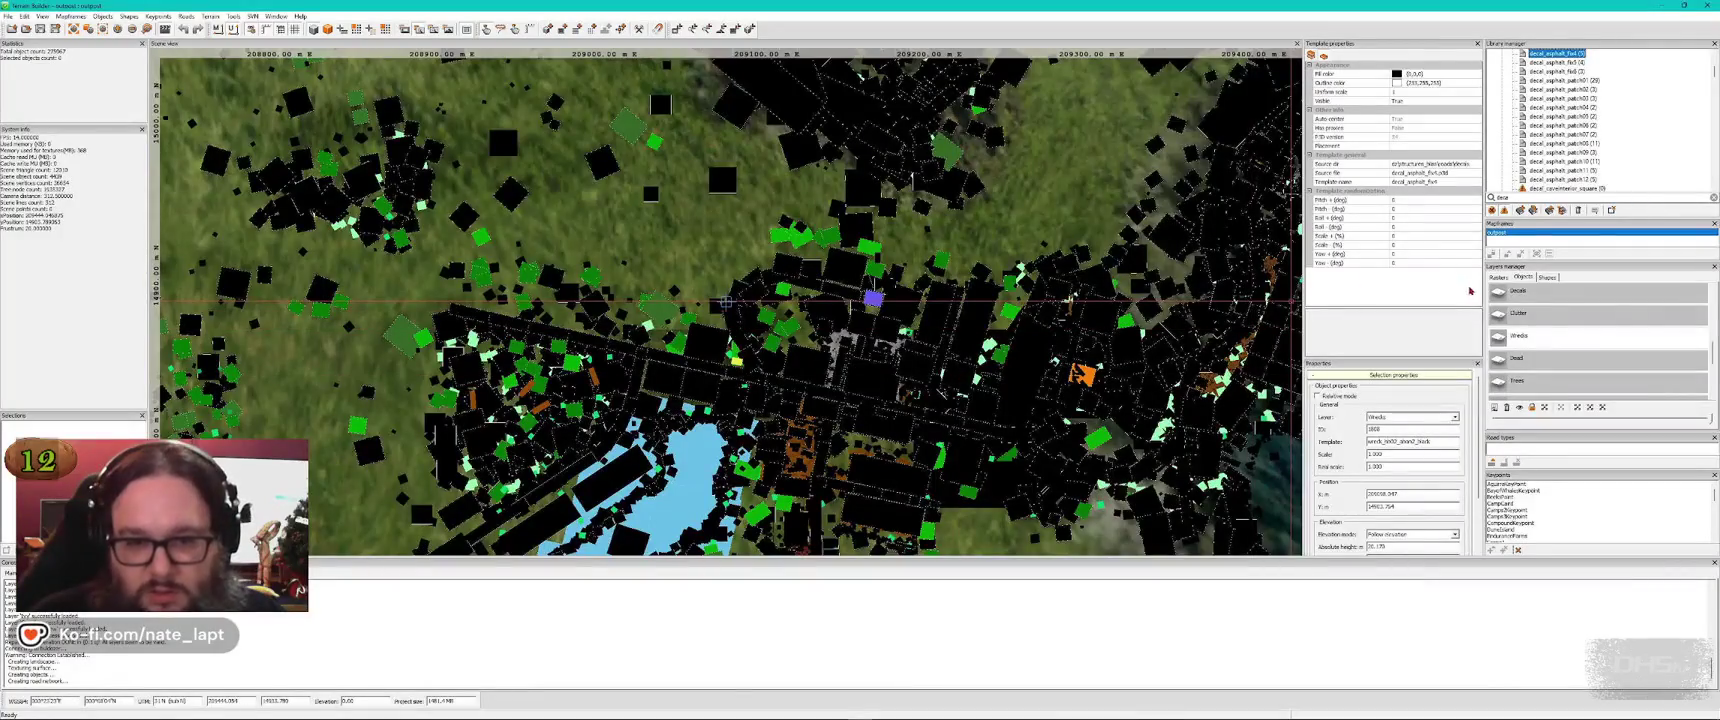
Insert a decal_asphalt_patch08 asphalt patch and fly the camera past the car toward the house
scroll(1600, 330, up, 3)
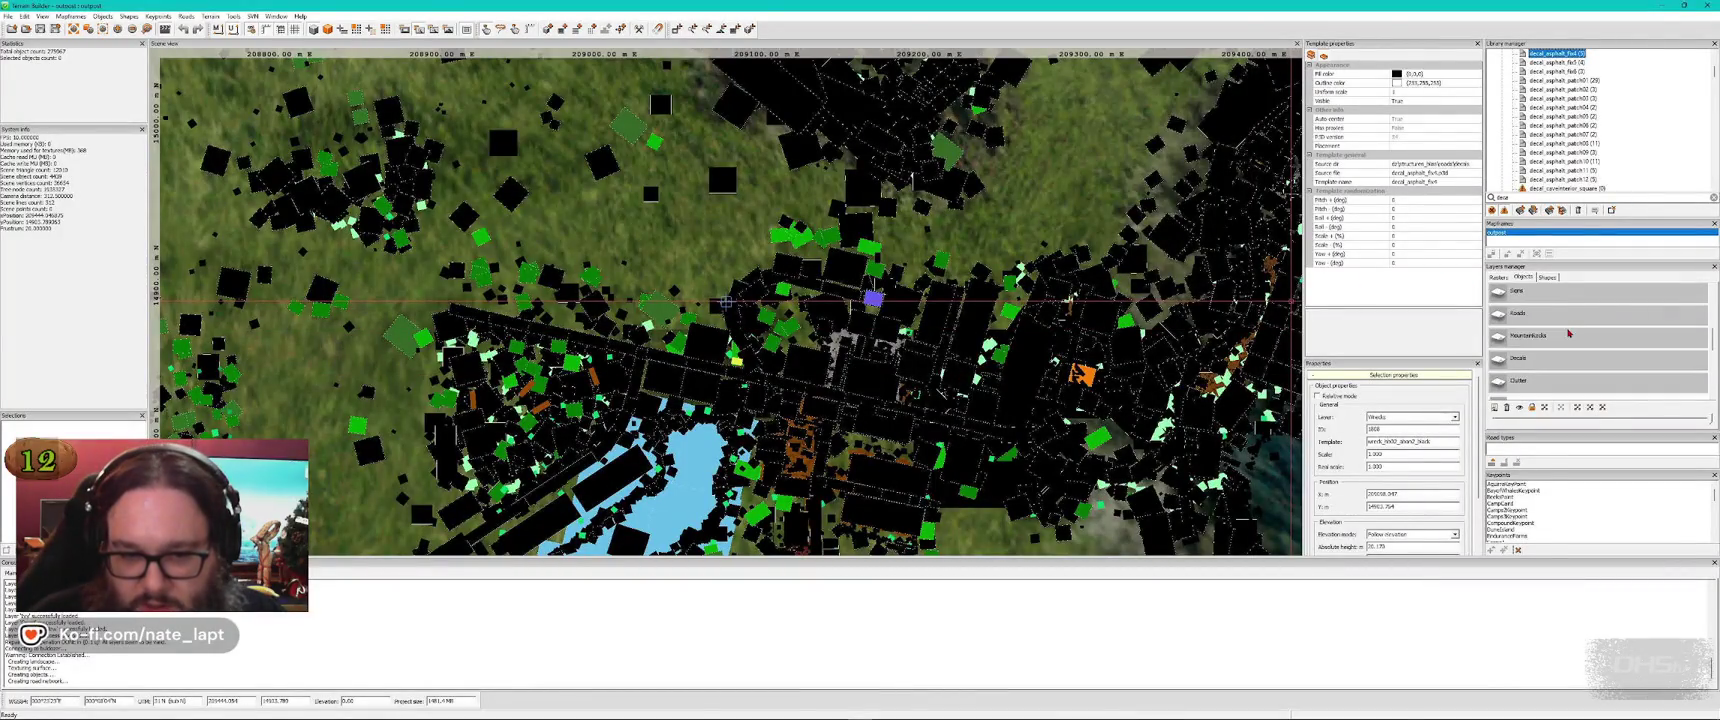
click(1592, 147)
key(alt+Tab)
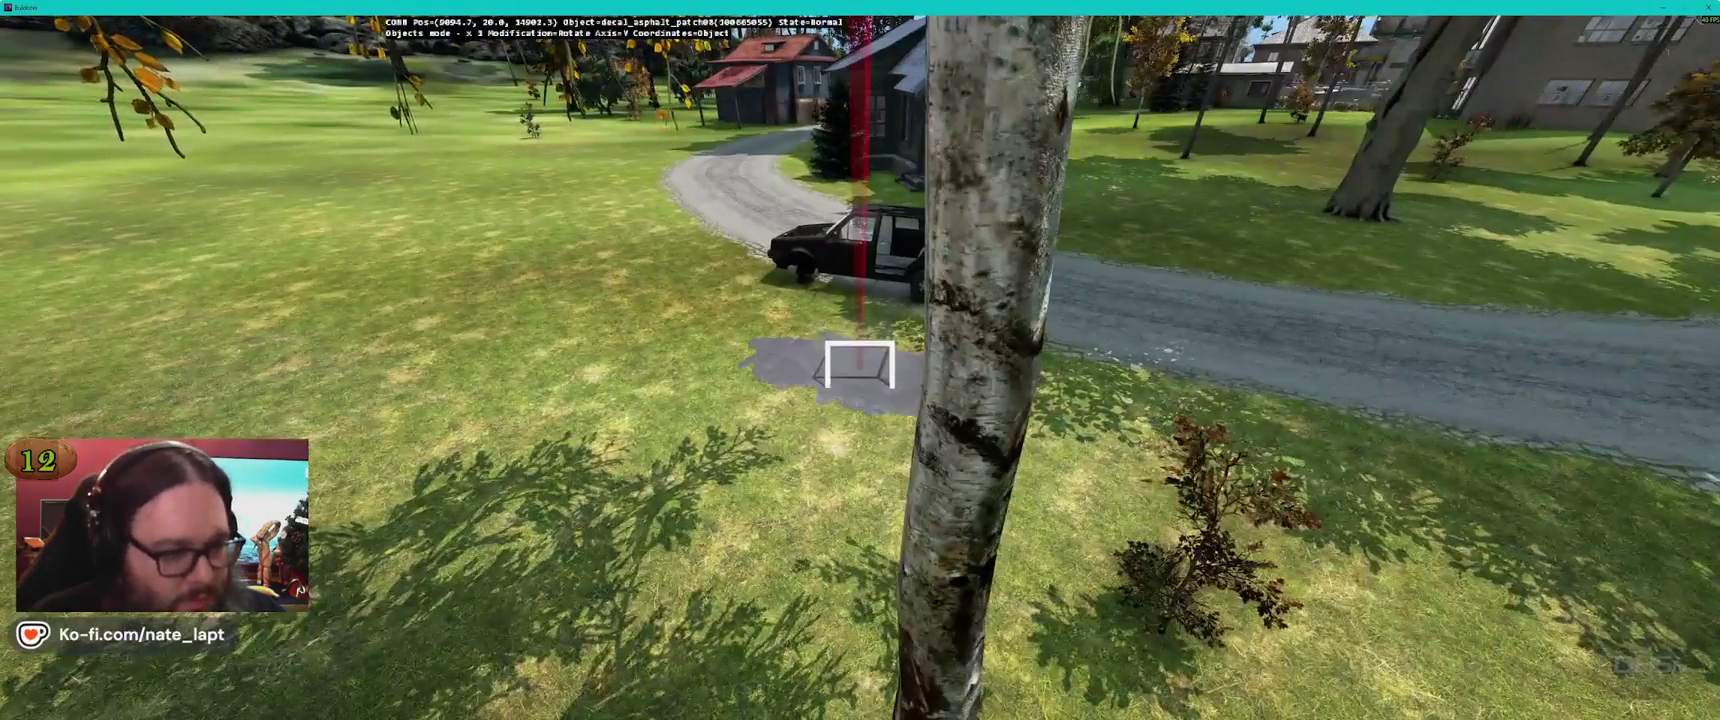
key(w)
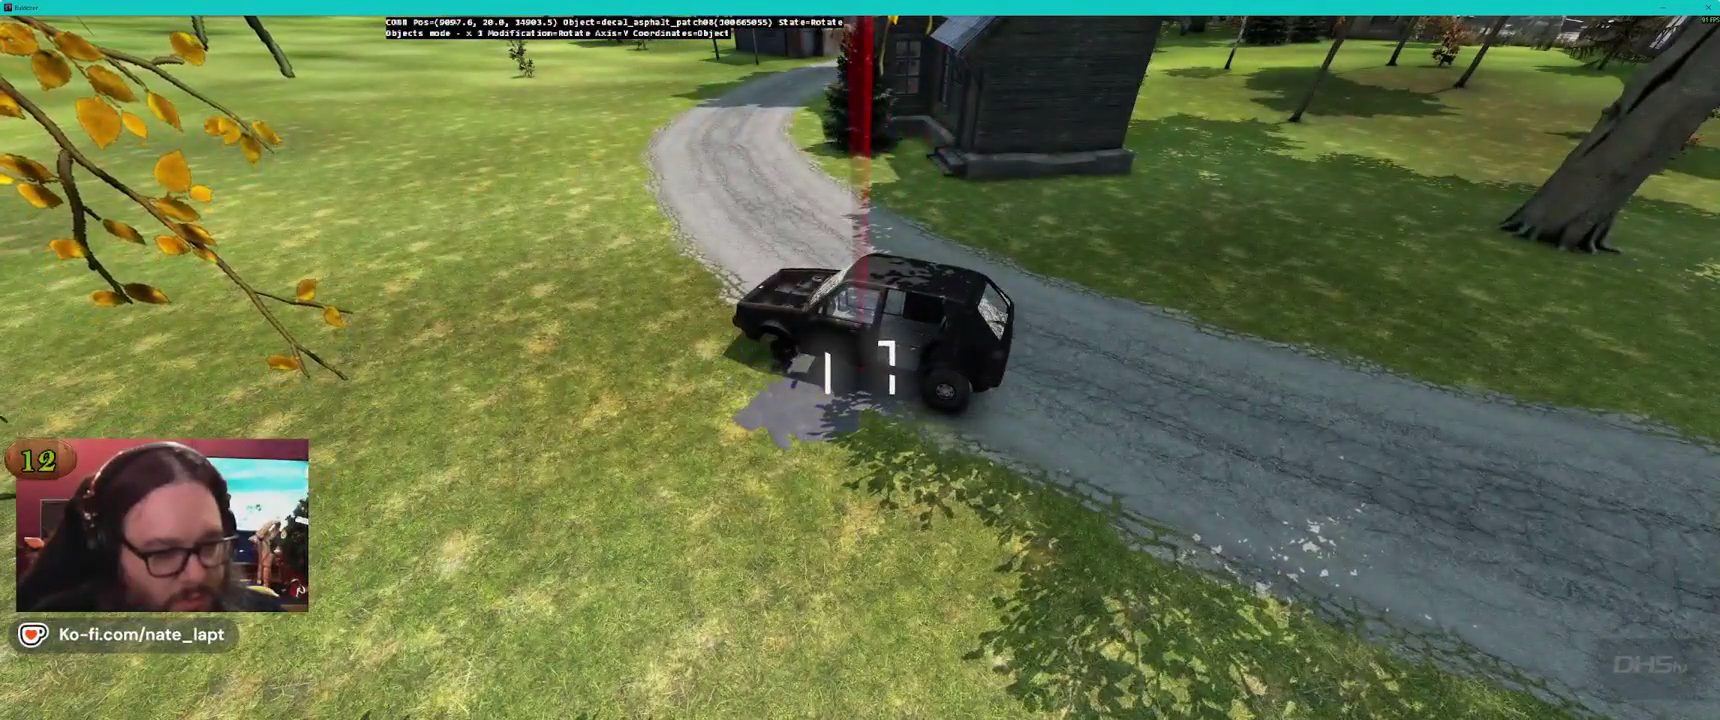
key(d)
drag(860, 360, 600, 290)
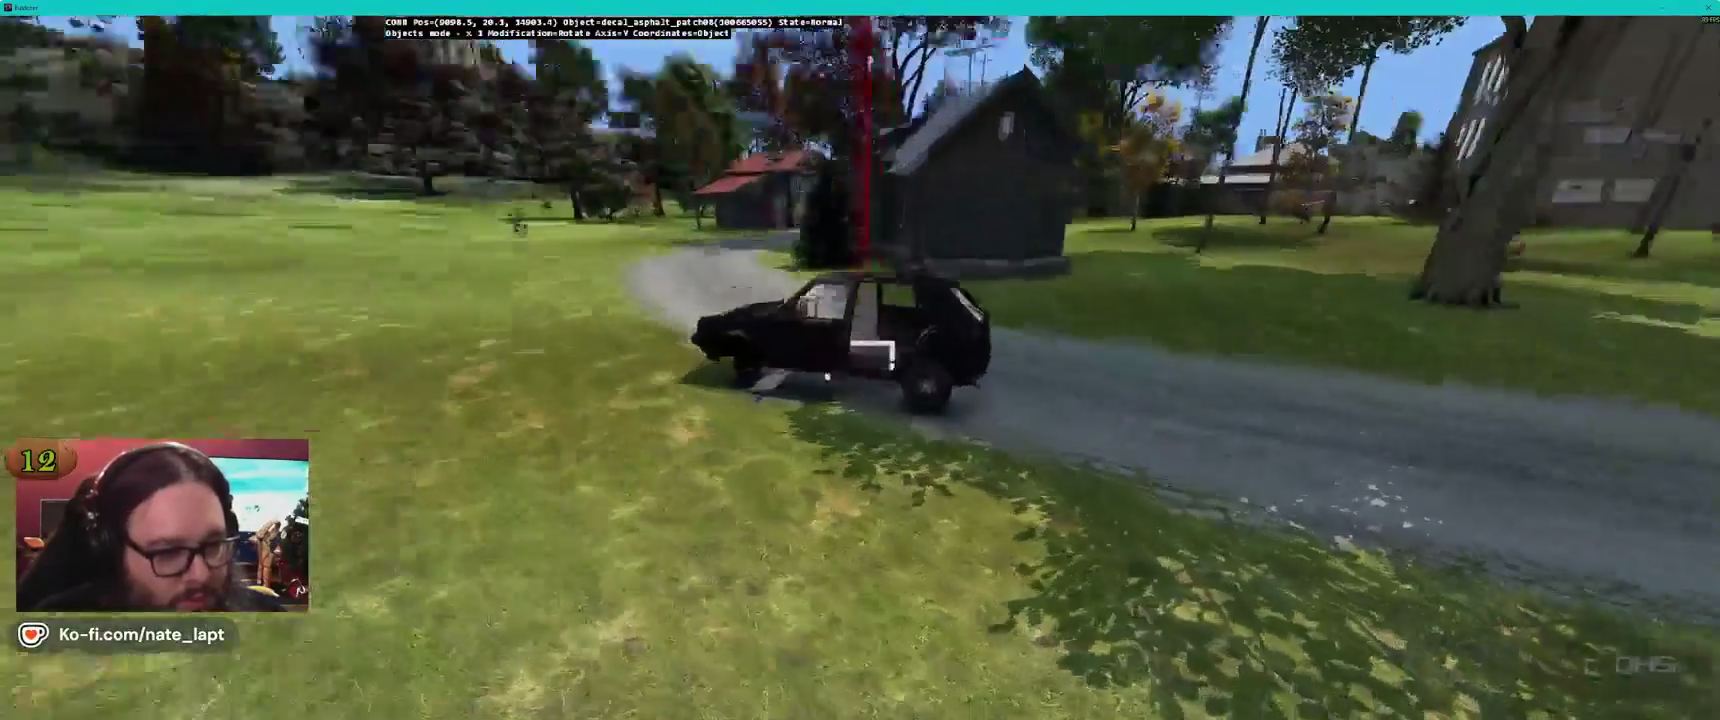
key(w)
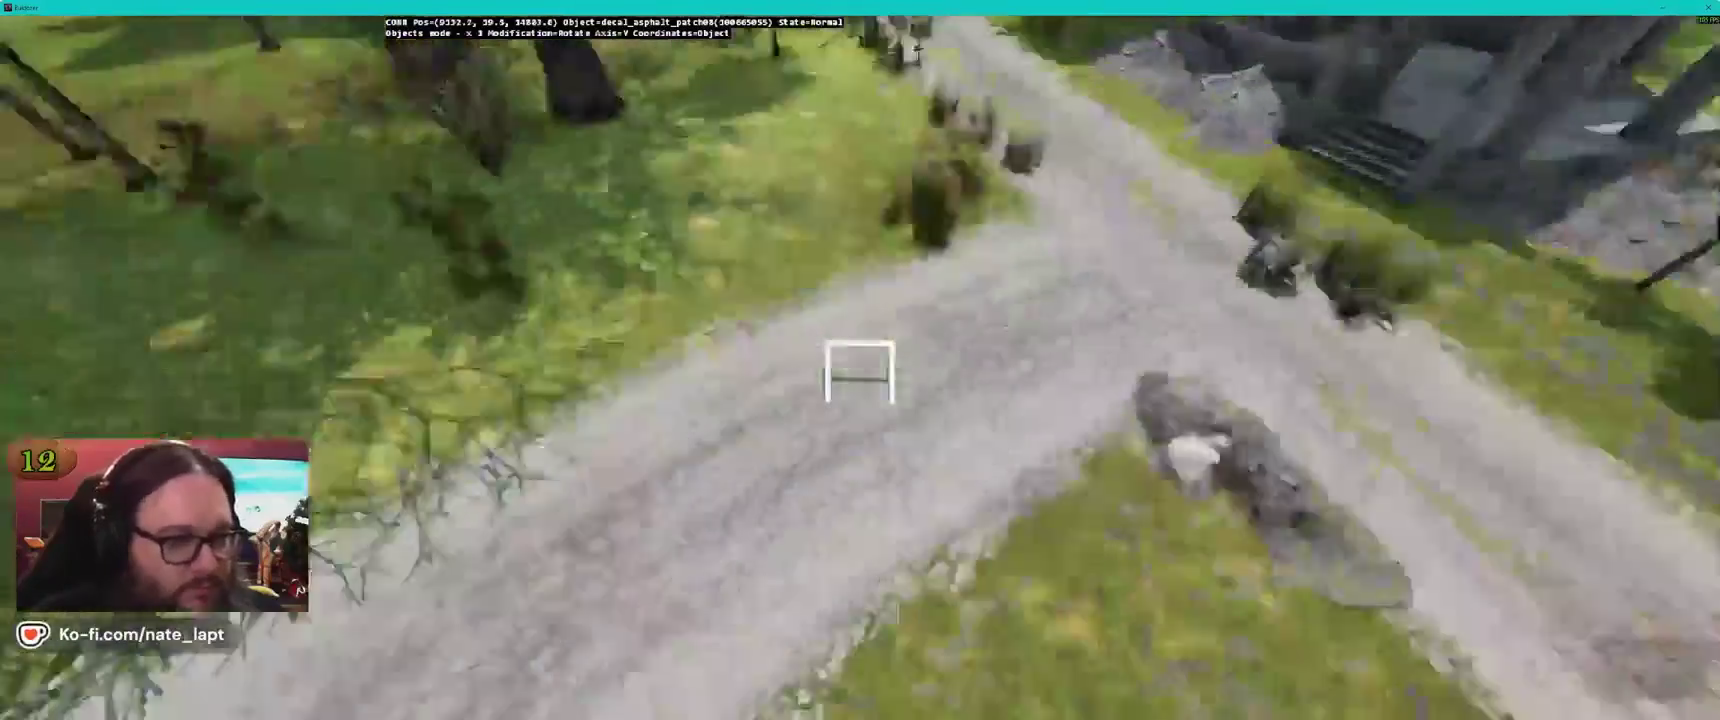
key(w)
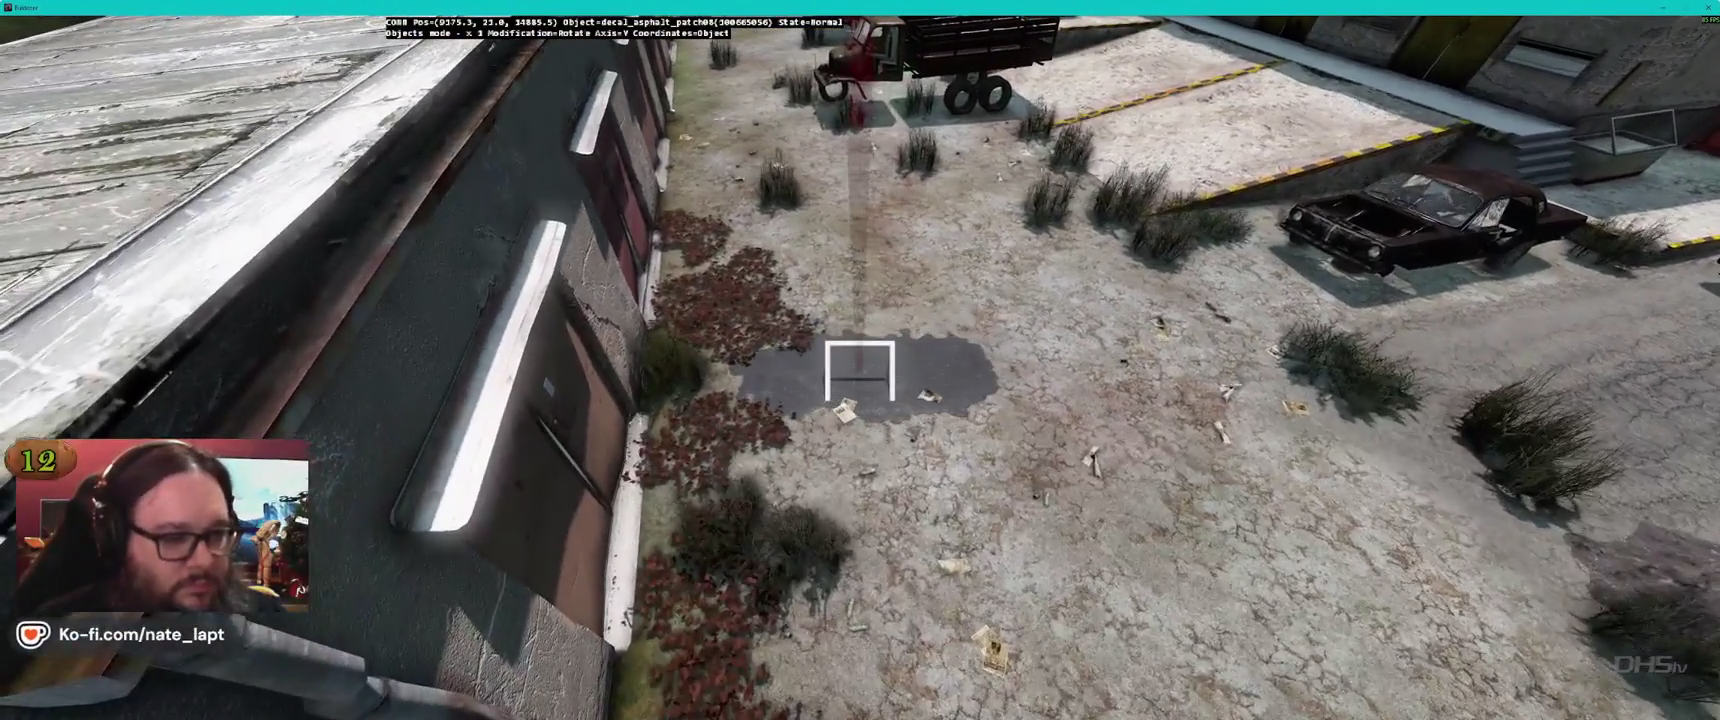
key(alt+Tab)
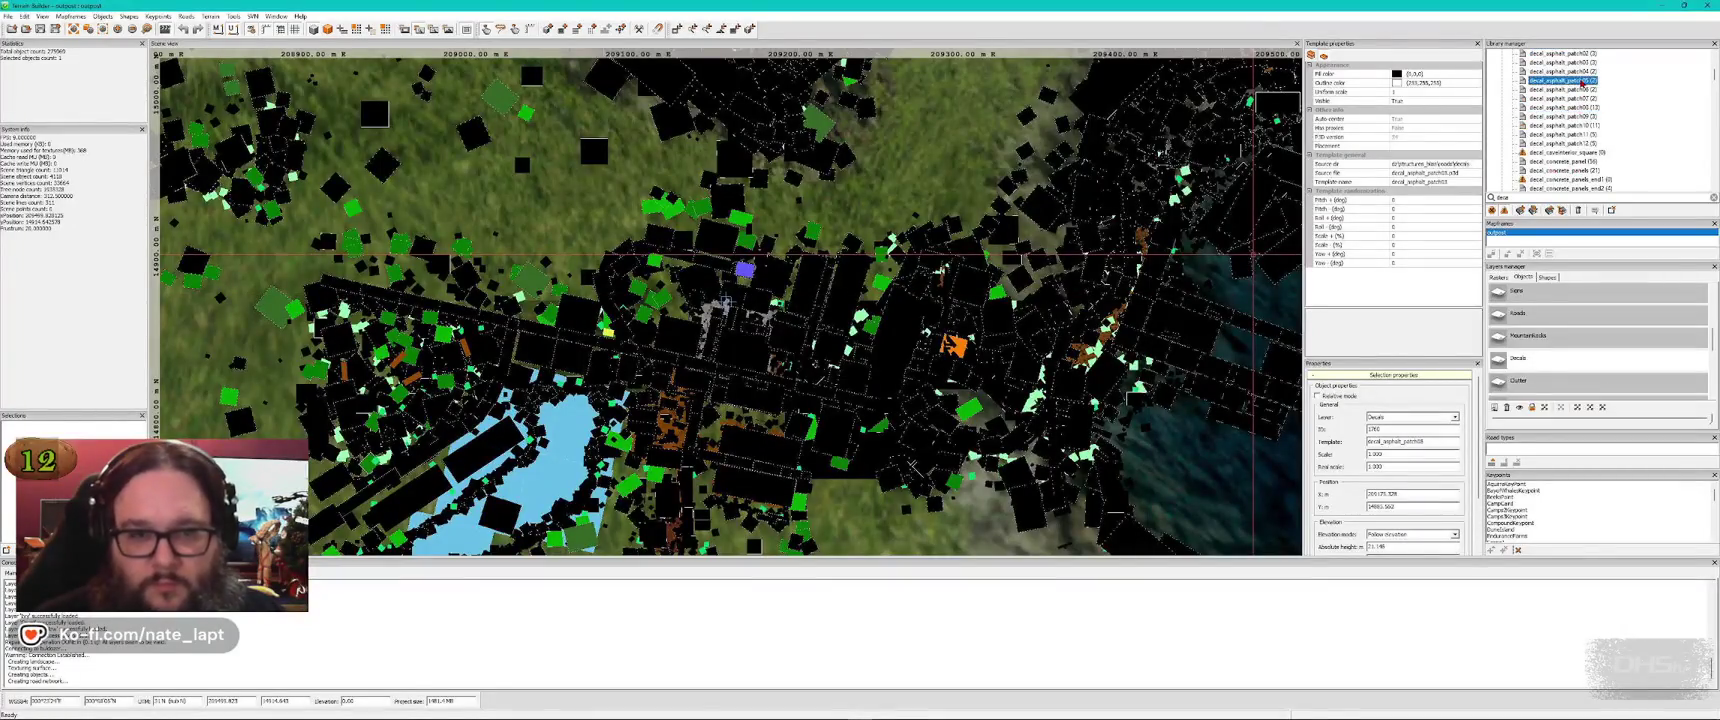
Move the asphalt patch decal to a new spot along the street
key(alt+Tab)
drag(860, 370, 860, 370)
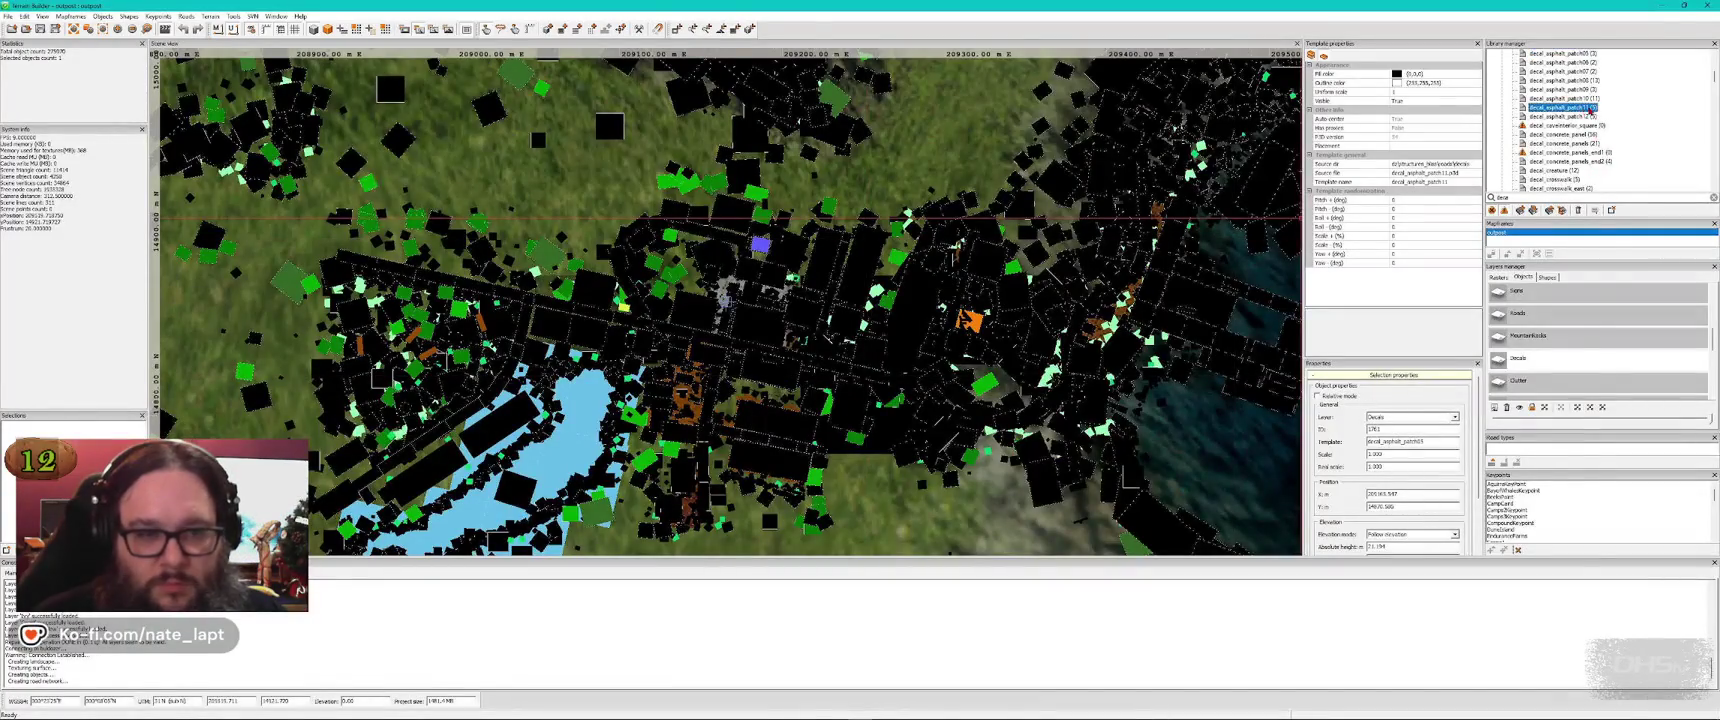
key(alt+Tab)
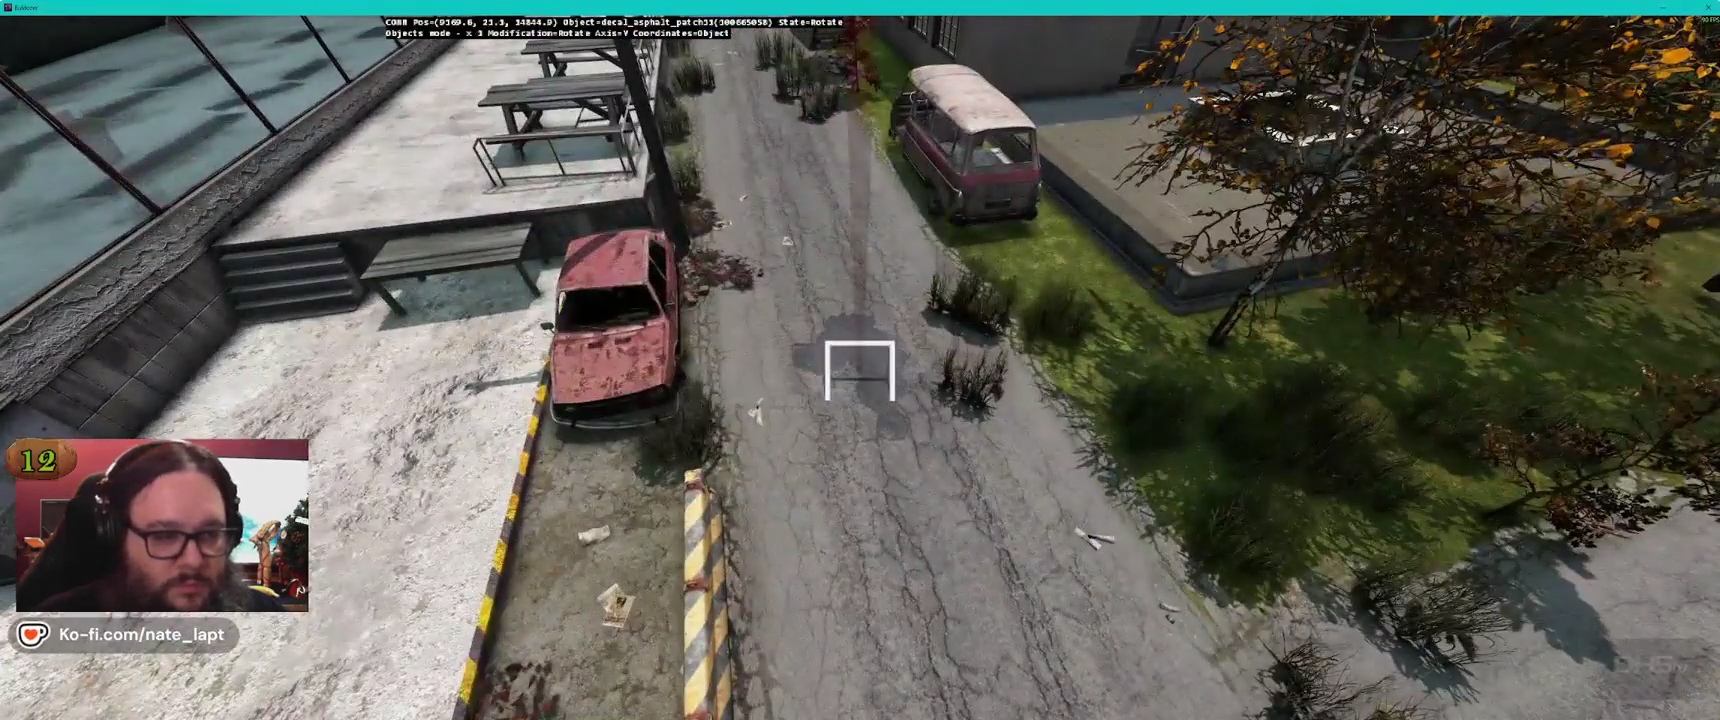
drag(859, 370, 859, 370)
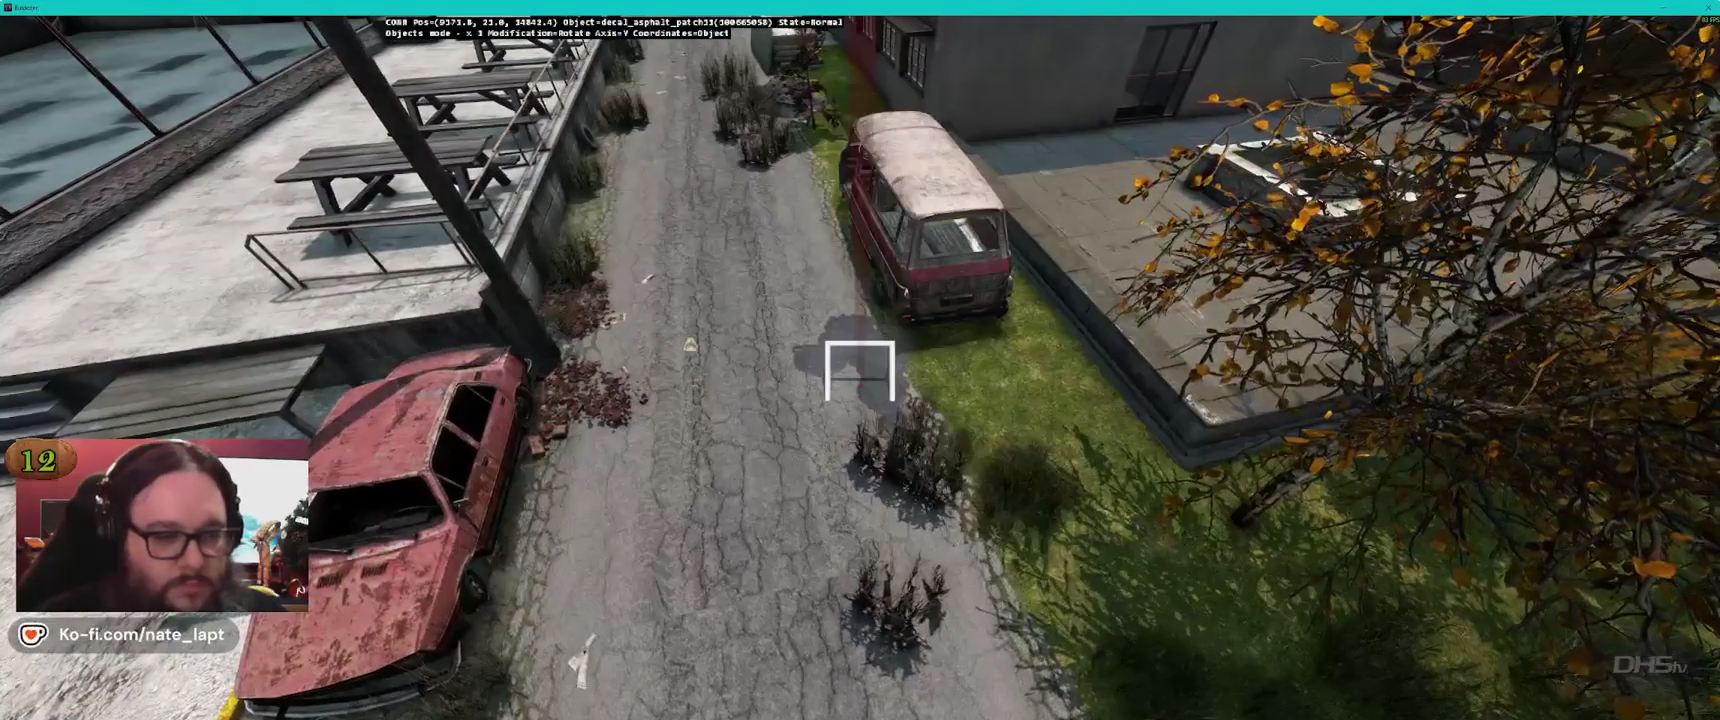
key(alt+Tab)
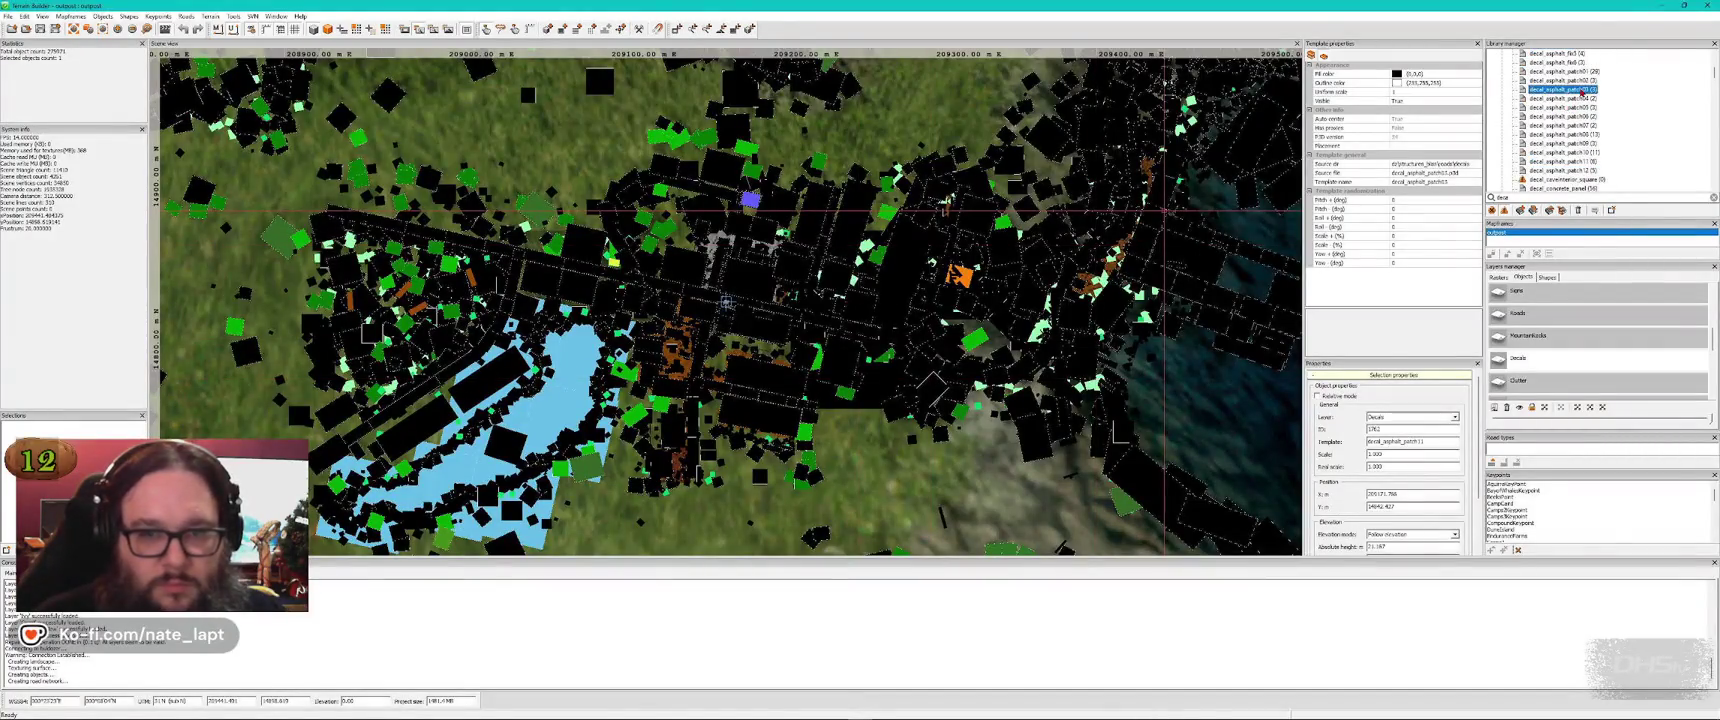
key(alt+Tab)
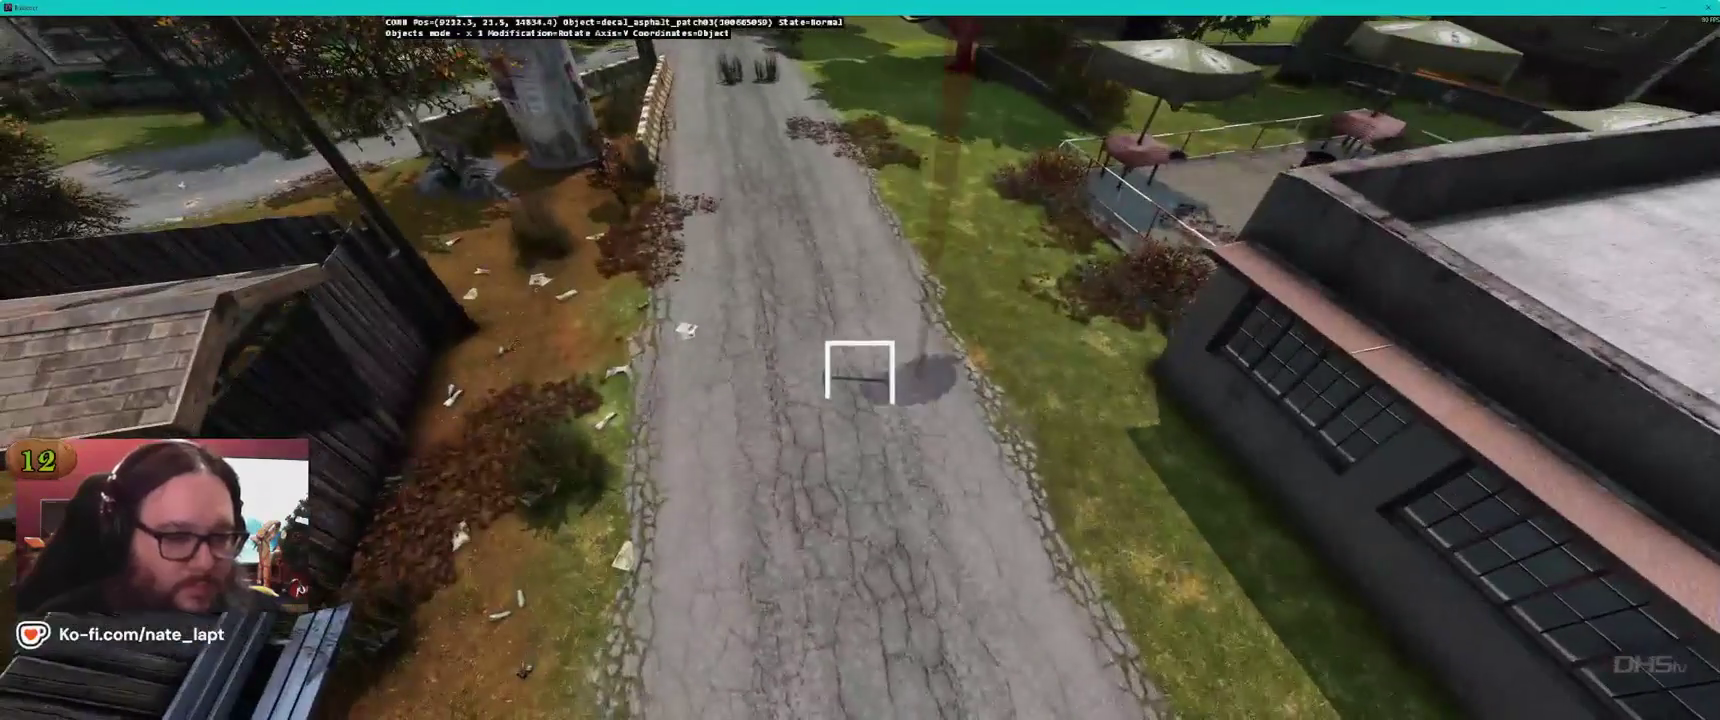
Fly over the courtyard and add a new decal there from the library
key(w)
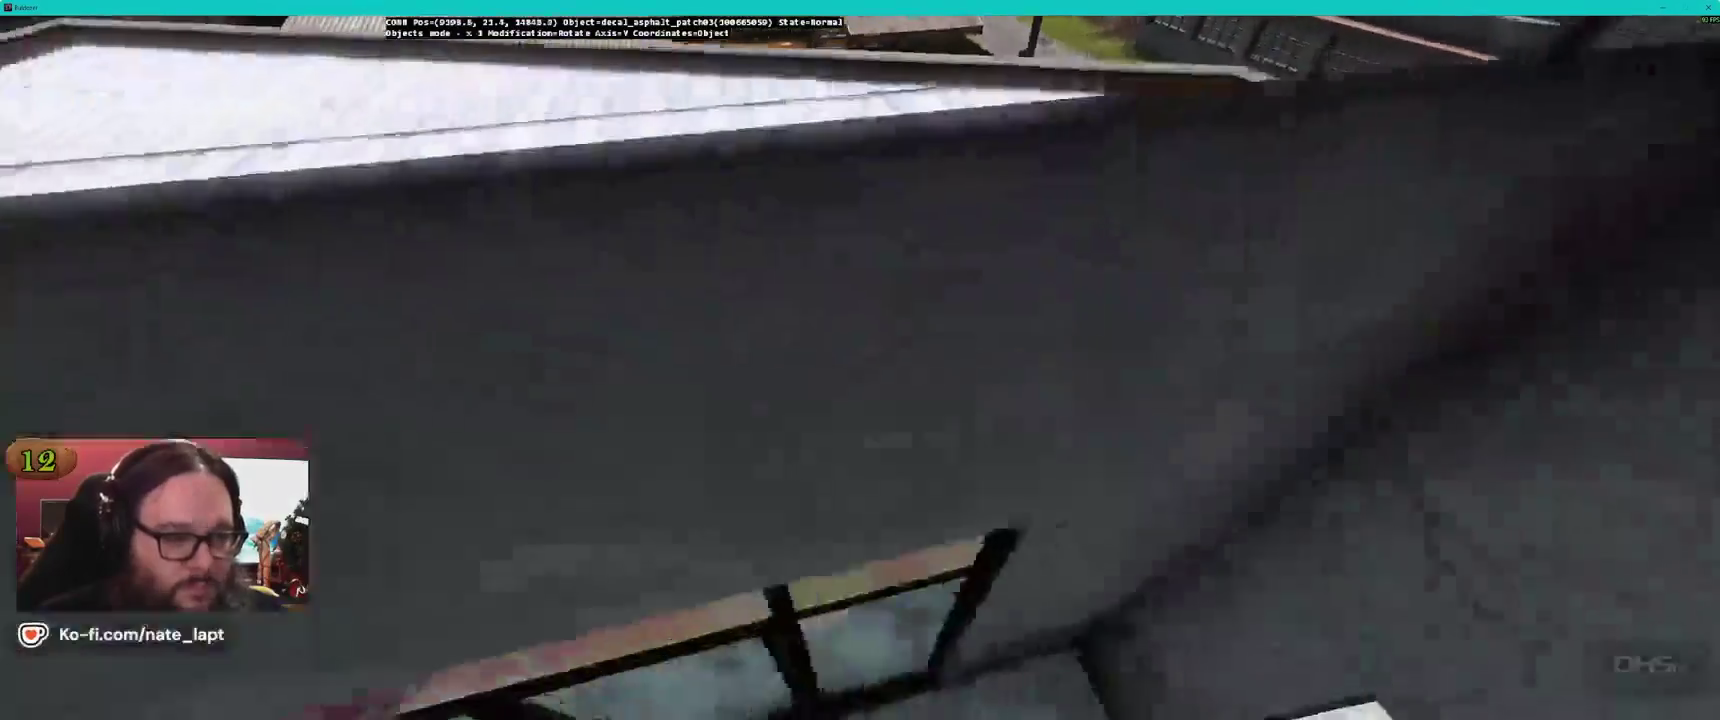
key(s)
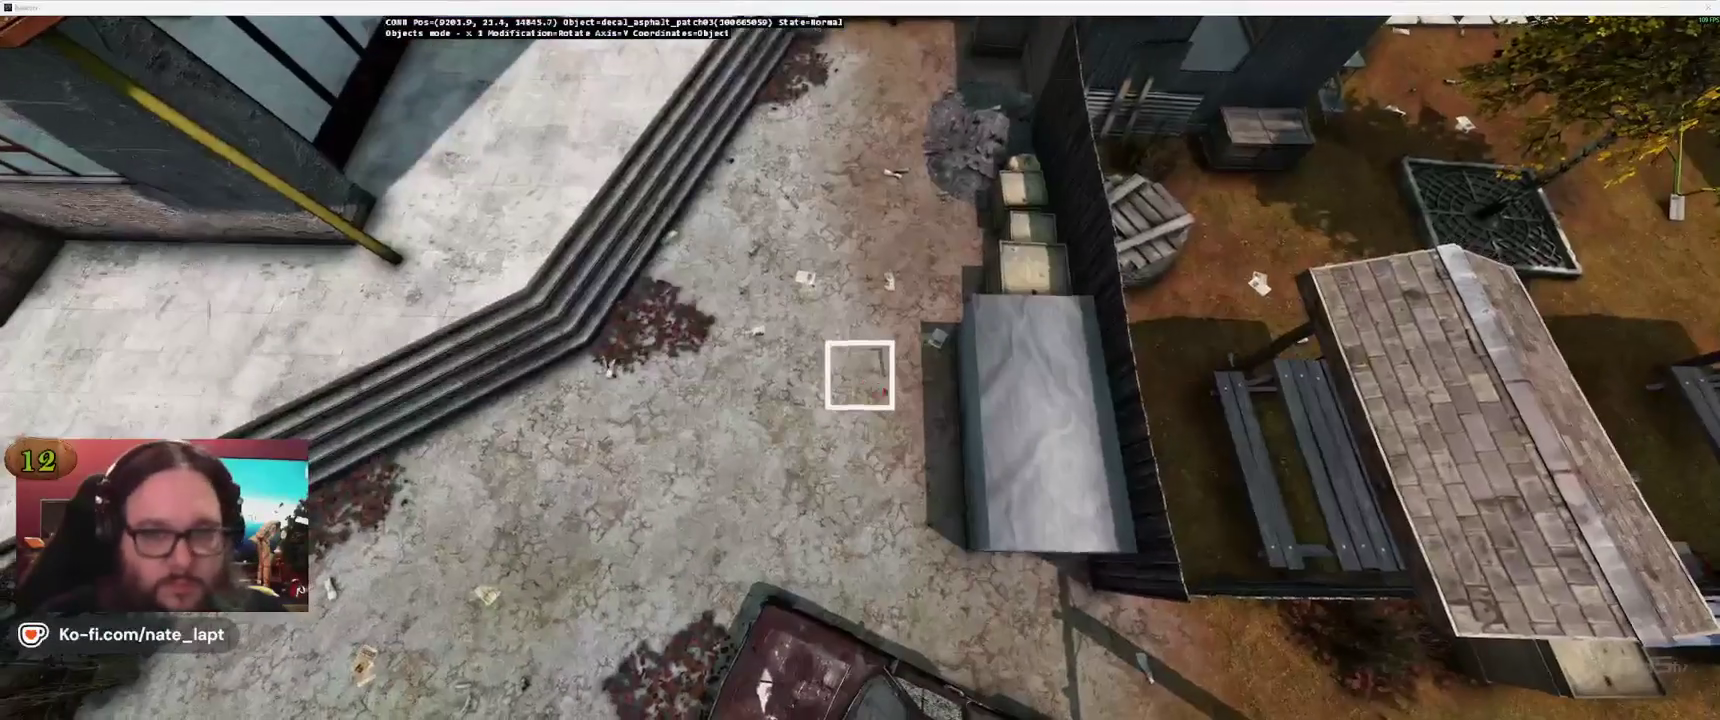
key(alt+Tab)
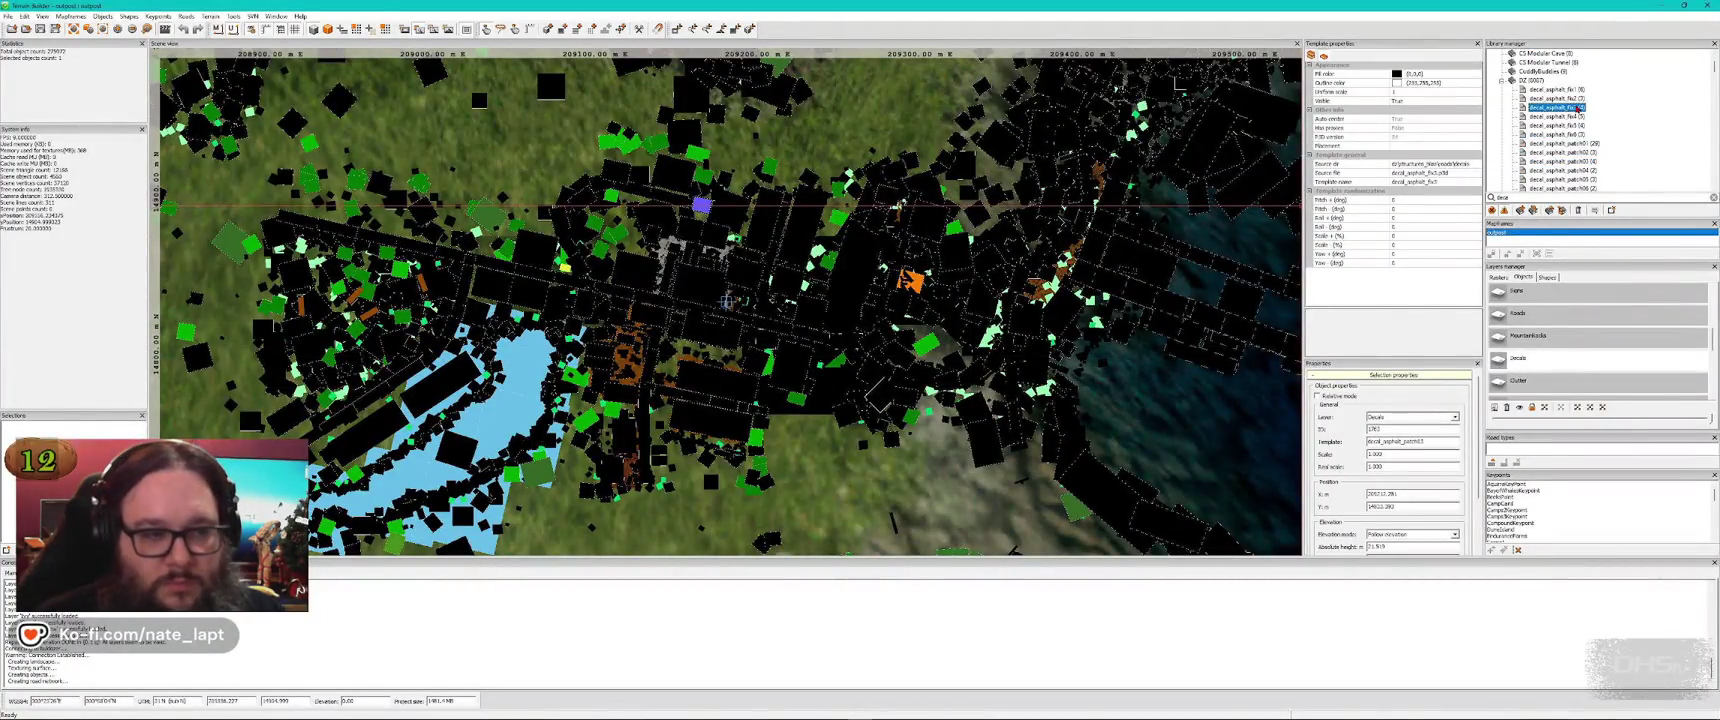
key(alt+Tab)
key(a)
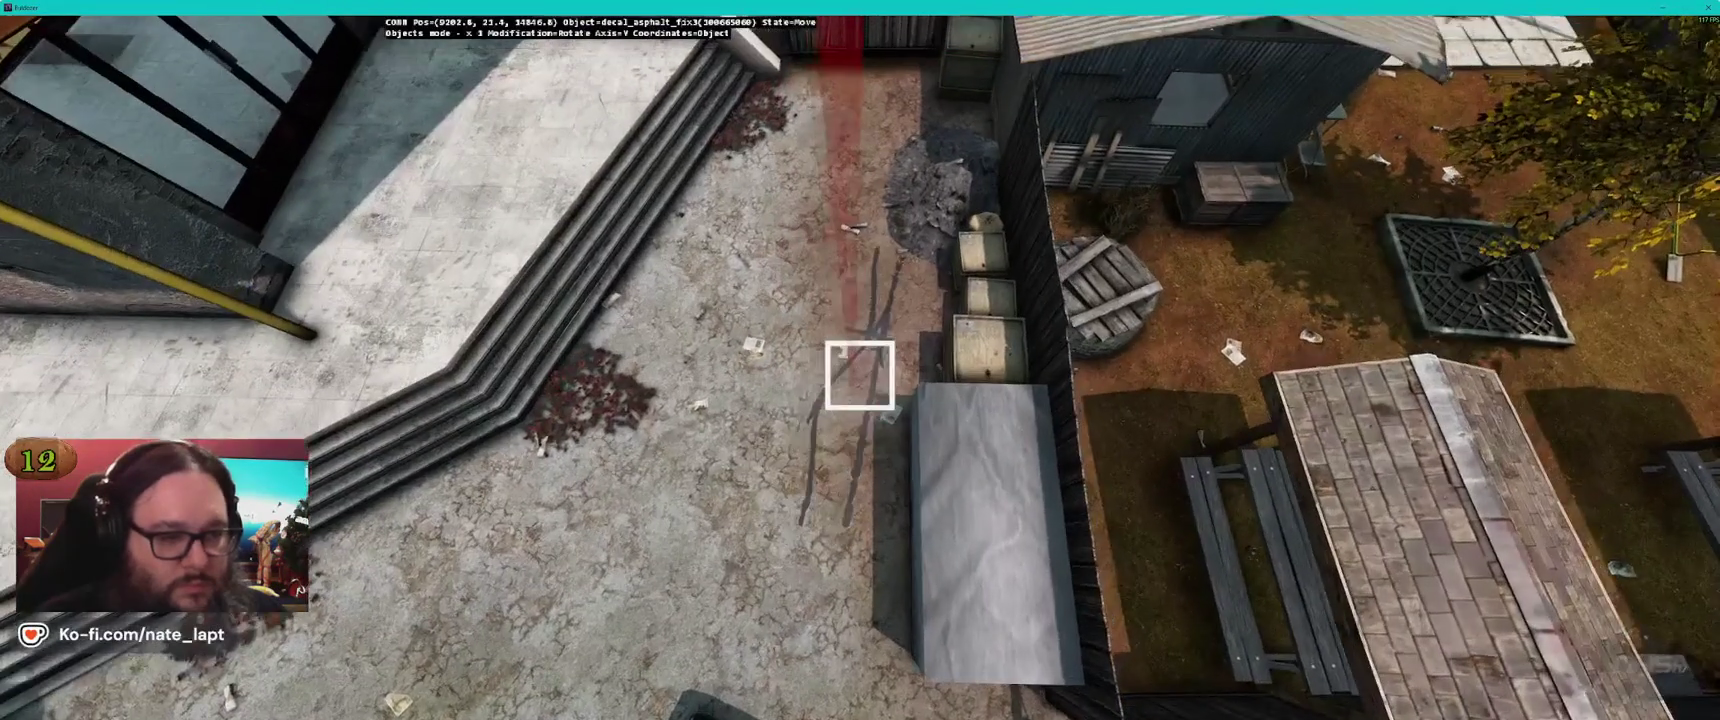
key(alt+Tab)
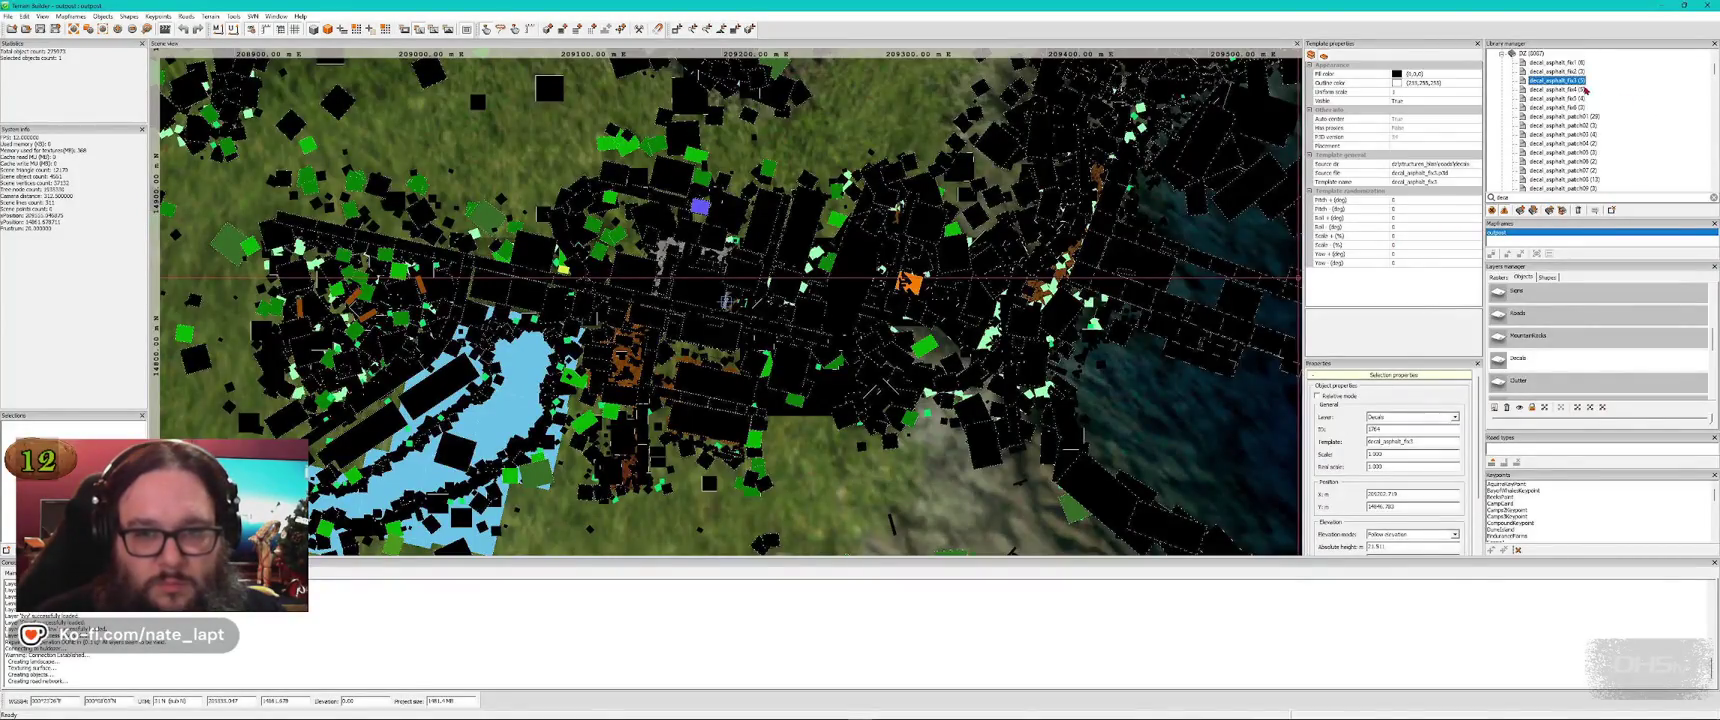
key(alt+Tab)
key(alt+Tab)
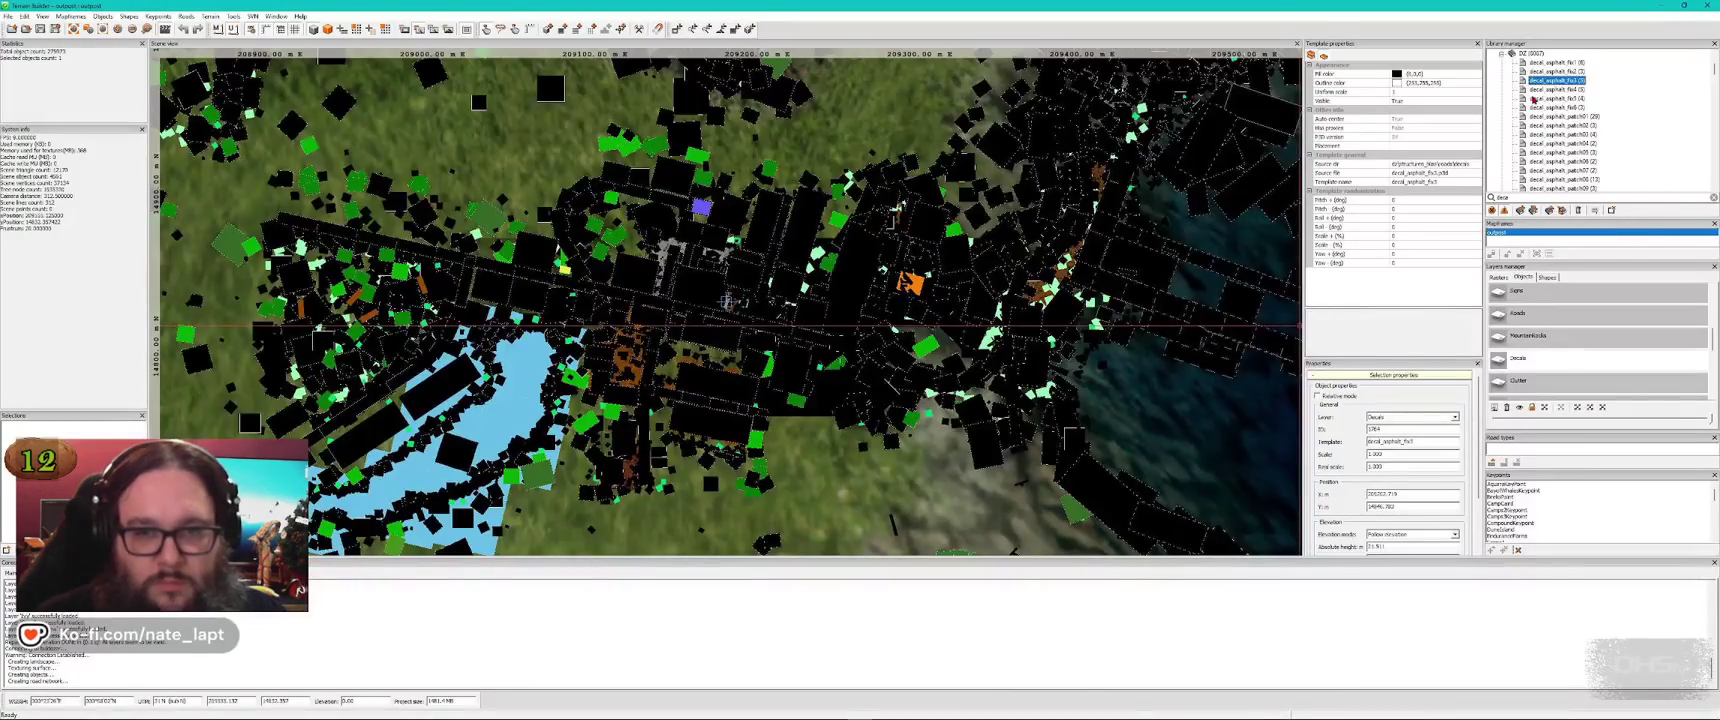
key(alt+Tab)
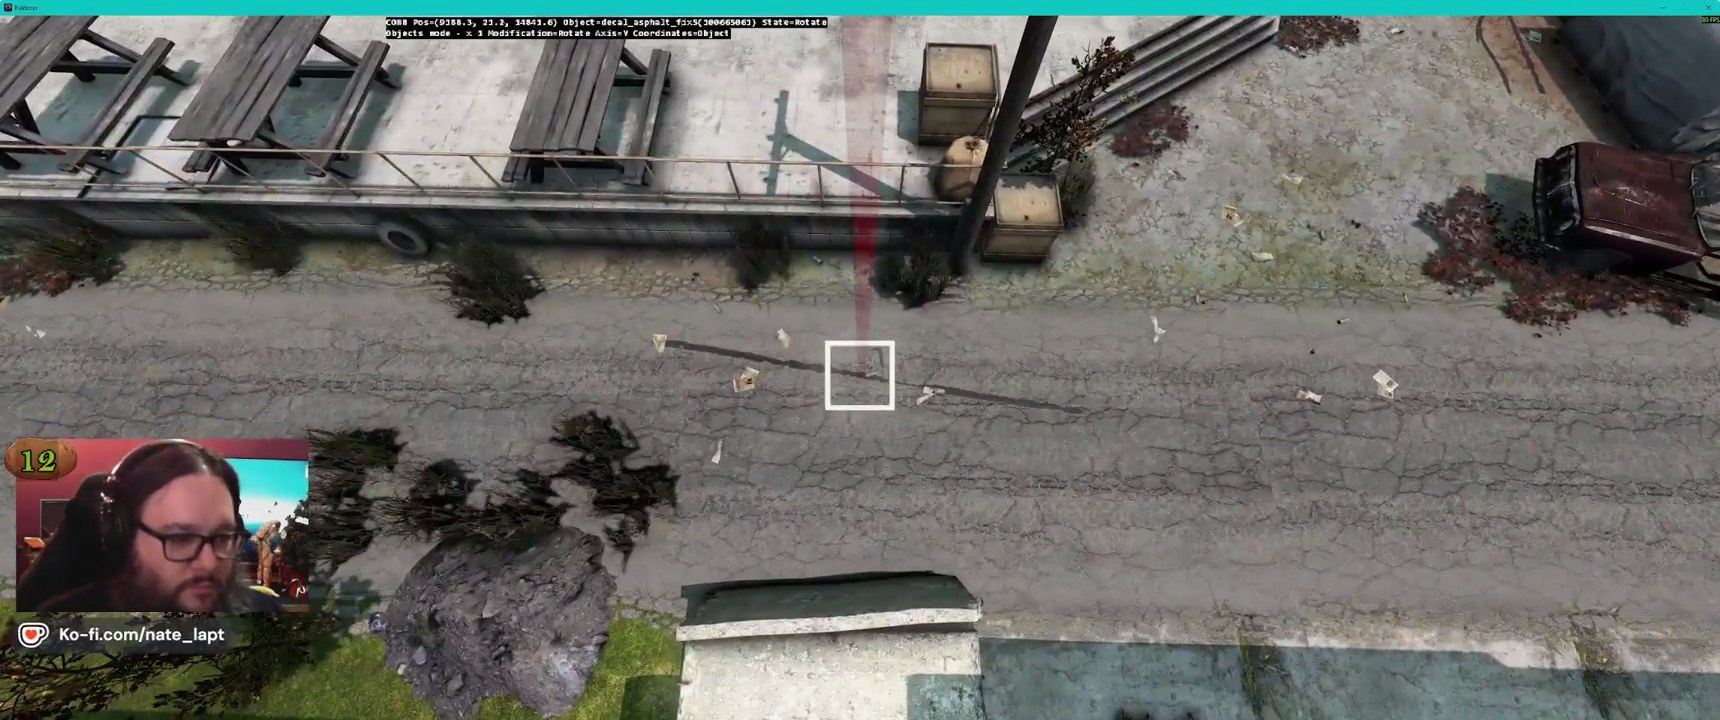
Rotate two crack-fix decals, including decal_asphalt_fix5, to run across the road and yard
key(d)
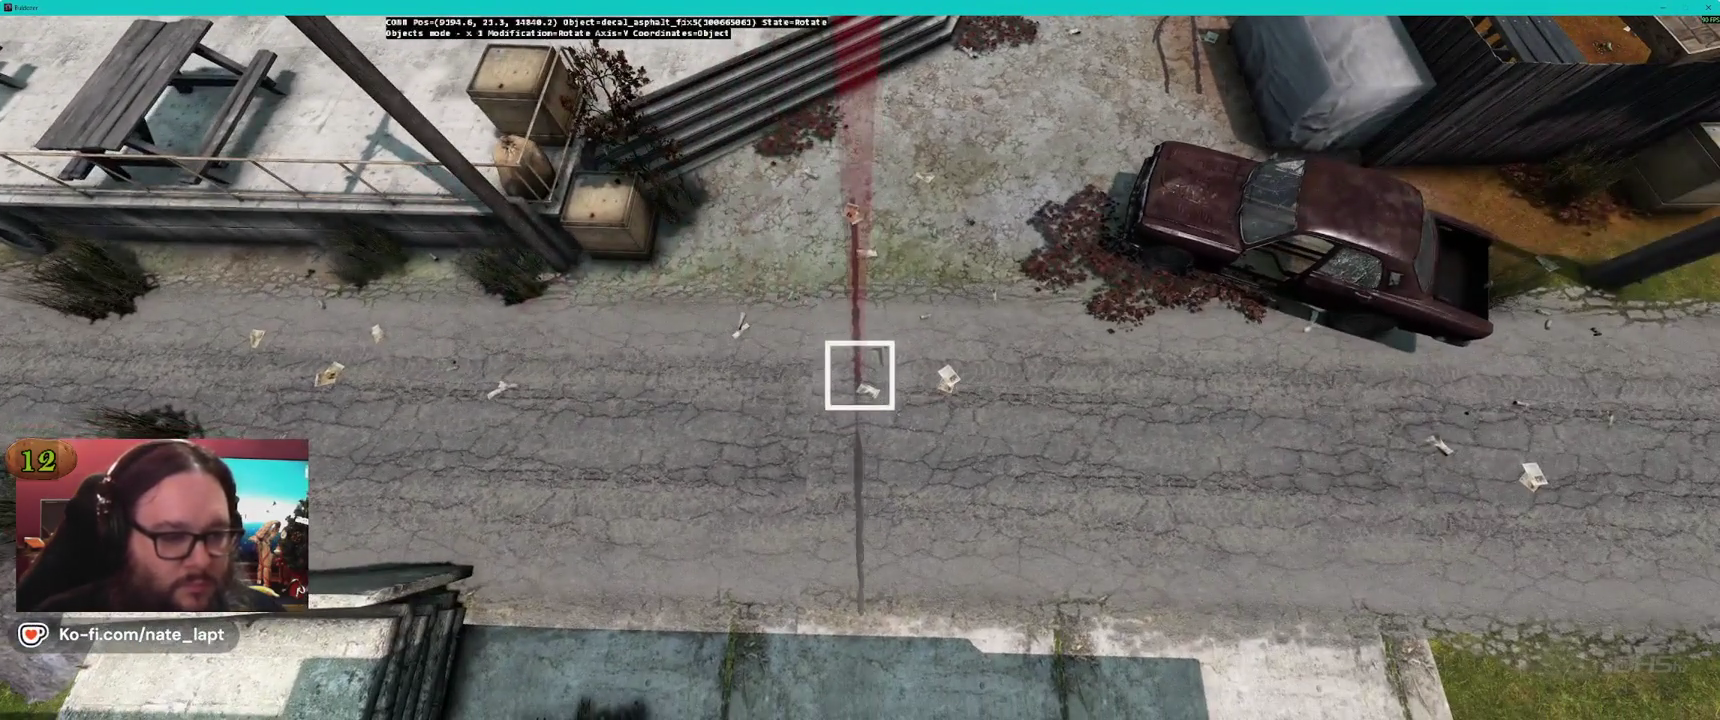
key(s)
drag(859, 375, 859, 375)
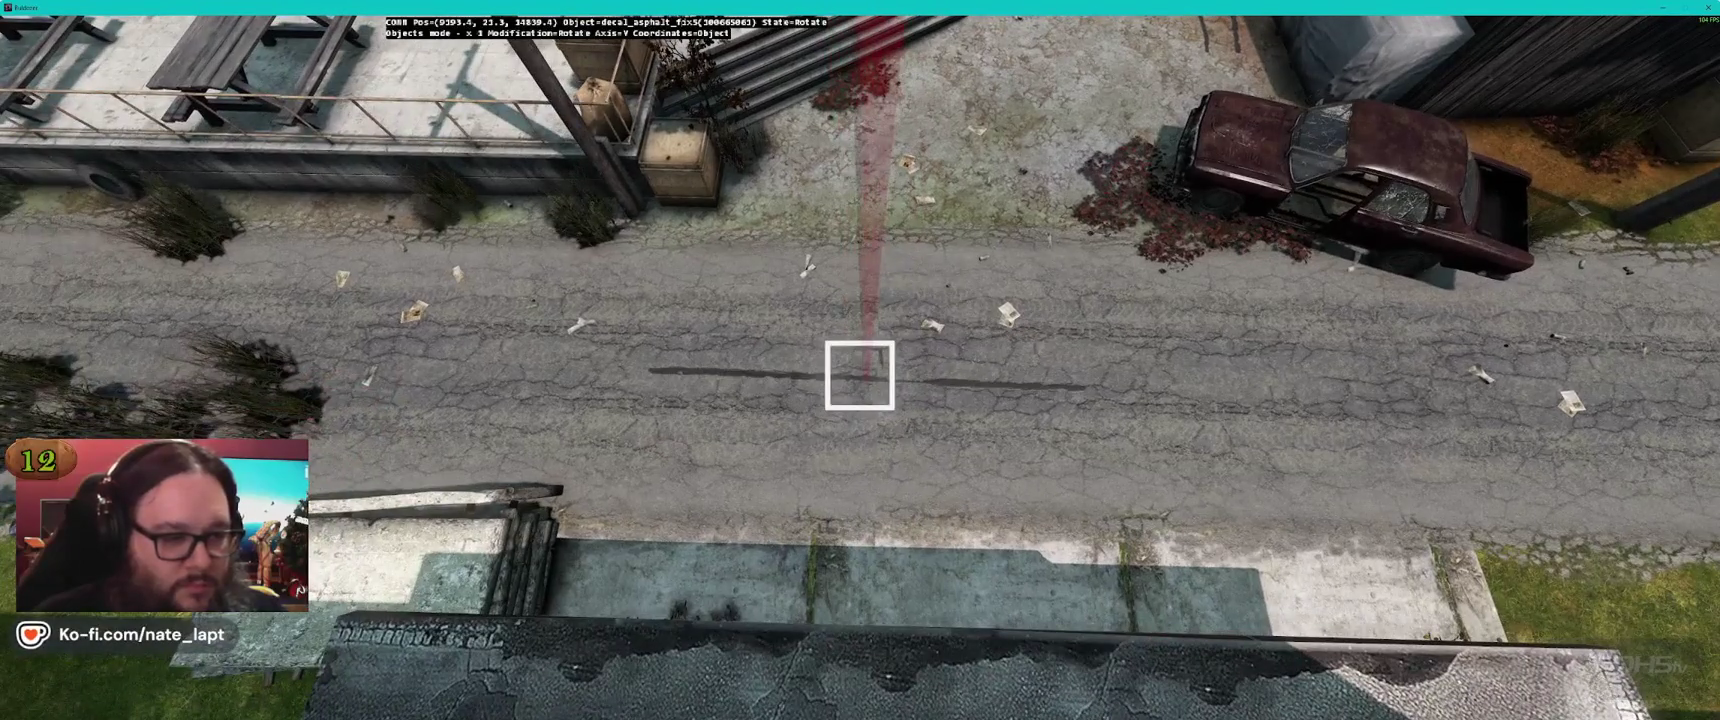
key(s)
key(a)
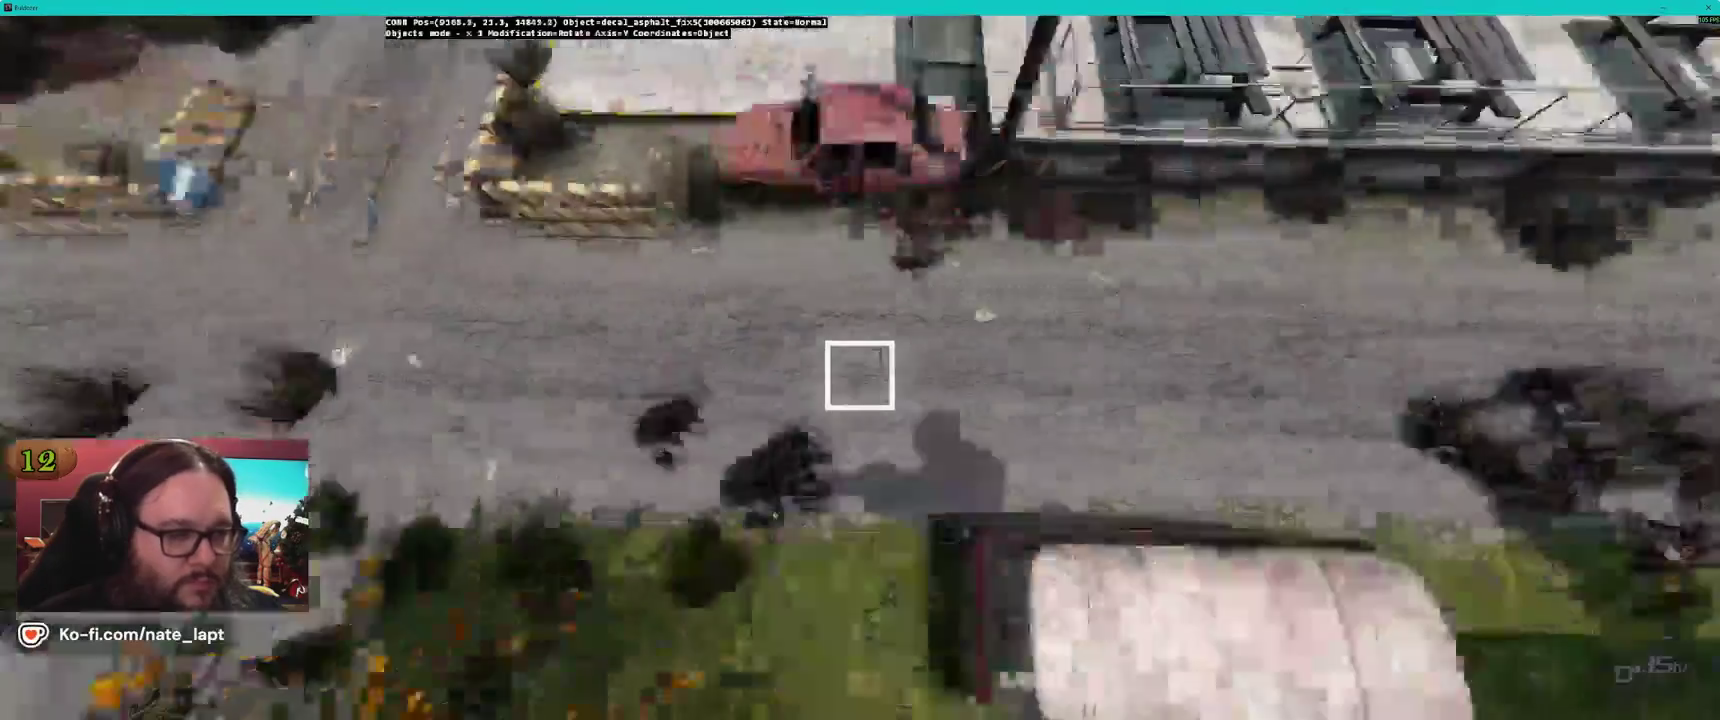
key(w)
drag(859, 375, 859, 375)
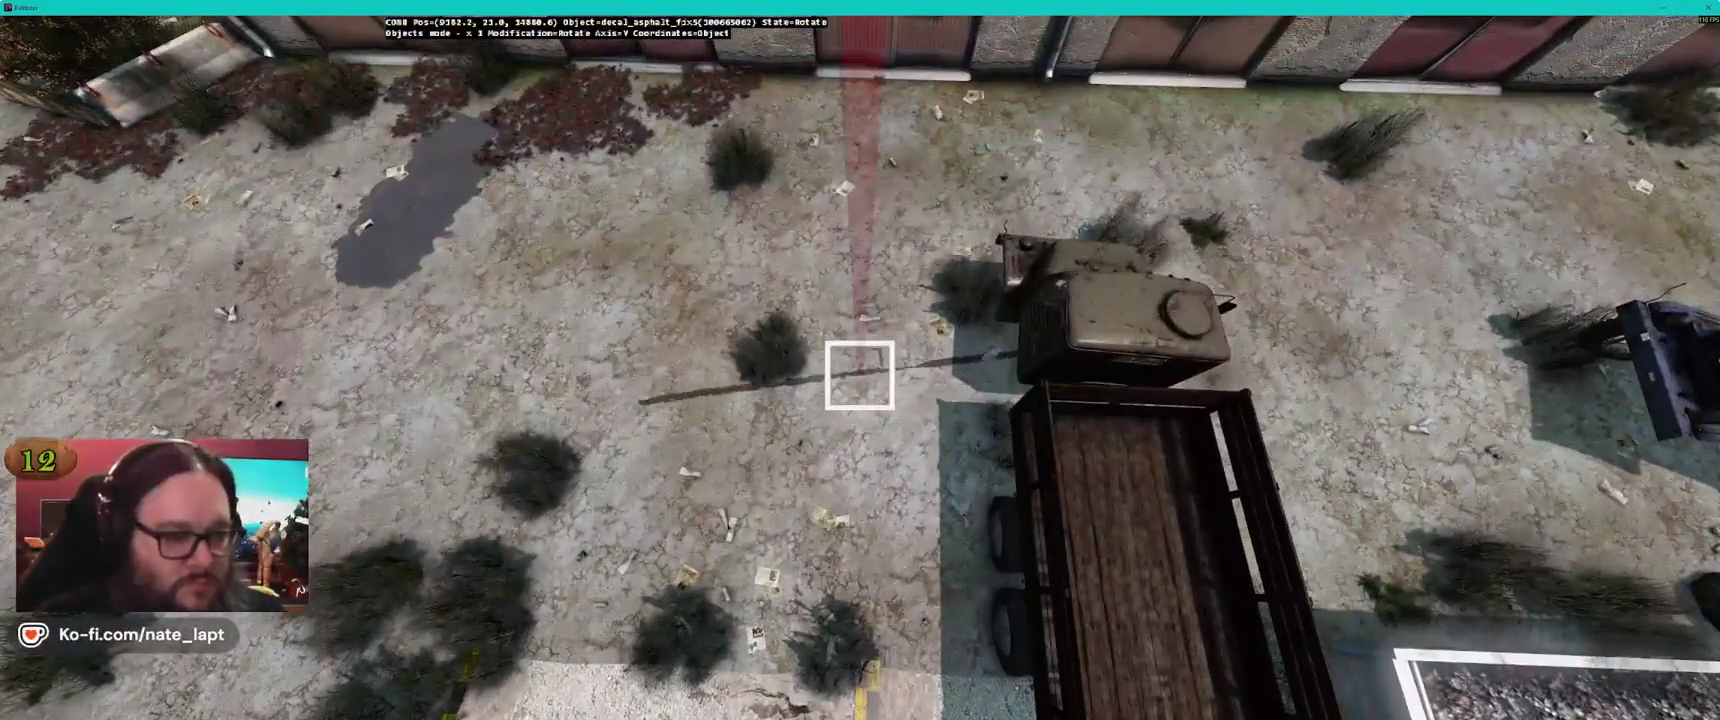
key(s)
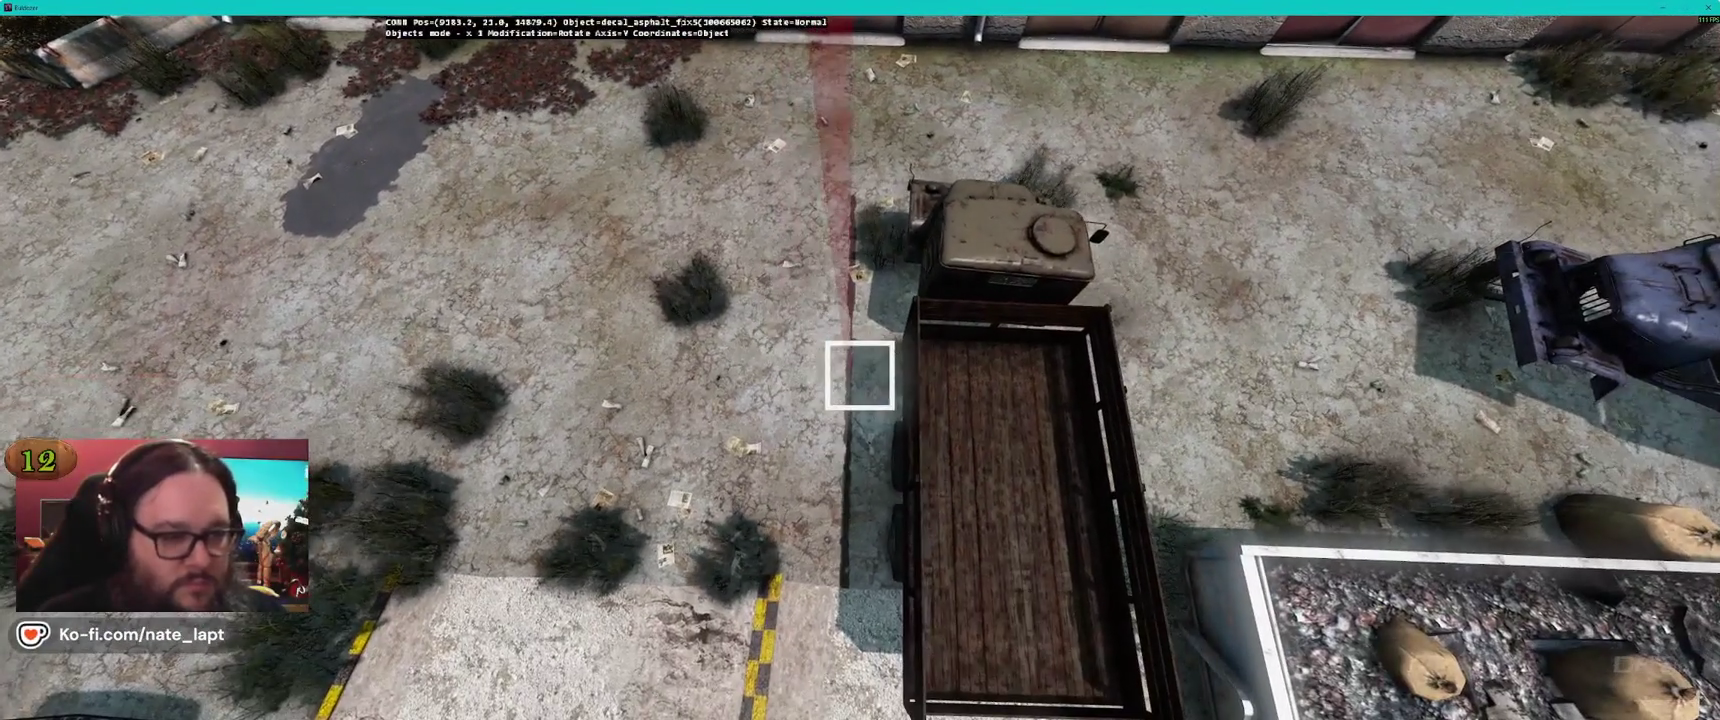
key(alt+Tab)
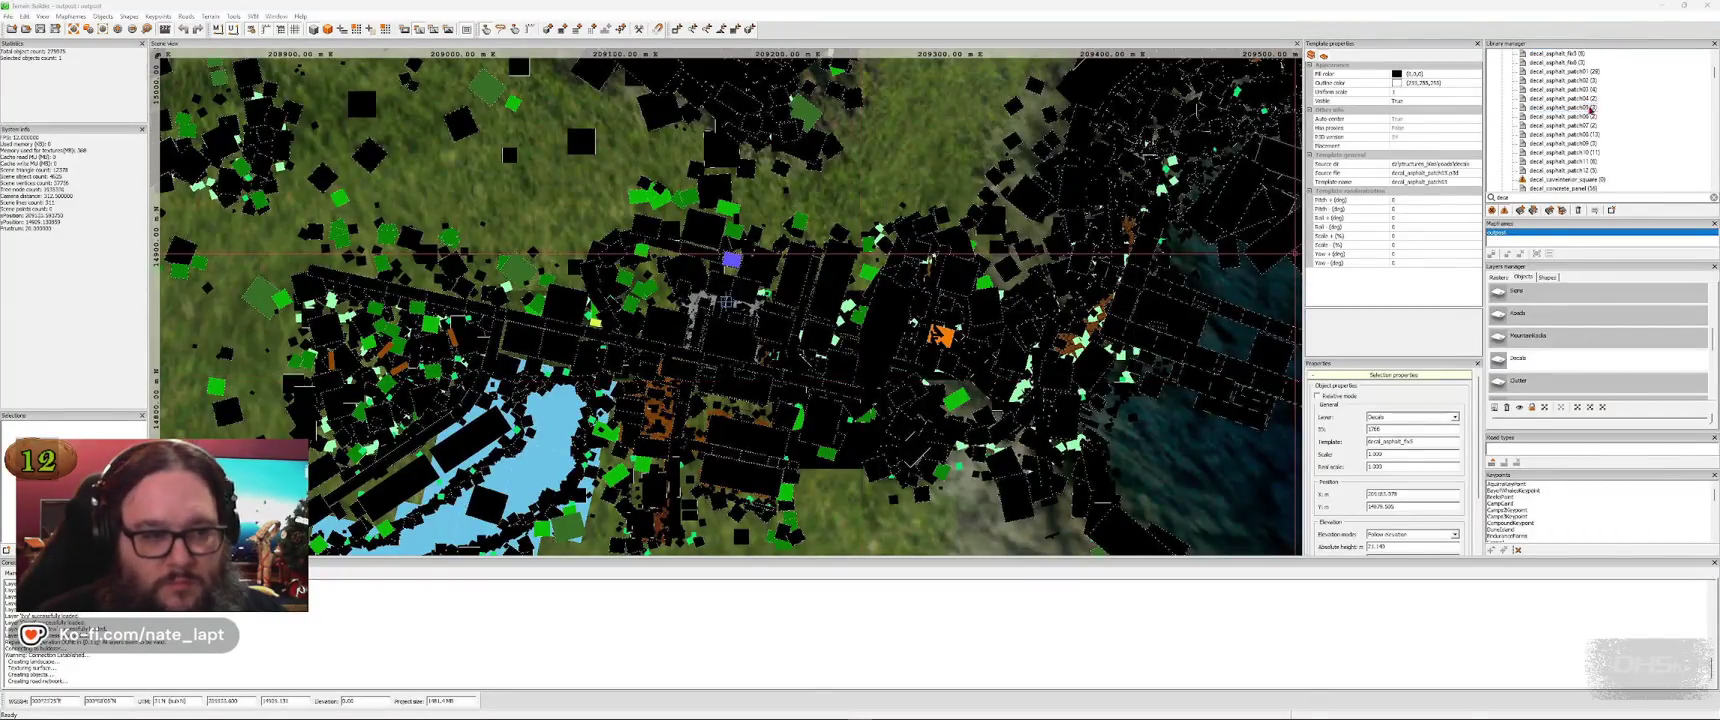
Delete the oversized grey asphalt patch in the truck yard and bring in another patch
key(alt+Tab)
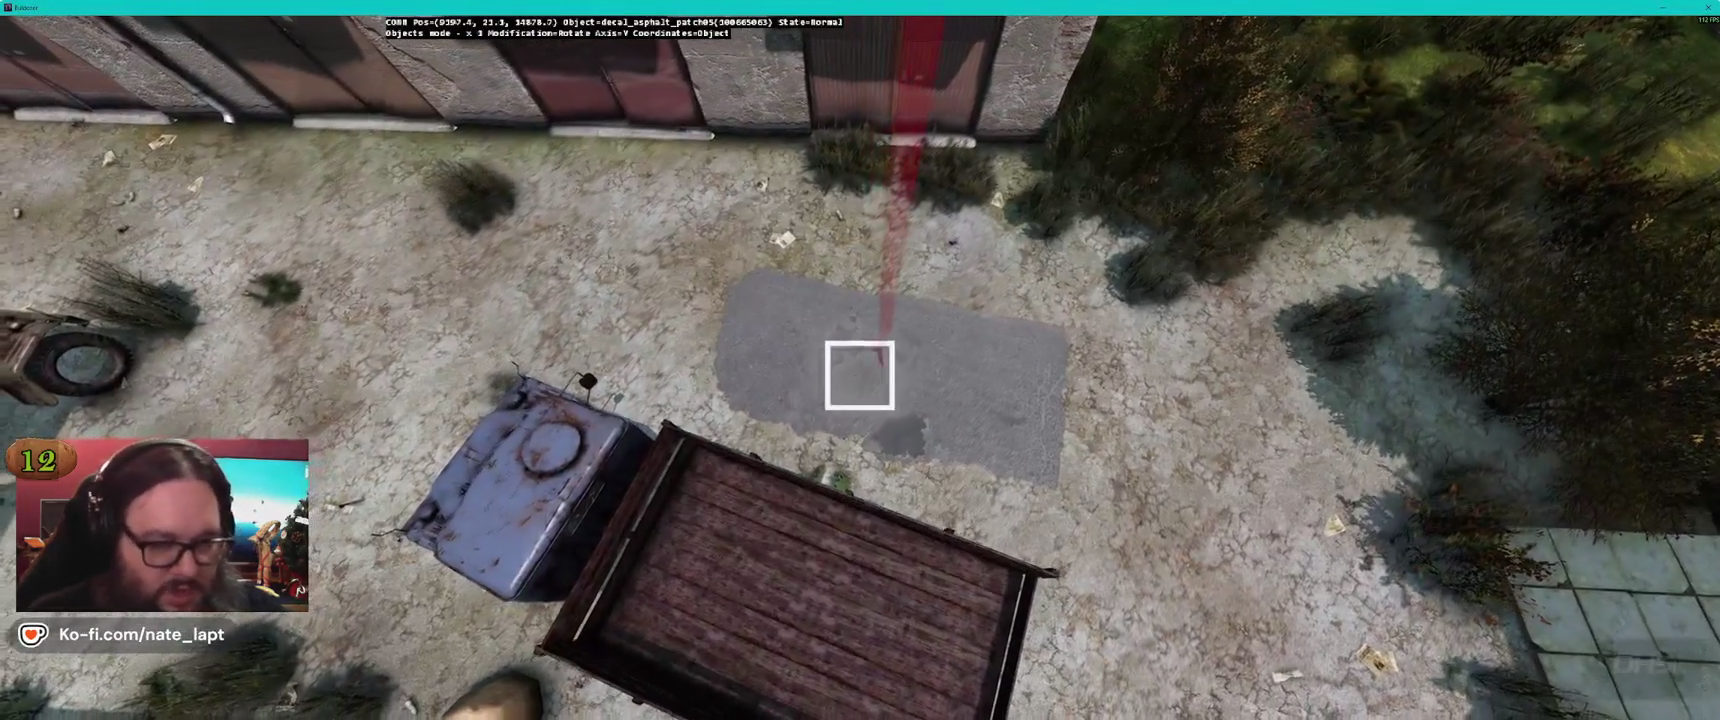
key(Delete)
key(alt+Tab)
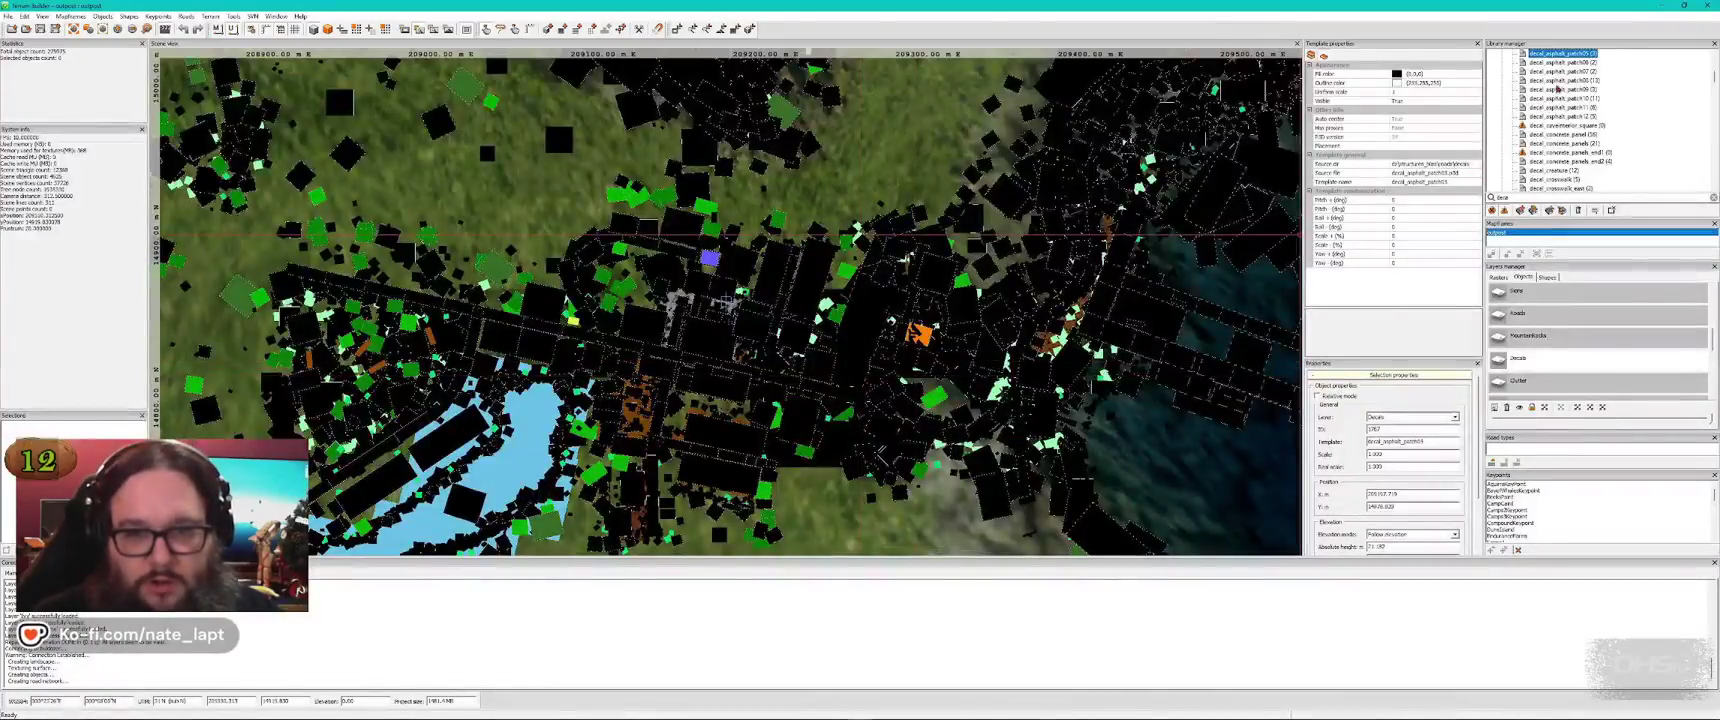
key(alt+Tab)
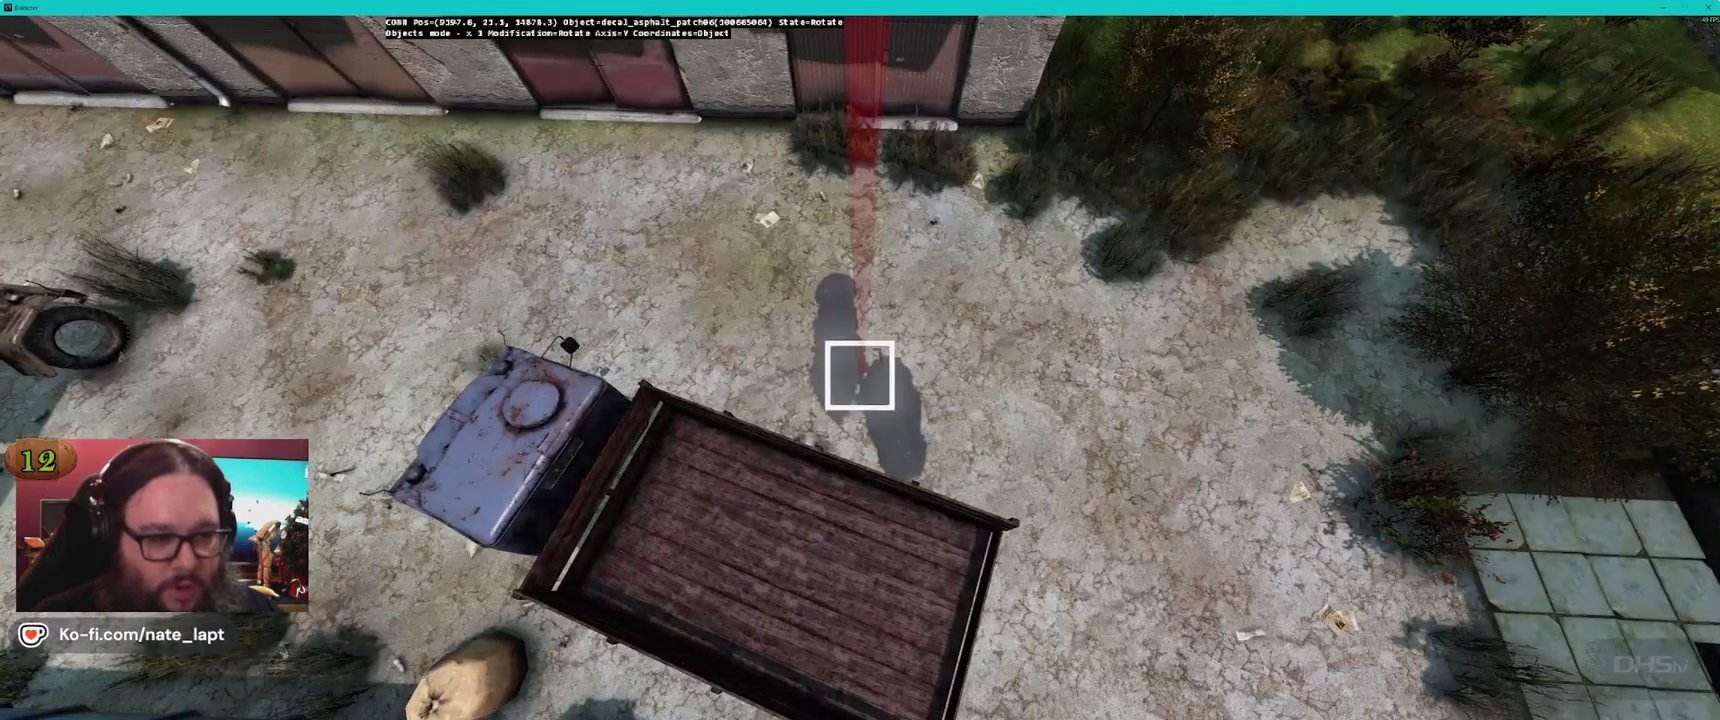
Place asphalt patches beside the paved tiles and near the tyres, and decal_asphalt_patch30 on the dirt road
drag(860, 375, 860, 375)
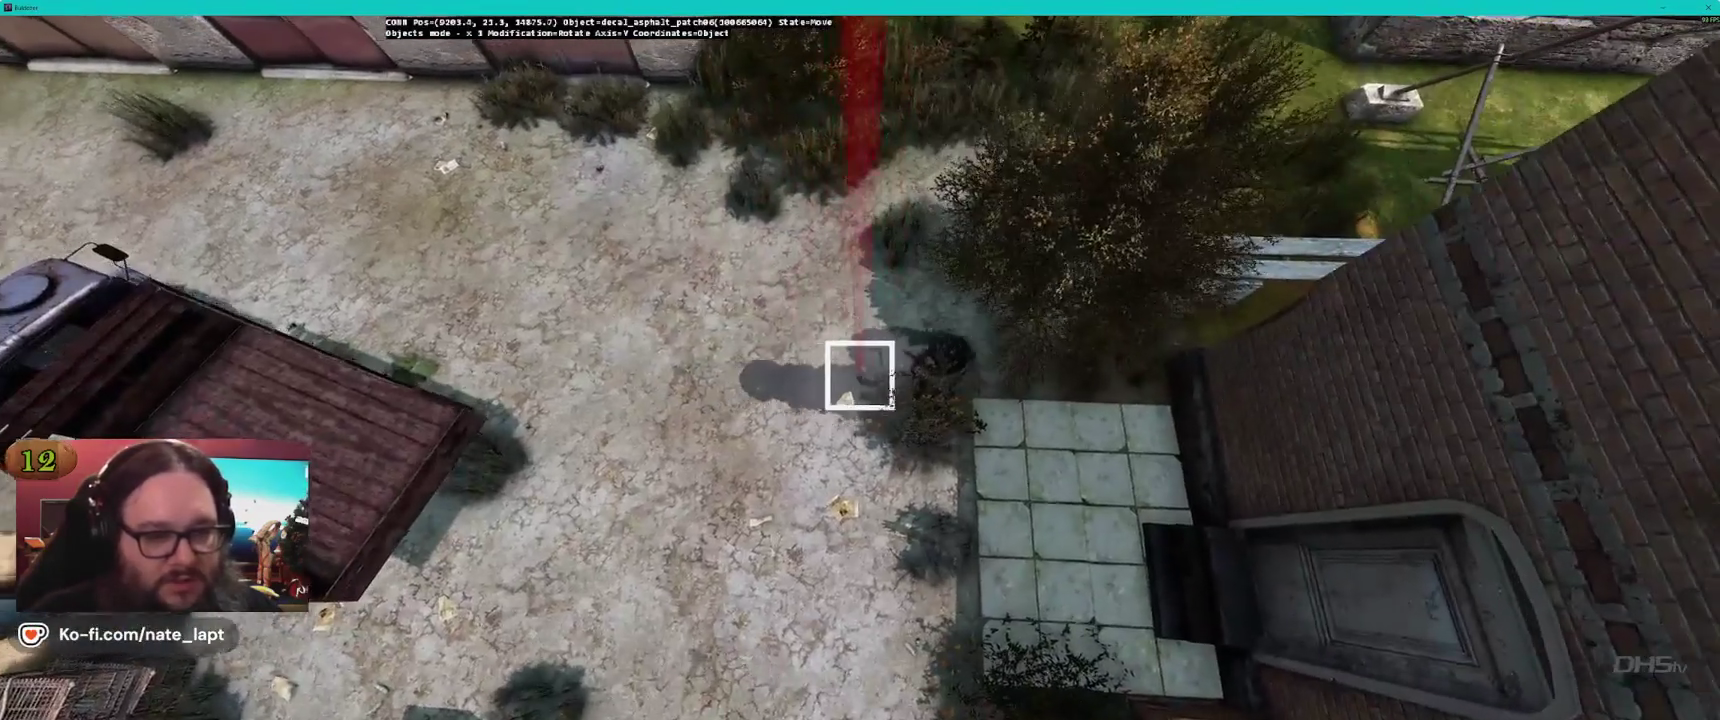
key(alt+Tab)
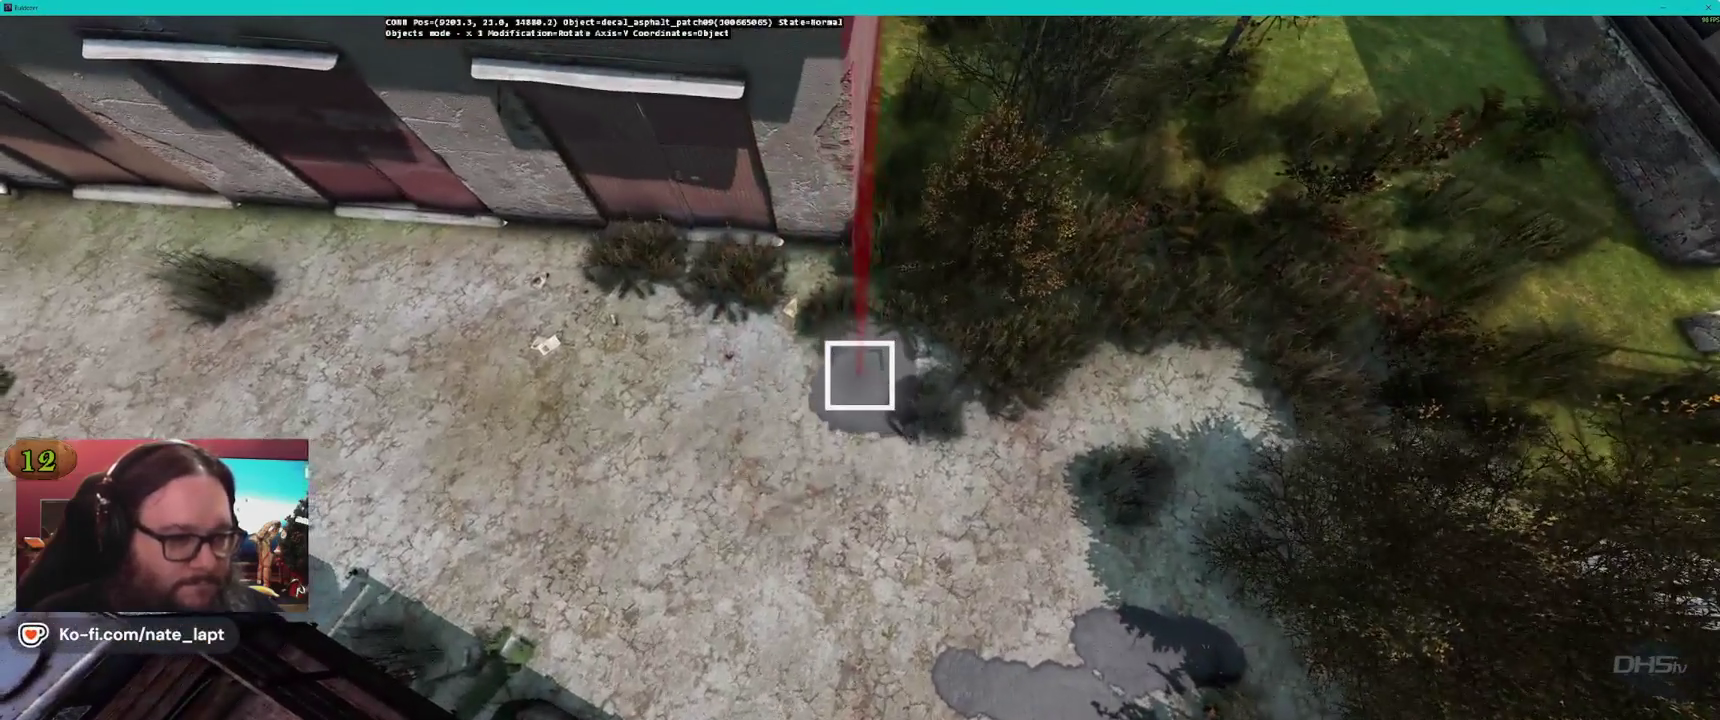
drag(860, 375, 860, 375)
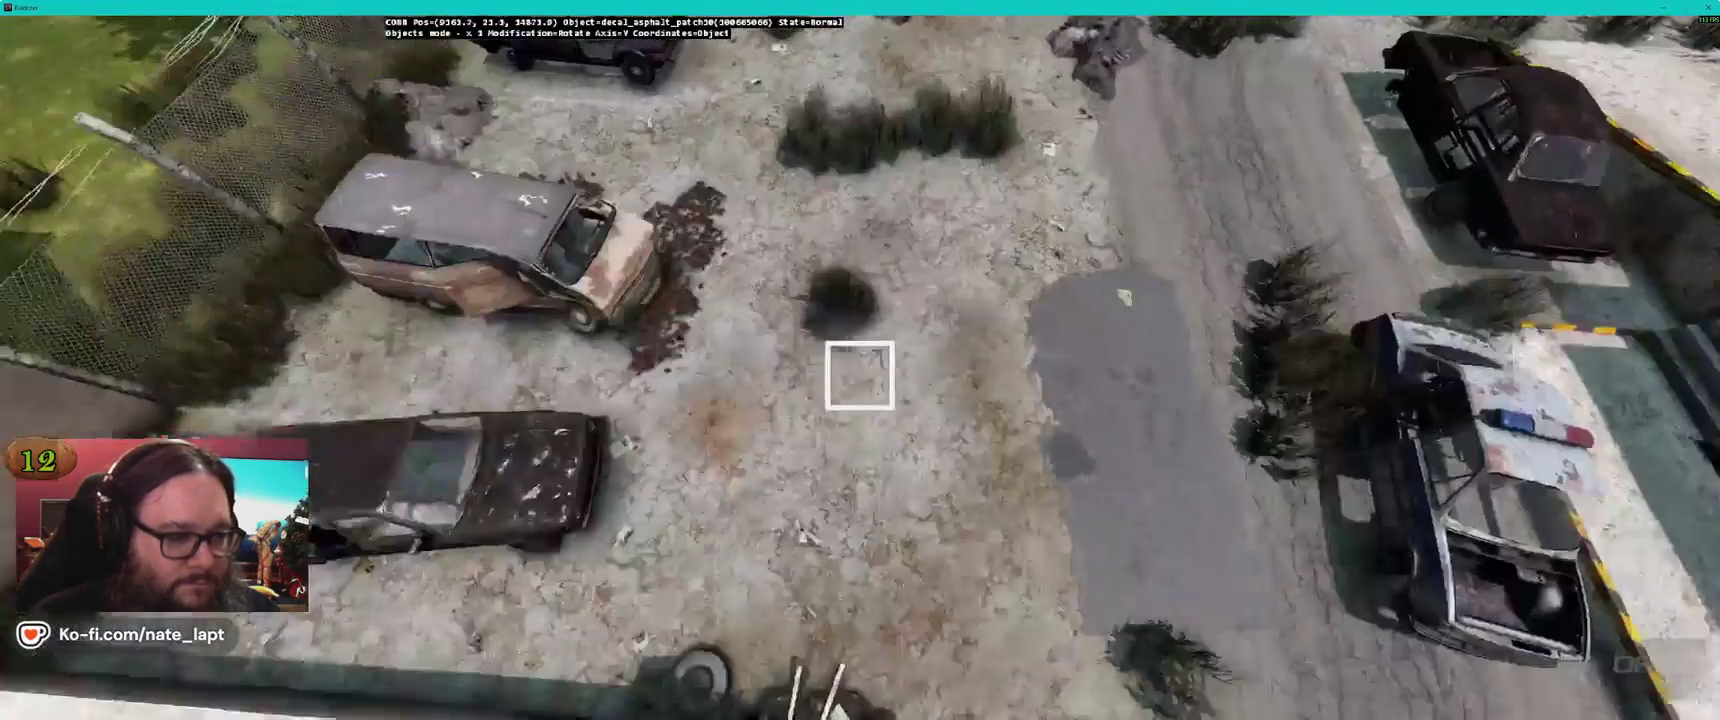
drag(860, 375, 860, 370)
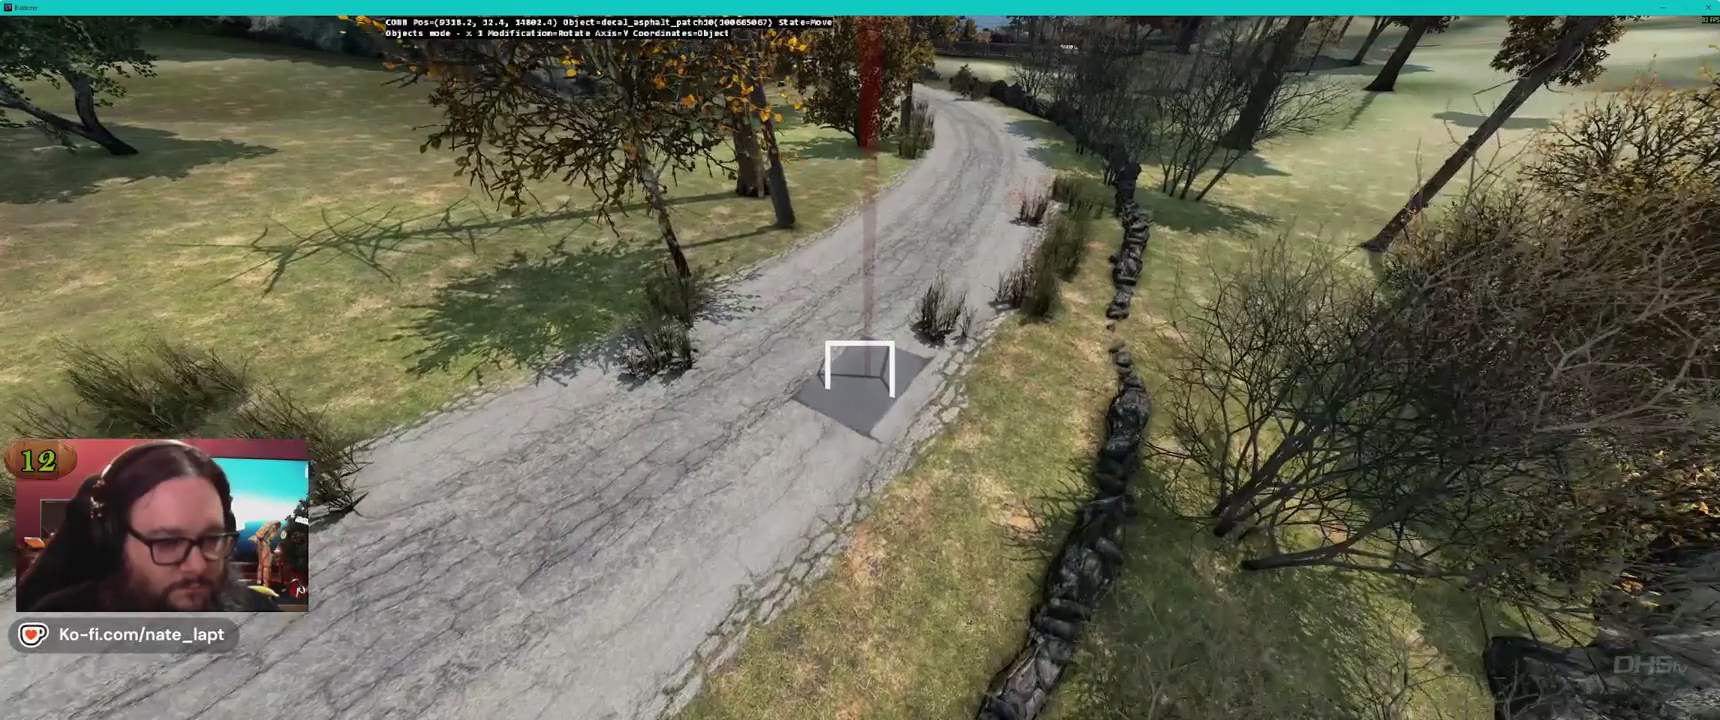
key(w)
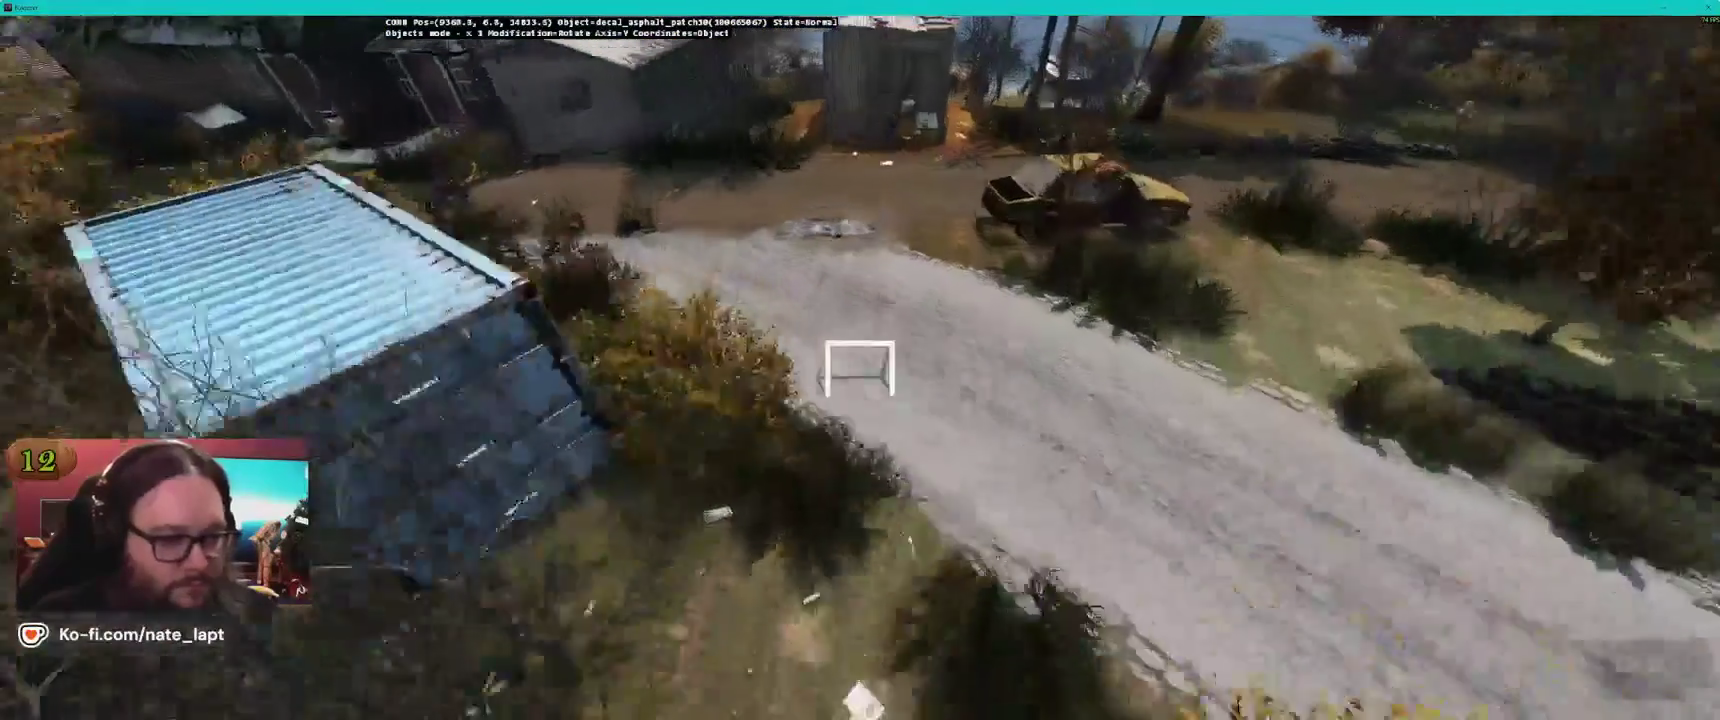
key(alt+Tab)
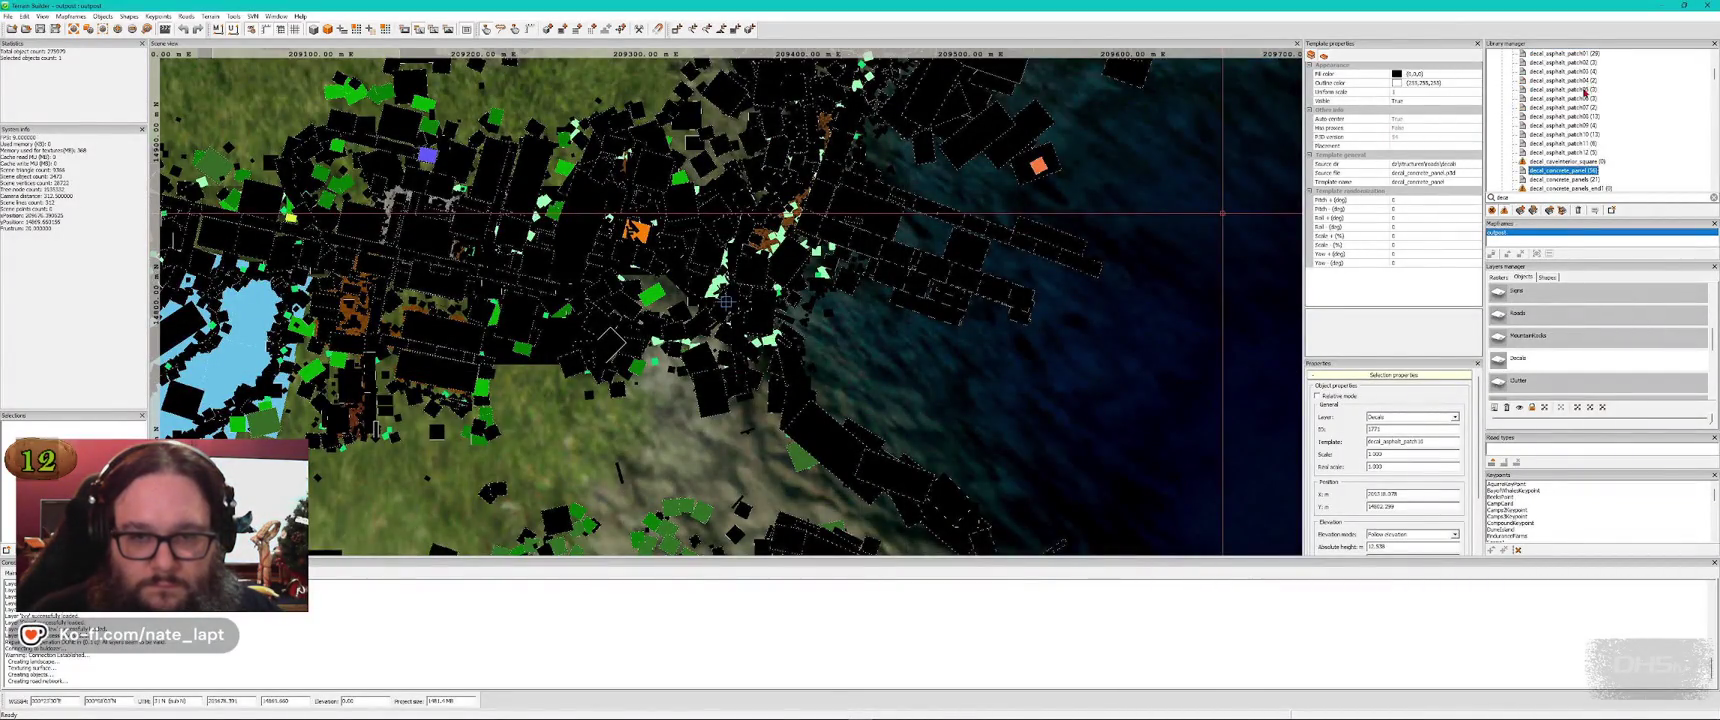
Add an asphalt patch and slide it along the dirt road by the container
key(alt+Tab)
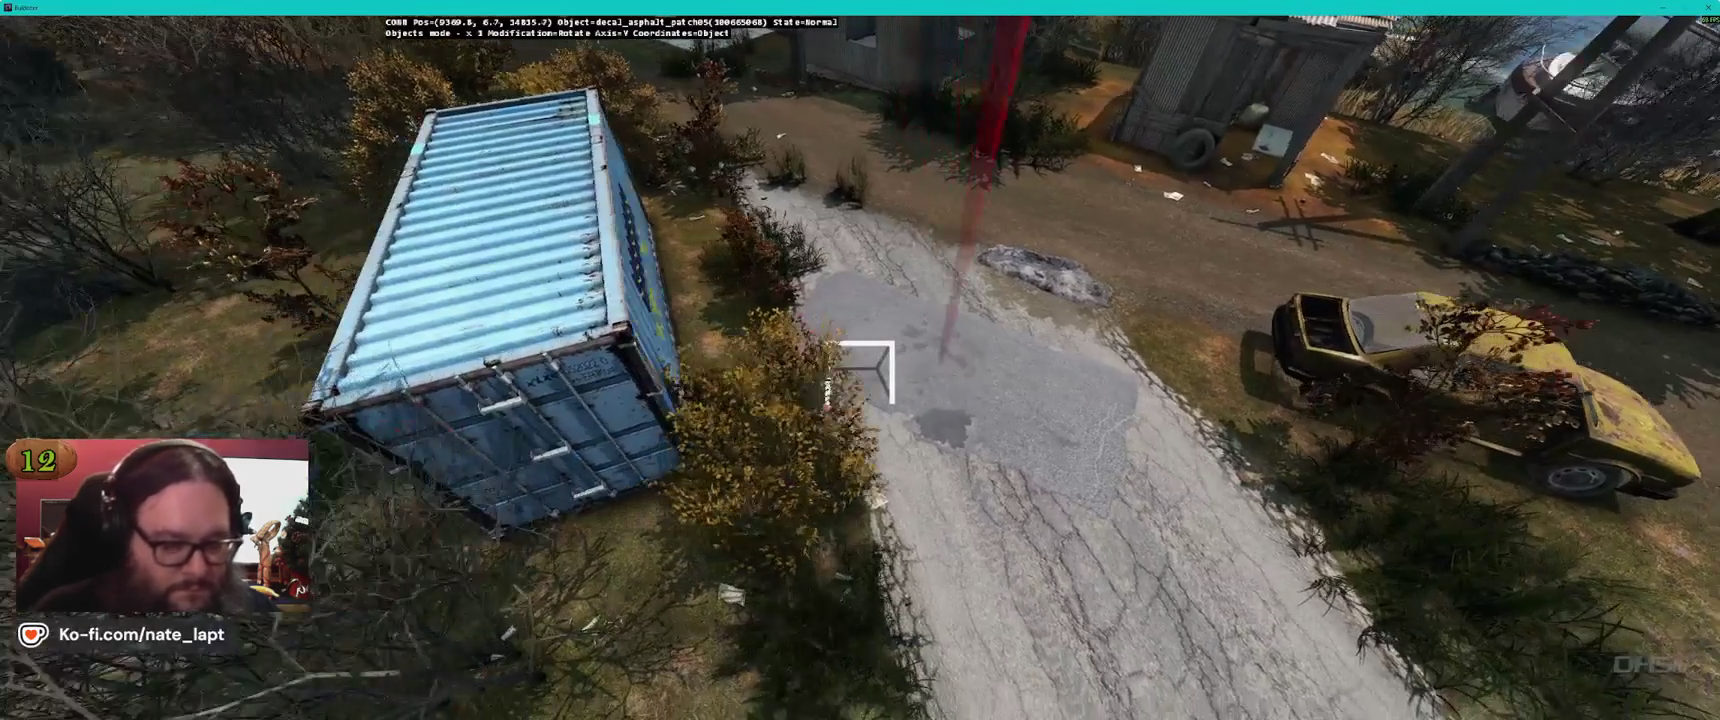
key(alt+Tab)
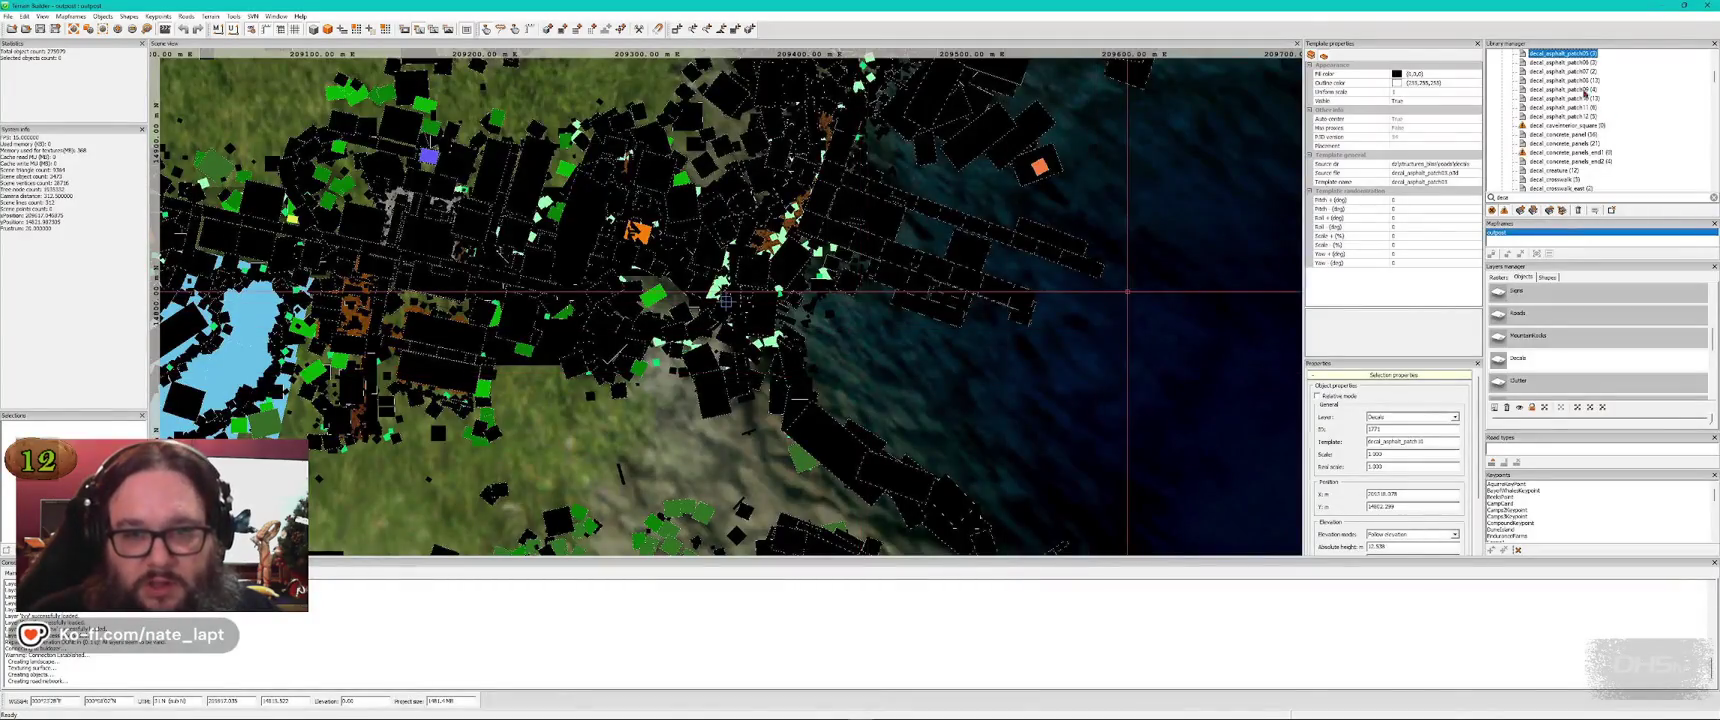
key(alt+Tab)
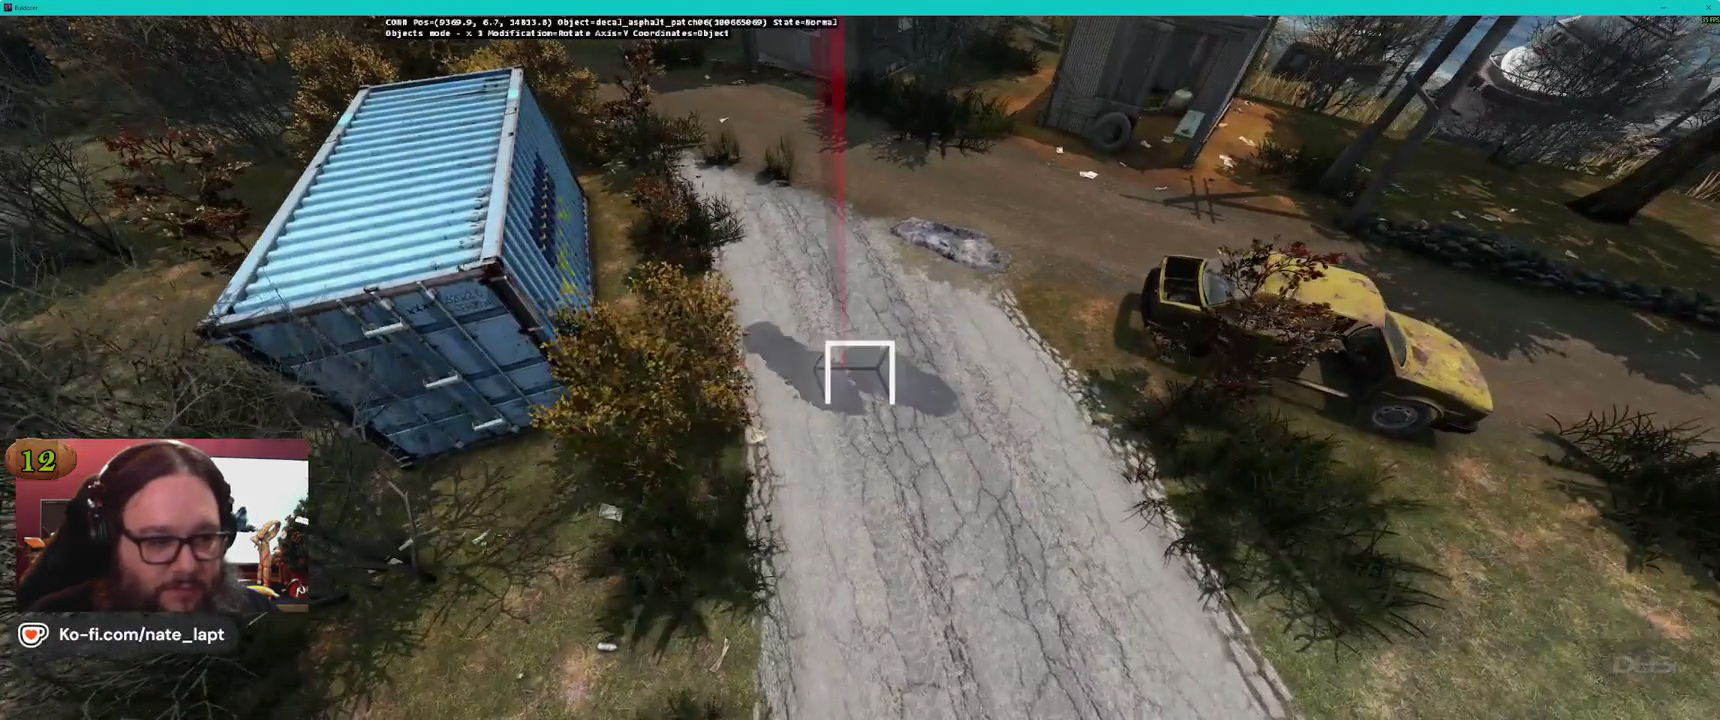
drag(859, 372, 859, 372)
Place a decal_asphalt_patch03 on the road, then add another asphalt patch decal
key(alt+Tab)
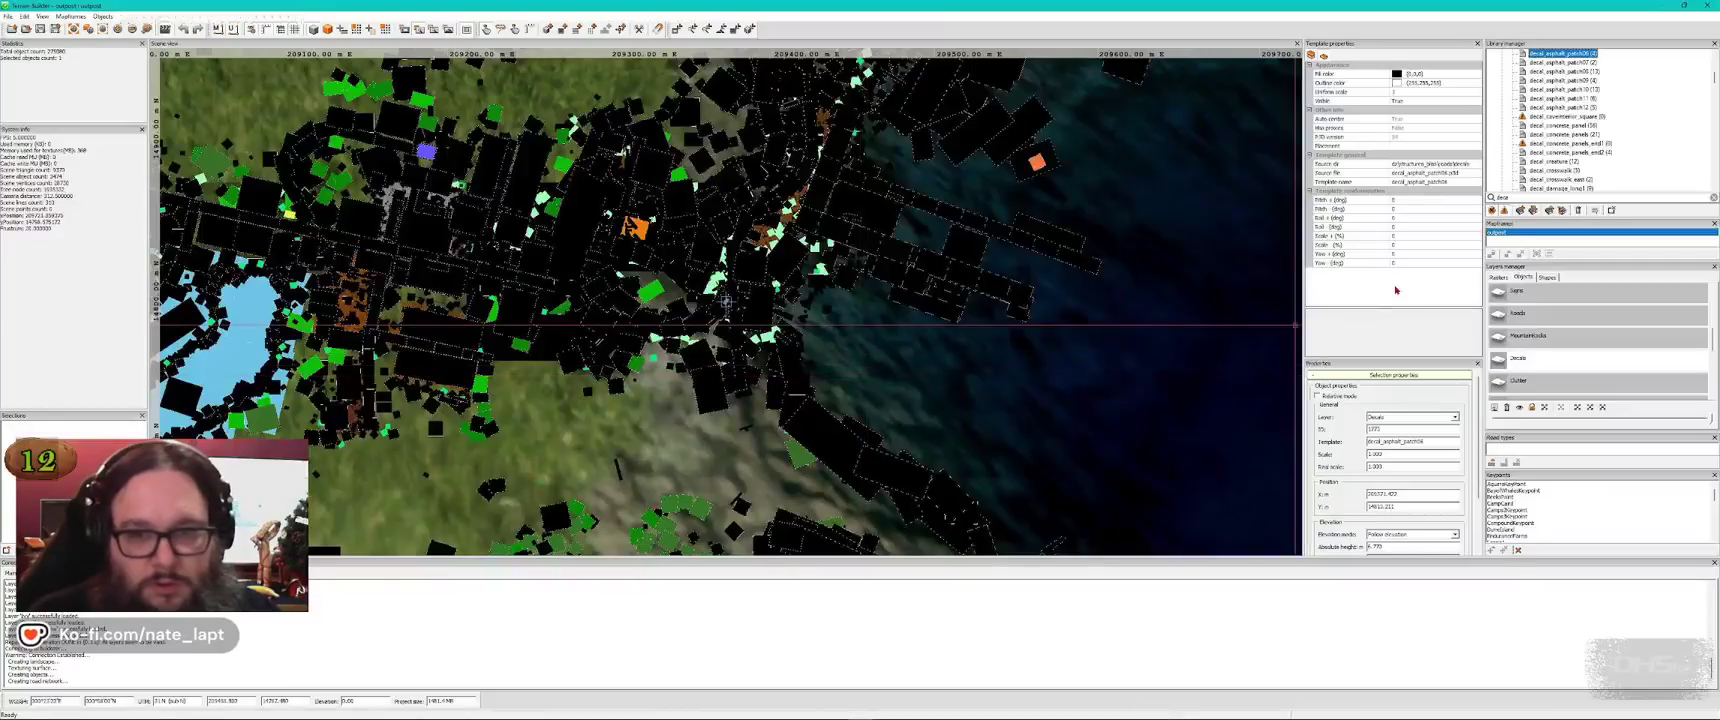
scroll(1615, 120, up, 2)
click(1590, 82)
key(alt+Tab)
drag(860, 371, 860, 374)
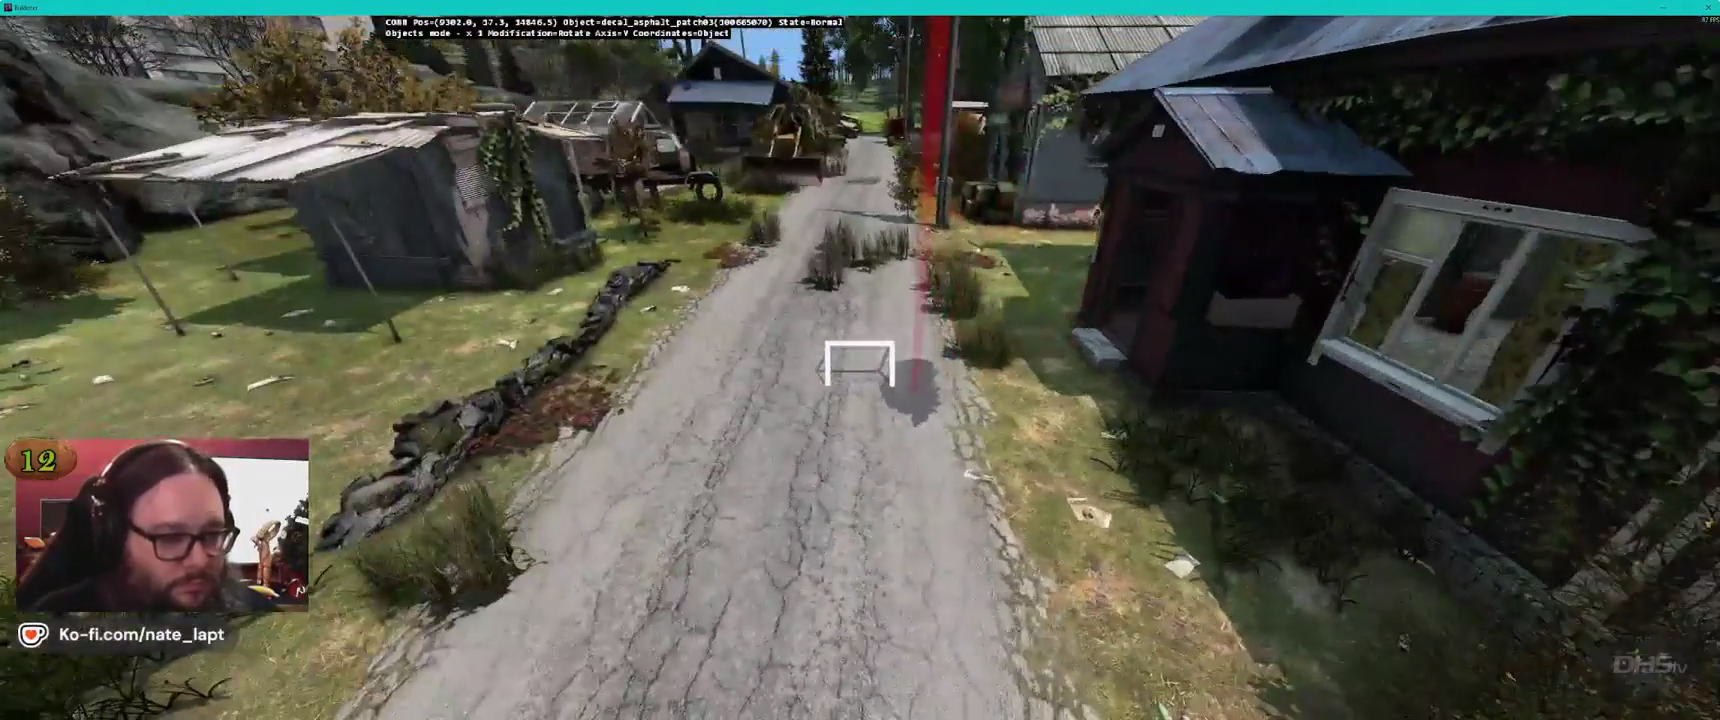
key(alt+Tab)
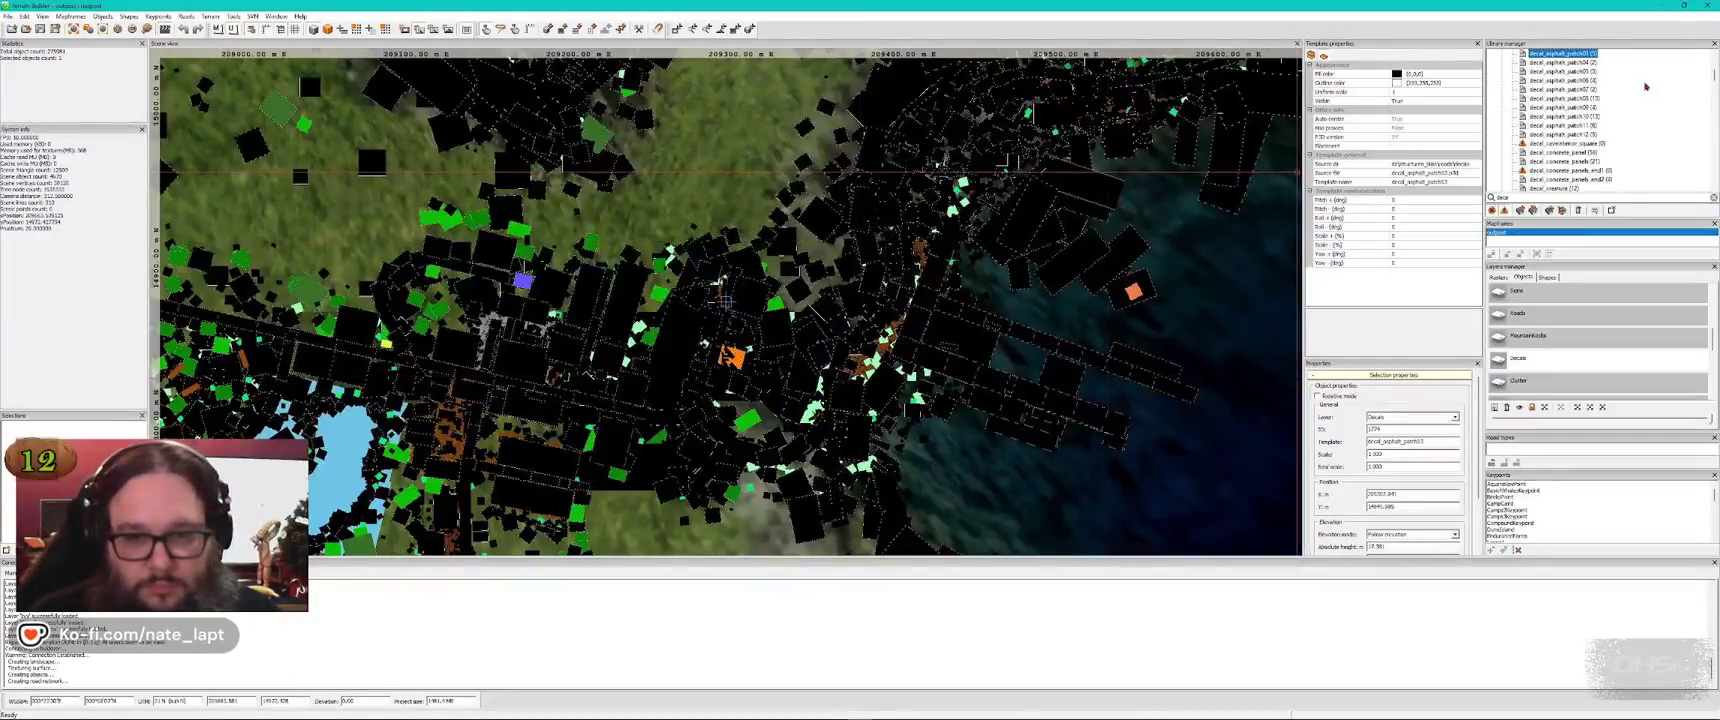
click(1575, 128)
key(alt+Tab)
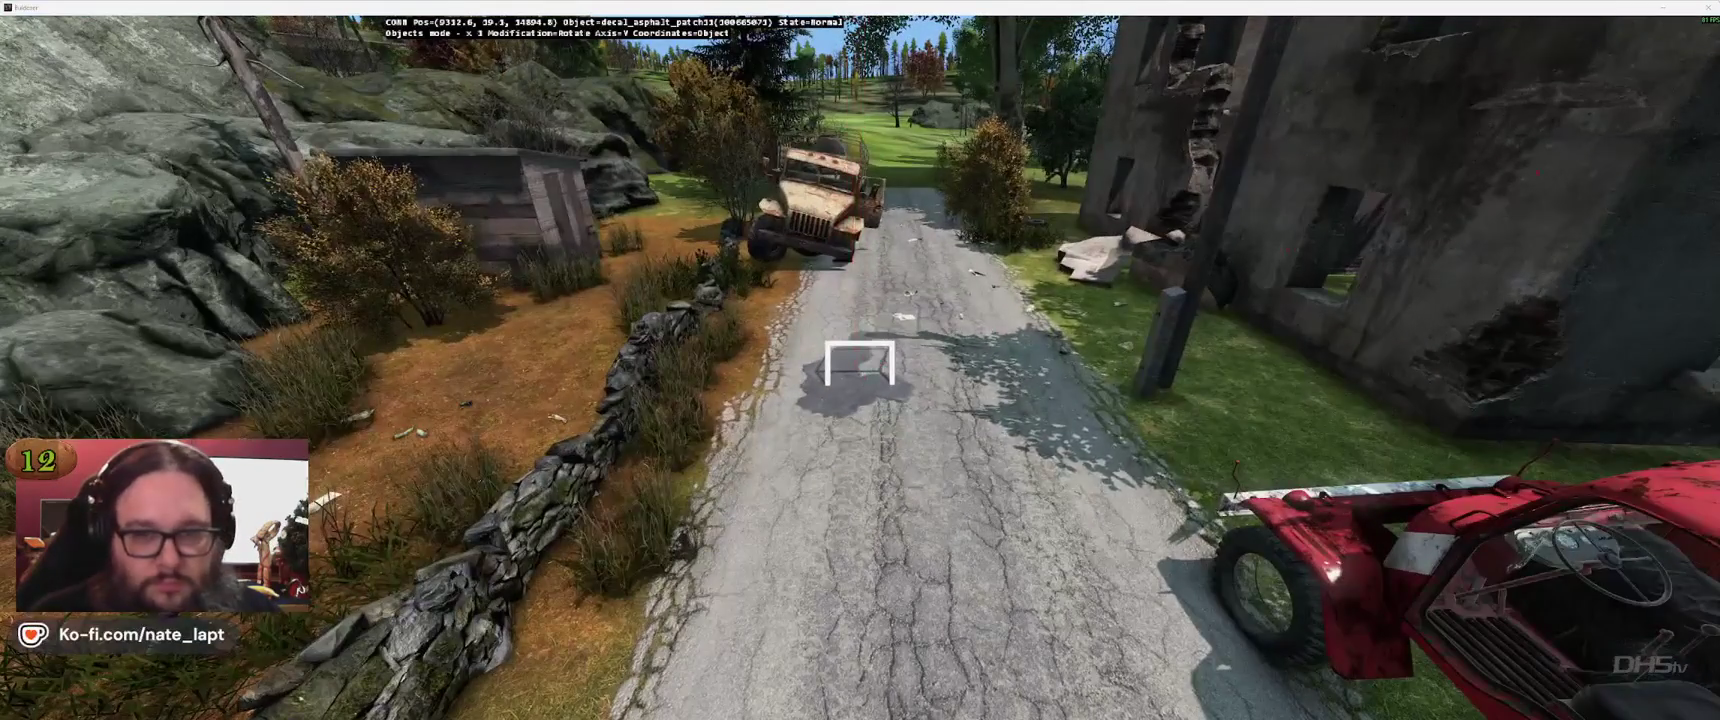
key(alt+Tab)
Put a decal_damage_small1 road-damage decal onto the road
double_click(1510, 198)
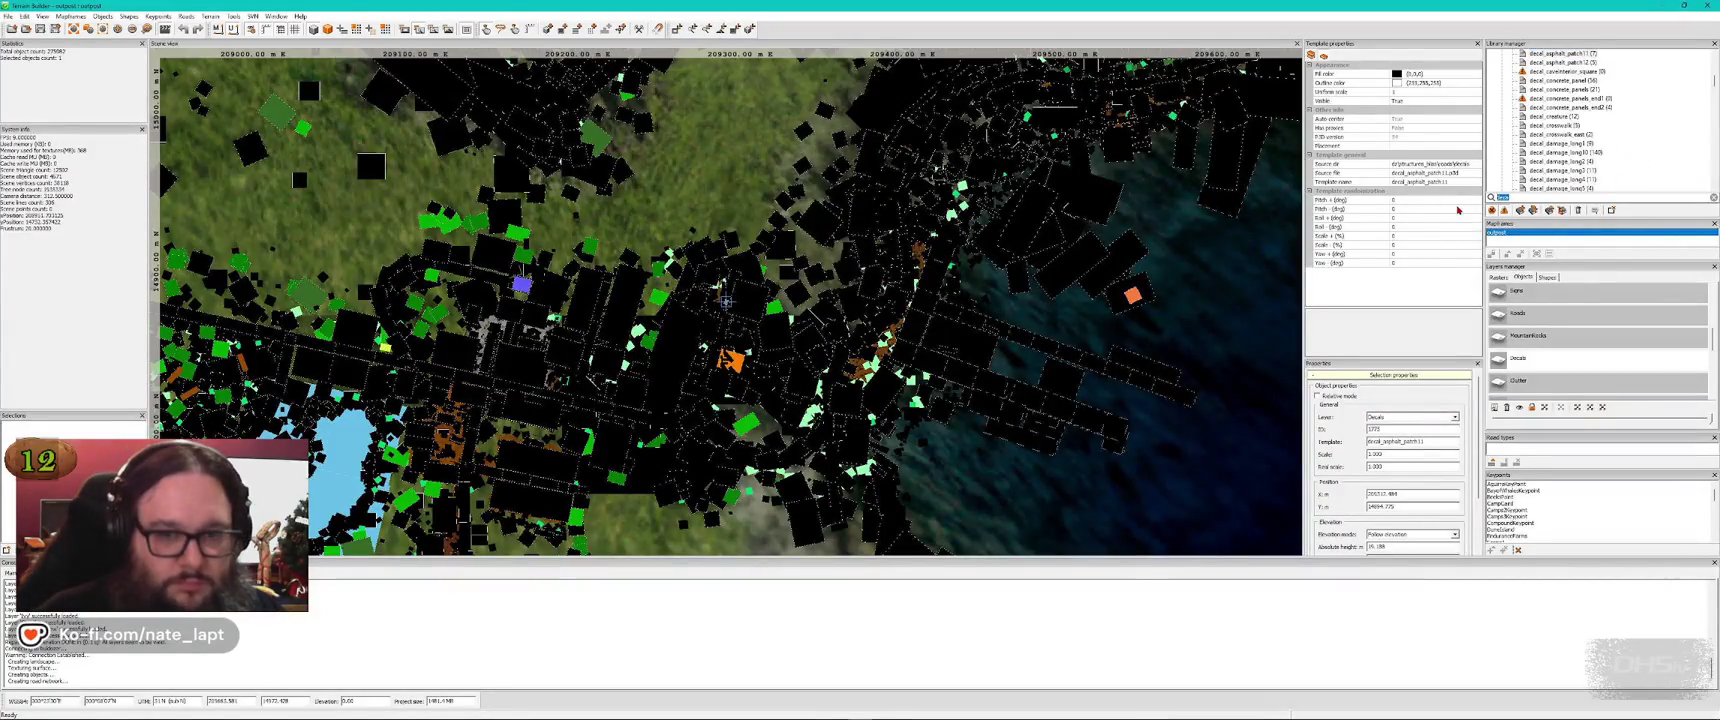
scroll(1715, 158, down, 3)
click(1560, 90)
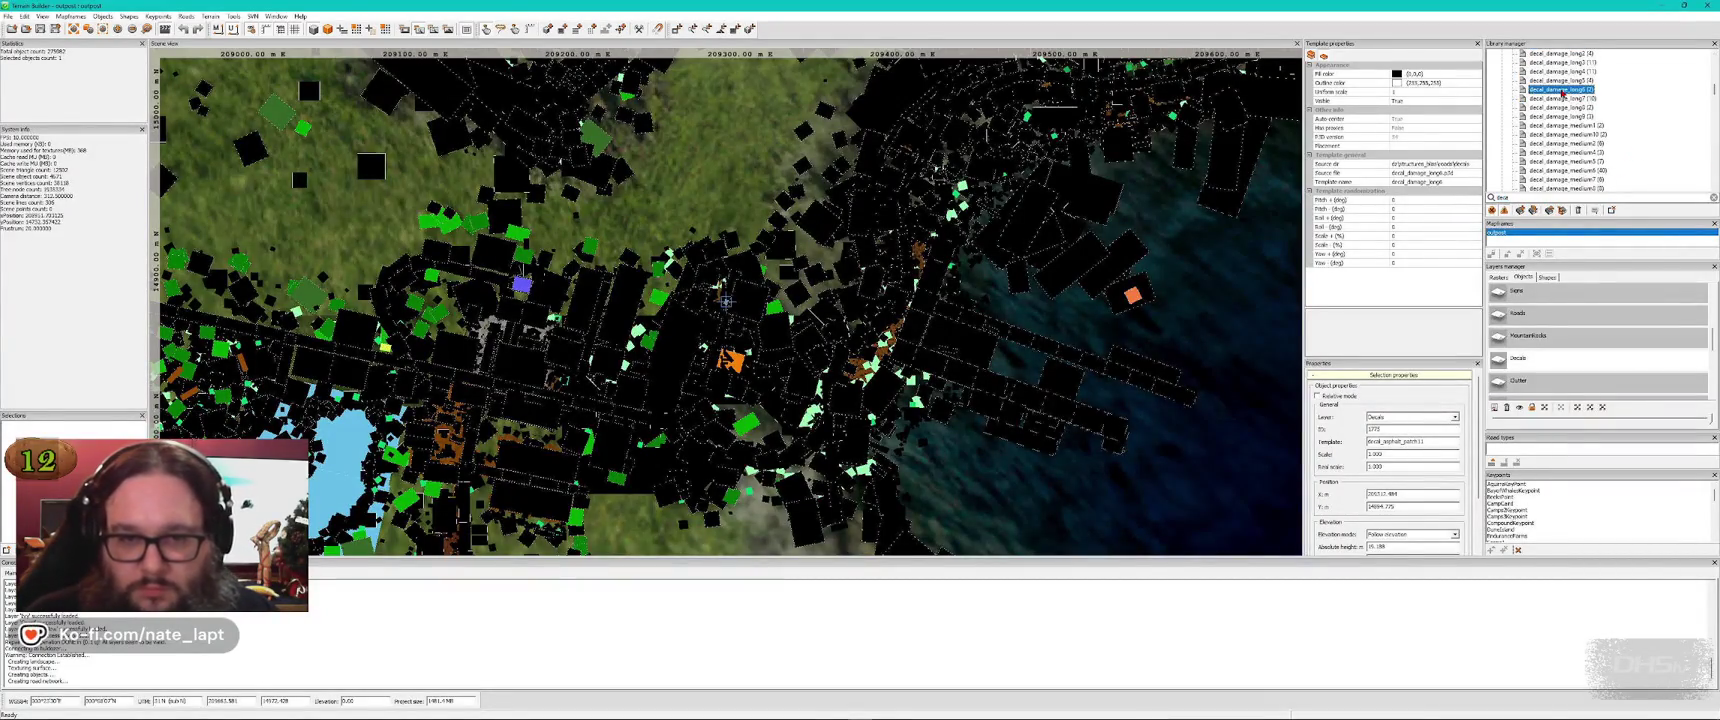
scroll(1563, 92, down, 3)
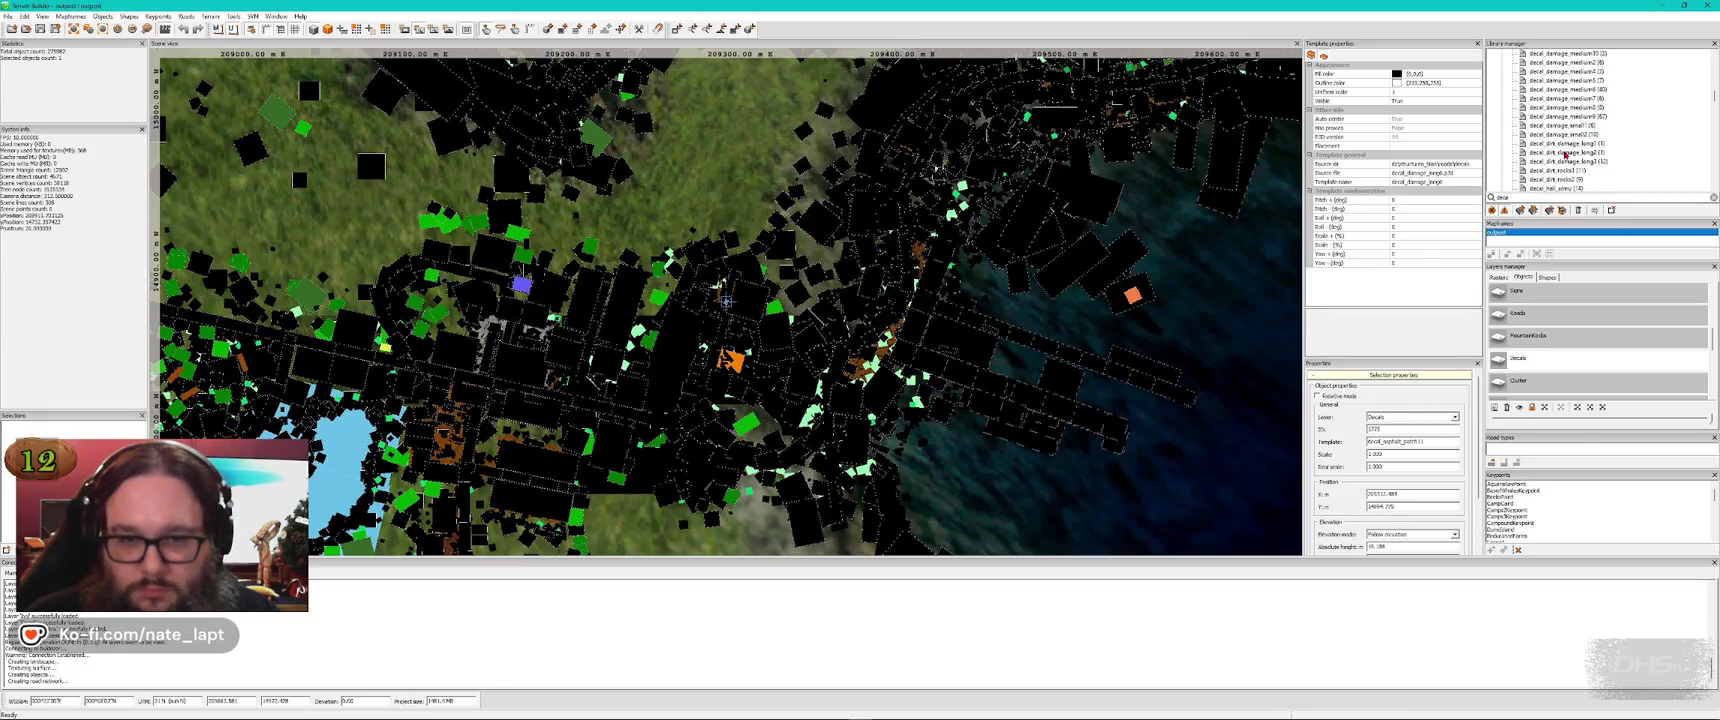
click(1563, 127)
key(alt+Tab)
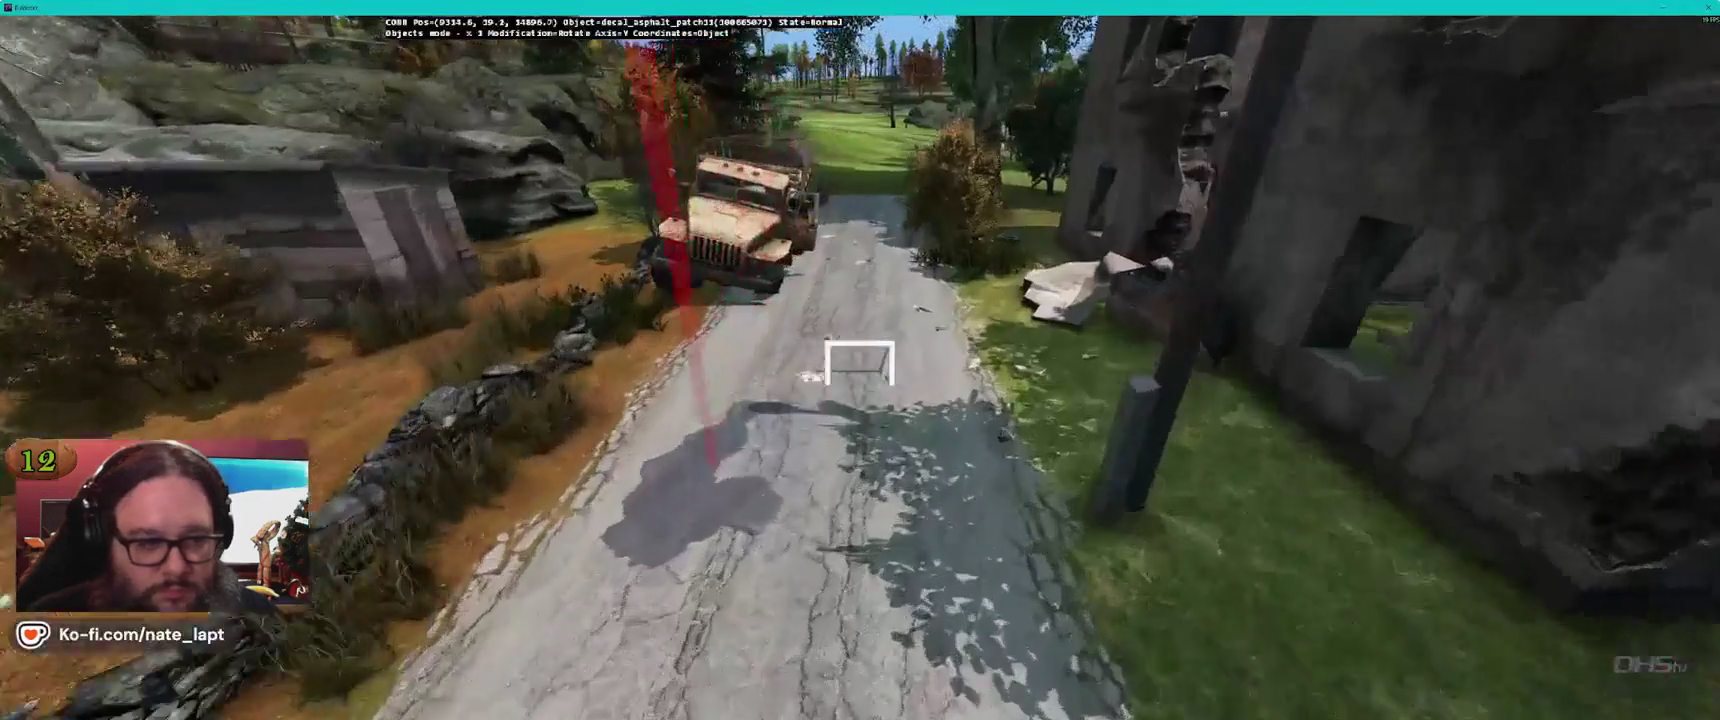
drag(860, 375, 860, 375)
key(alt+Tab)
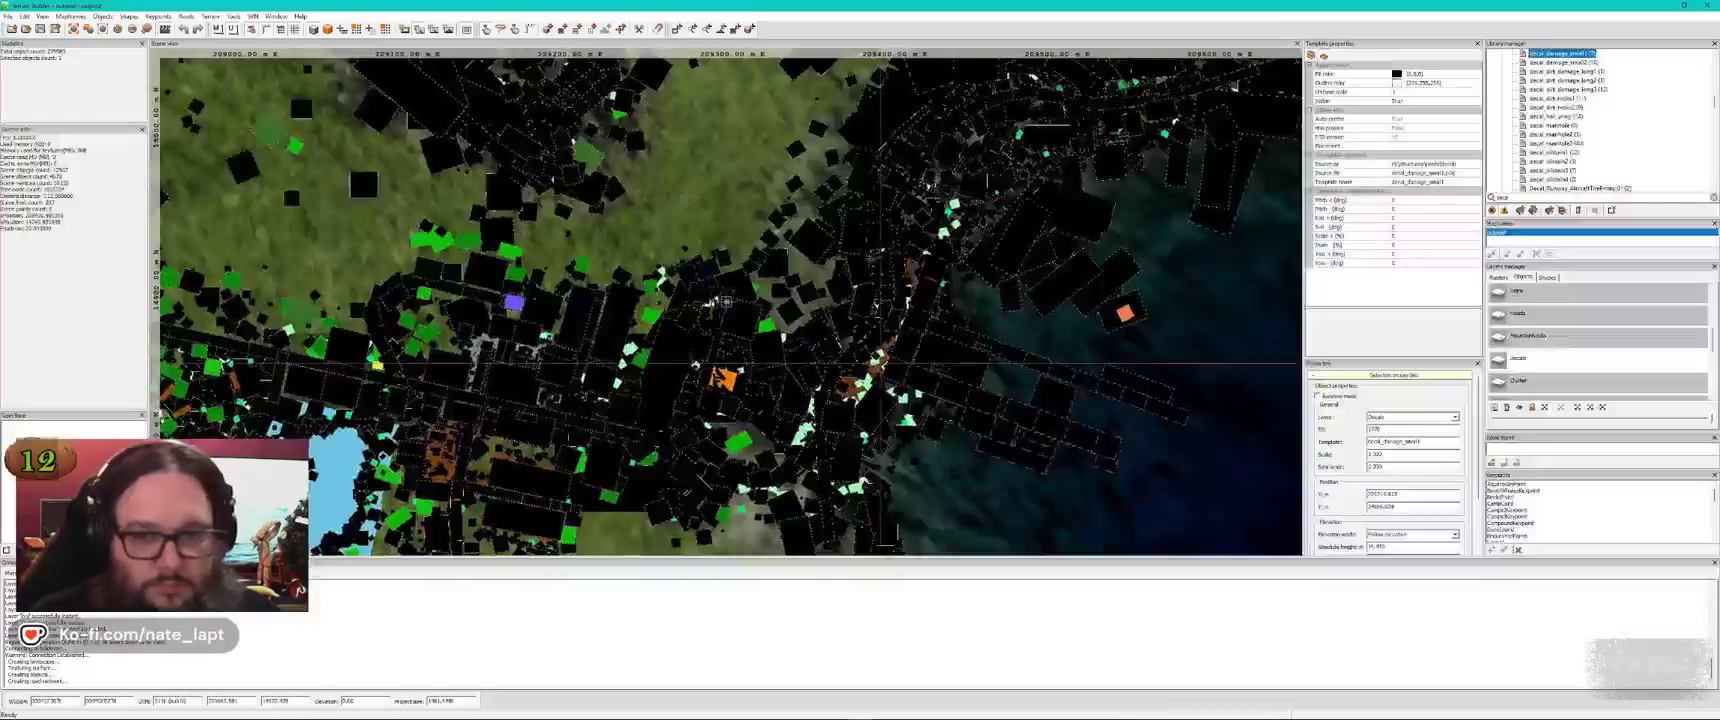
Add a decal_asphalt_patch05 and select the decal_oilstain3 oil stain on the road
scroll(1585, 125, up, 5)
click(1585, 91)
key(alt+Tab)
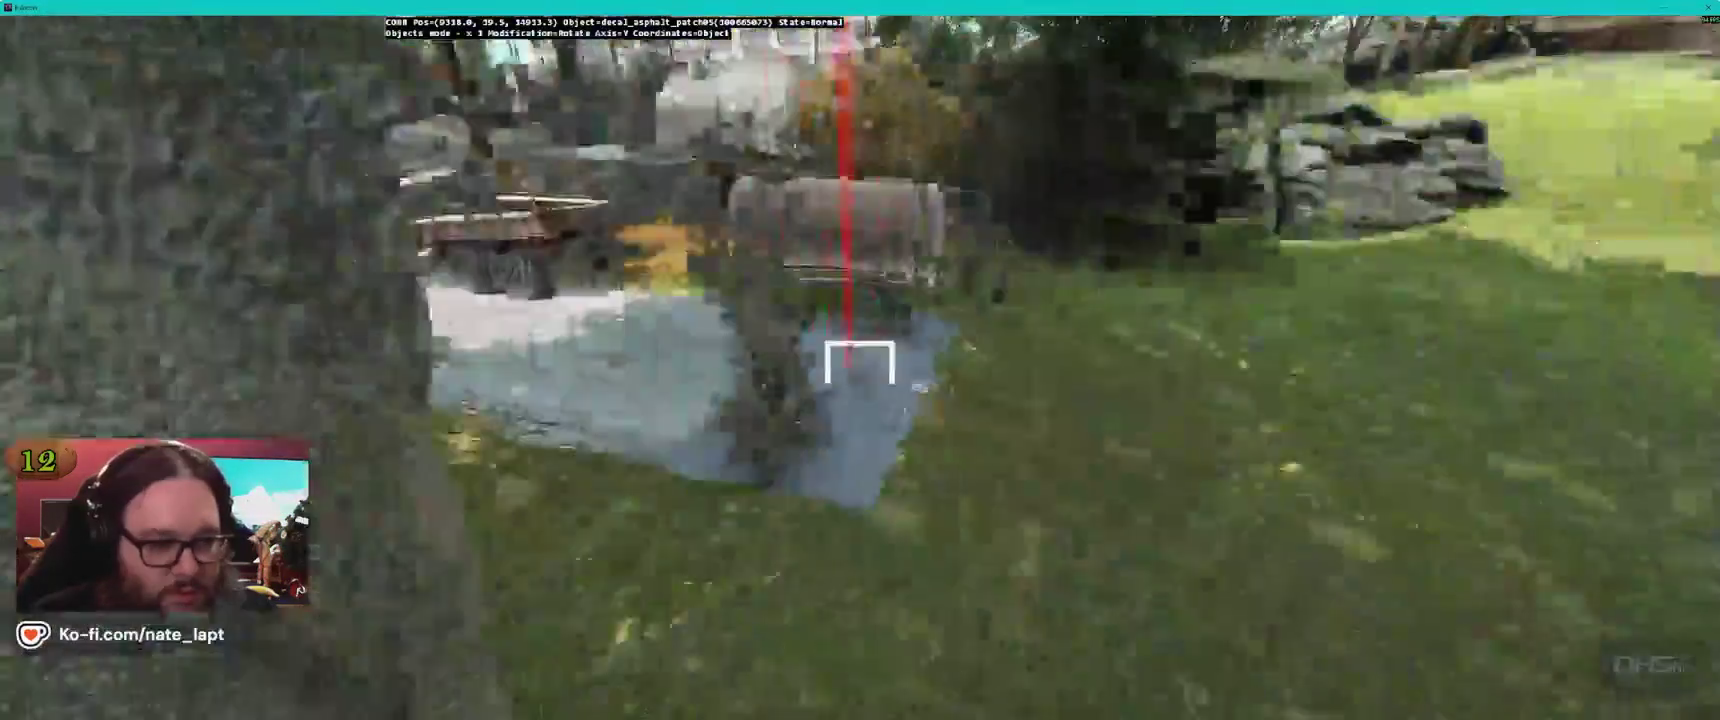
key(alt+Tab)
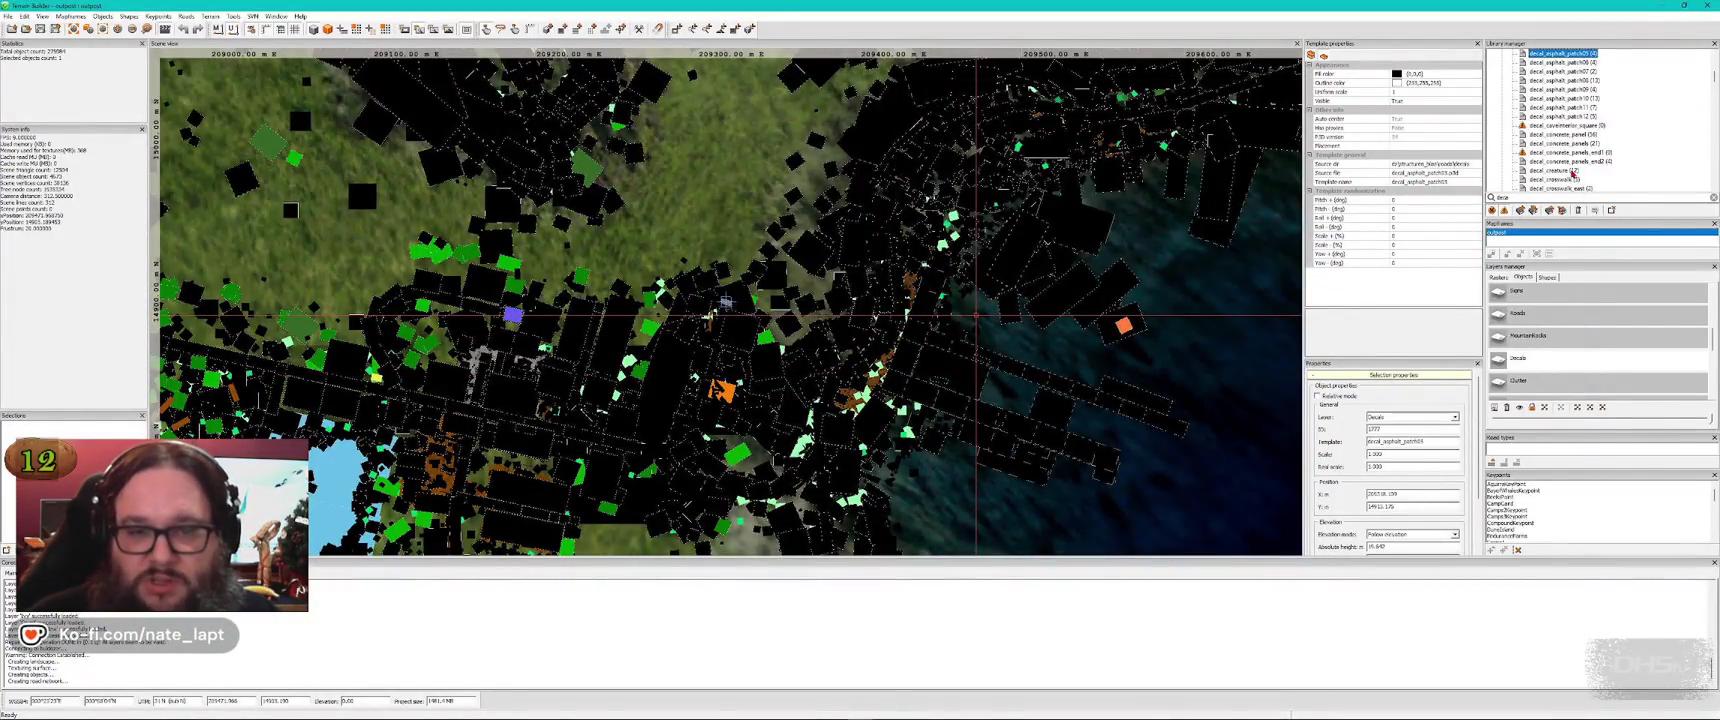
scroll(1580, 175, down, 1)
scroll(1593, 178, down, 6)
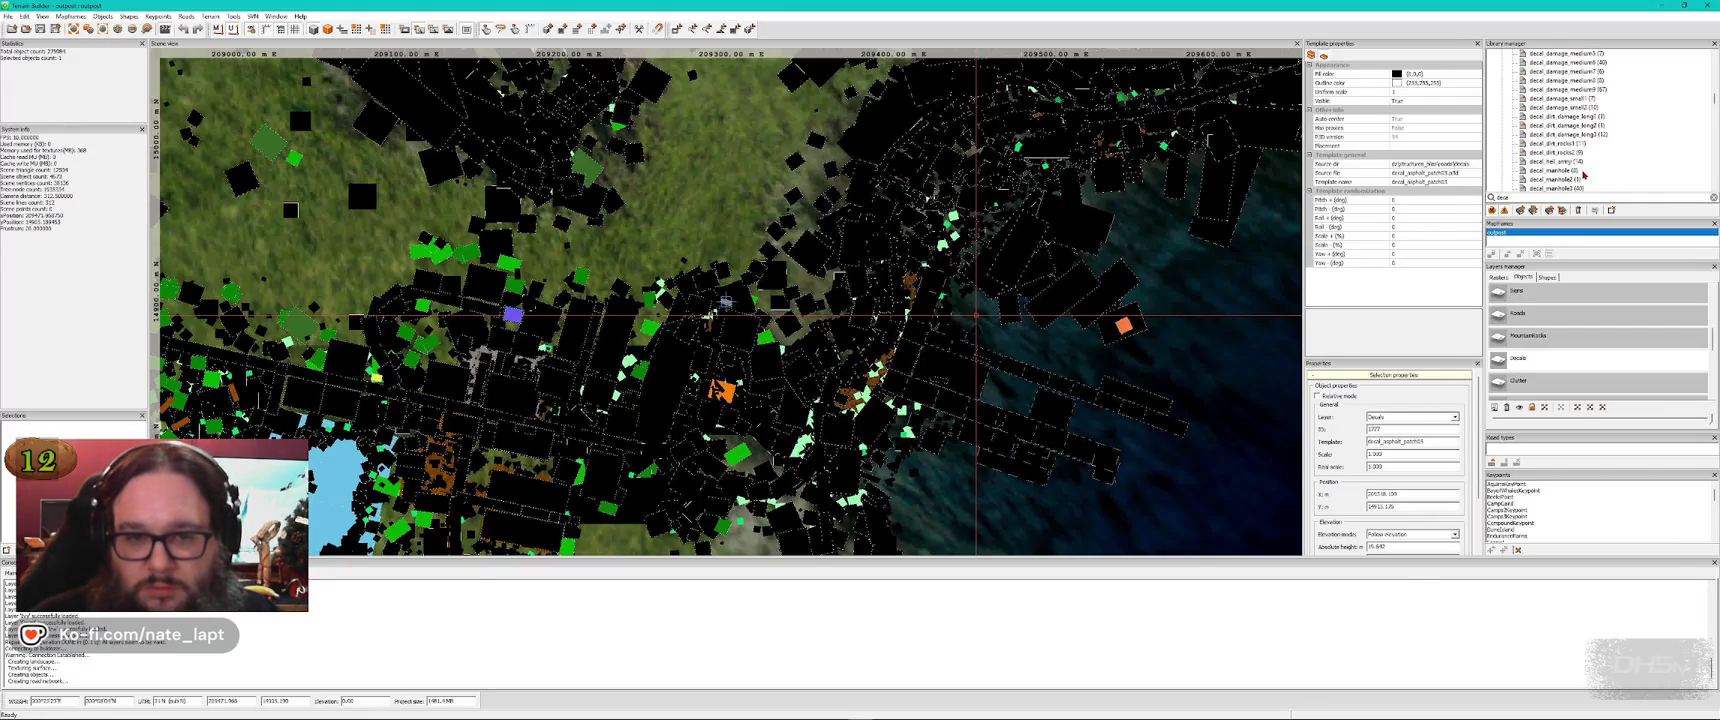
scroll(1583, 175, down, 2)
key(alt+Tab)
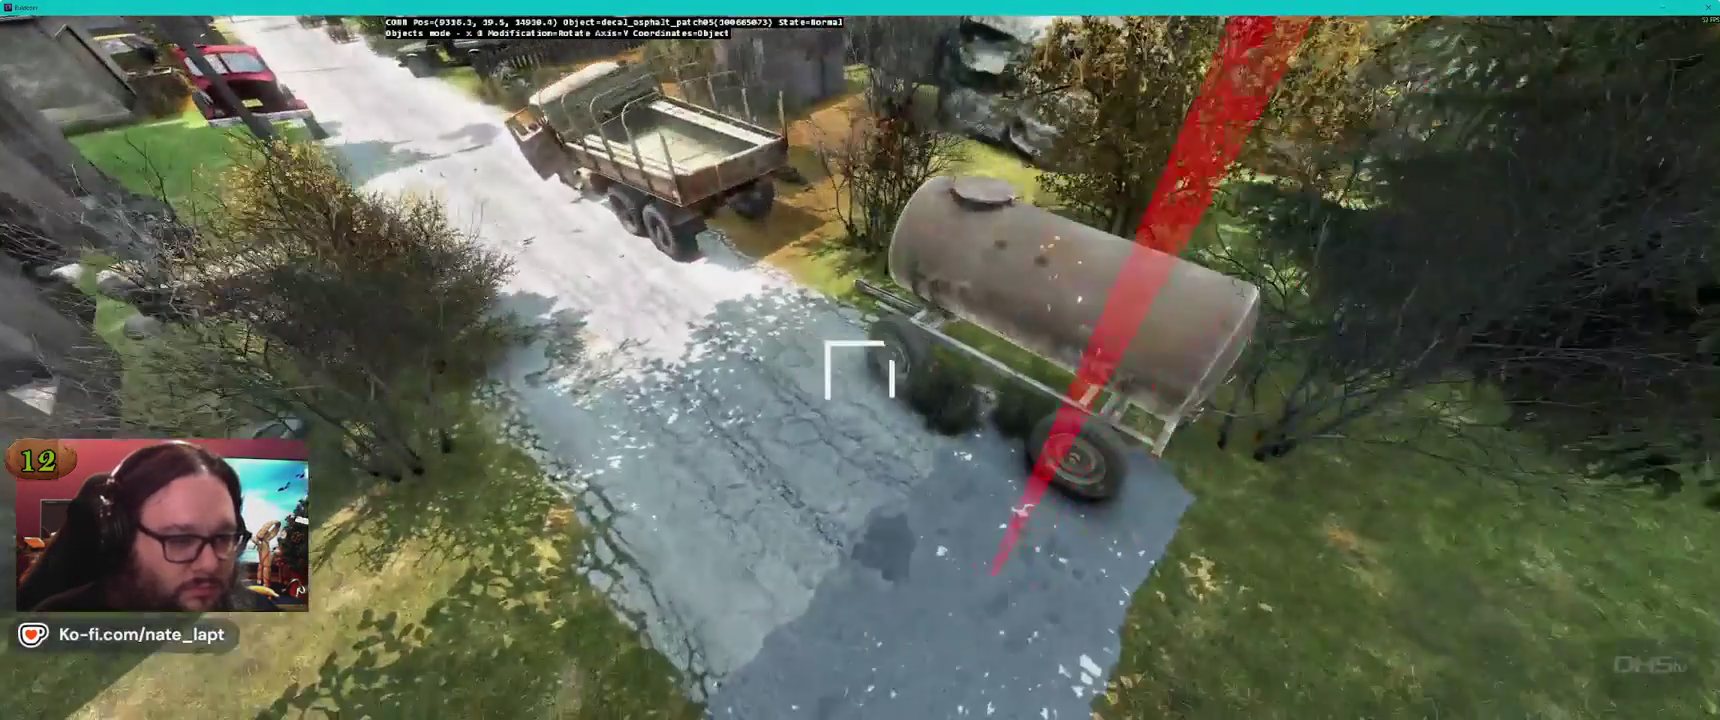
click(859, 369)
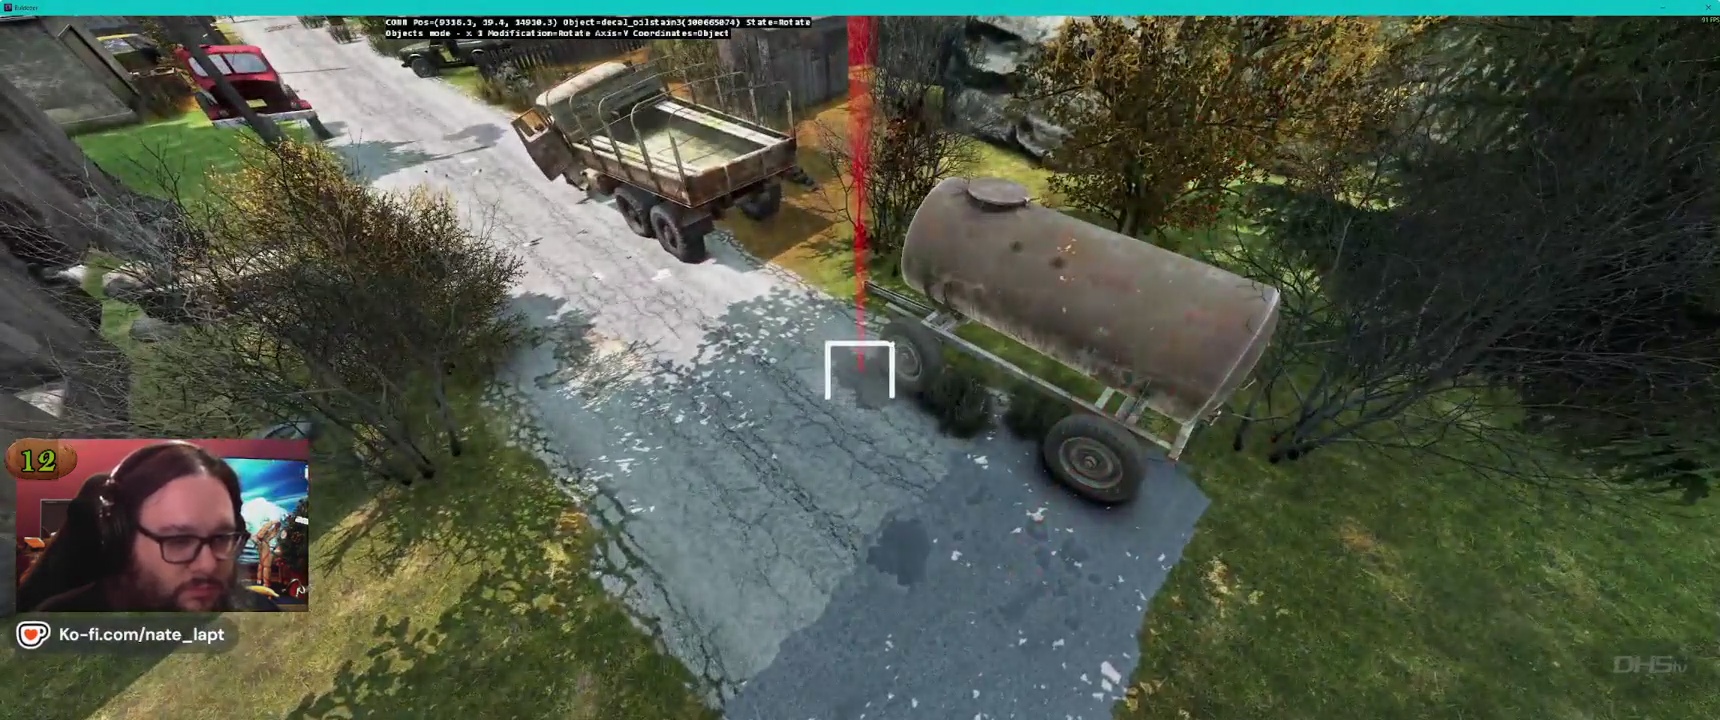
key(alt+Tab)
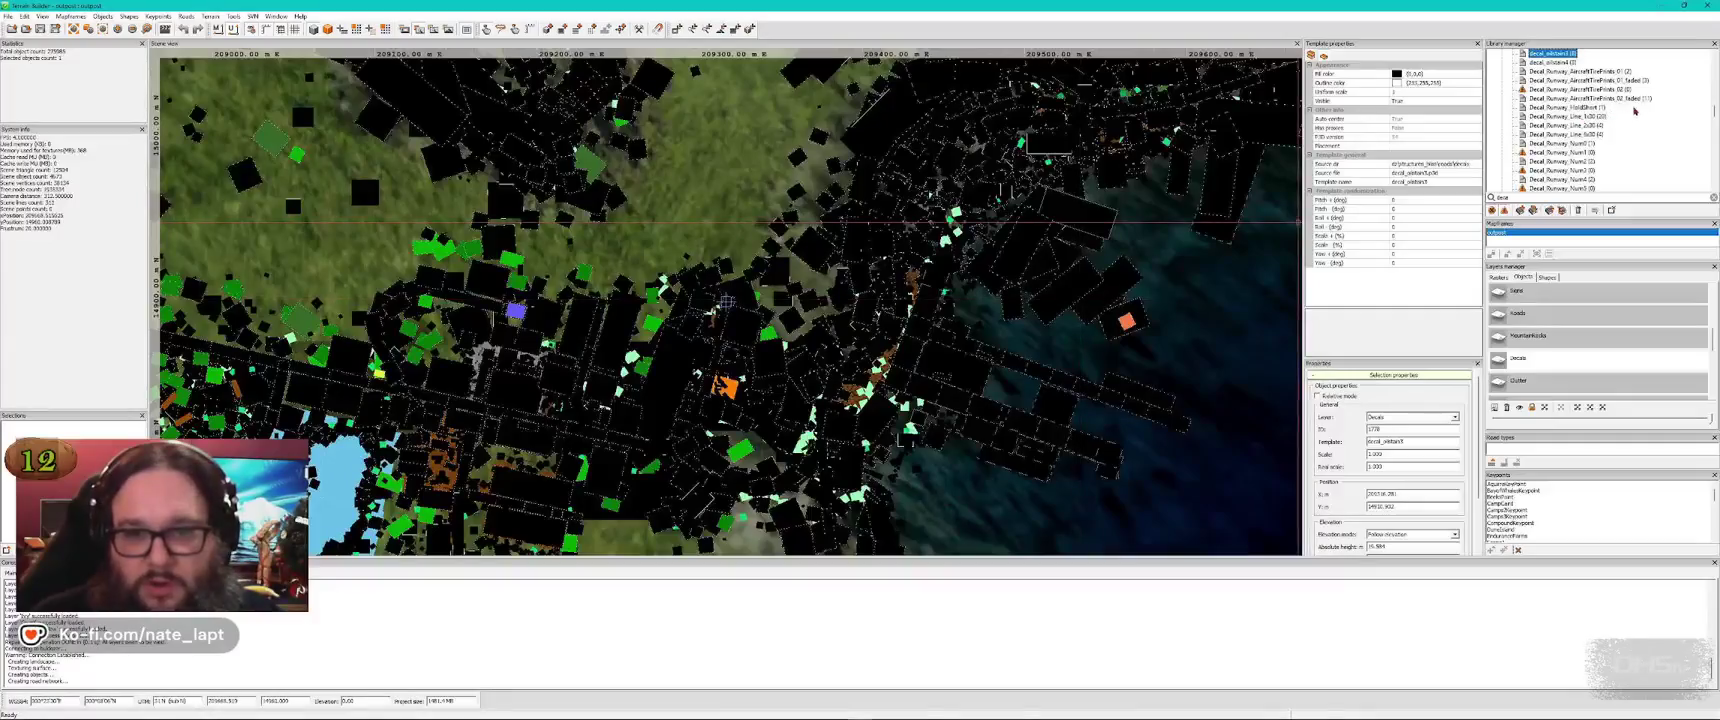
Pick the decal_oilstain4 oil-stain decal from the library for placement
click(1559, 66)
key(alt+Tab)
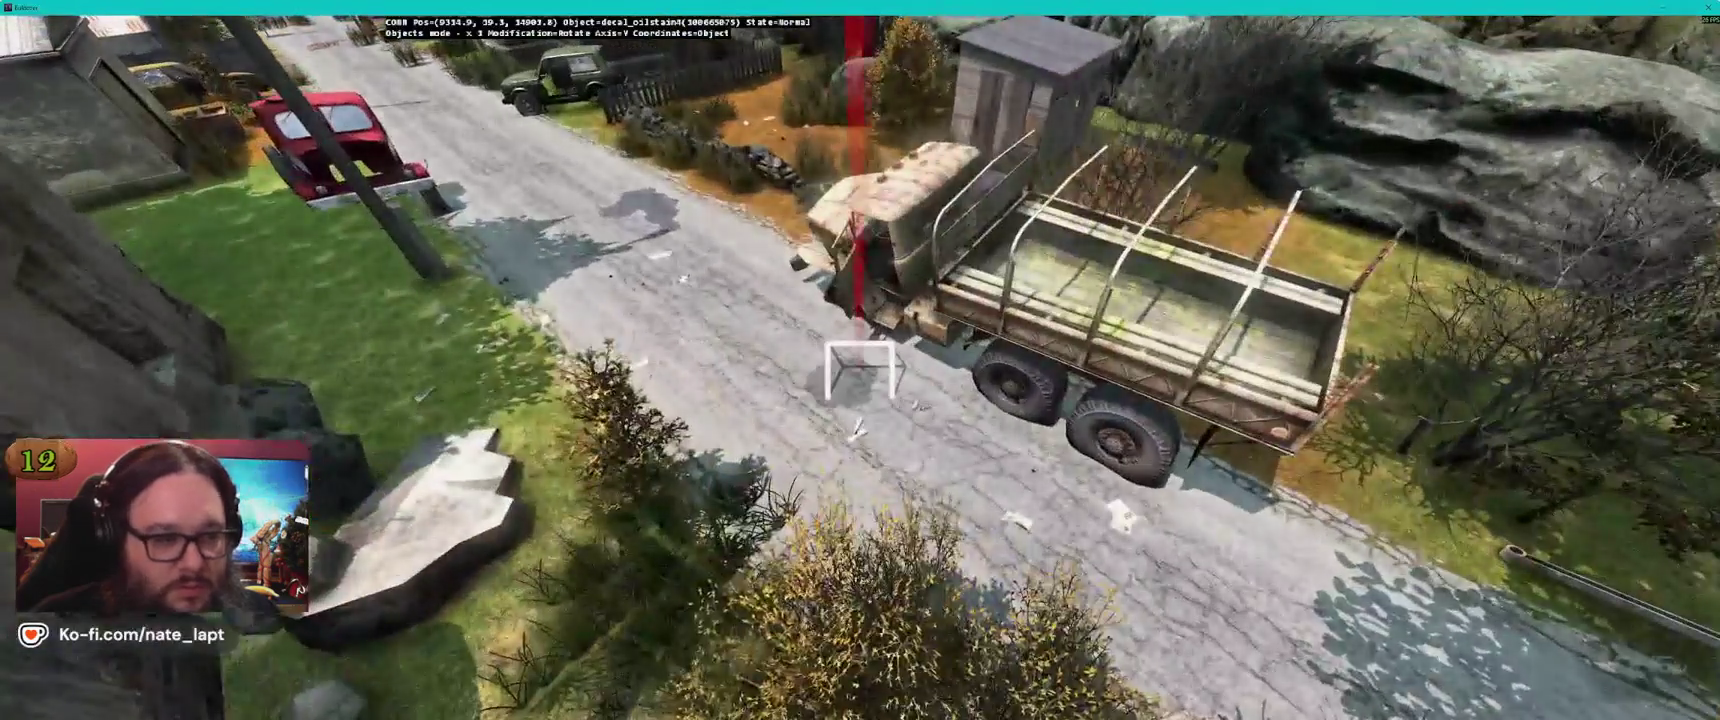
key(alt+Tab)
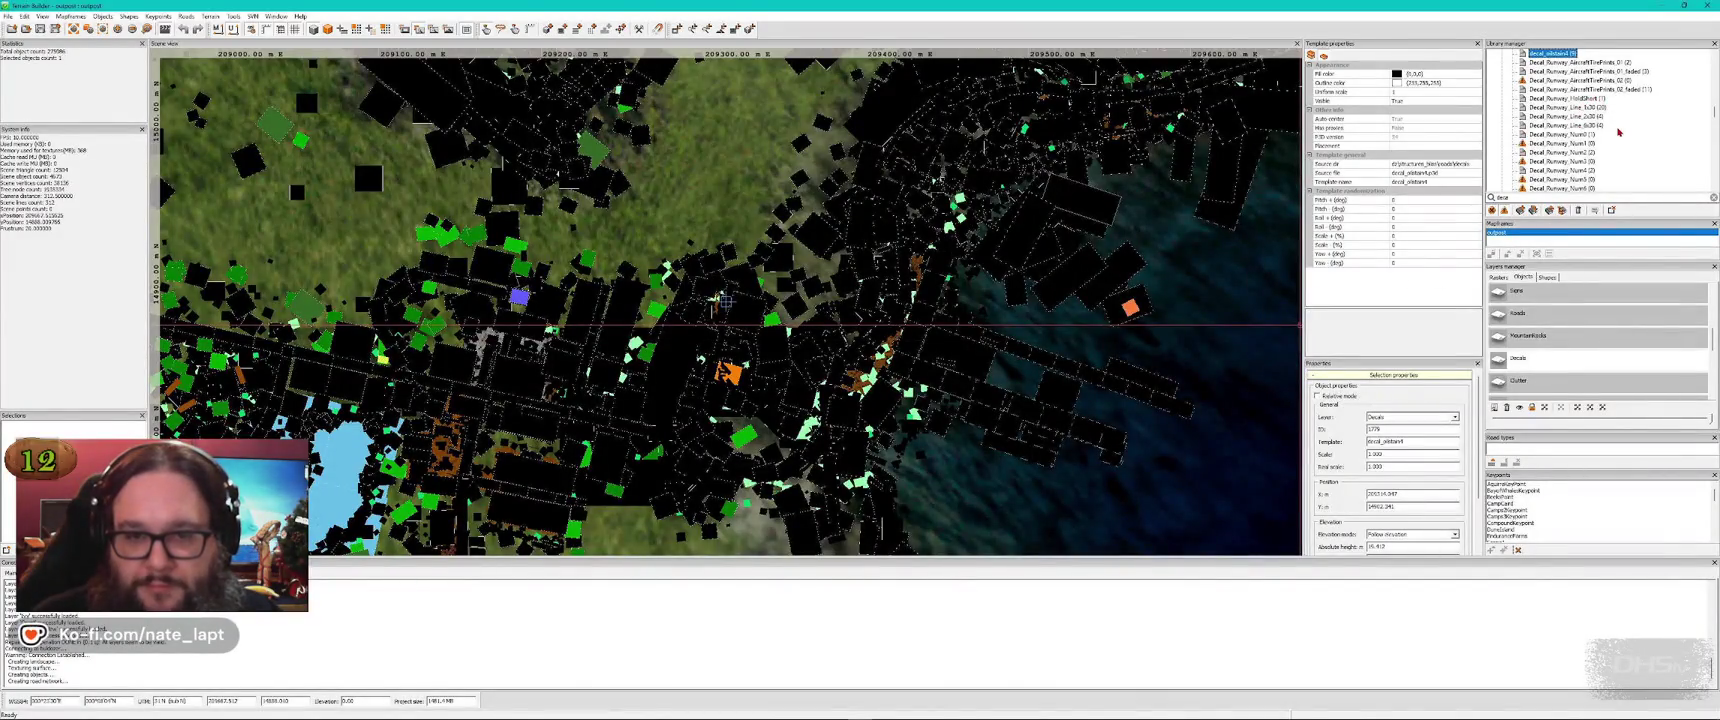
scroll(1618, 131, up, 2)
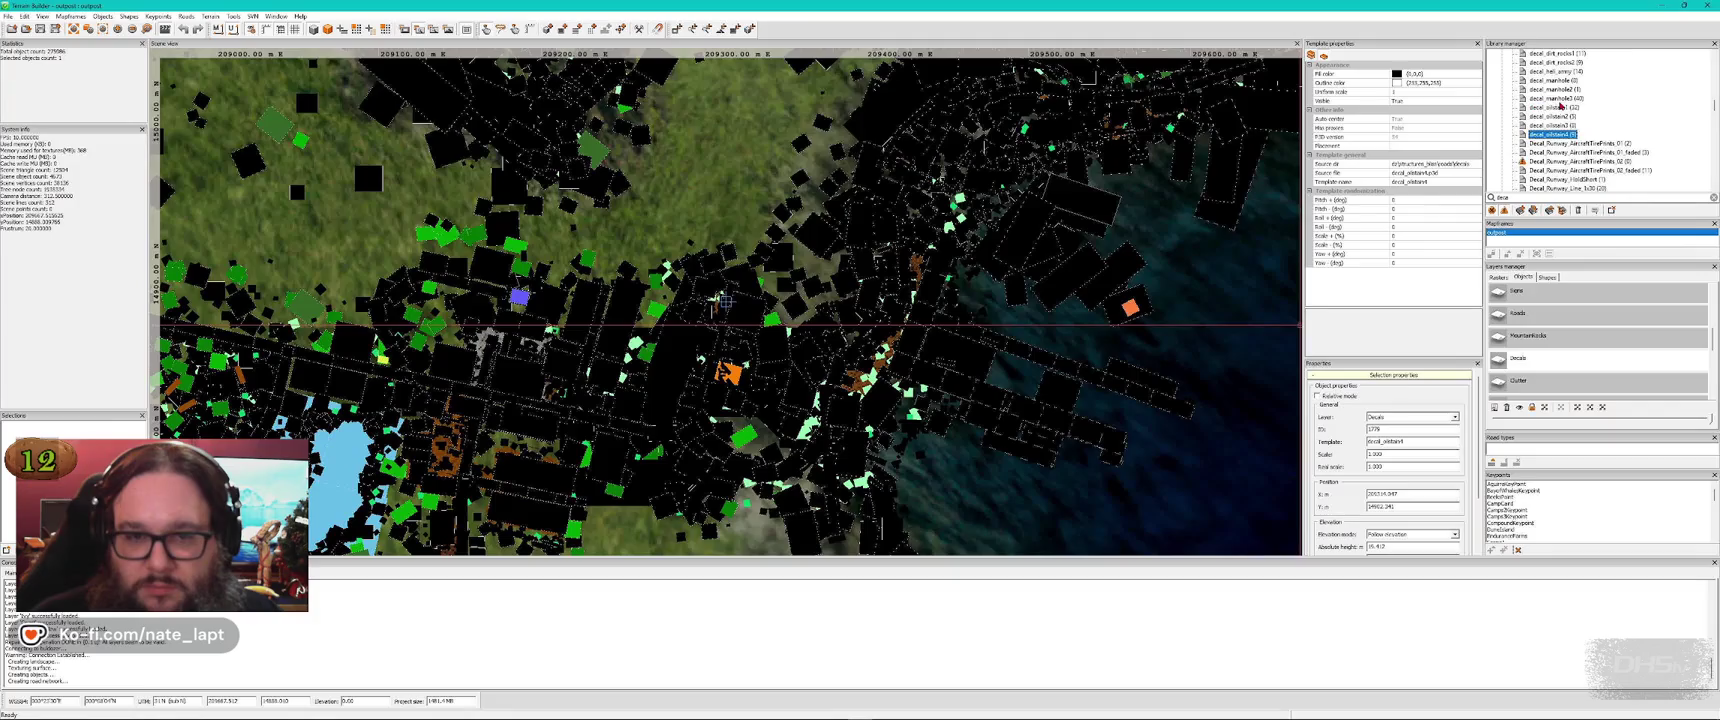
key(alt+Tab)
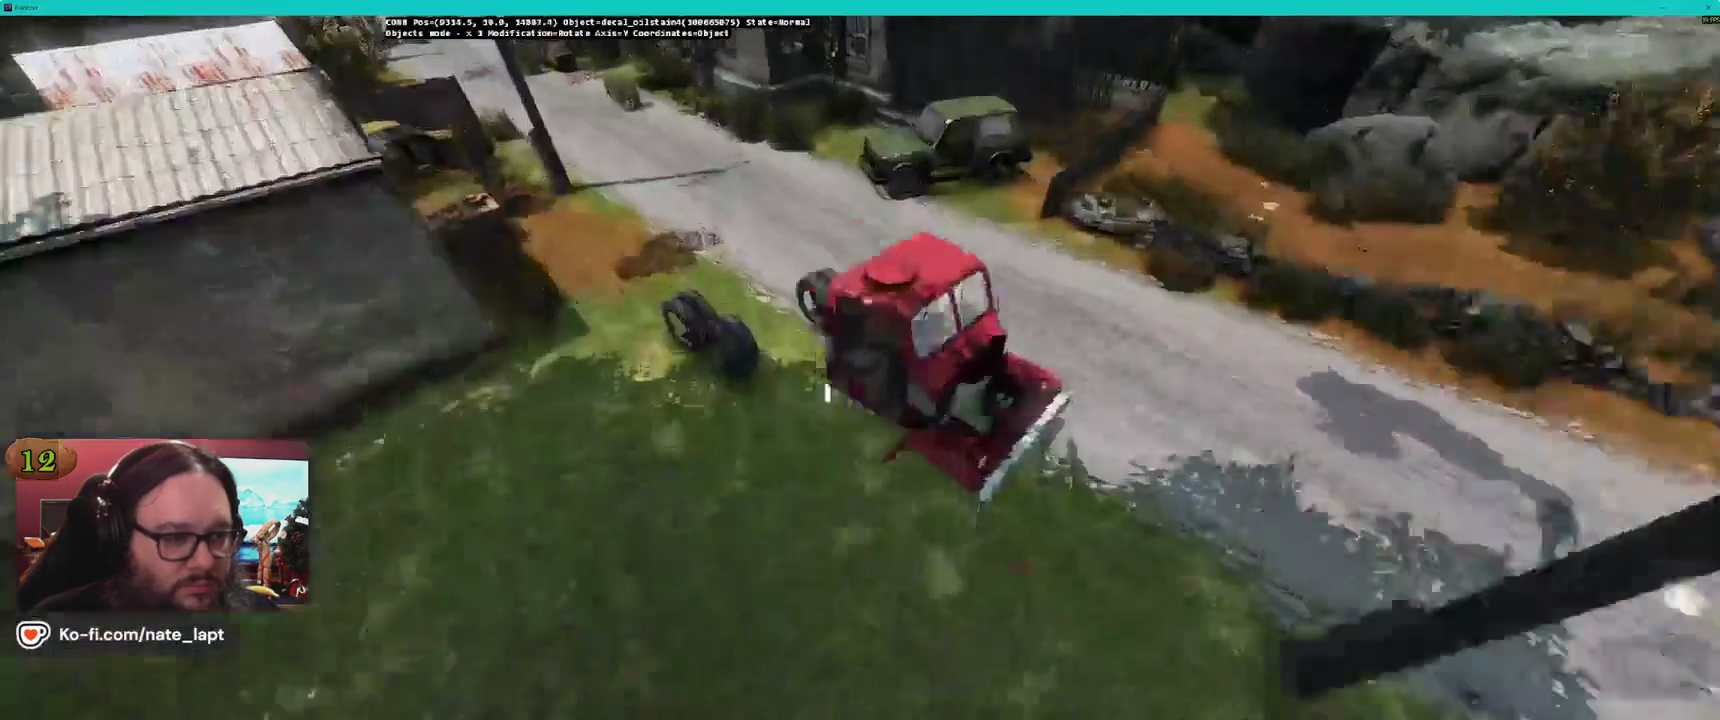
Move and rotate the oil stain on the road, then fly across the village to another road
key(a)
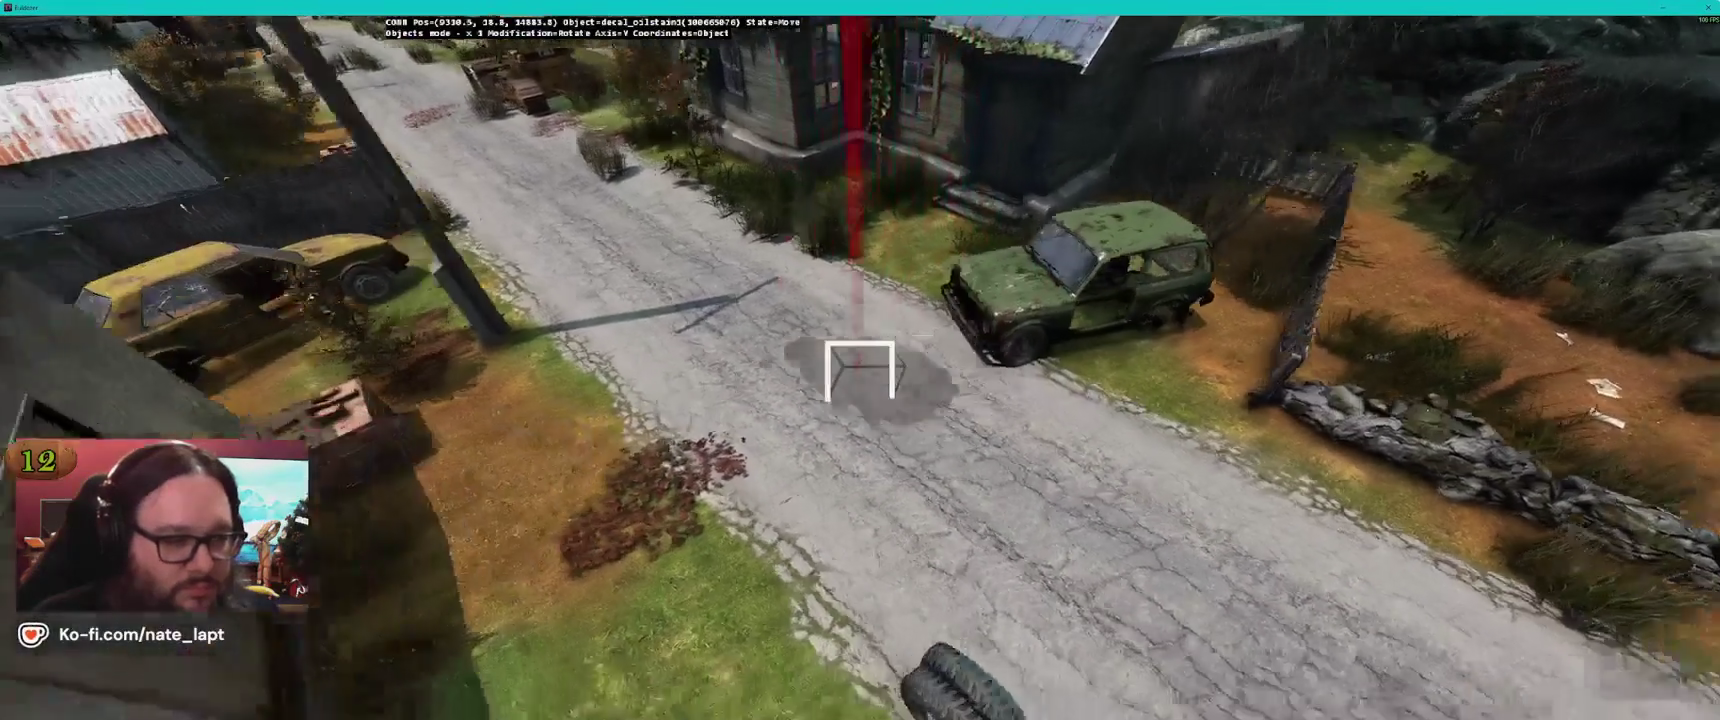
key(shift)
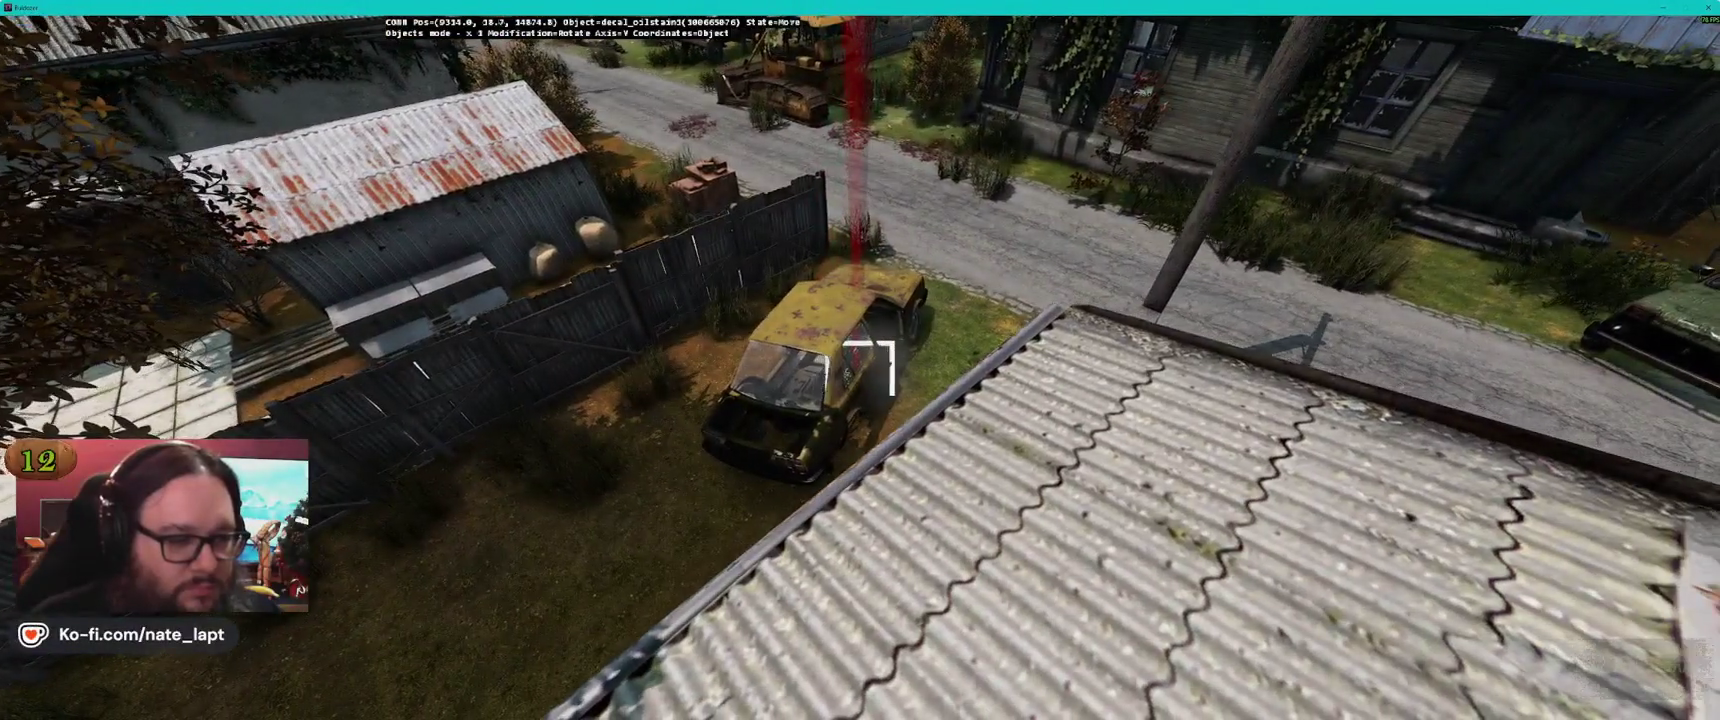
drag(860, 368, 860, 374)
key(w)
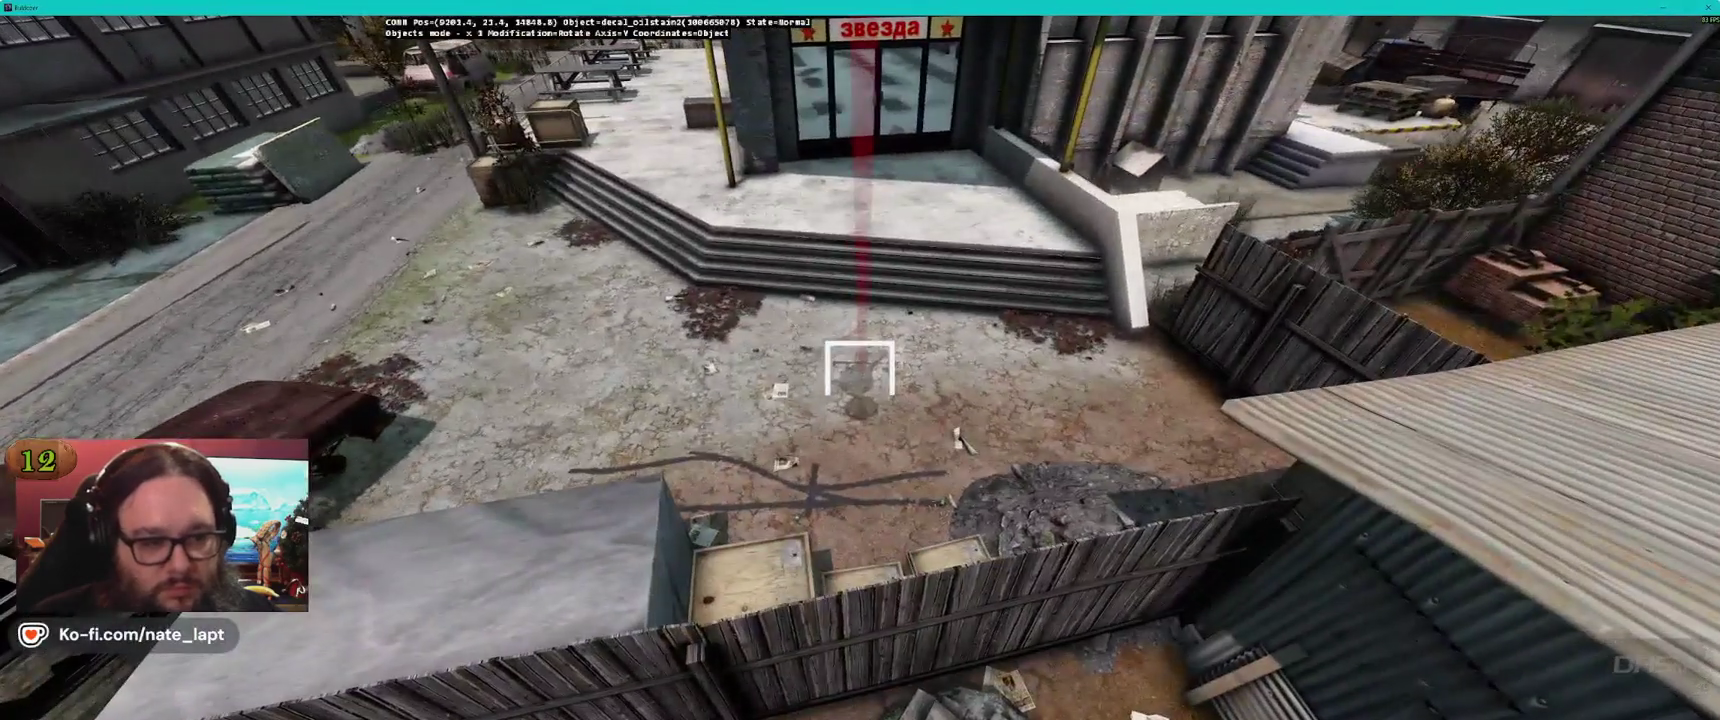
key(w)
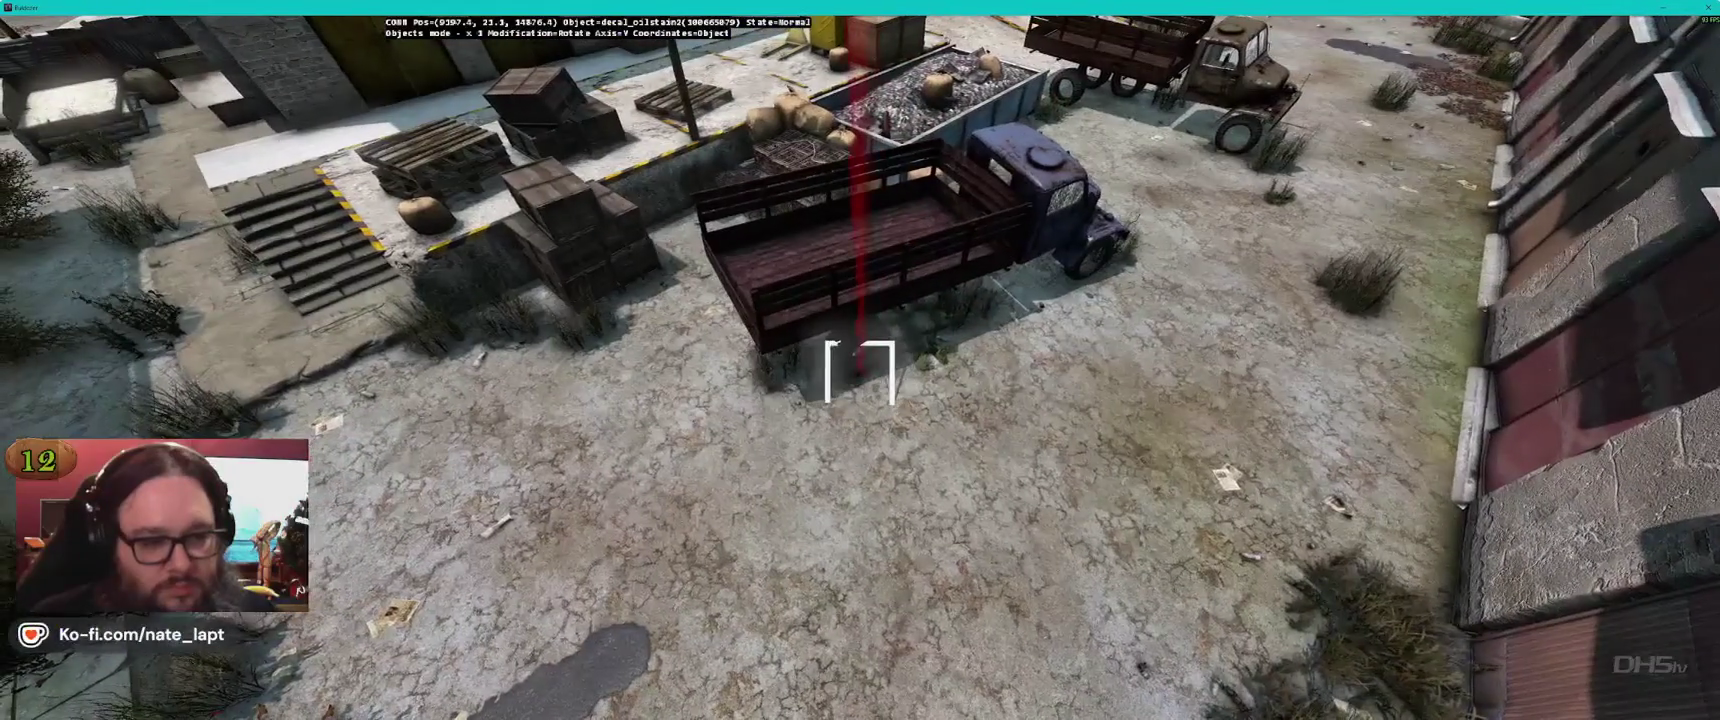
key(alt+Tab)
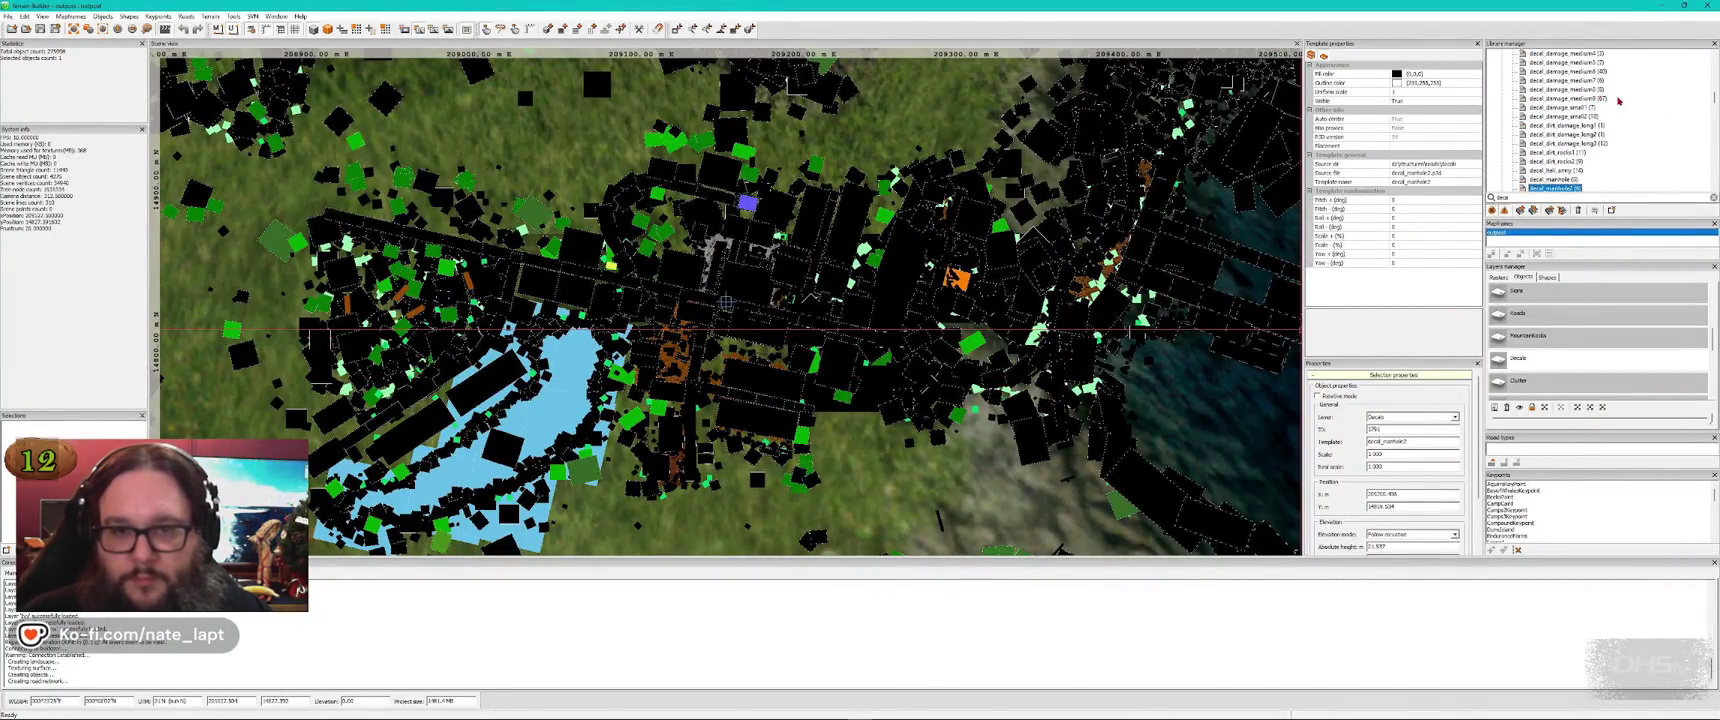
Rotate the existing damage decal and fly the Buldozer camera over to the road junction
key(alt+Tab)
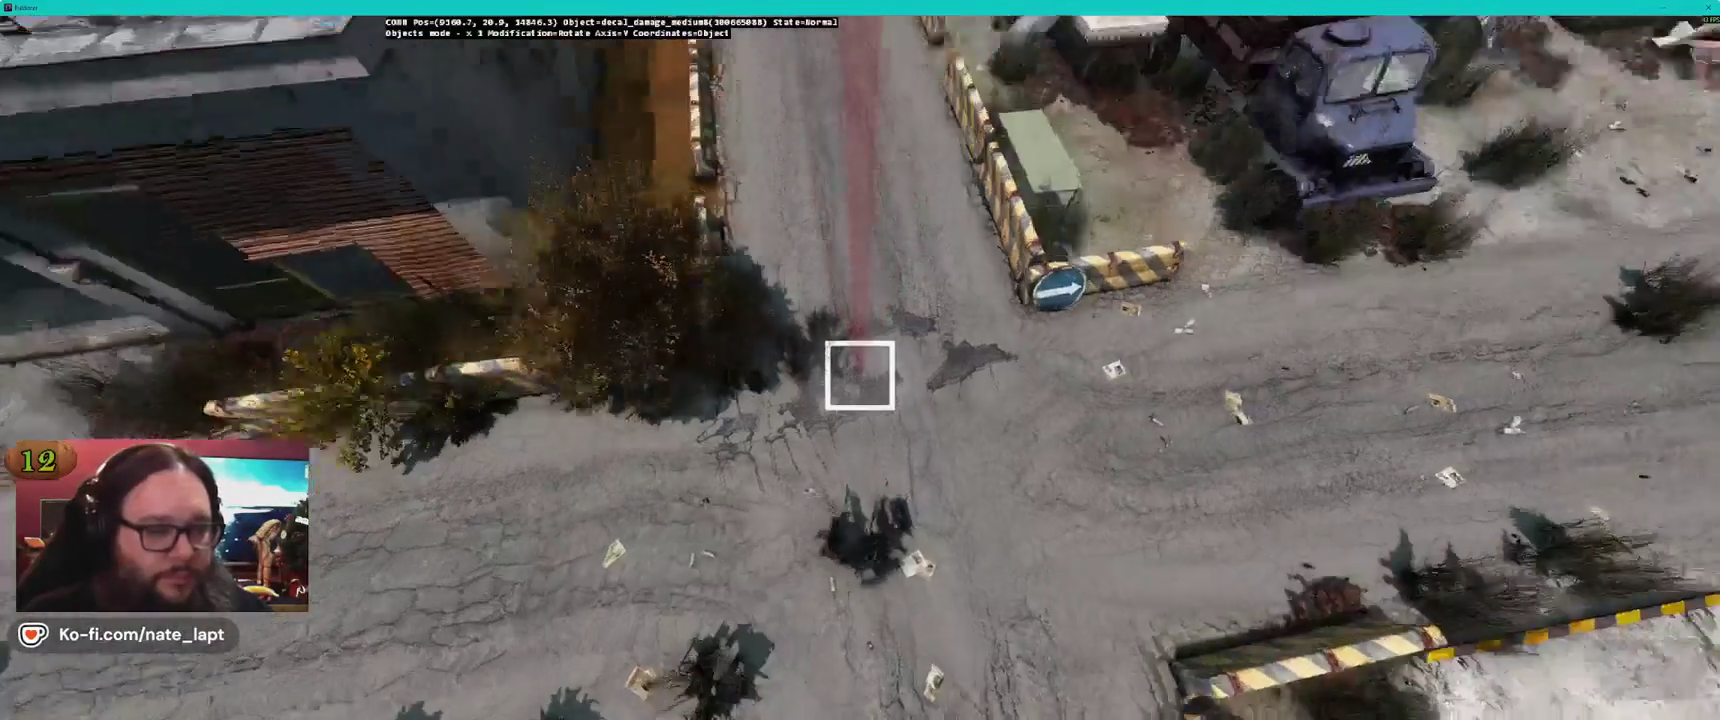
drag(859, 375, 859, 340)
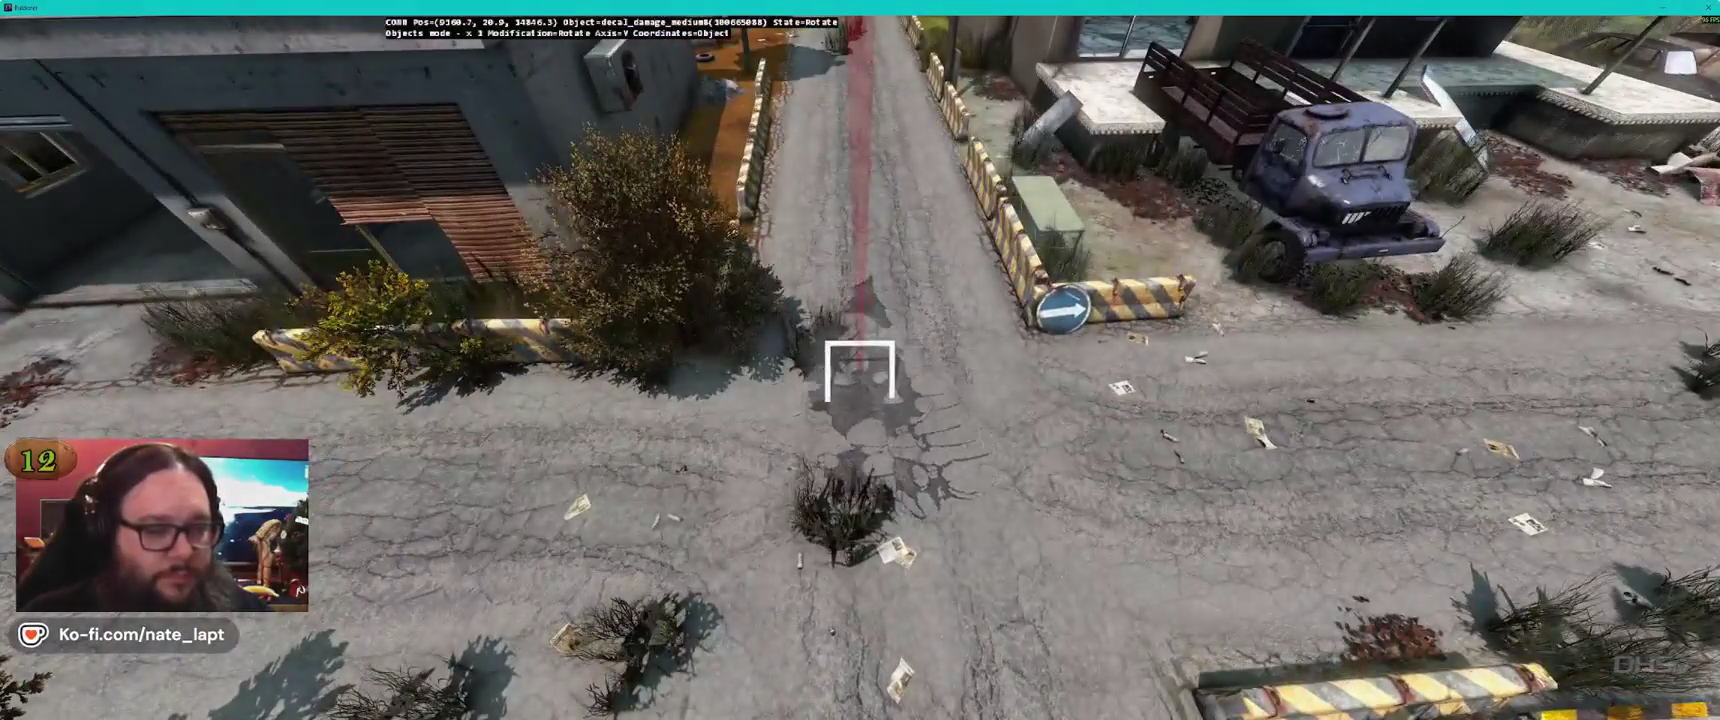
scroll(859, 371, up, 5)
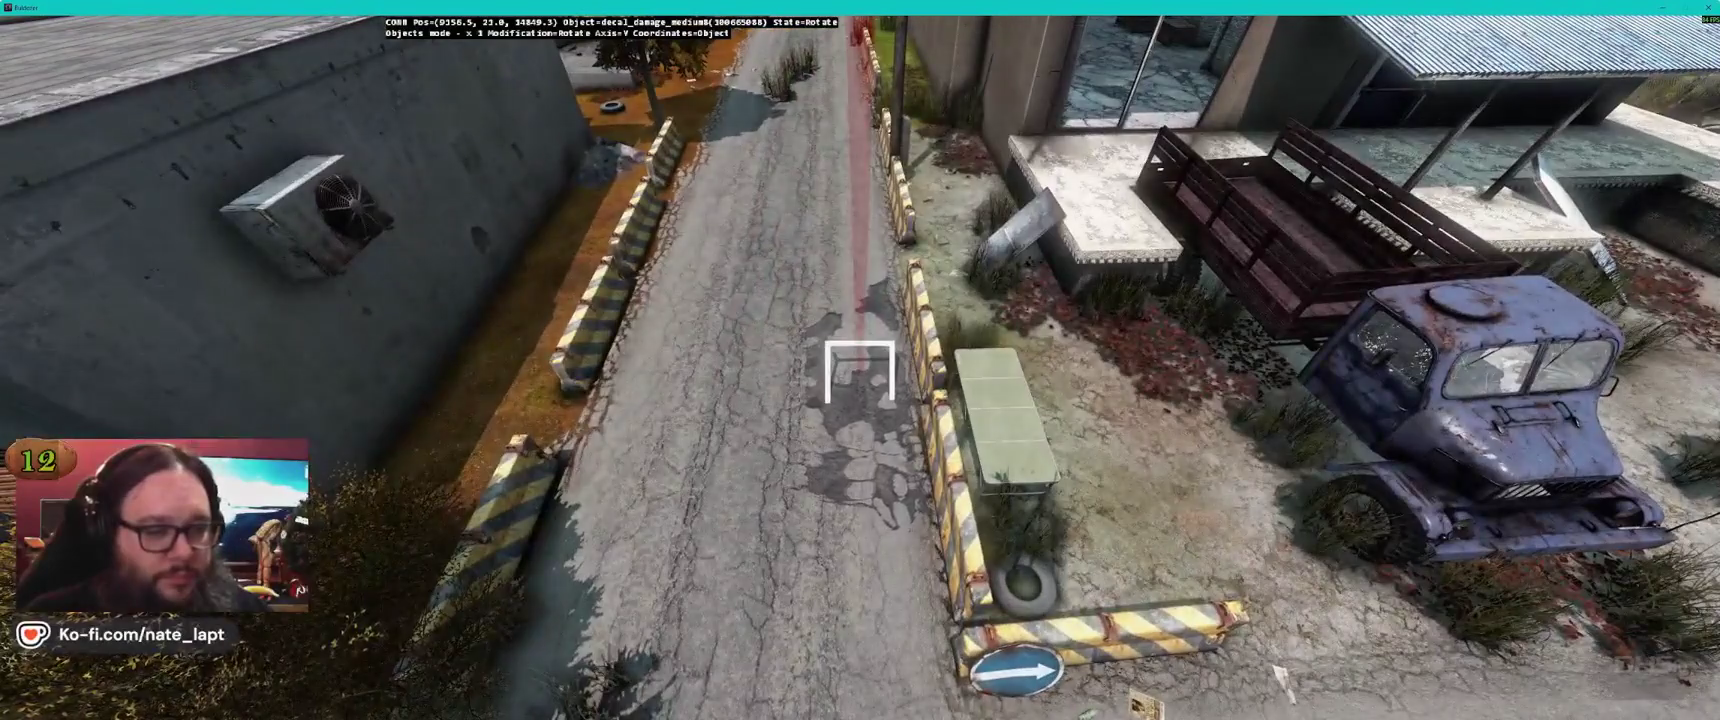
key(w)
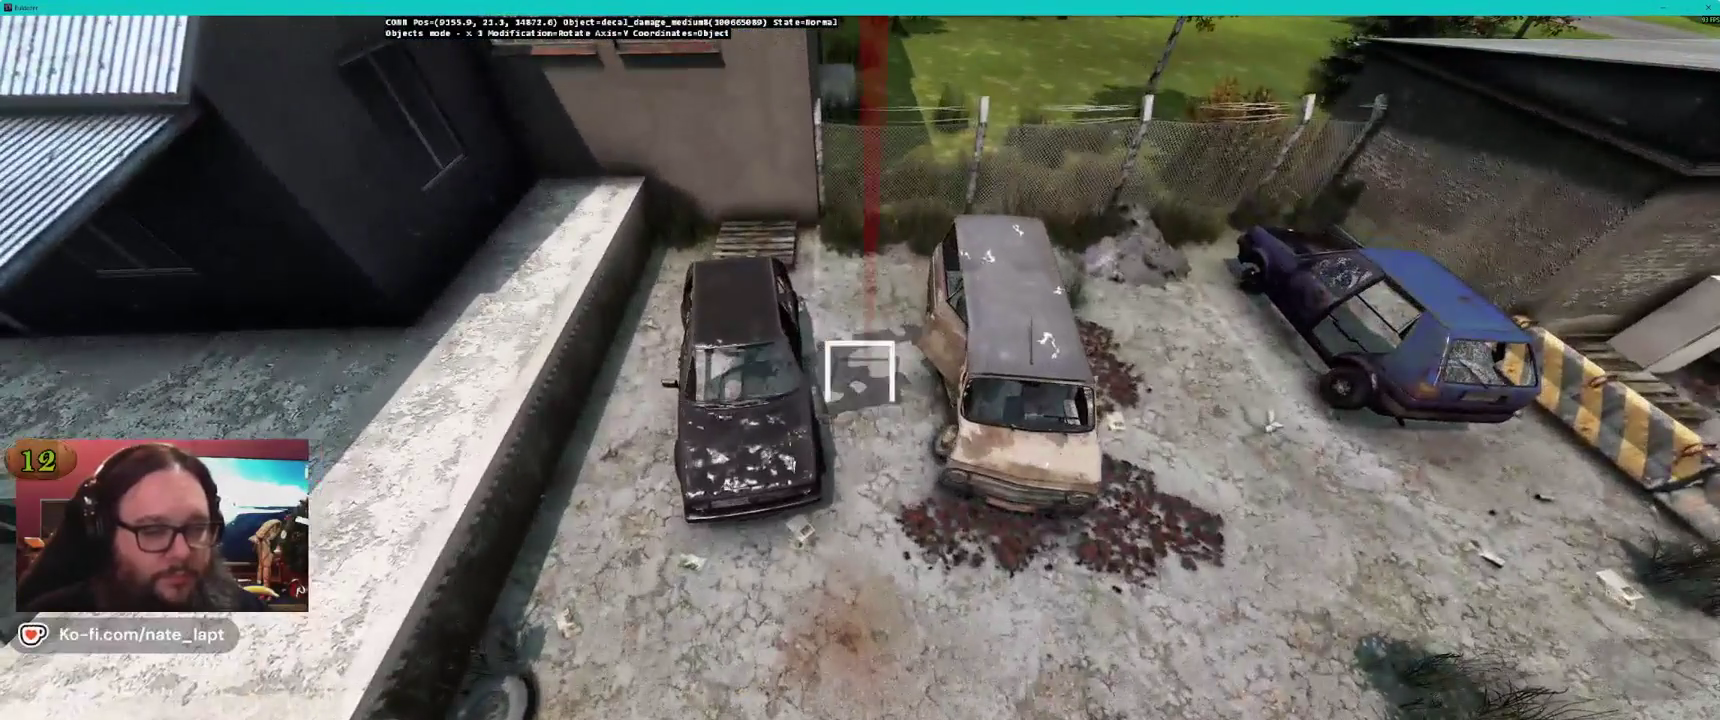
drag(860, 372, 860, 365)
key(w)
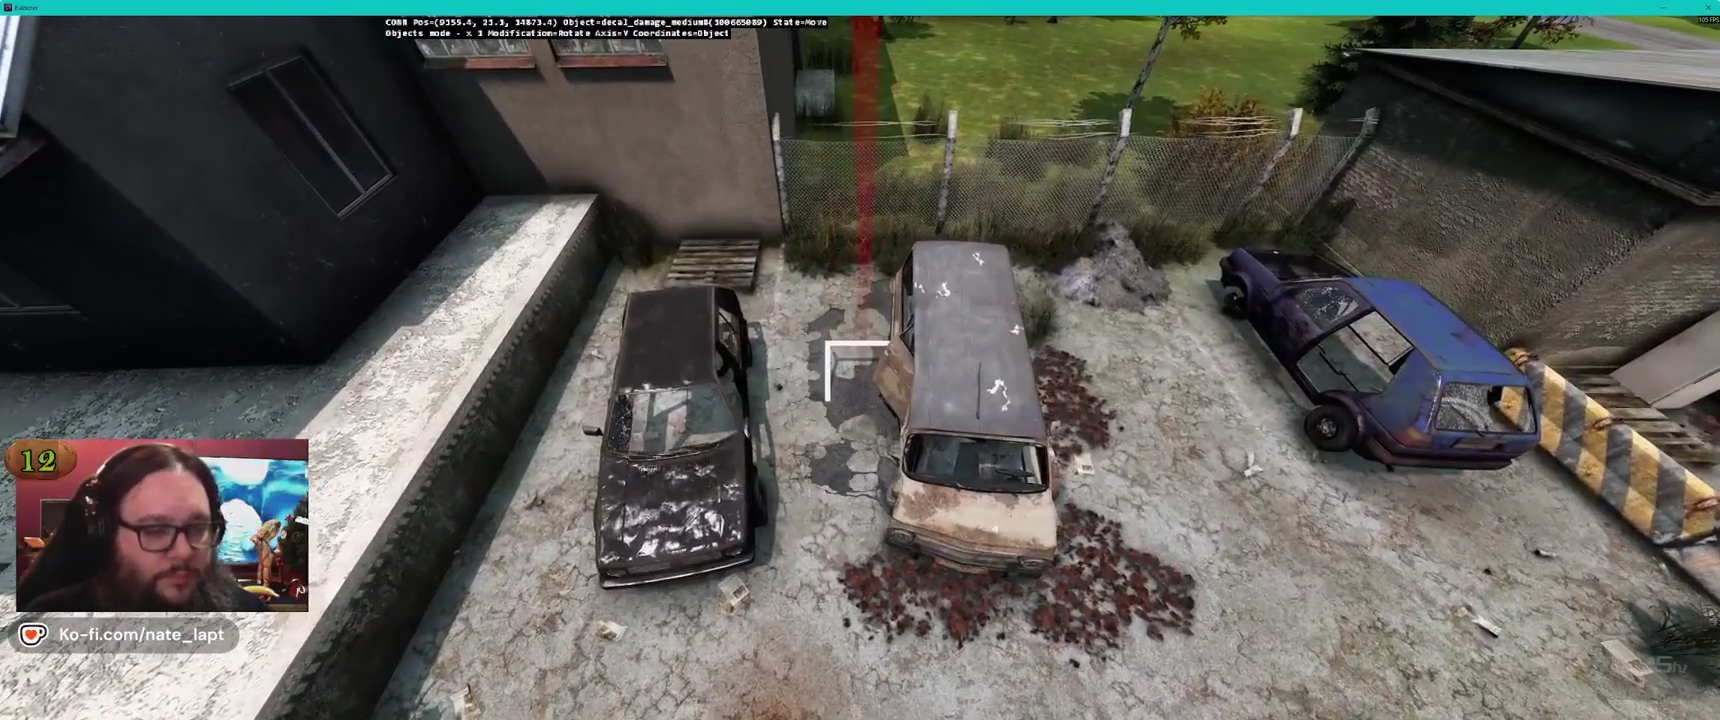
key(w)
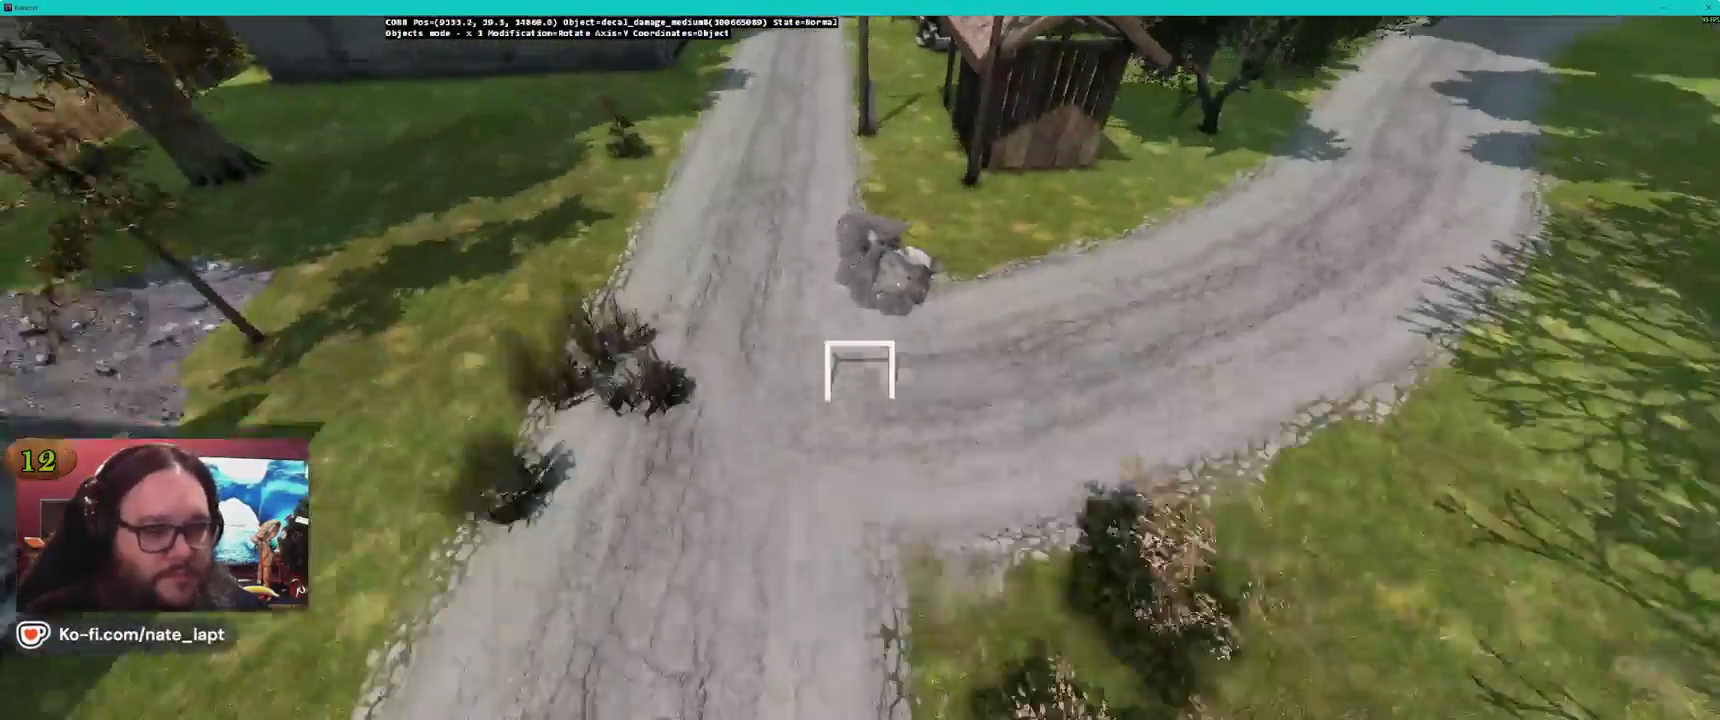
key(alt+Tab)
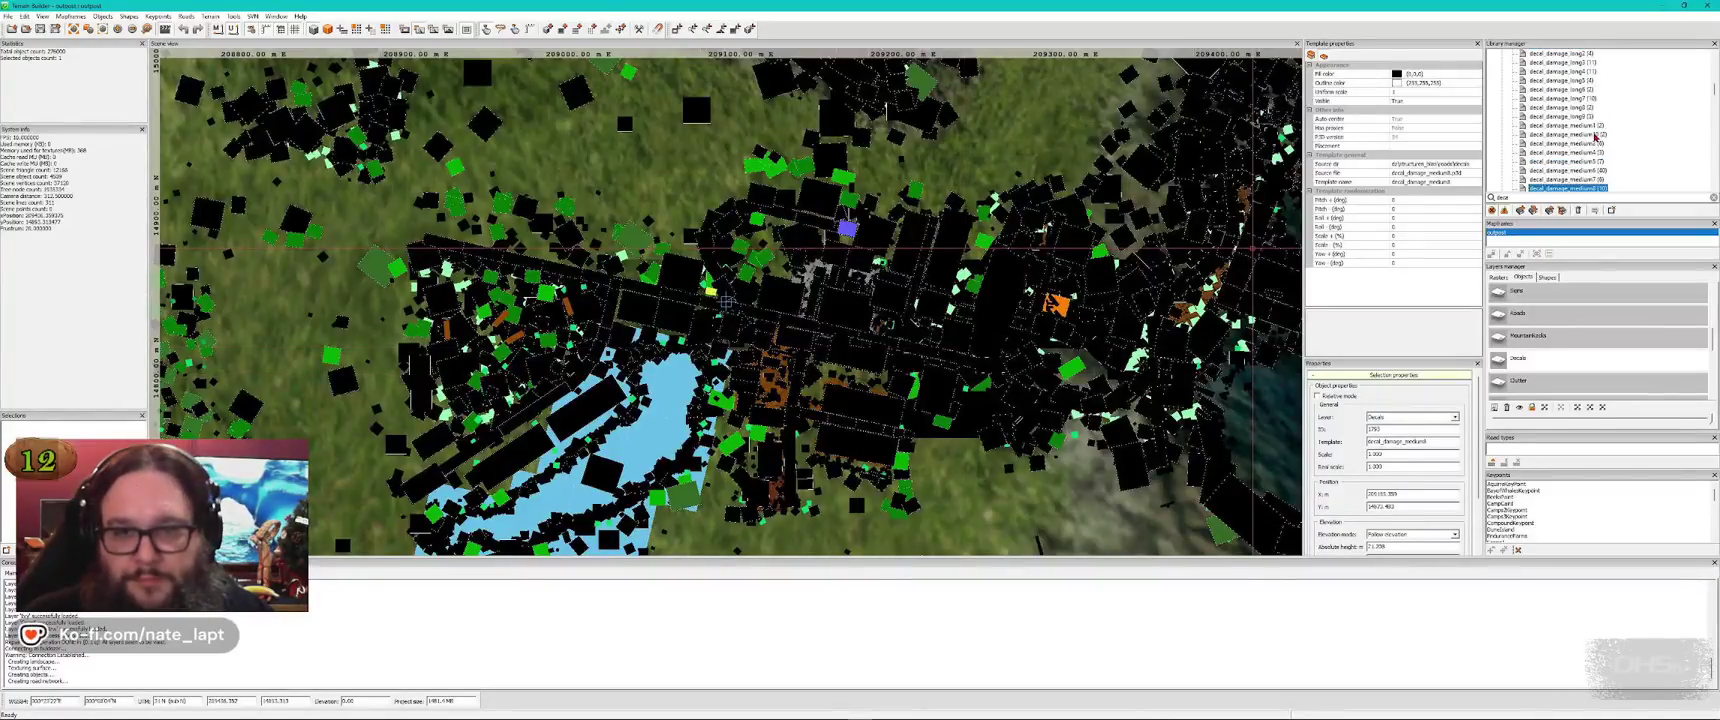
key(alt+Tab)
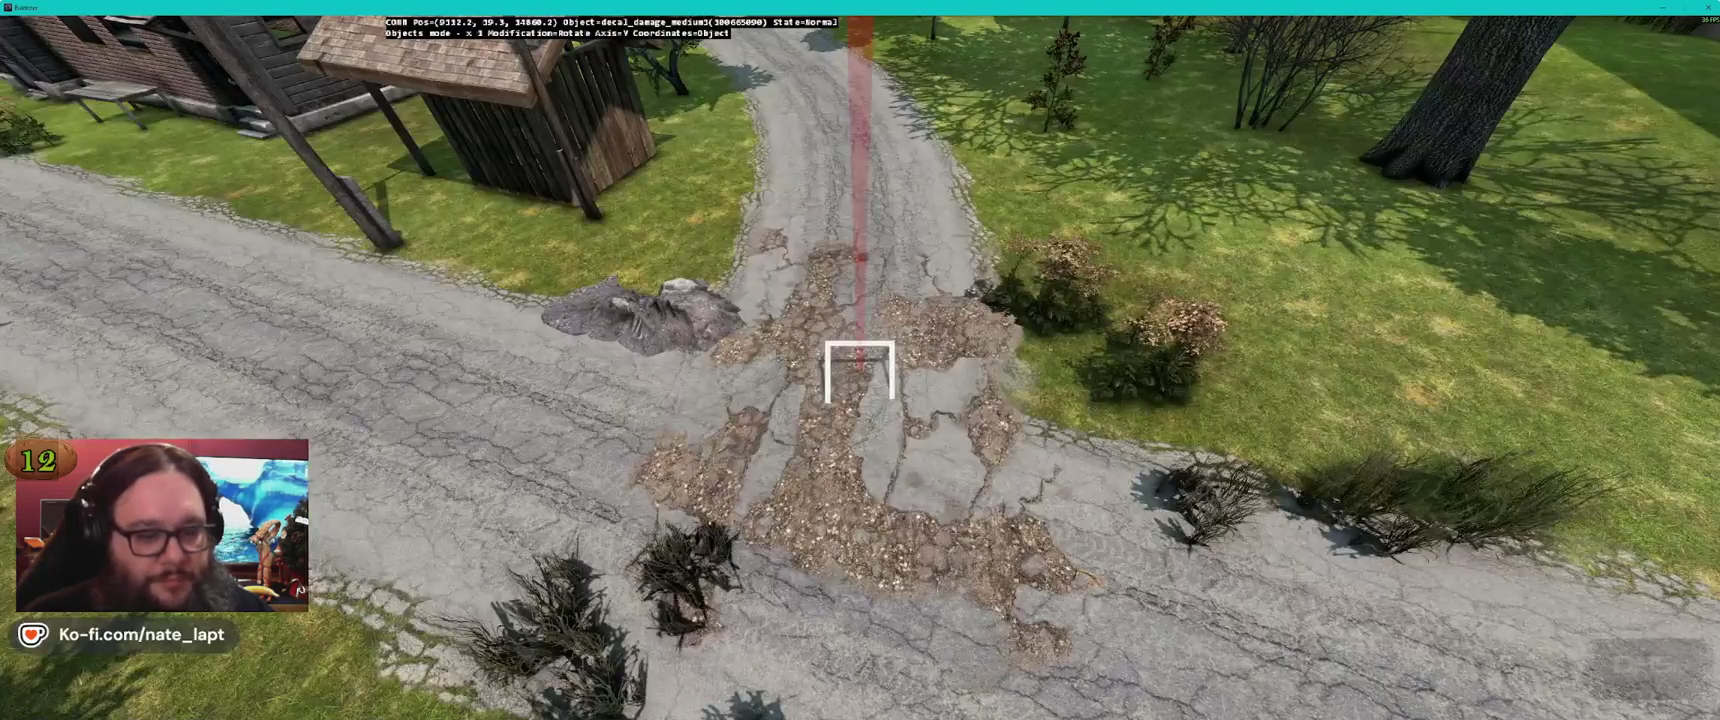
Place a dirt rocks decal on the road near the junction
key(alt+Tab)
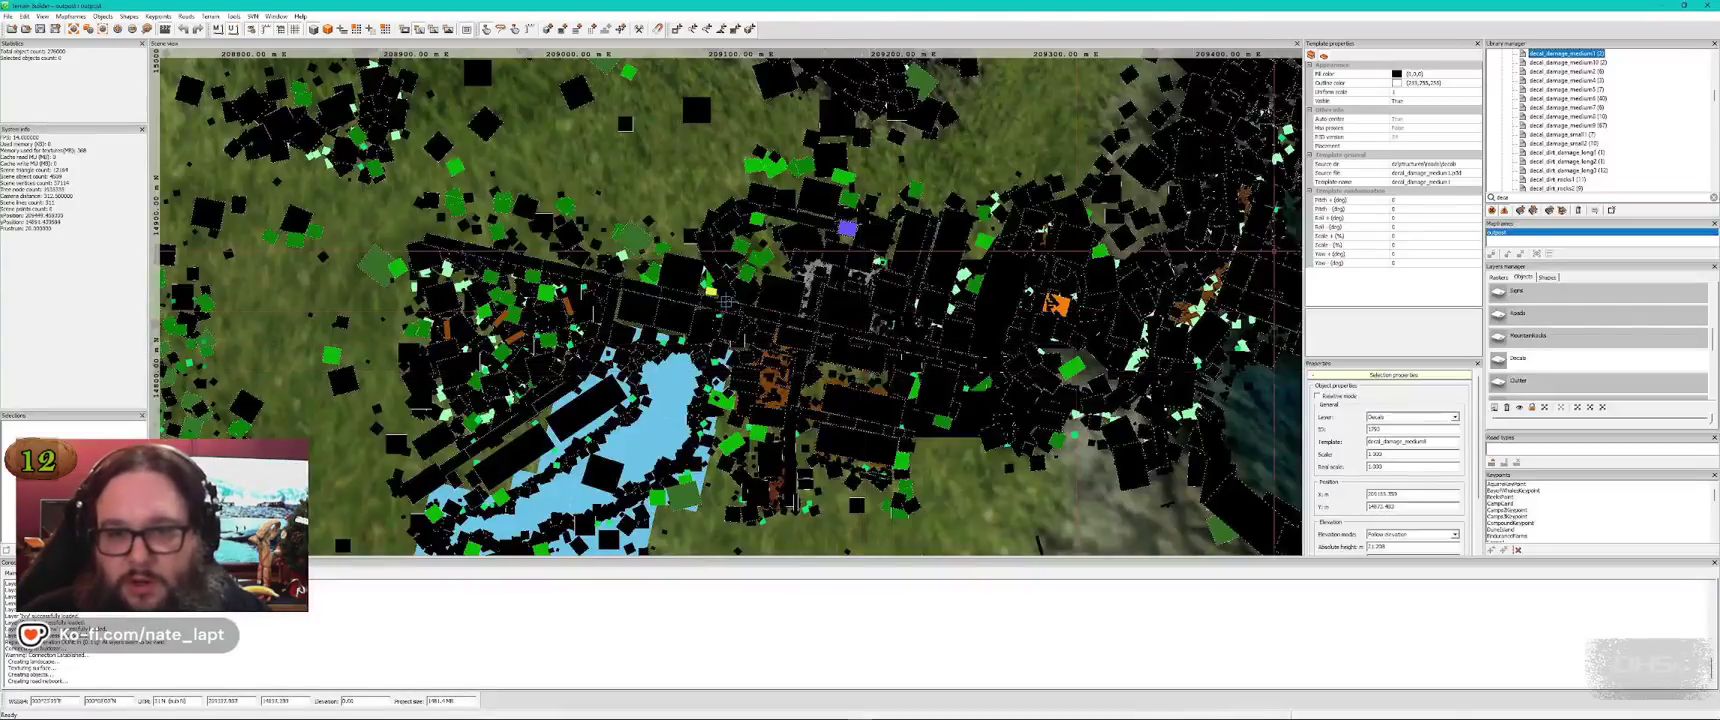
scroll(1584, 115, down, 3)
click(1565, 115)
key(alt+Tab)
key(Insert)
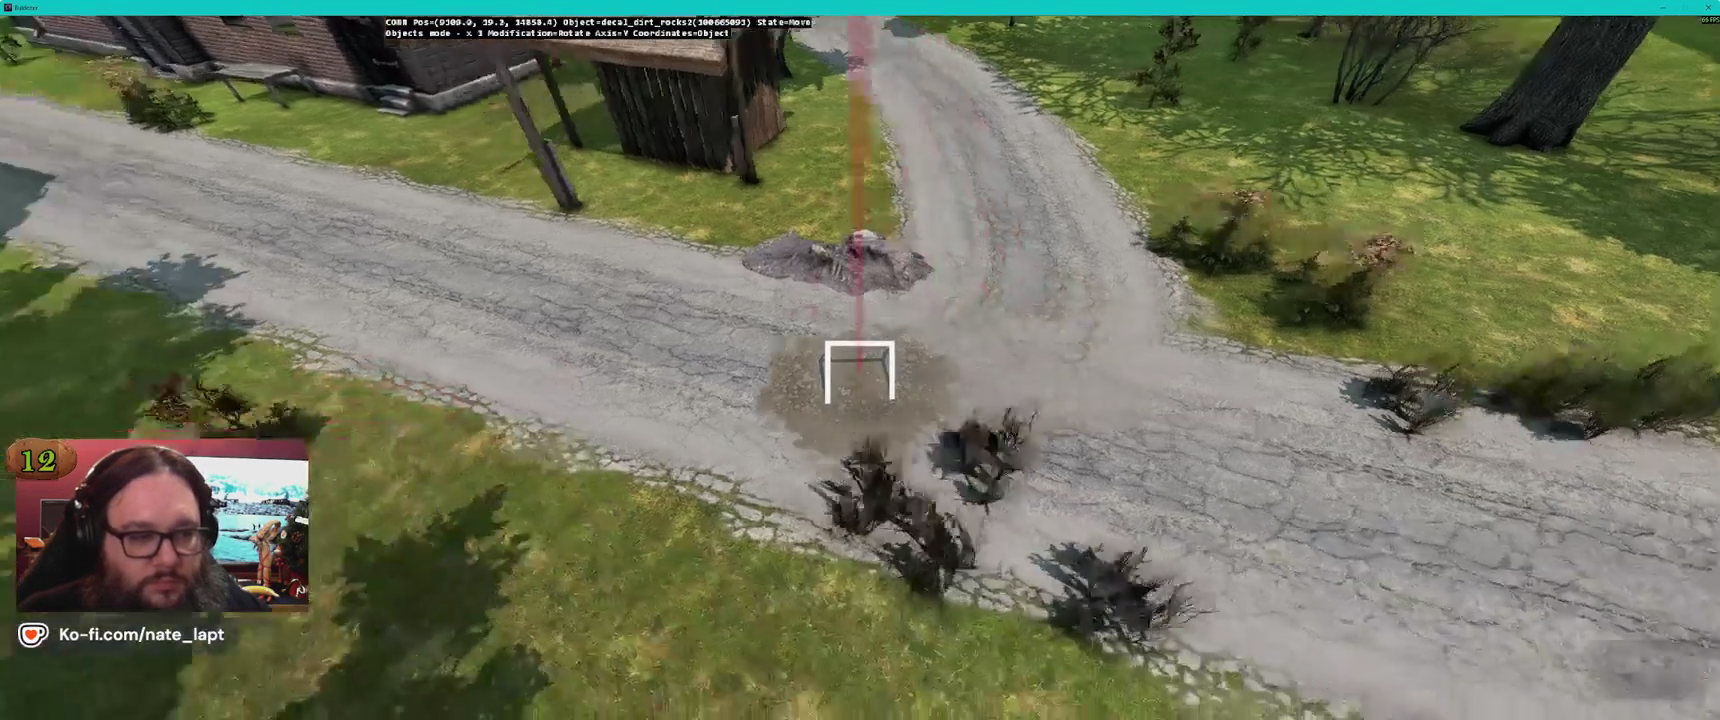
key(Left)
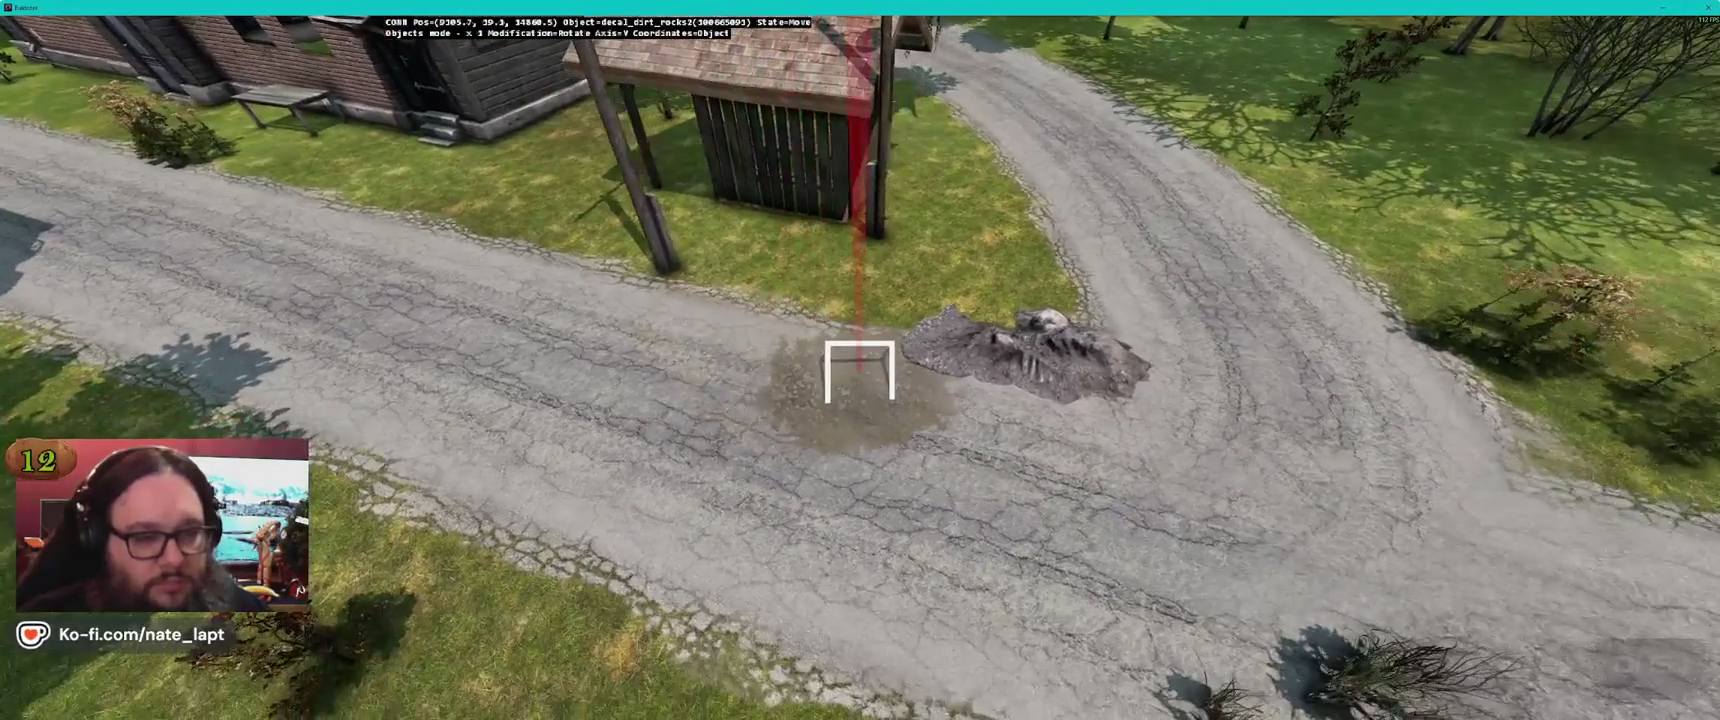
key(alt+Tab)
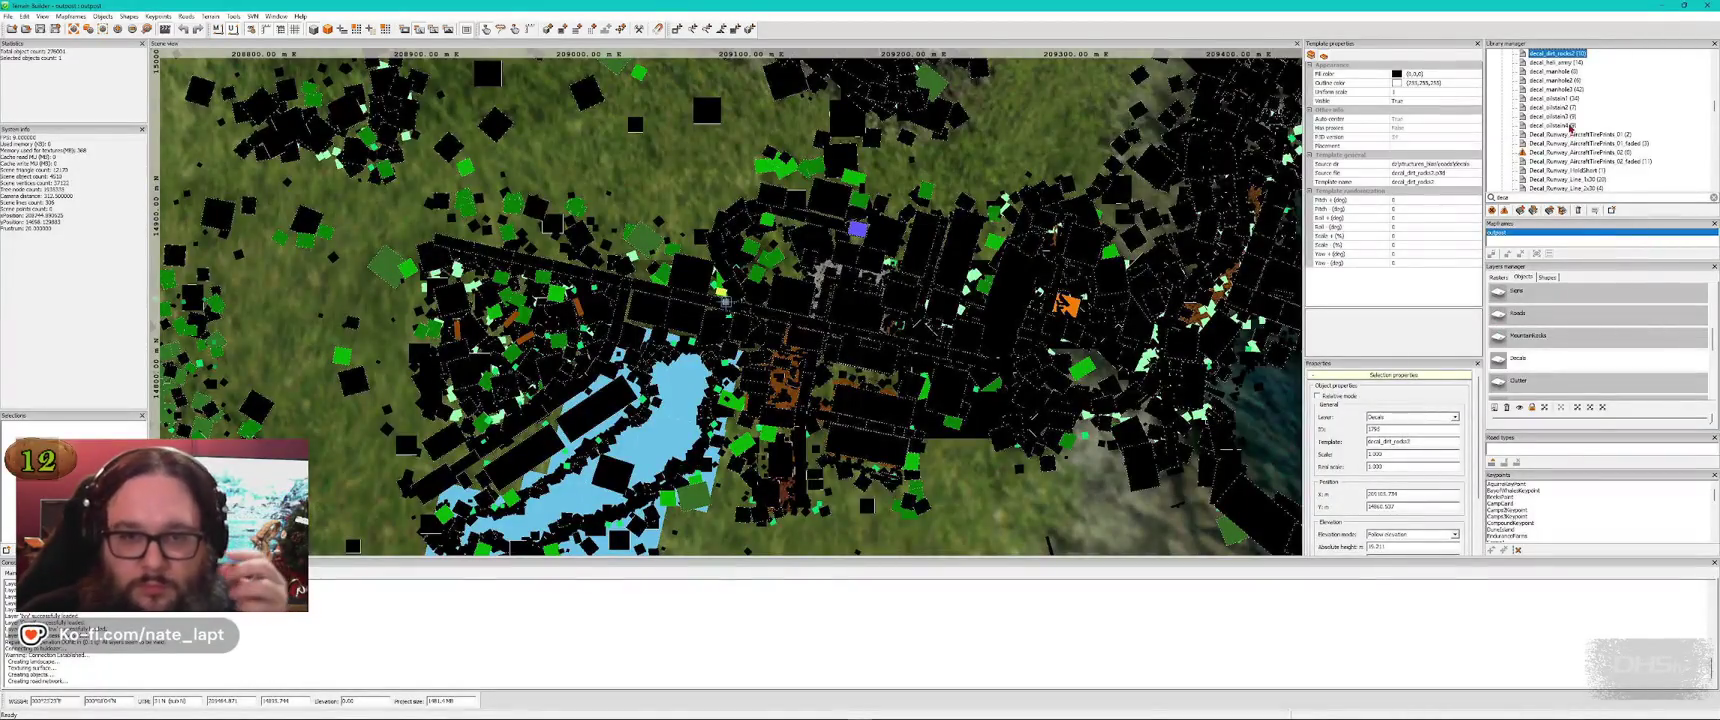
Try a decal_dirt_damage_long2 decal on the road, then delete it
scroll(1576, 90, up, 3)
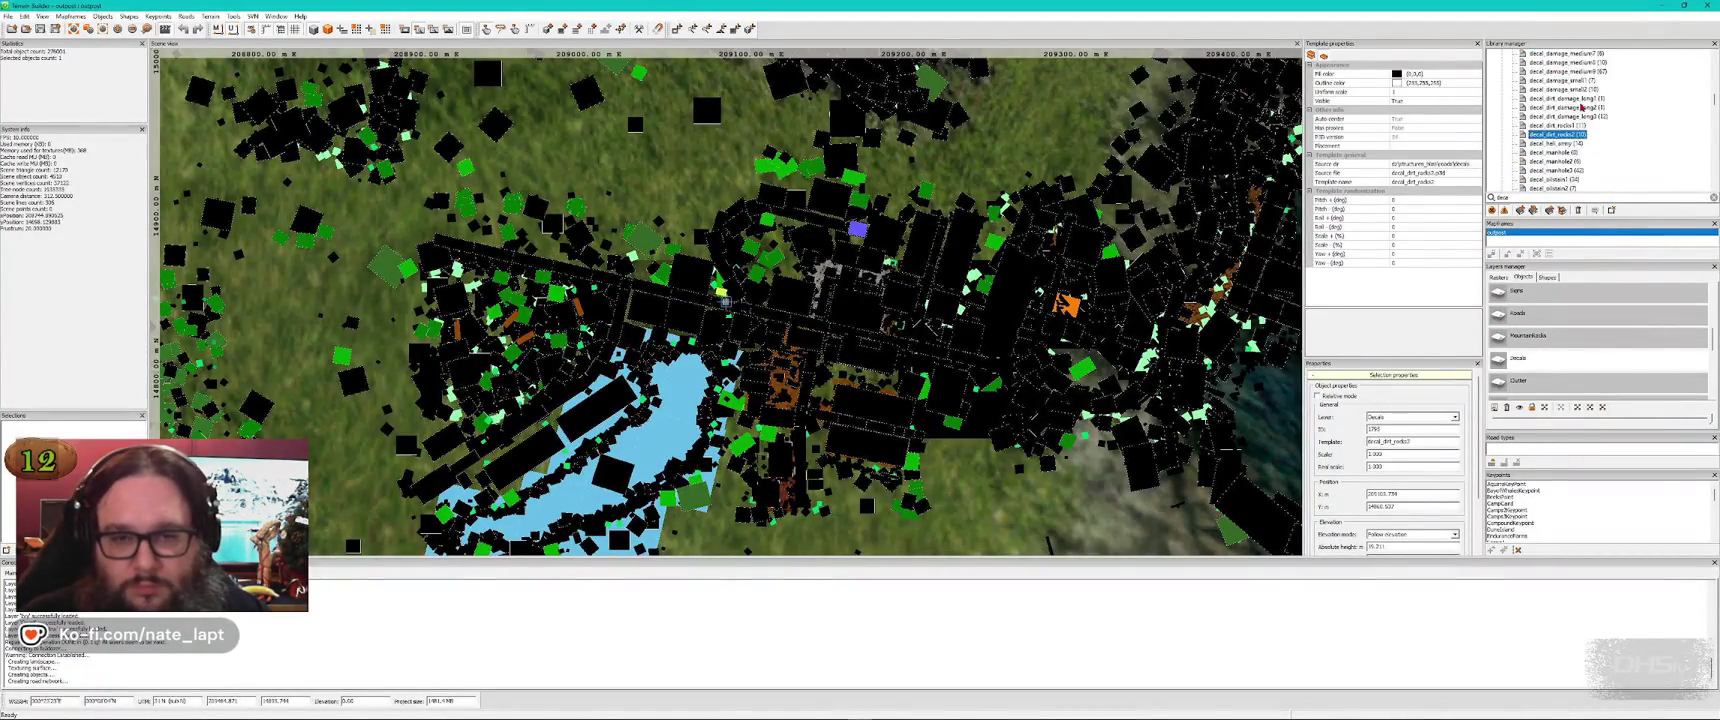
click(1576, 108)
key(alt+Tab)
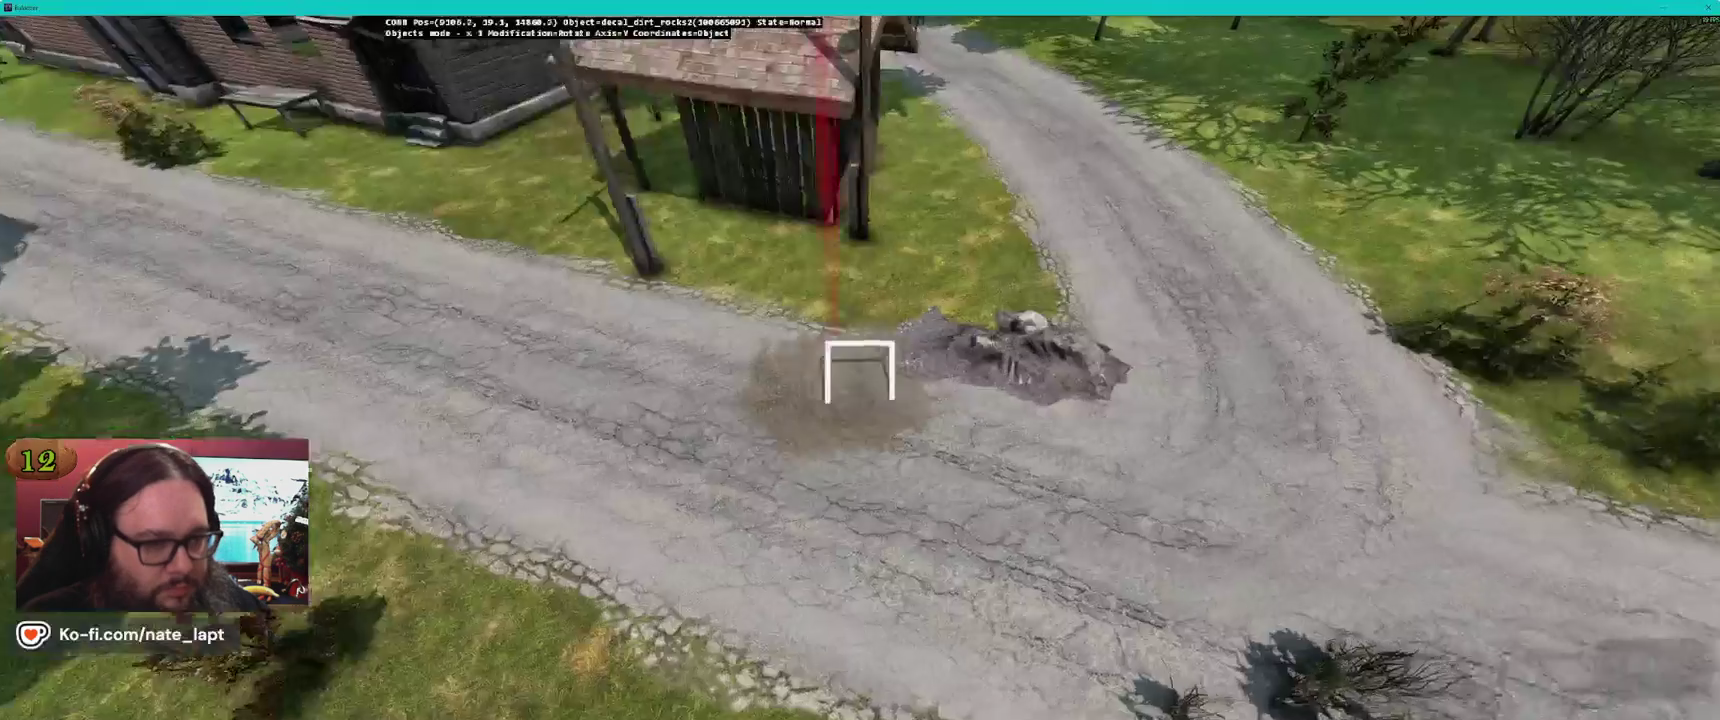
key(Insert)
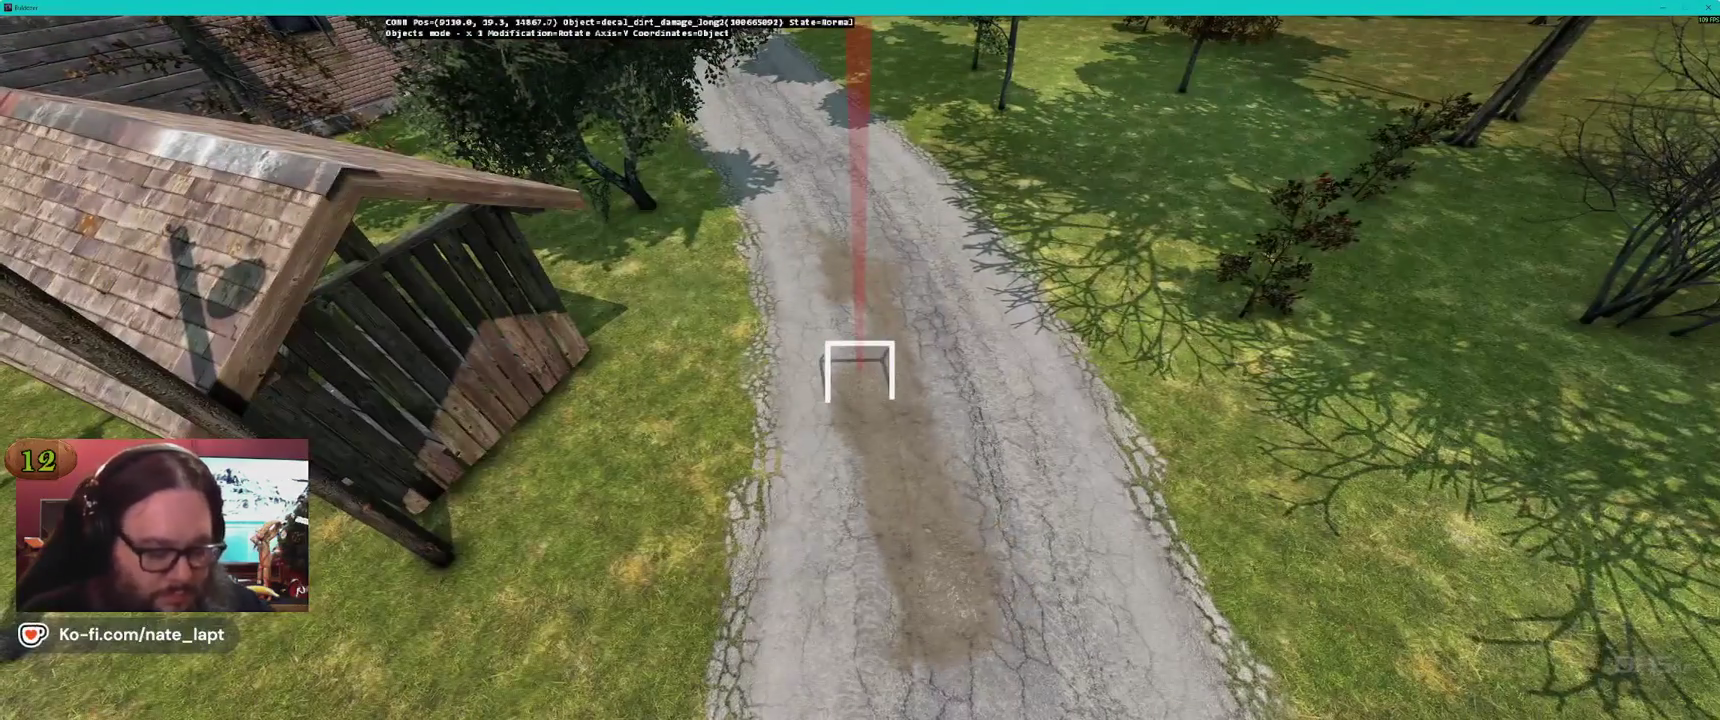
key(Delete)
key(alt+Tab)
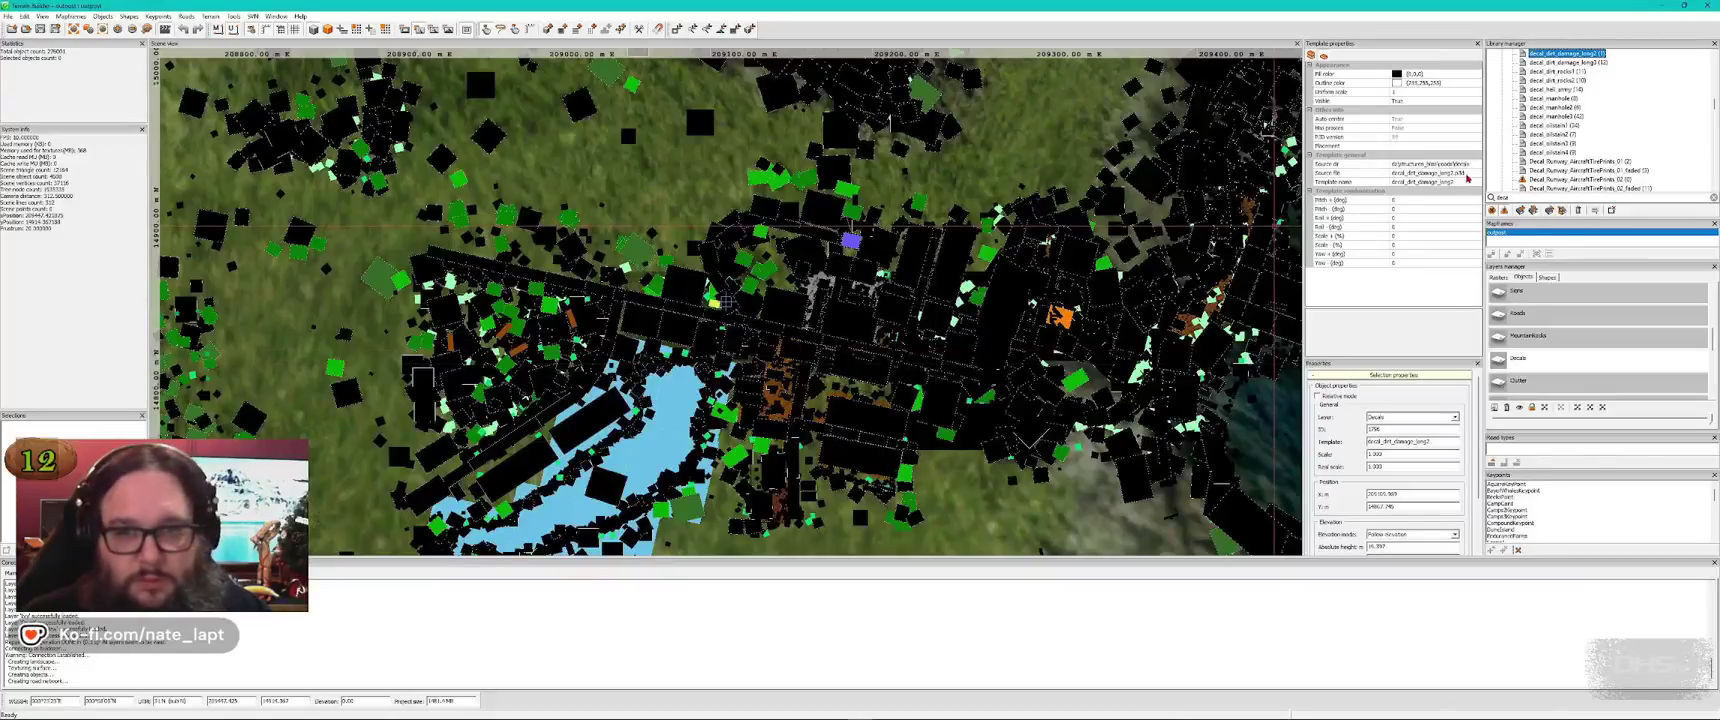
Place decal_damage_medium, decal_damage_long9 and decal_damage_long1 crack decals along the road
click(1559, 72)
key(alt+Tab)
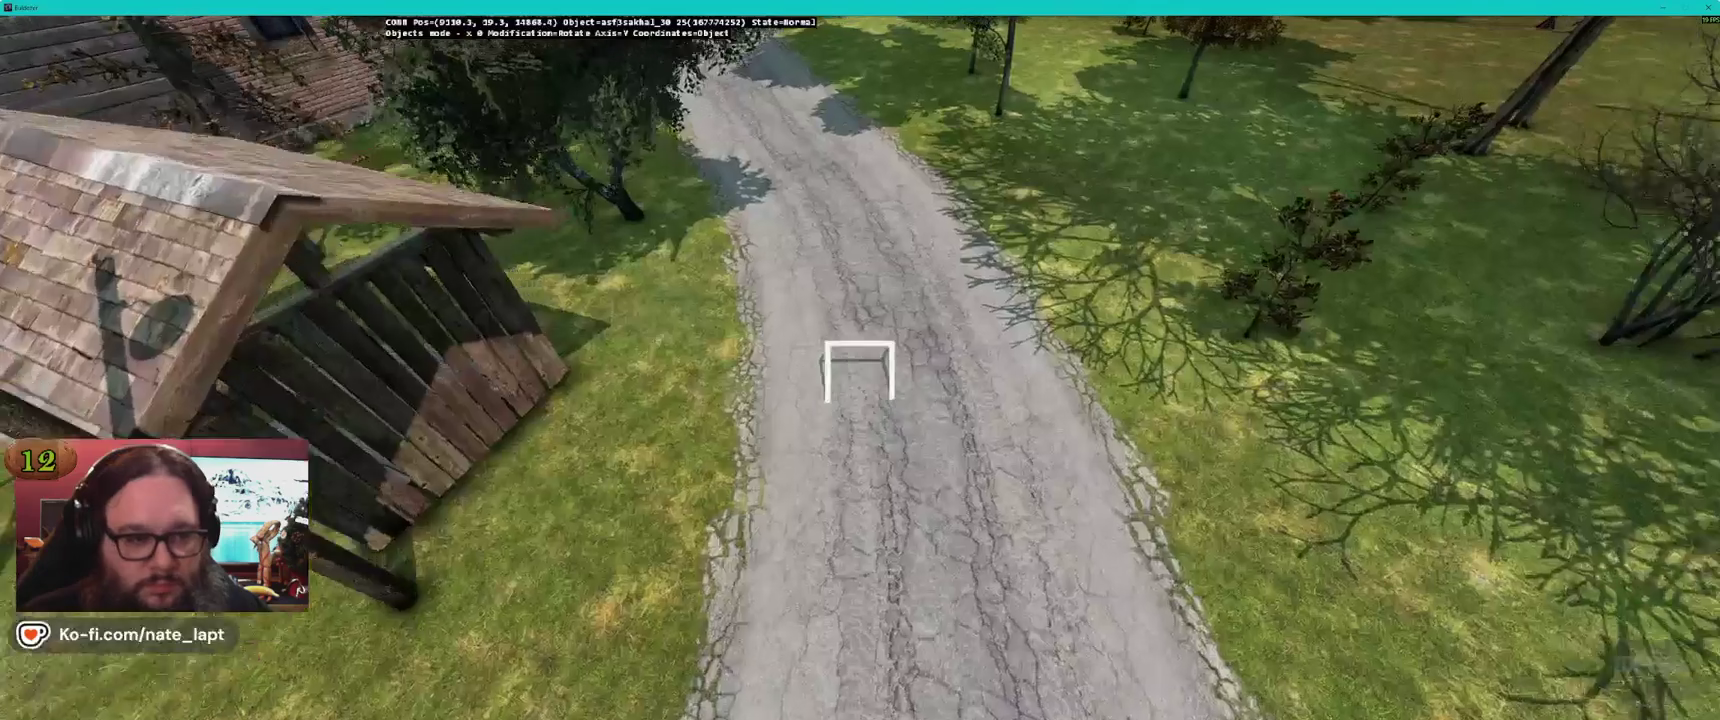
key(Insert)
key(alt+Tab)
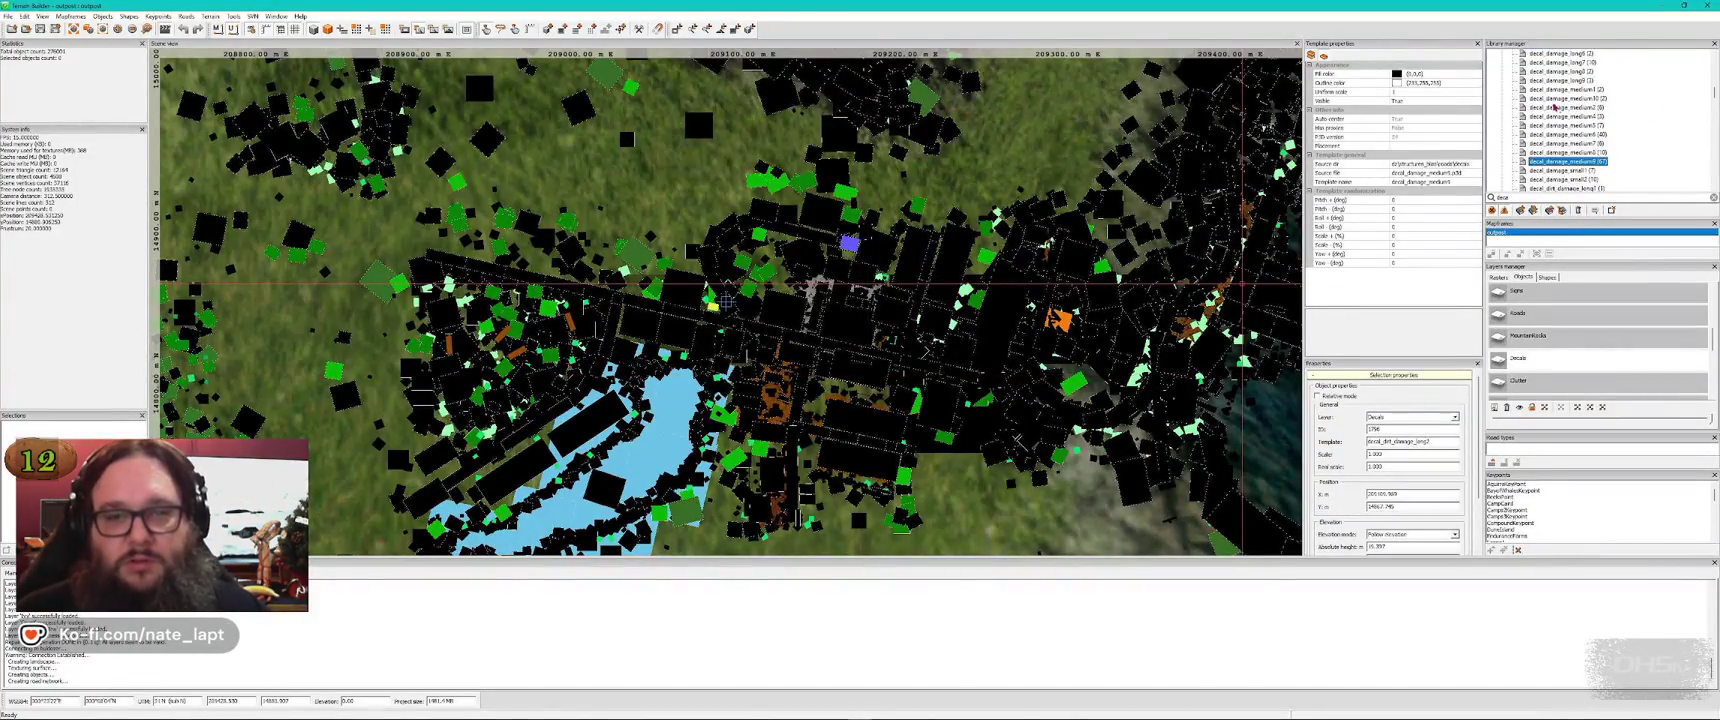
click(1568, 81)
key(alt+Tab)
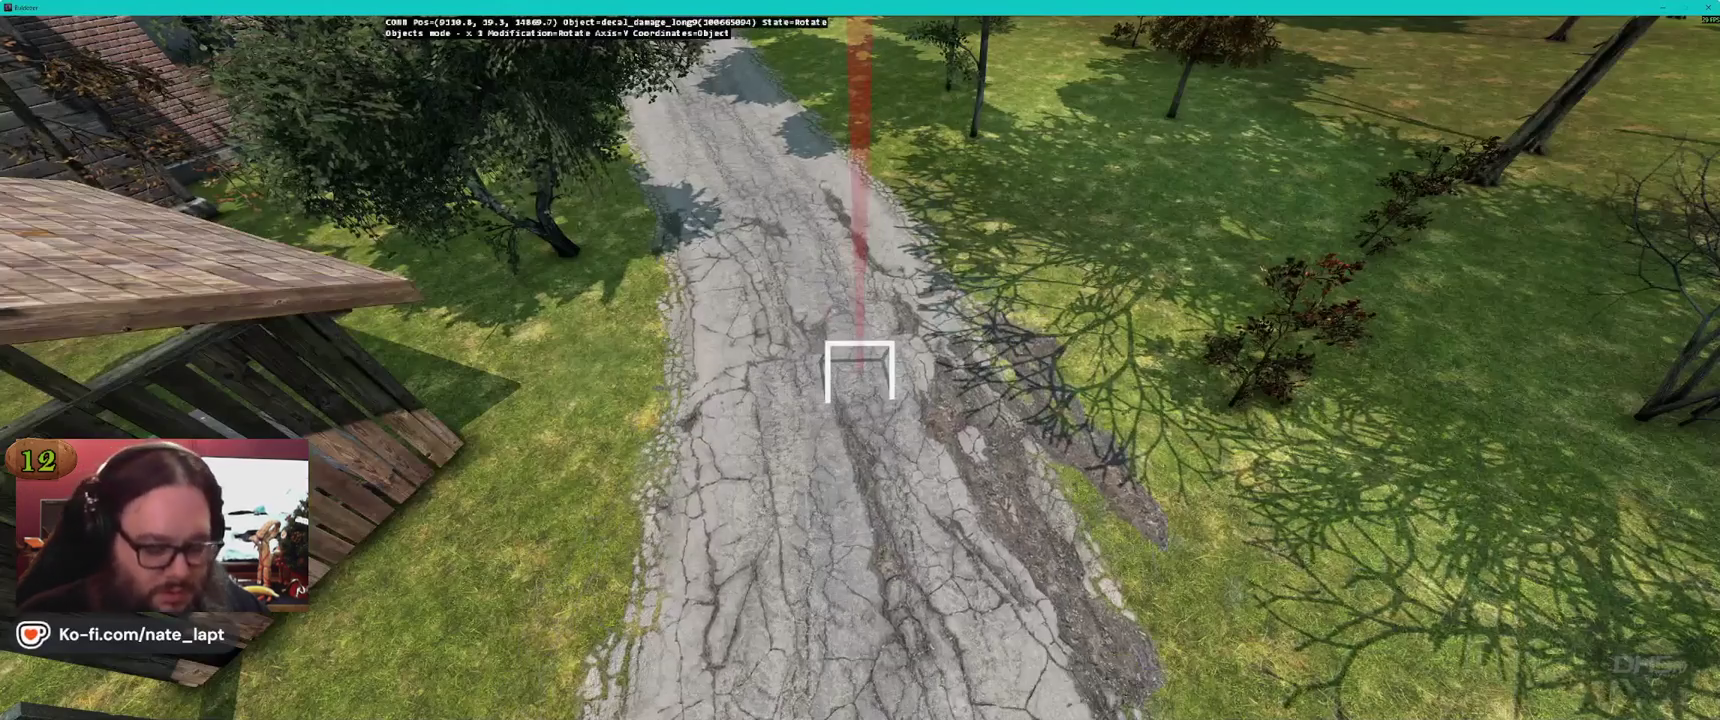
key(alt+Tab)
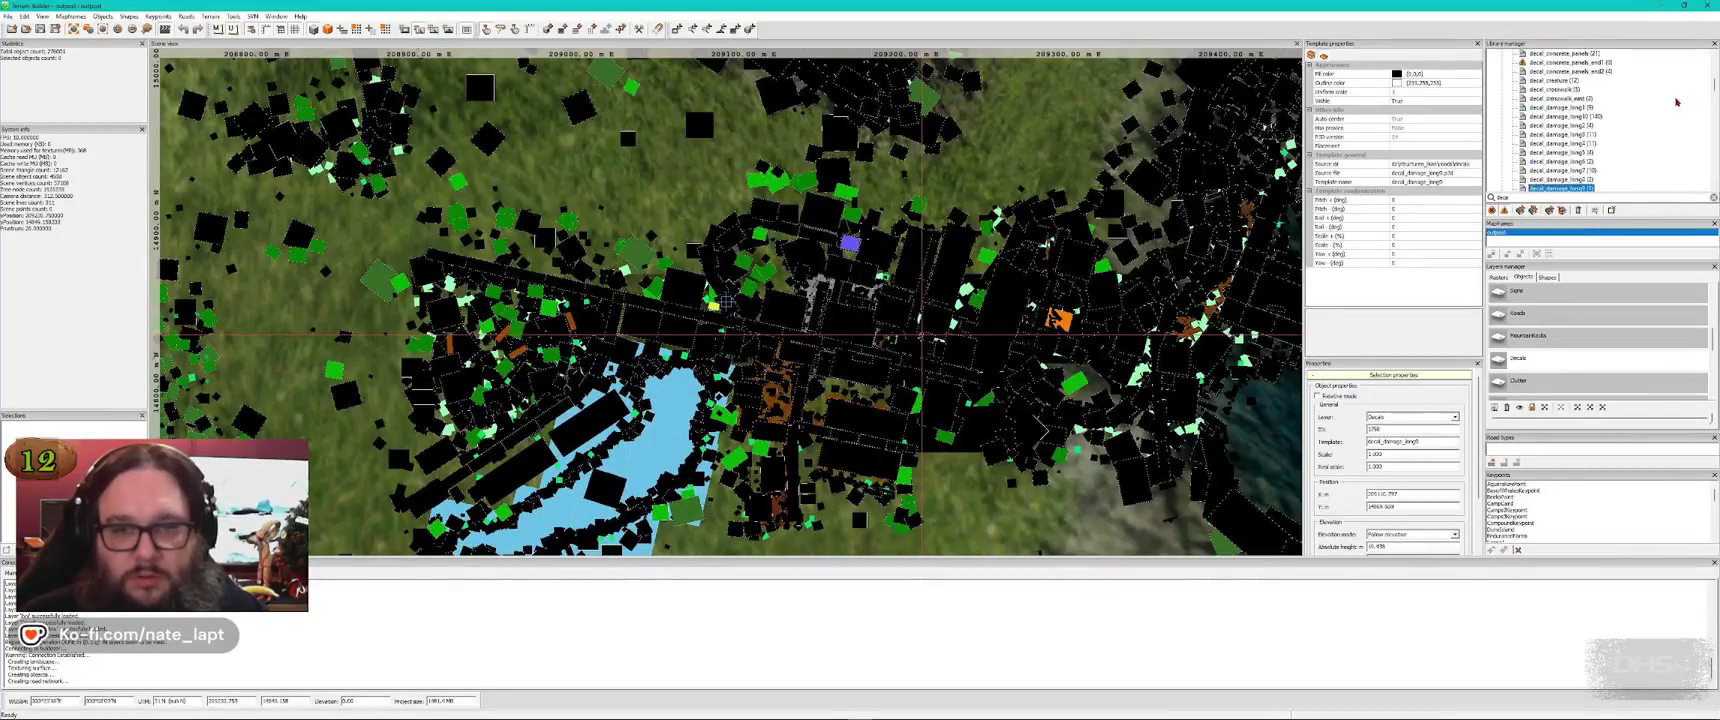
click(1566, 107)
key(alt+Tab)
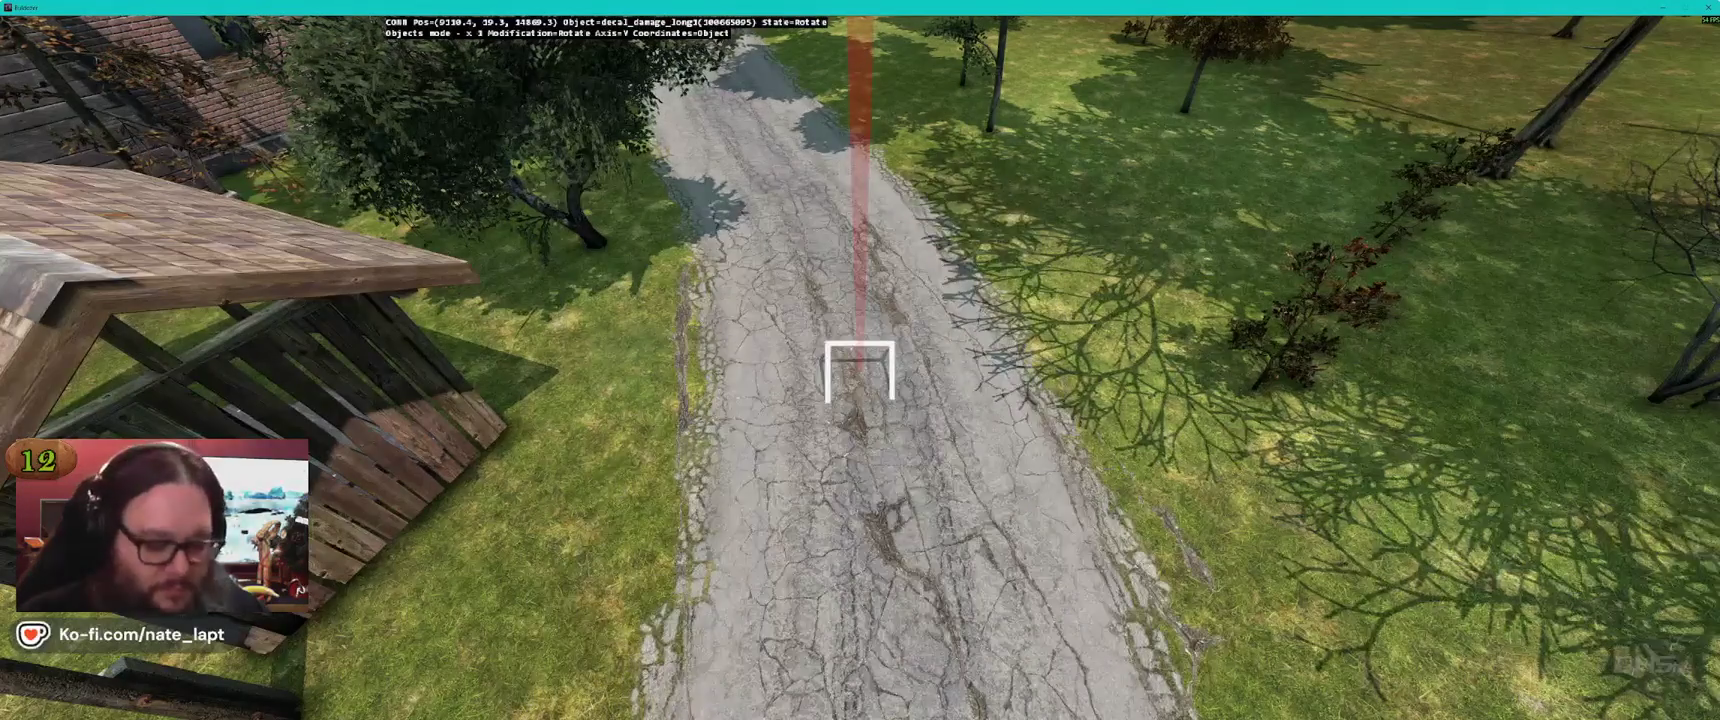
key(alt+Tab)
Place an asphalt patch decal on the gravel road beside the parked truck and position it
scroll(1571, 150, up, 6)
click(1572, 135)
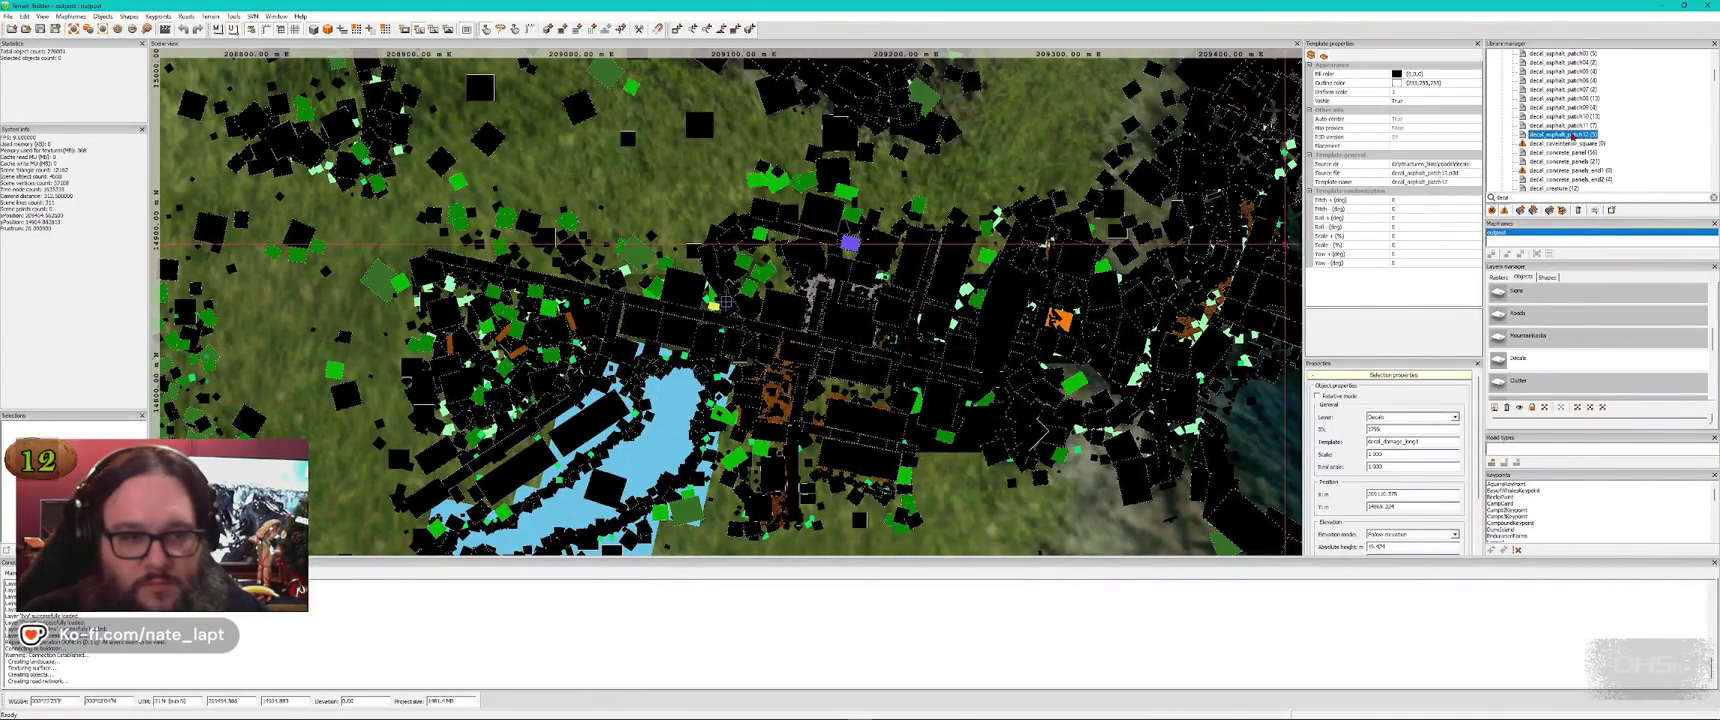
key(alt+Tab)
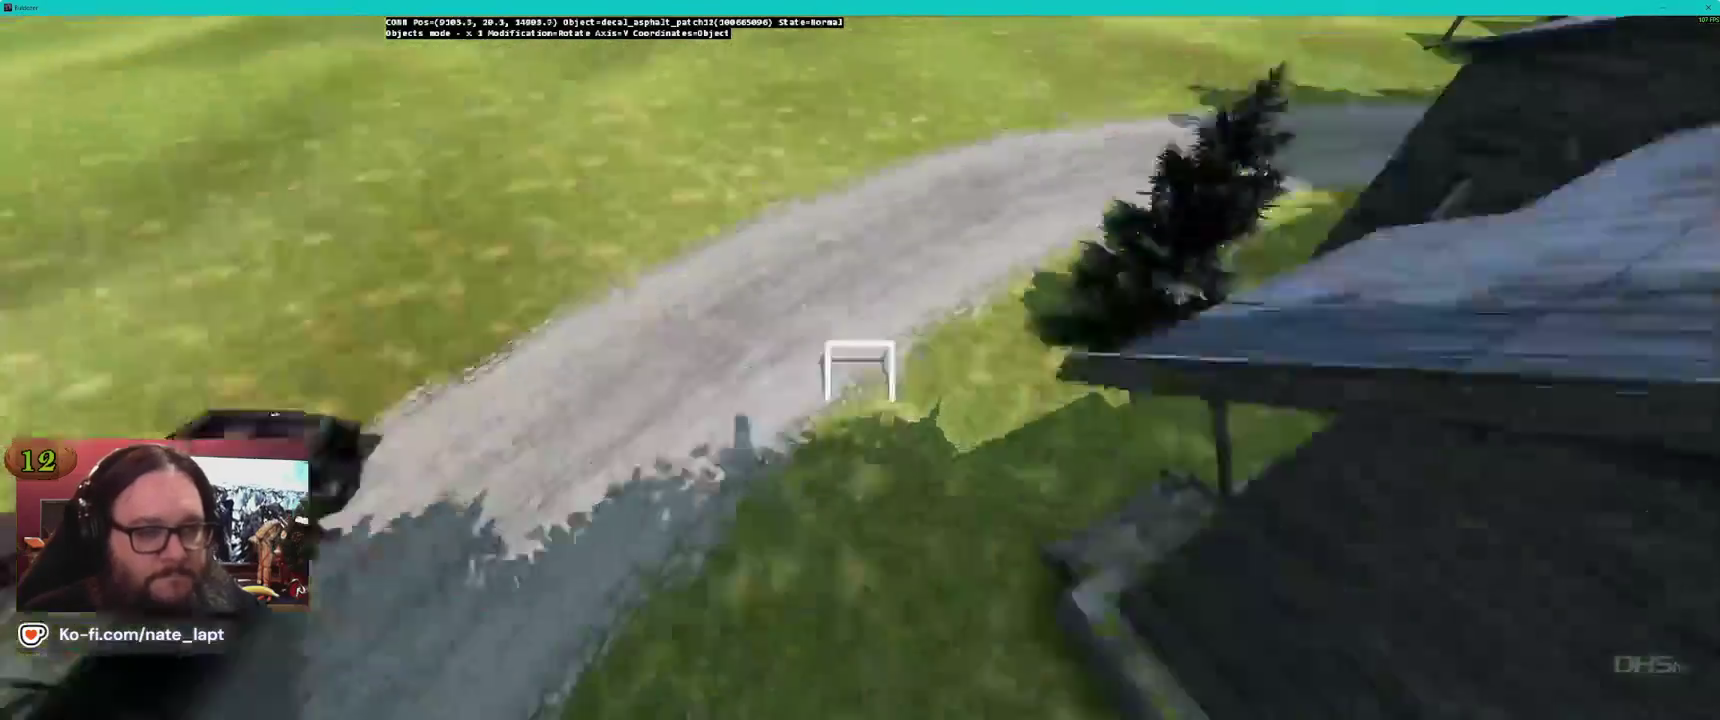
key(w)
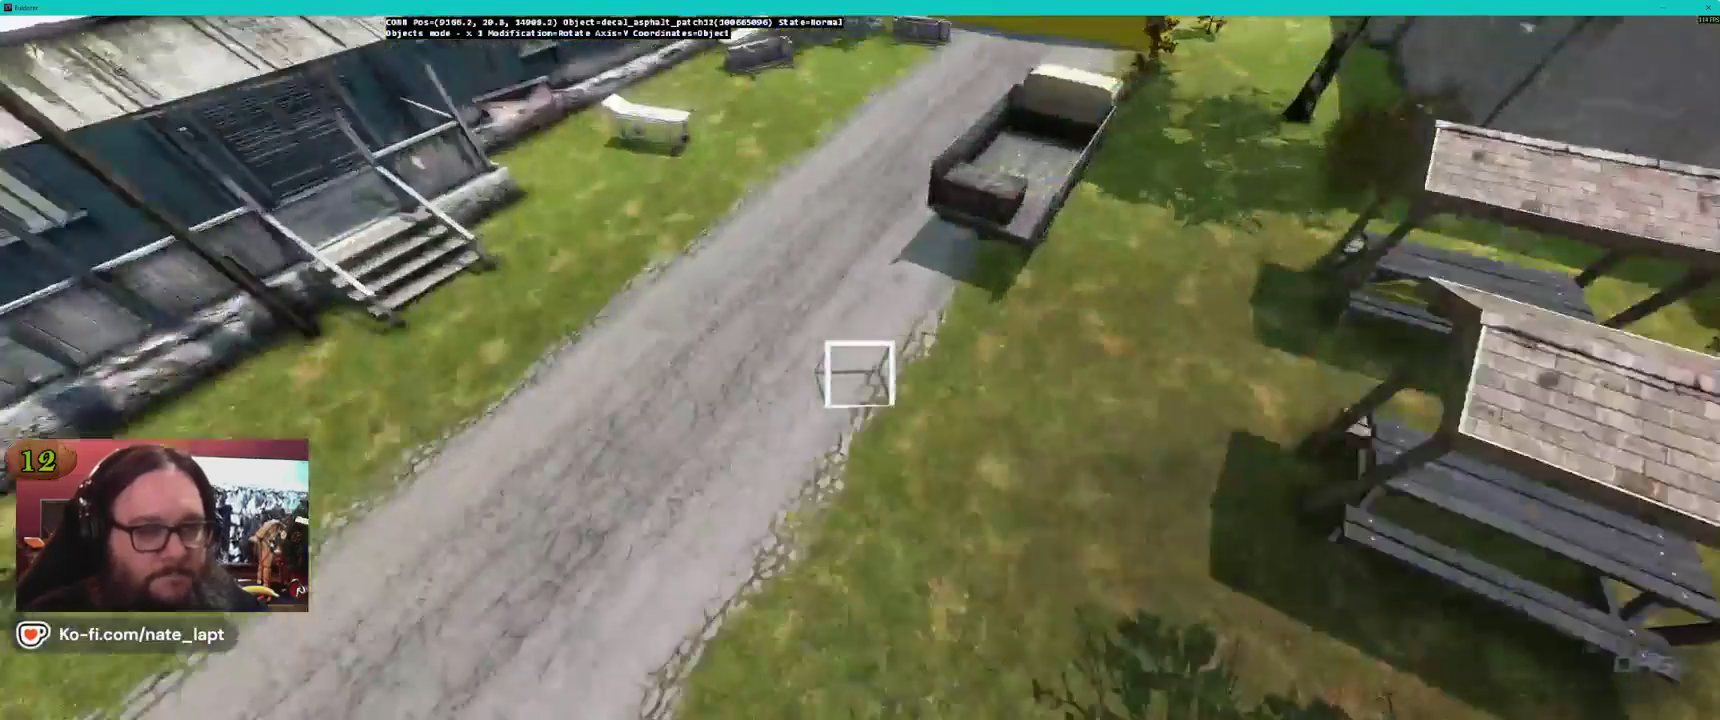
click(1708, 8)
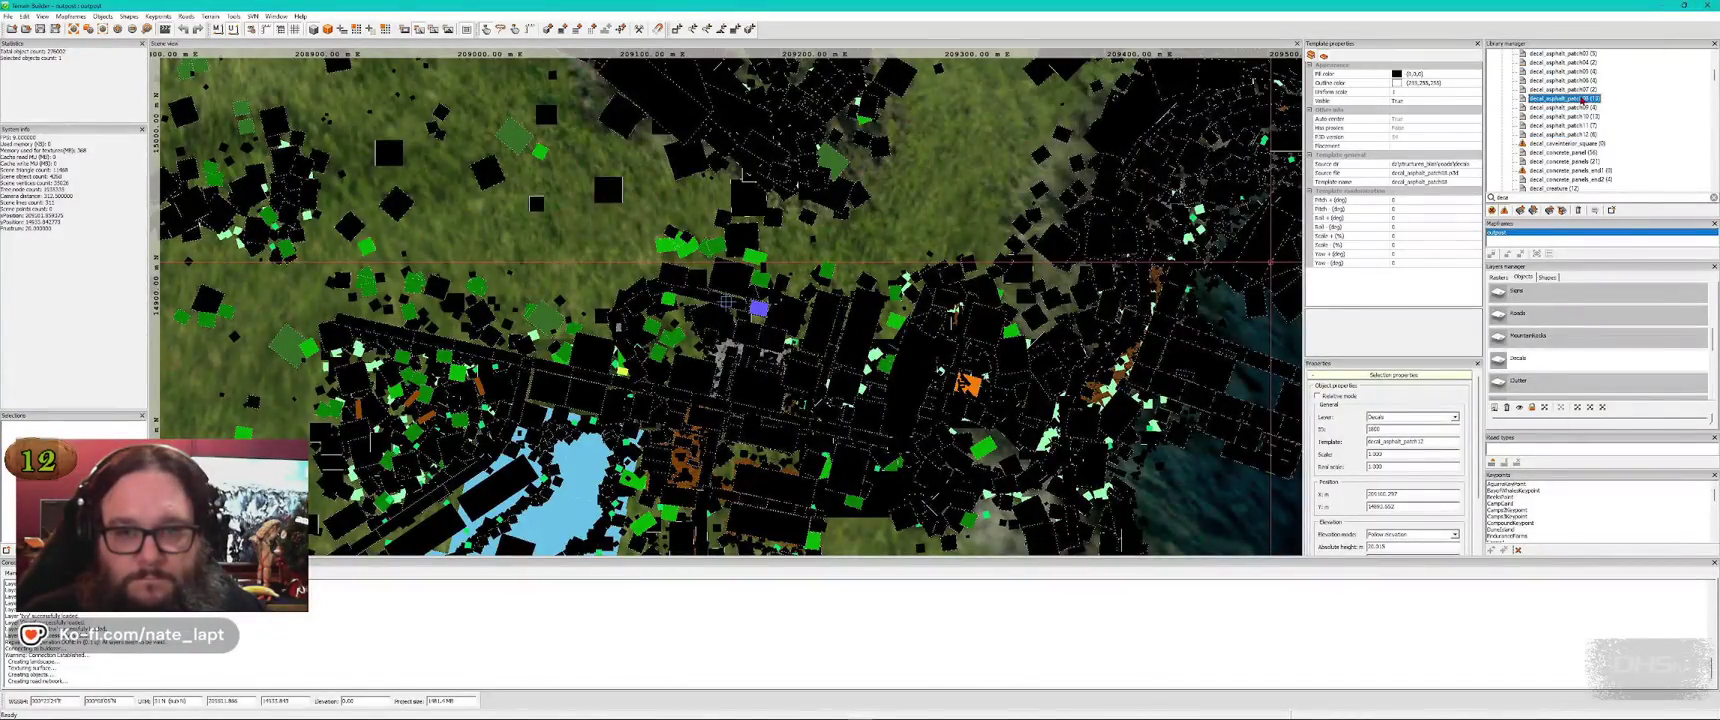
key(alt+Tab)
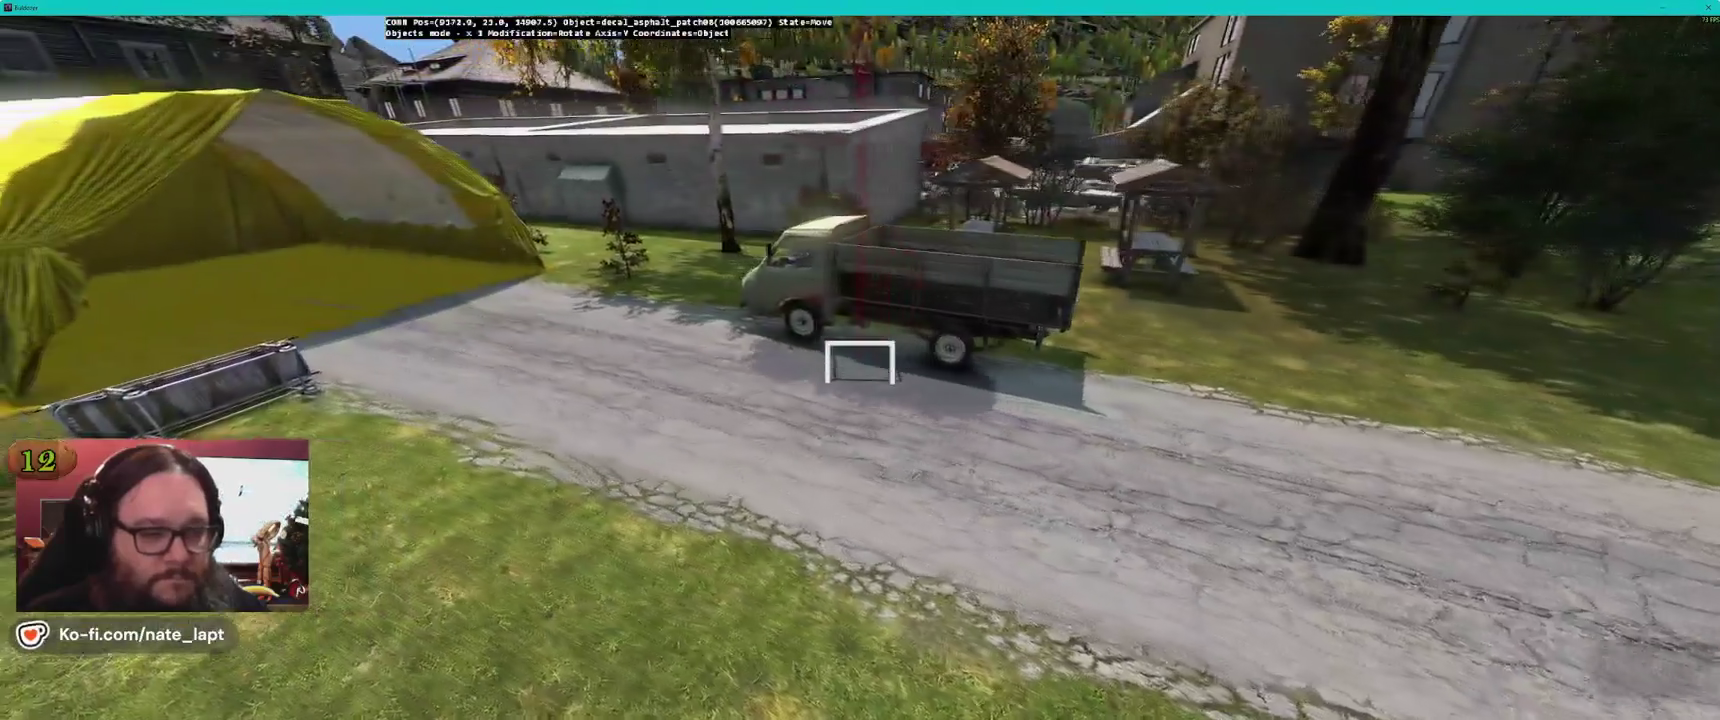
drag(858, 362, 858, 362)
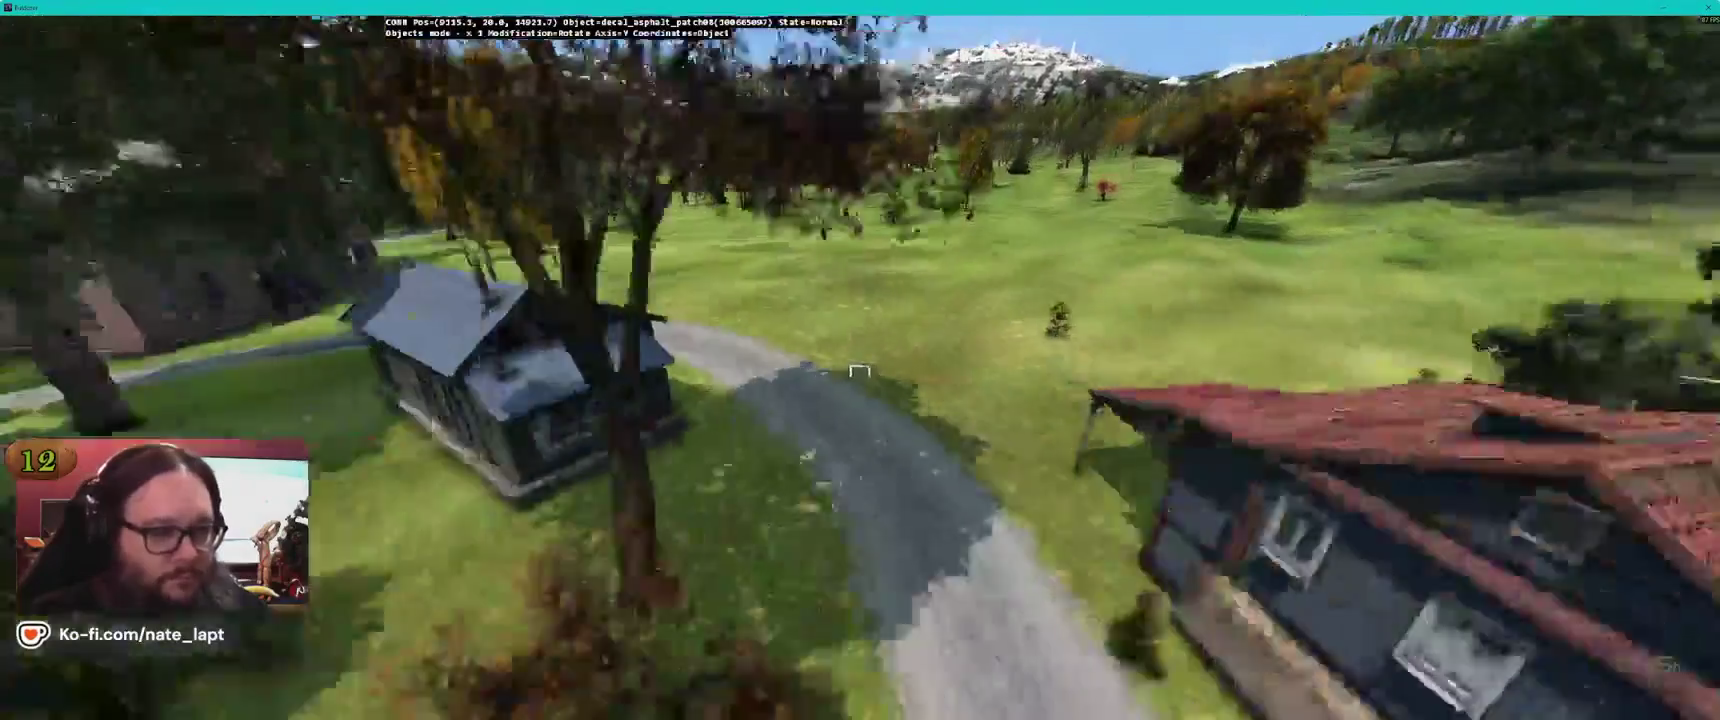
key(alt+Tab)
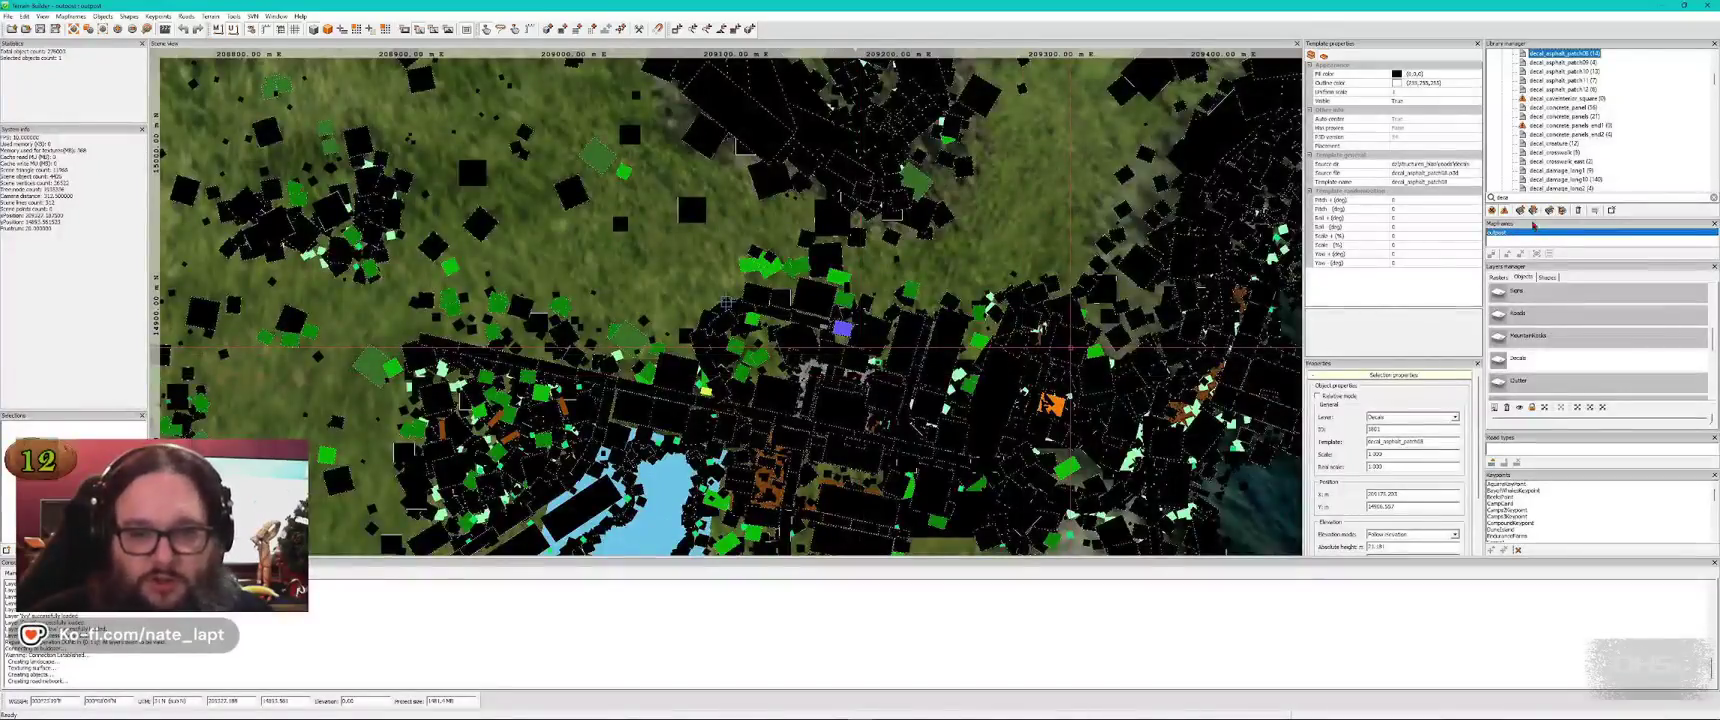
scroll(1586, 310, up, 2)
scroll(1578, 337, down, 3)
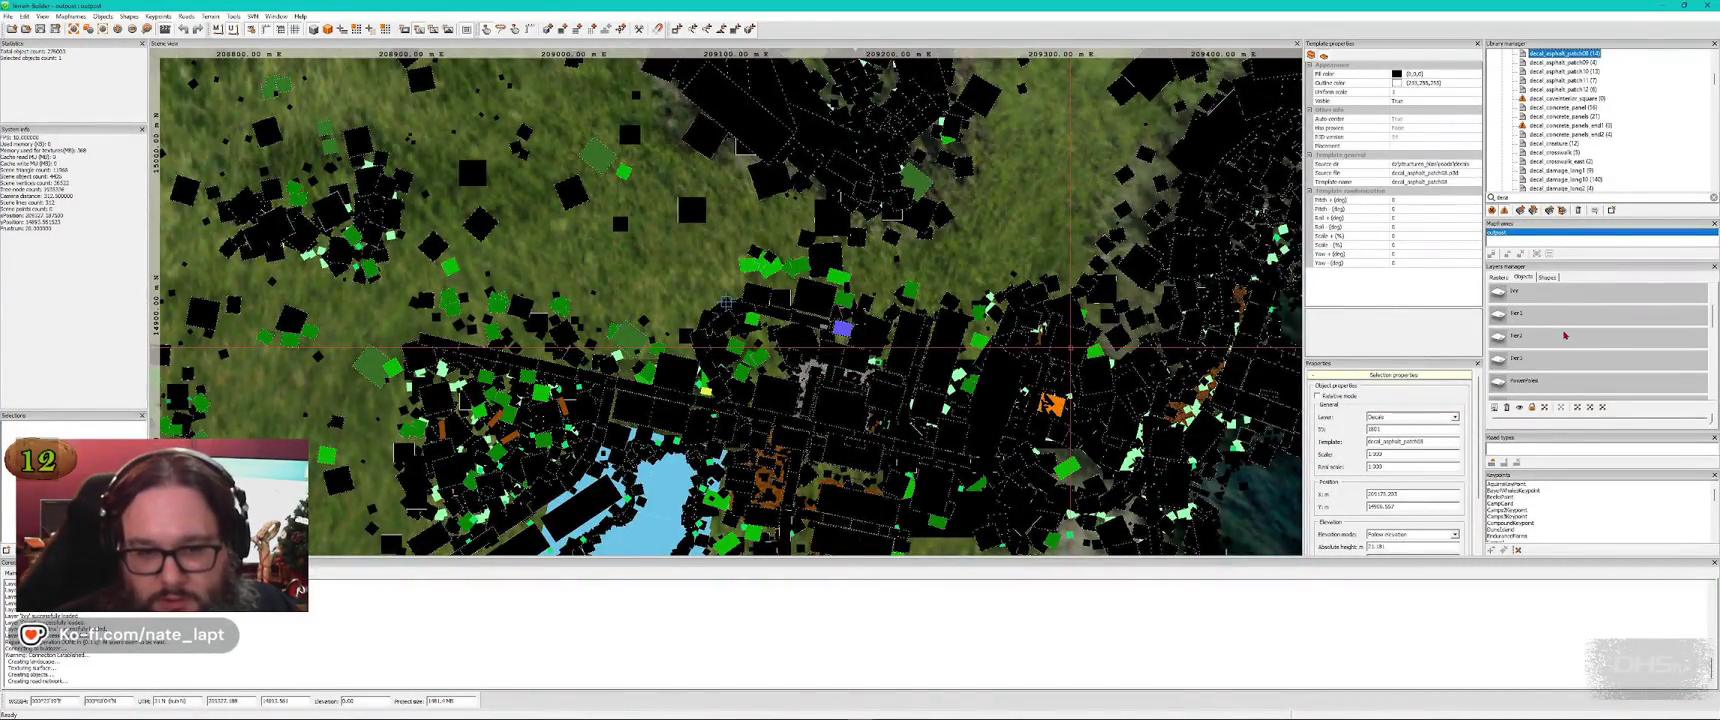
Search the library for 'house', then place and discard house_1w13
click(1578, 337)
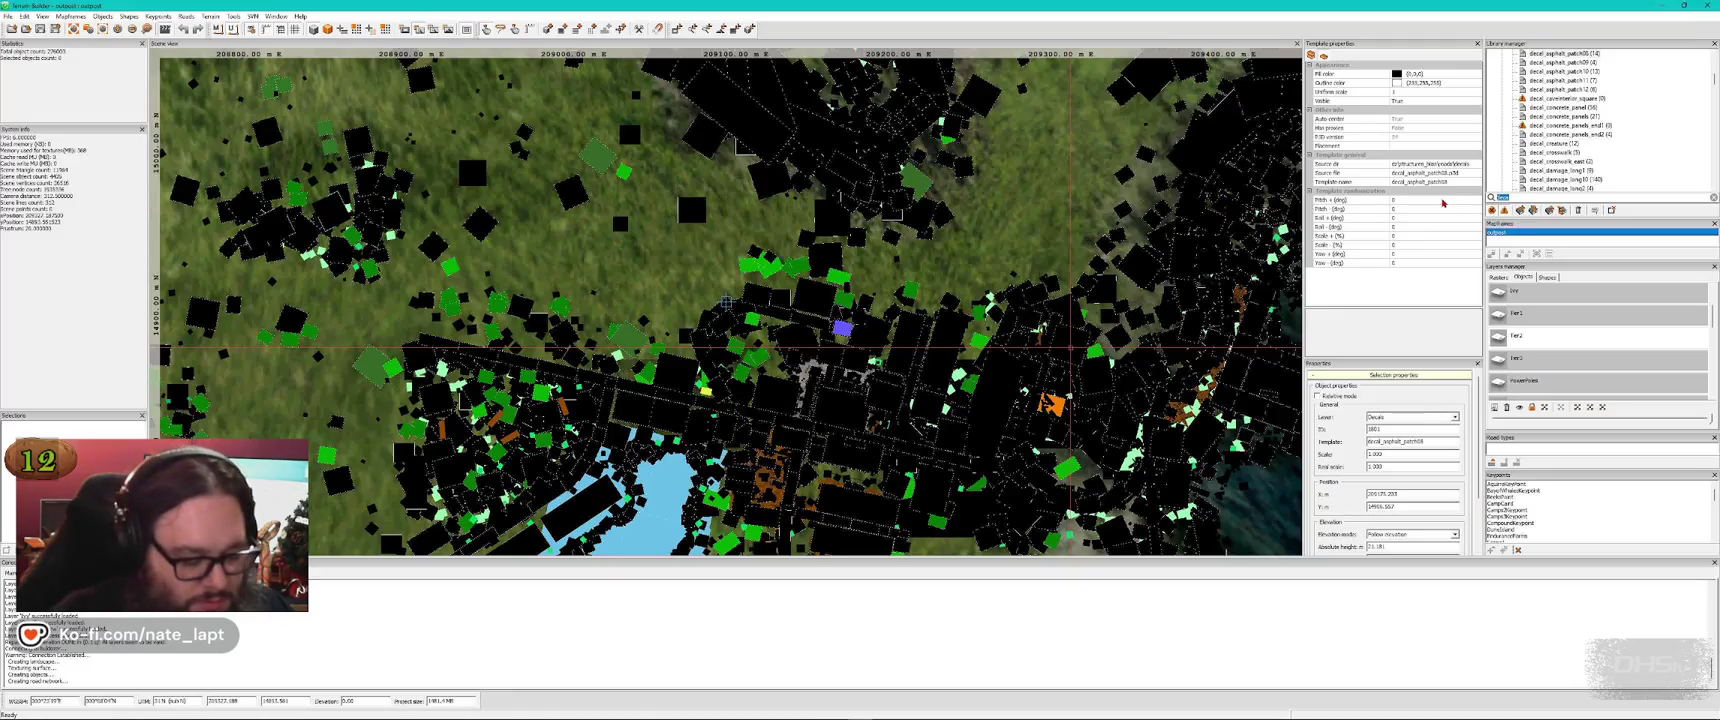
key(BackSpace)
text(house)
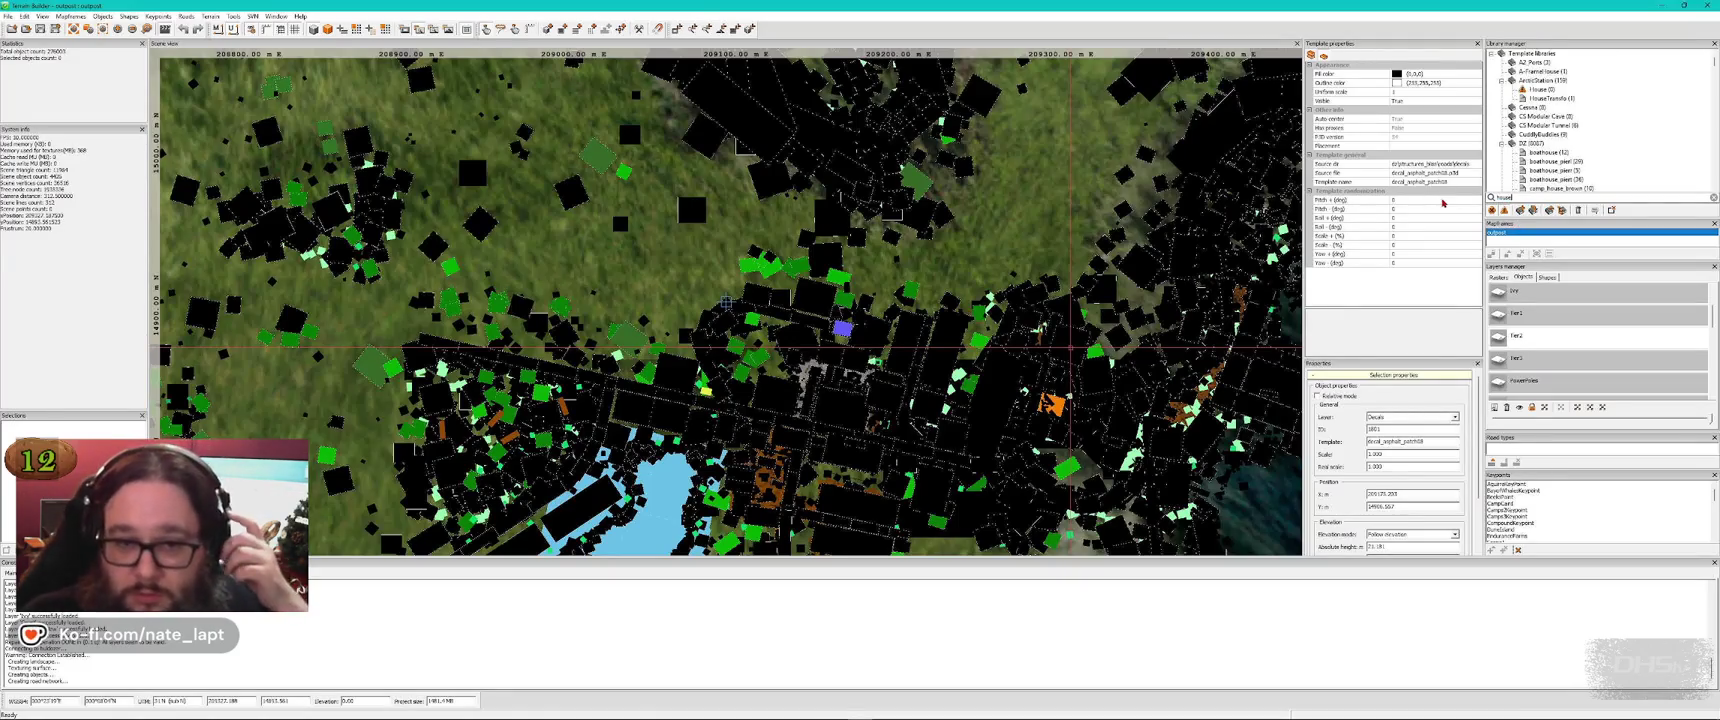
scroll(1600, 180, down, 6)
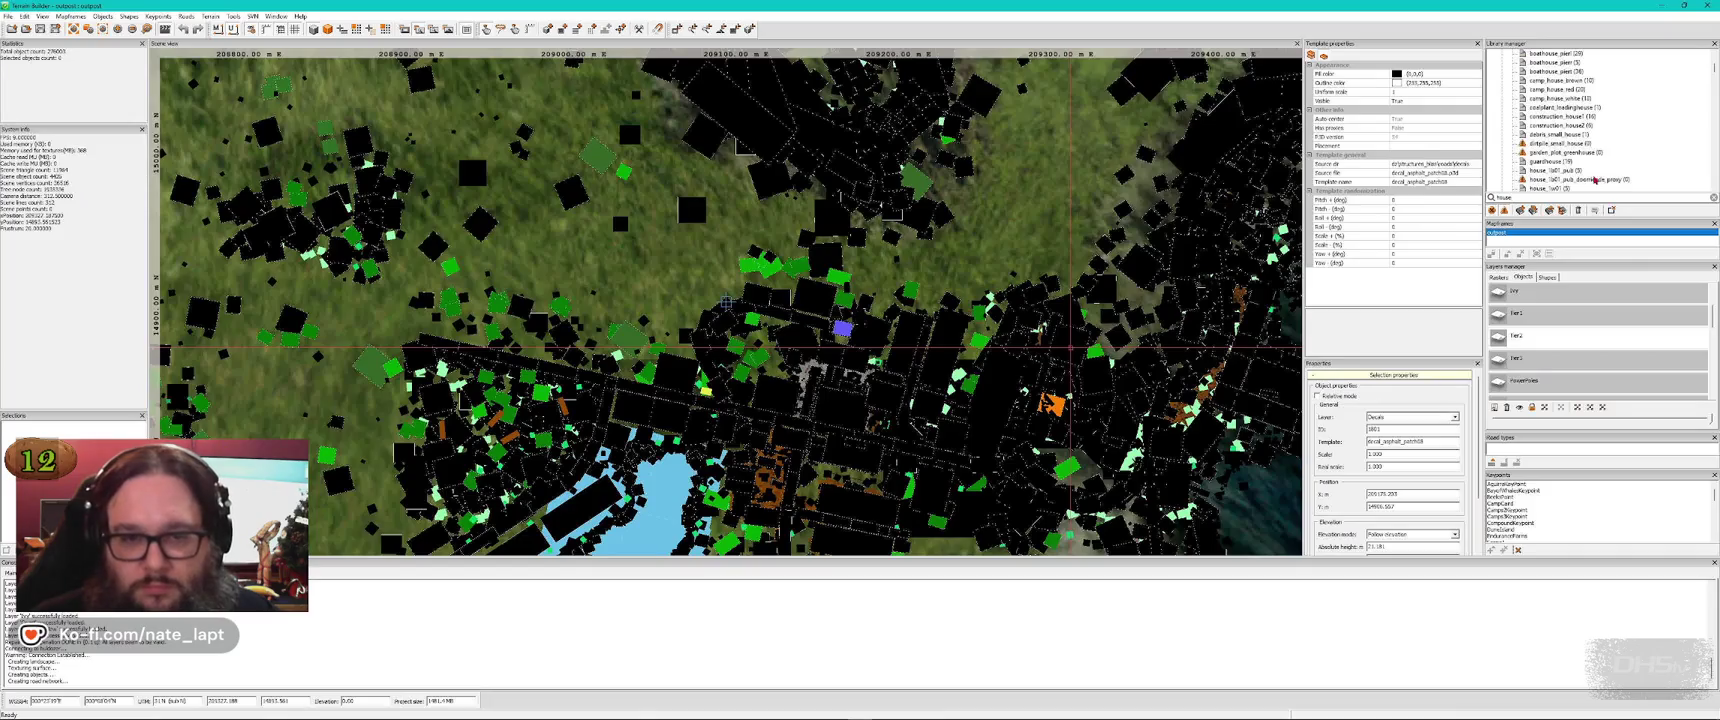
click(1560, 116)
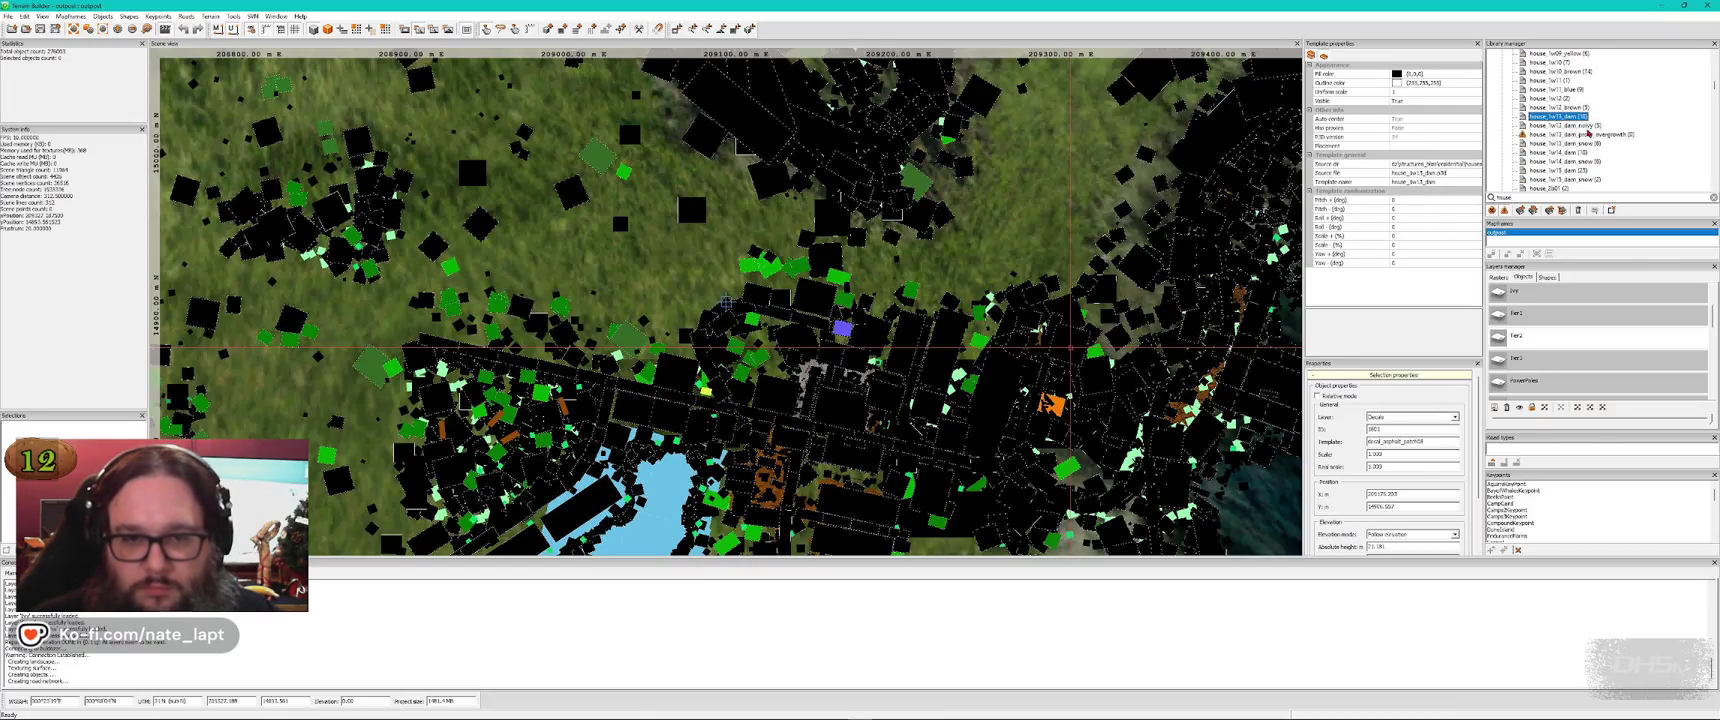
key(alt+Tab)
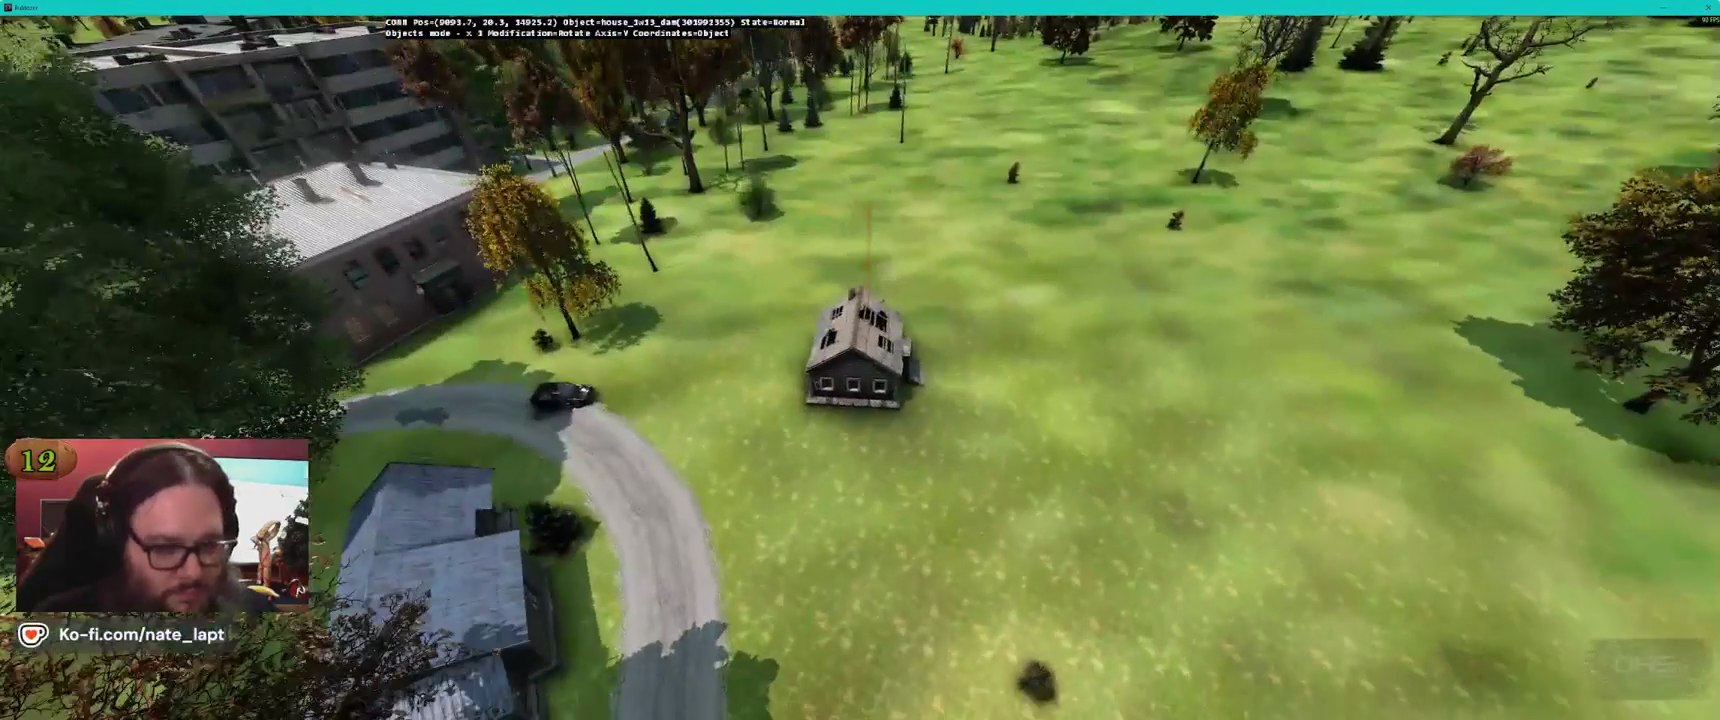
key(Delete)
key(alt+Tab)
Insert house_2b04 in the scene, then remove it
click(1558, 53)
key(alt+Tab)
key(Insert)
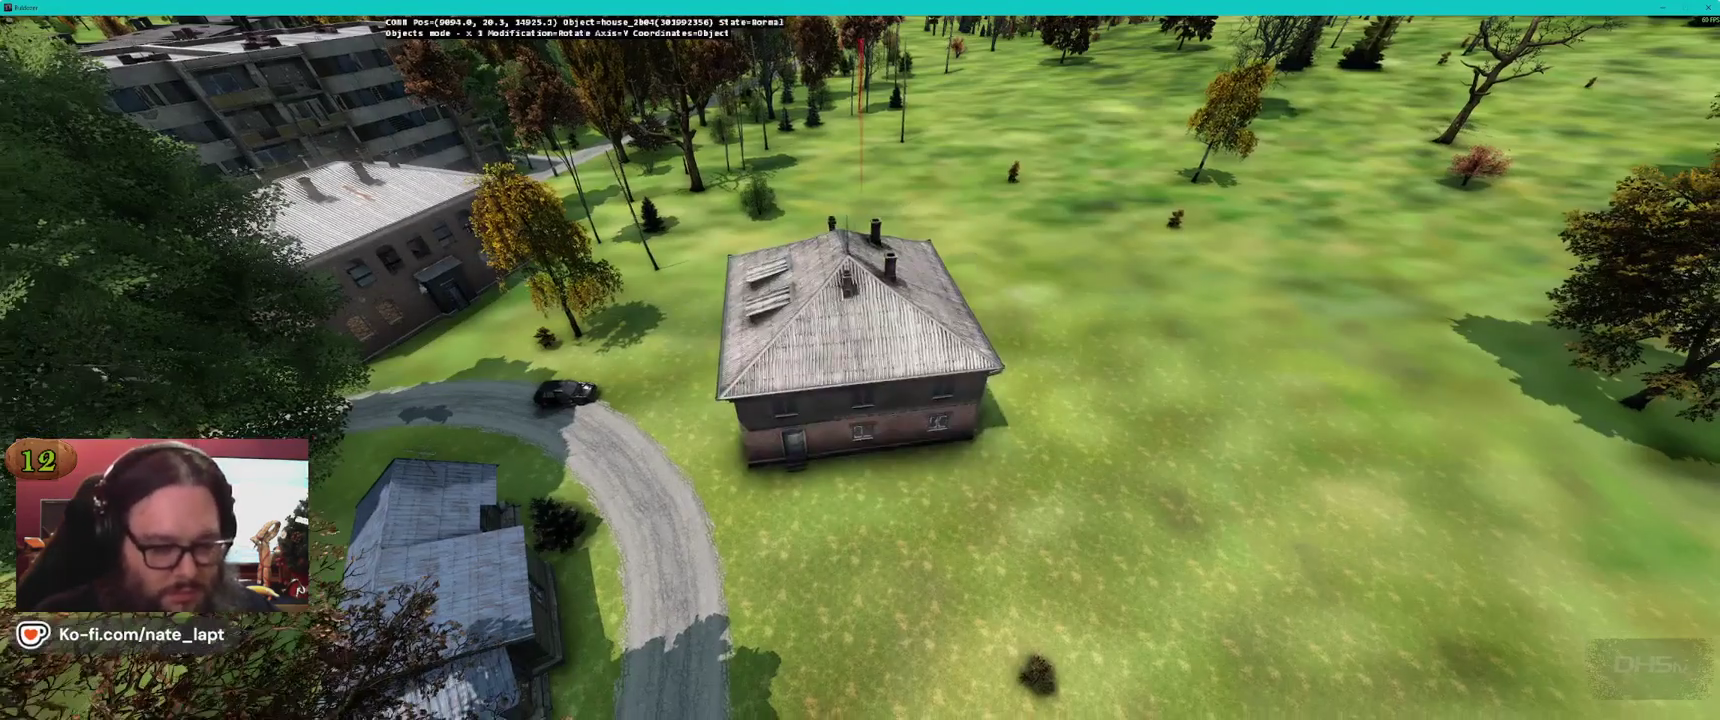
key(Delete)
key(alt+Tab)
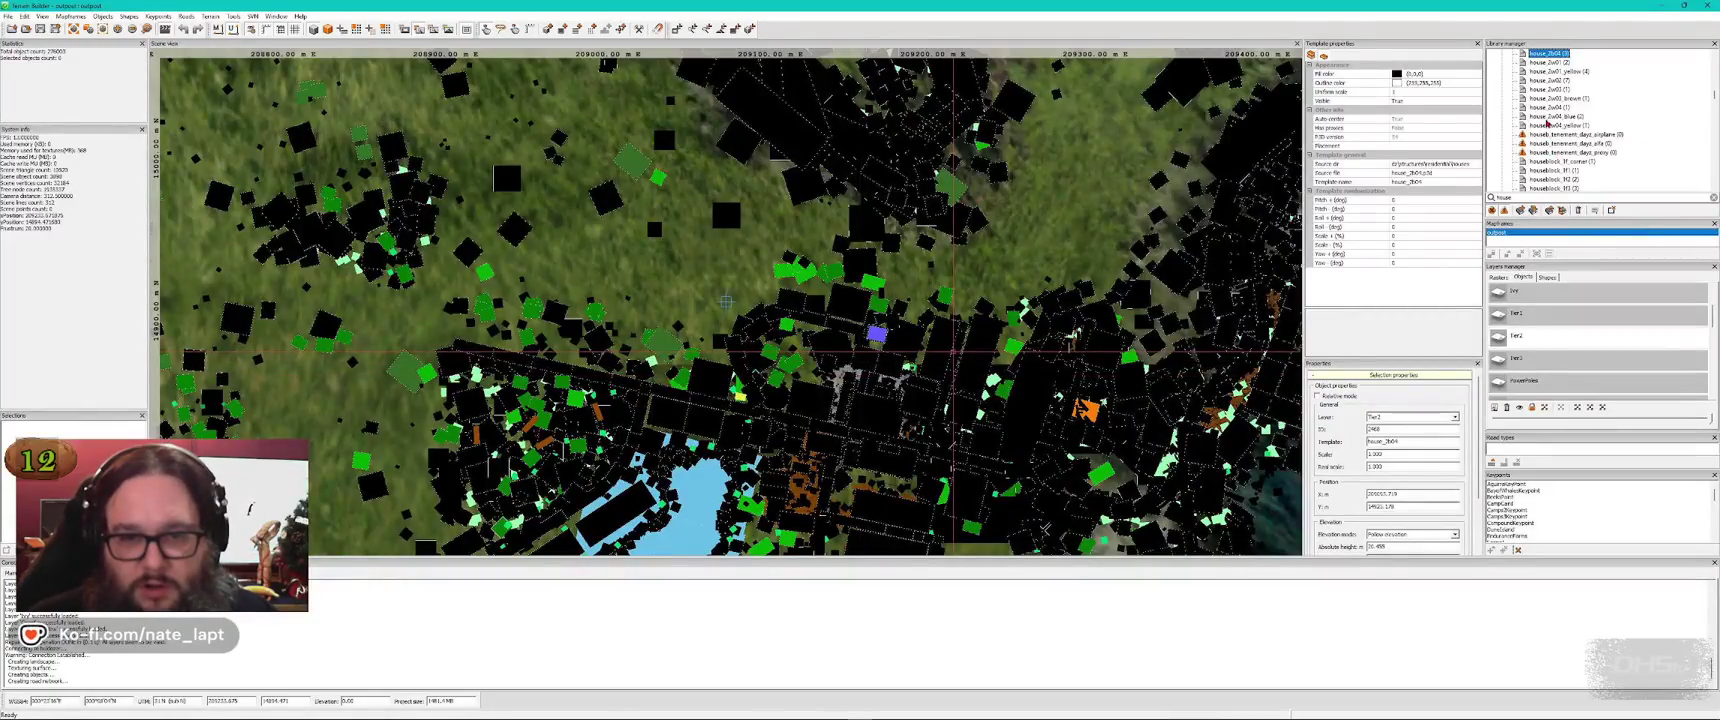
Try the blue house_2w04, rotate it and view it from above, then delete it
click(1550, 124)
key(alt+Tab)
key(Insert)
drag(860, 373, 980, 373)
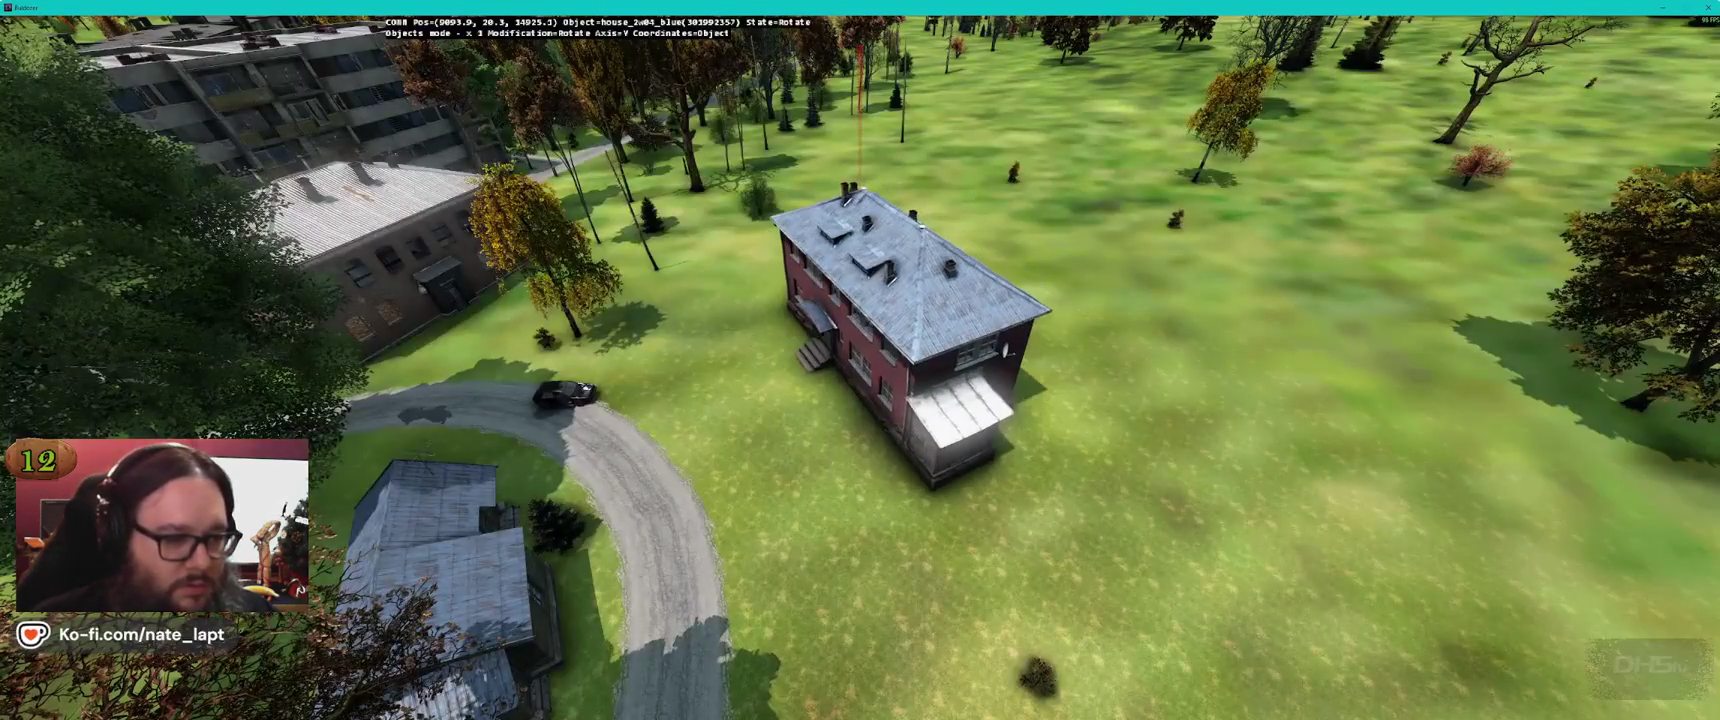
key(e)
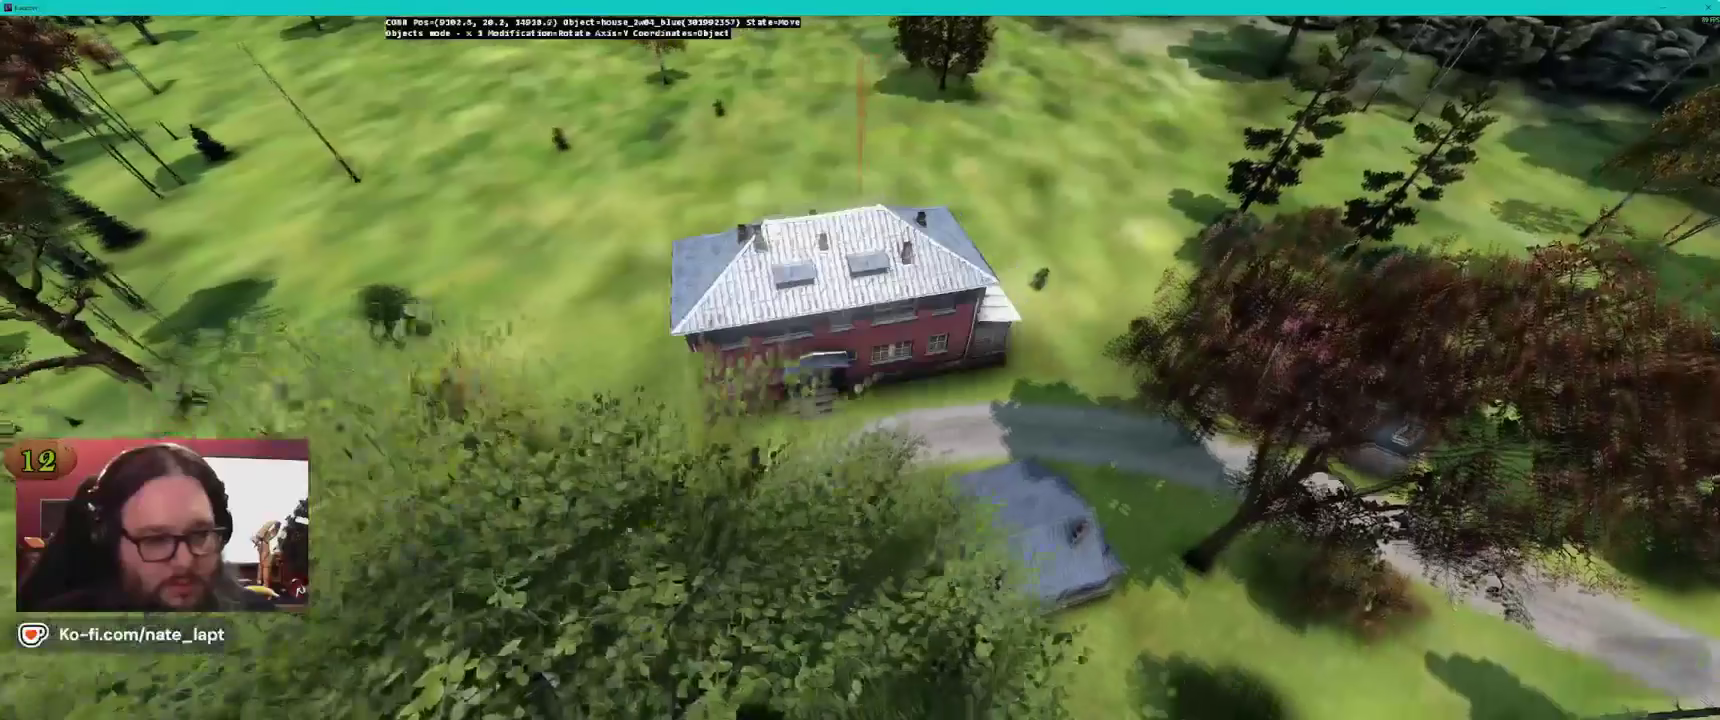
key(e)
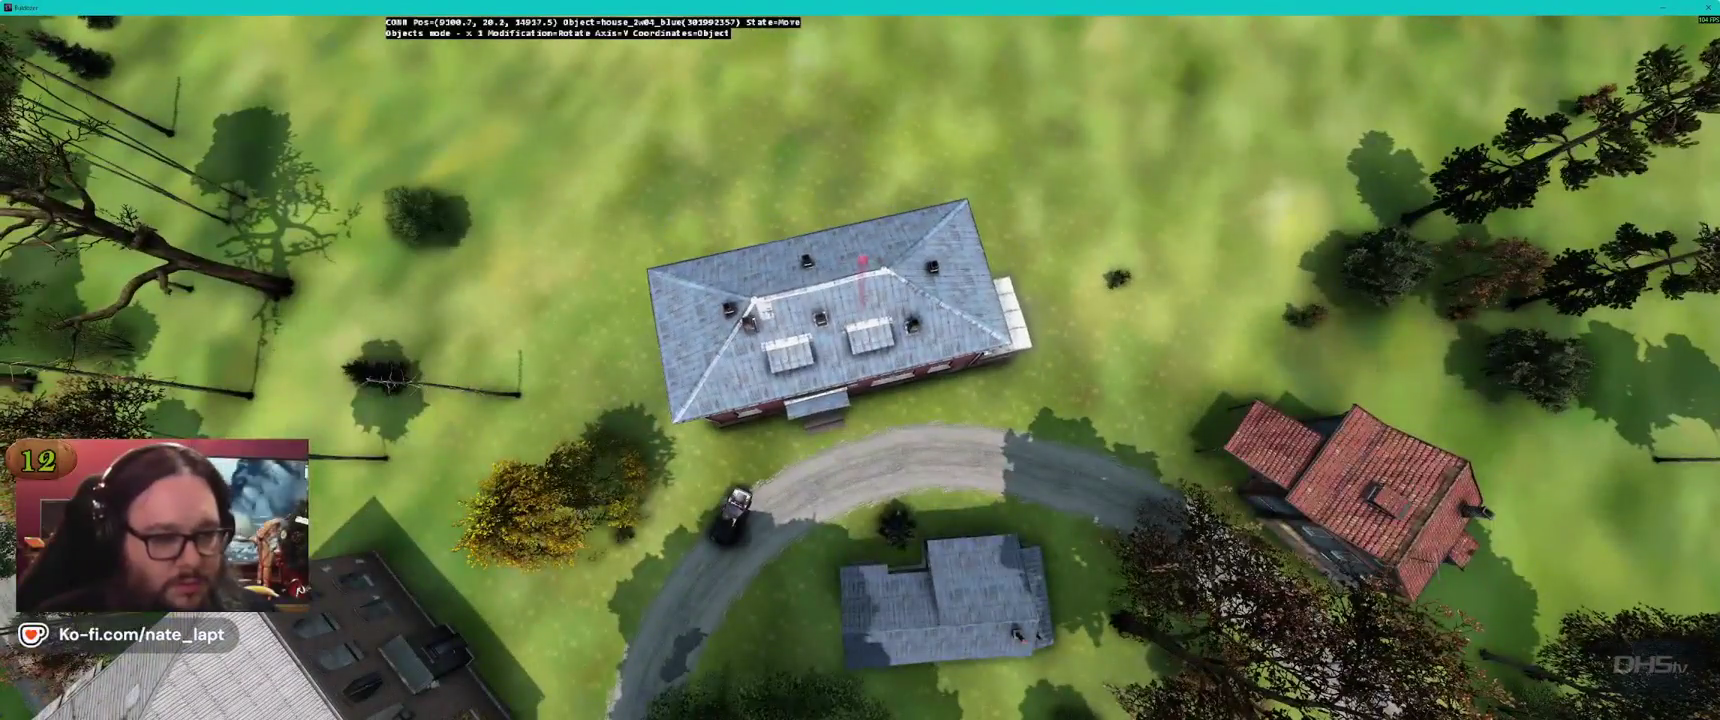
key(Delete)
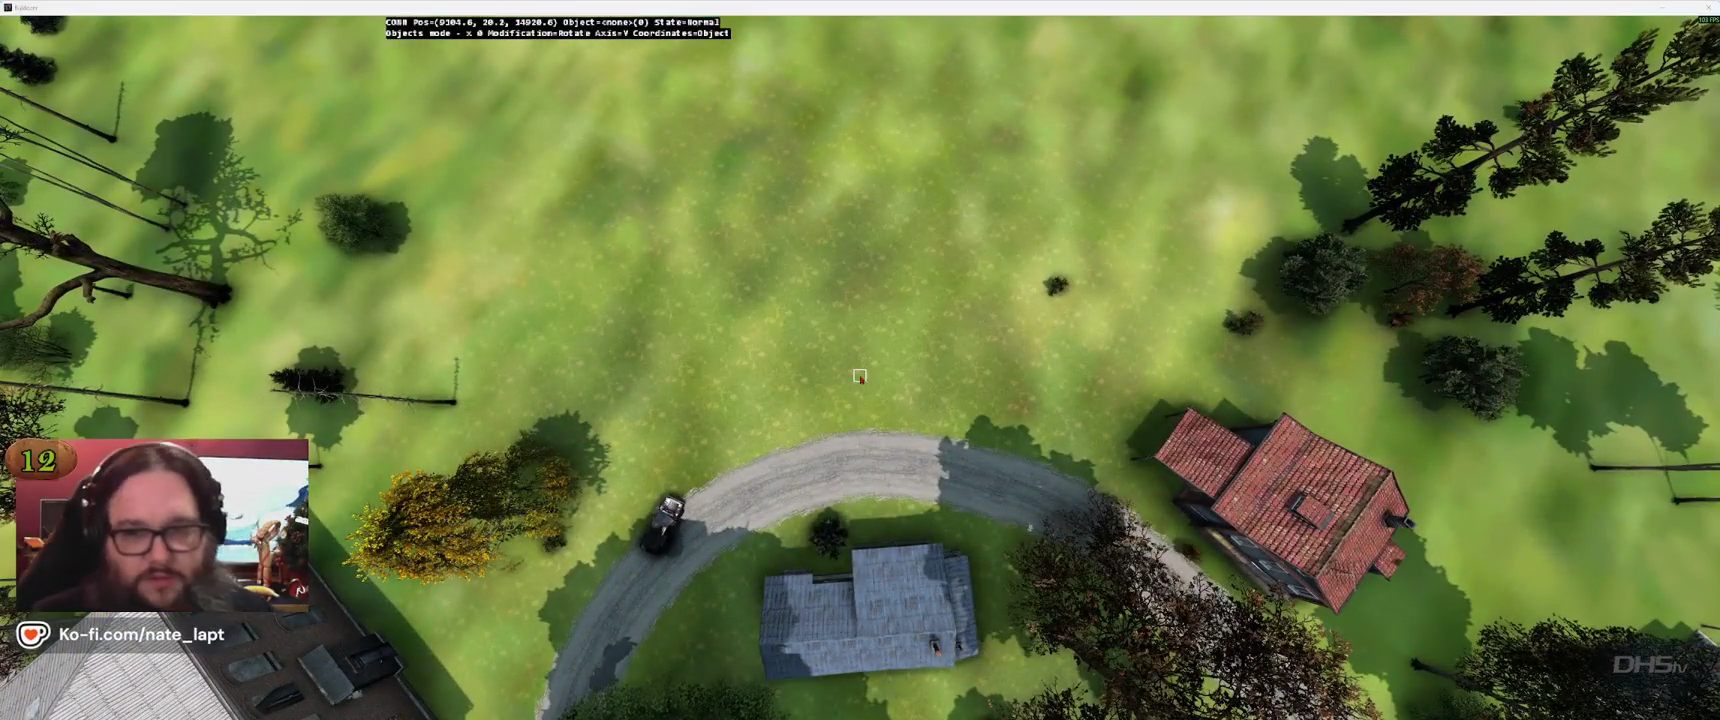
key(alt+Tab)
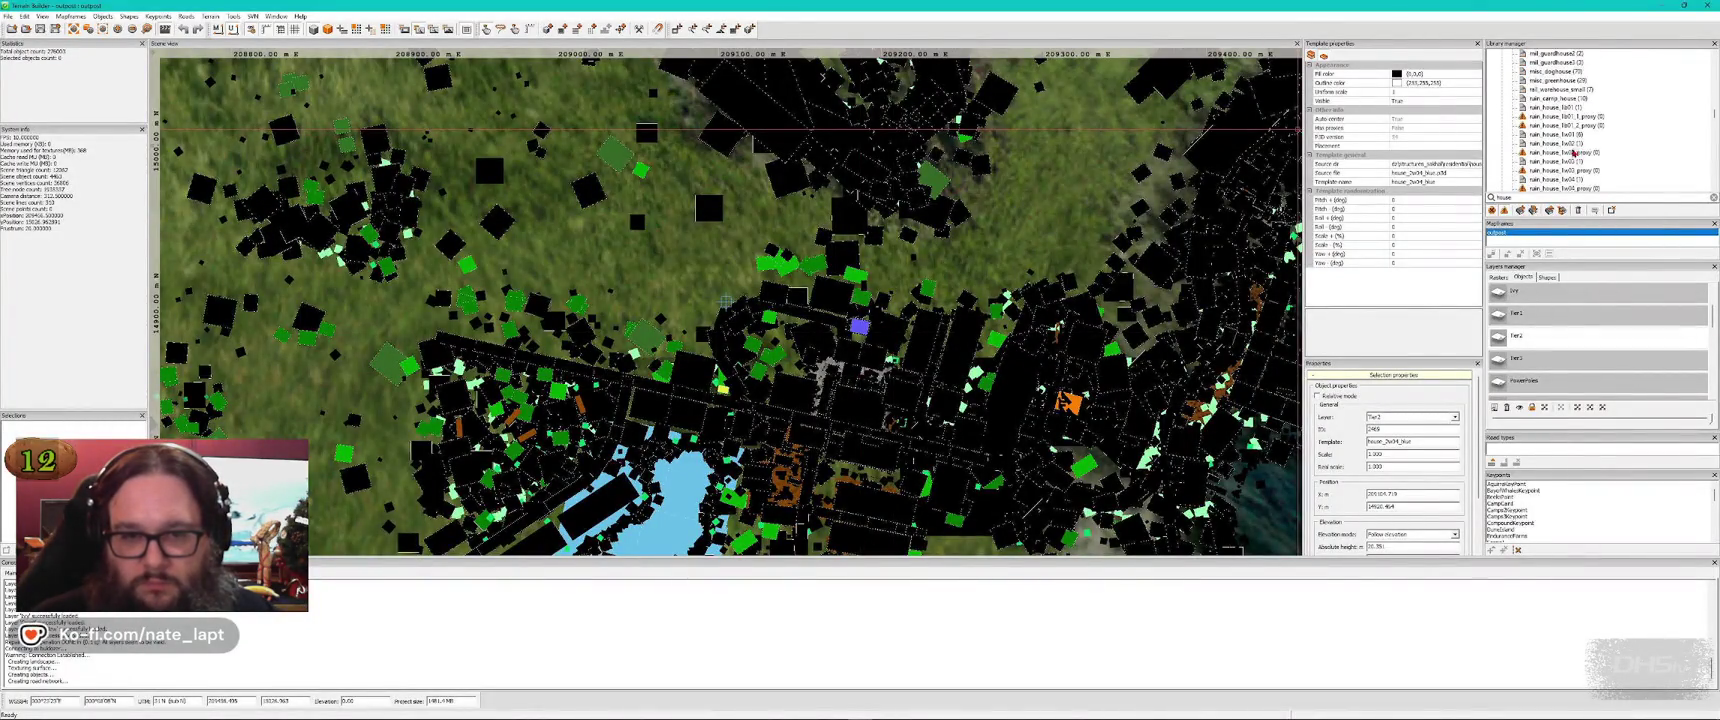
Insert the ruin_house_3w03 ruin in the field beside the road loop
click(1548, 145)
key(alt+Tab)
key(Insert)
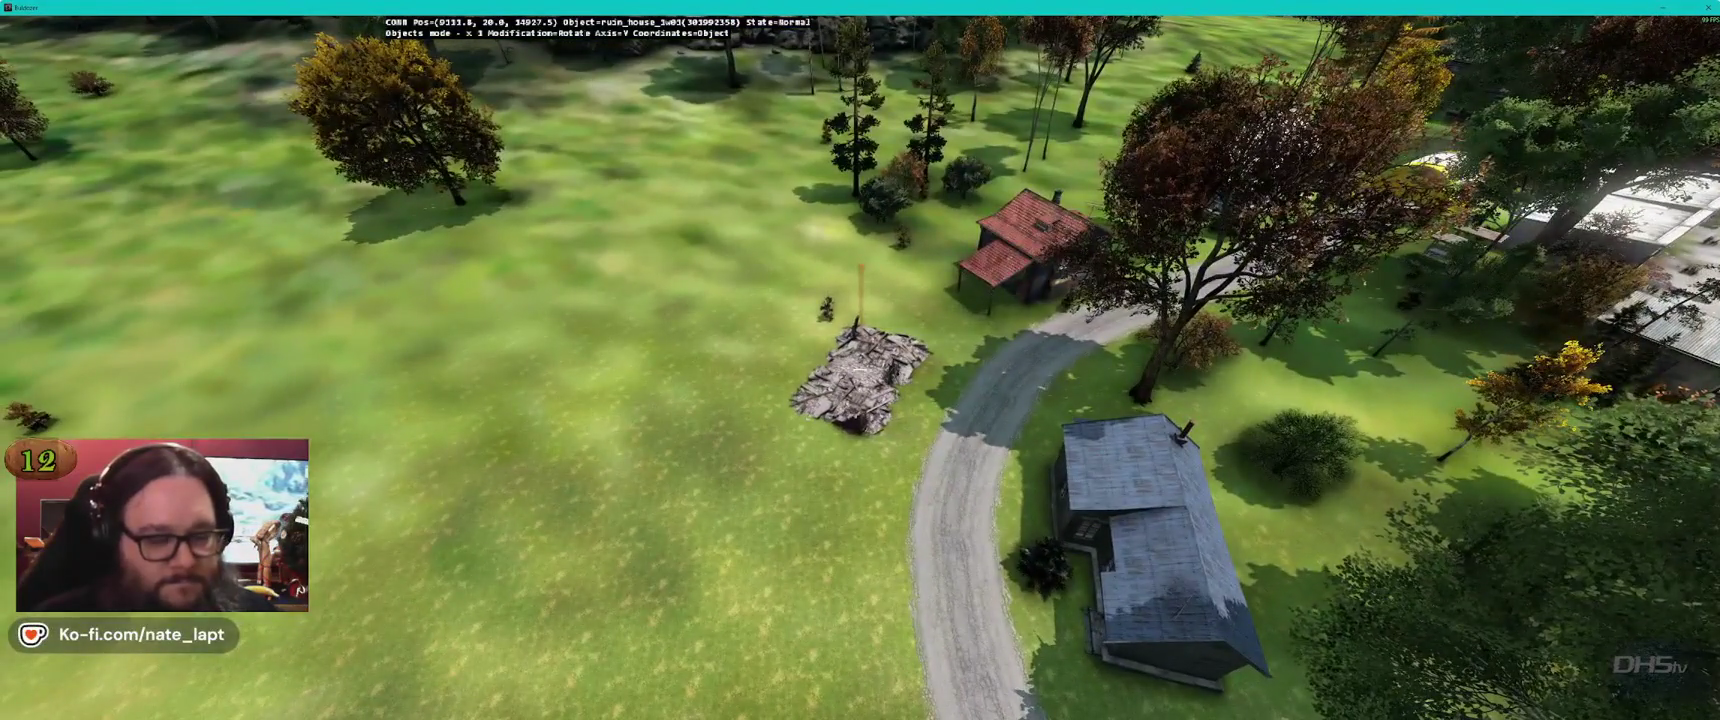
Insert the big roofless ruin by the road bend, move it, and turn it about 90°
key(alt+Tab)
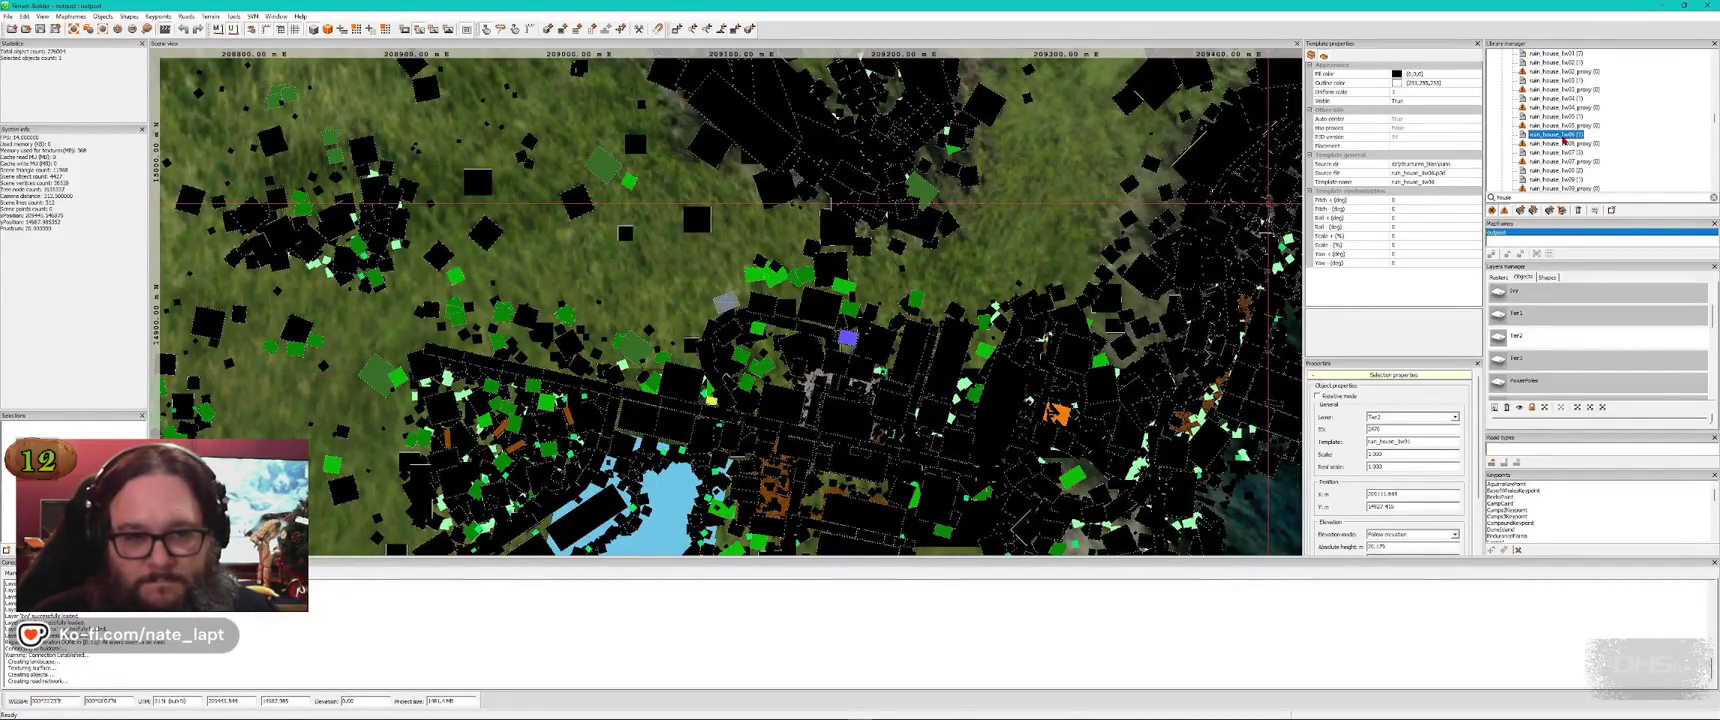
key(alt+Tab)
key(Insert)
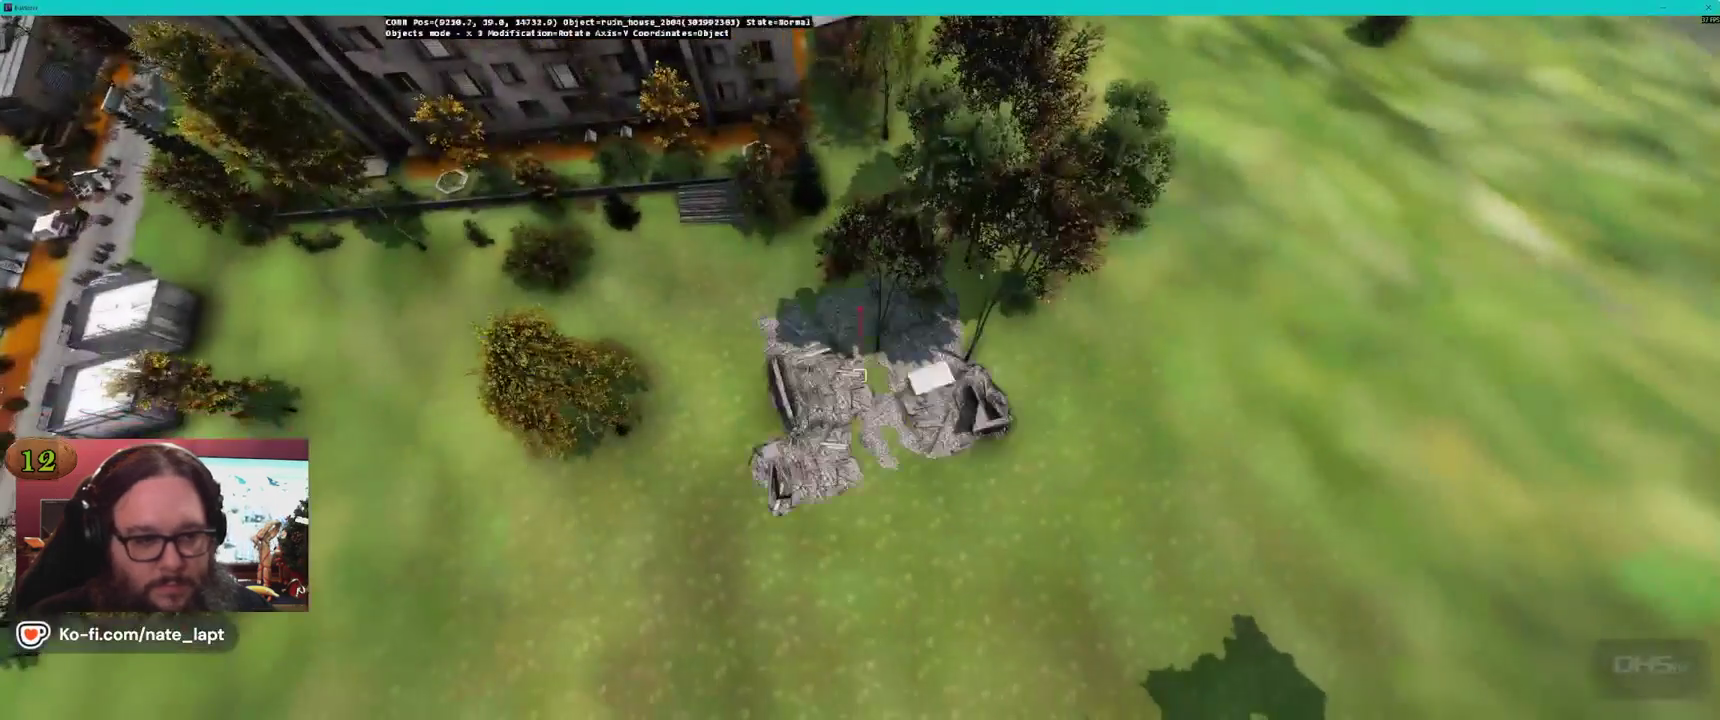
drag(880, 400, 880, 400)
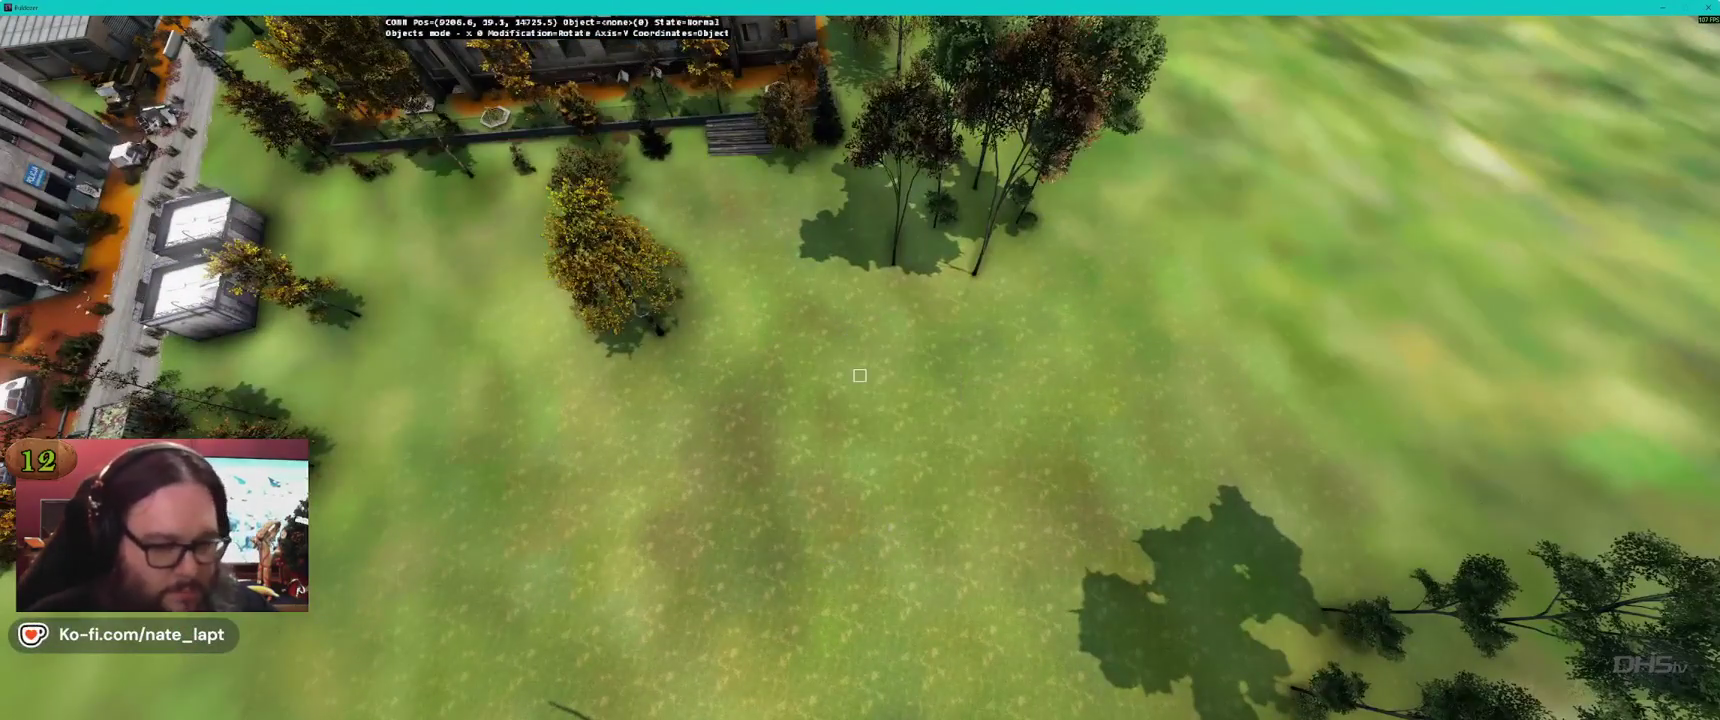
key(alt+Tab)
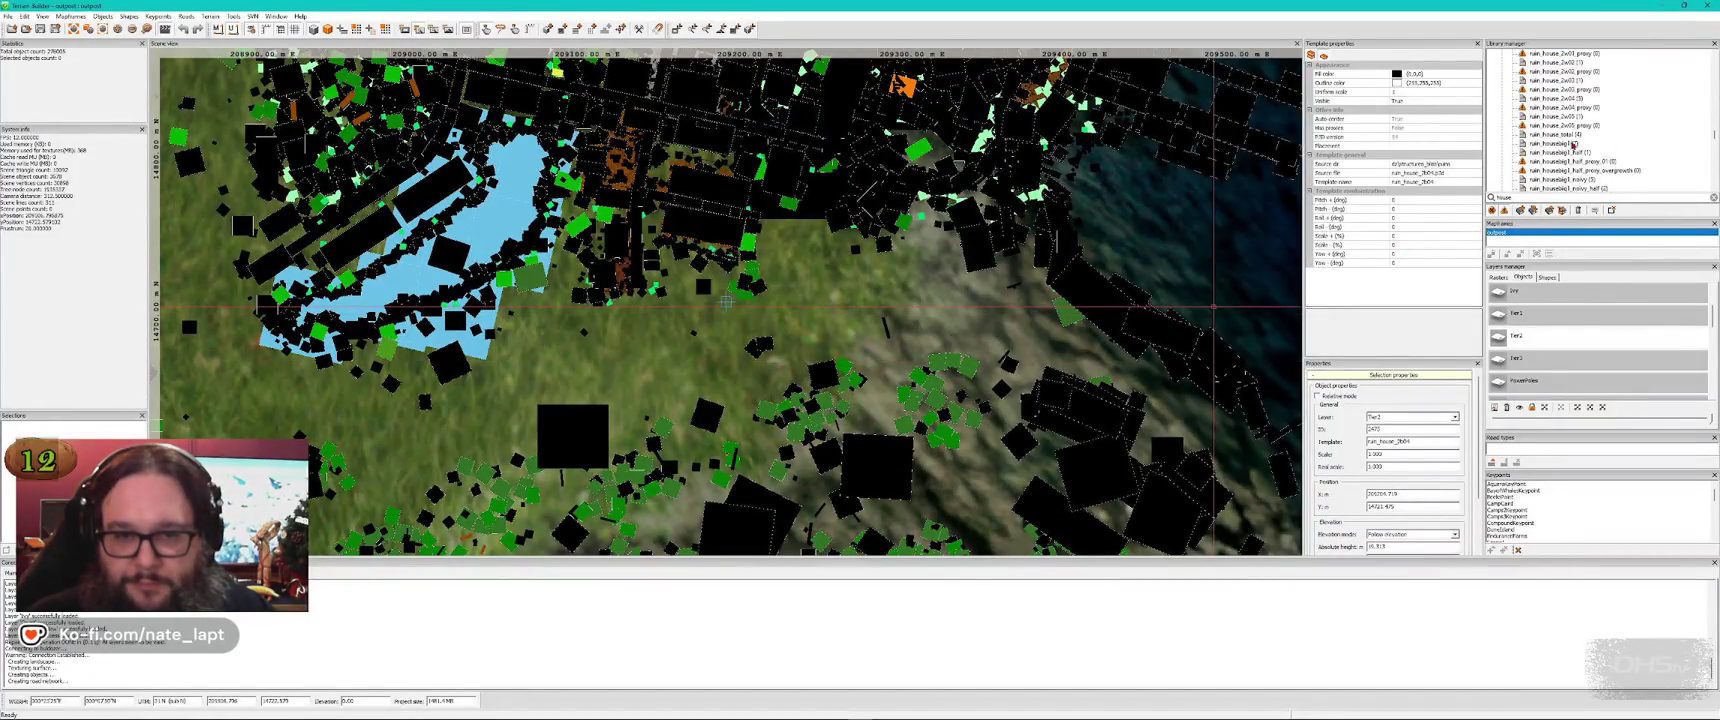
key(alt+Tab)
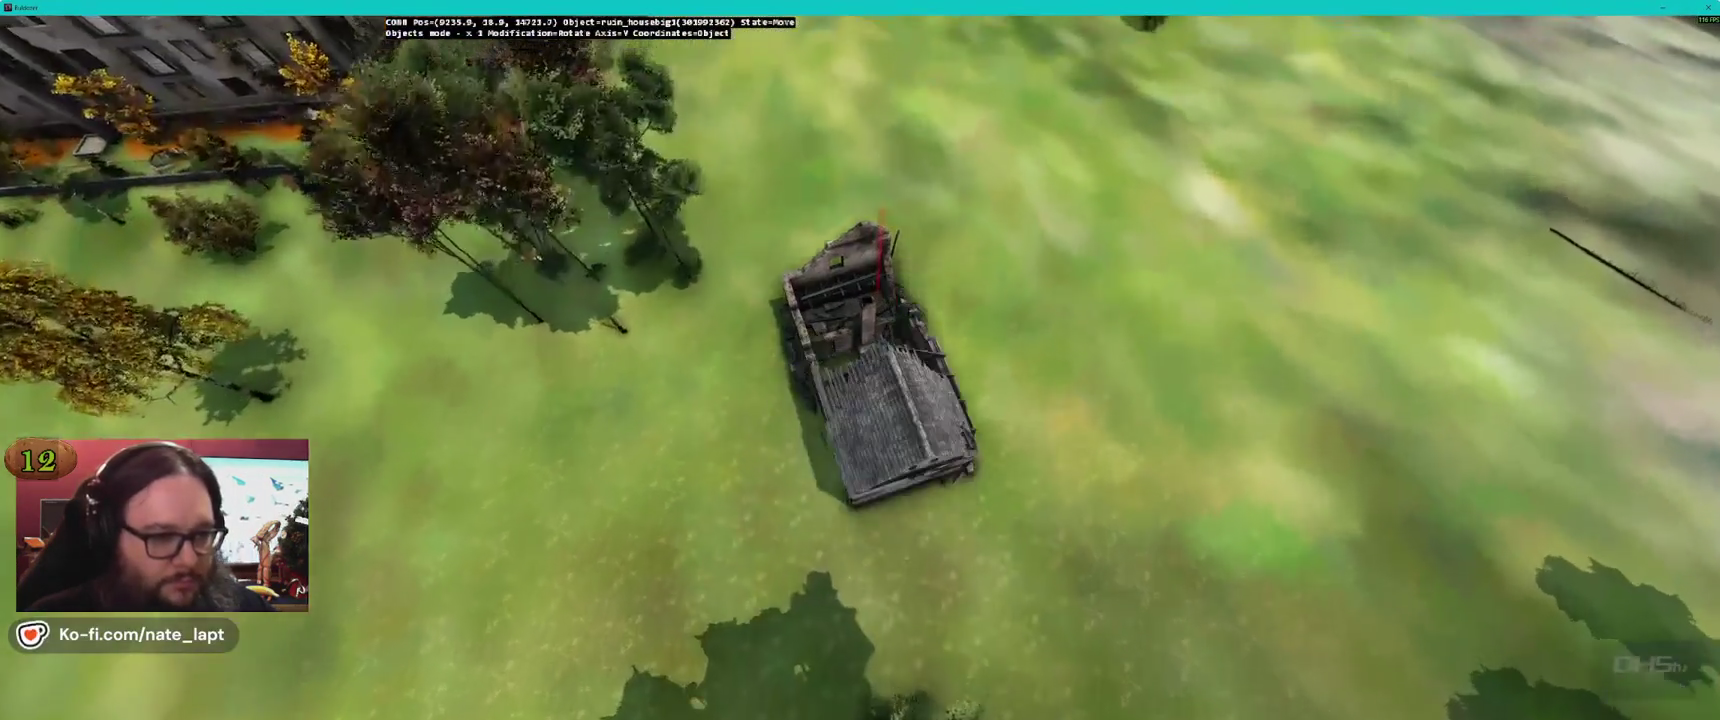
drag(860, 360, 859, 375)
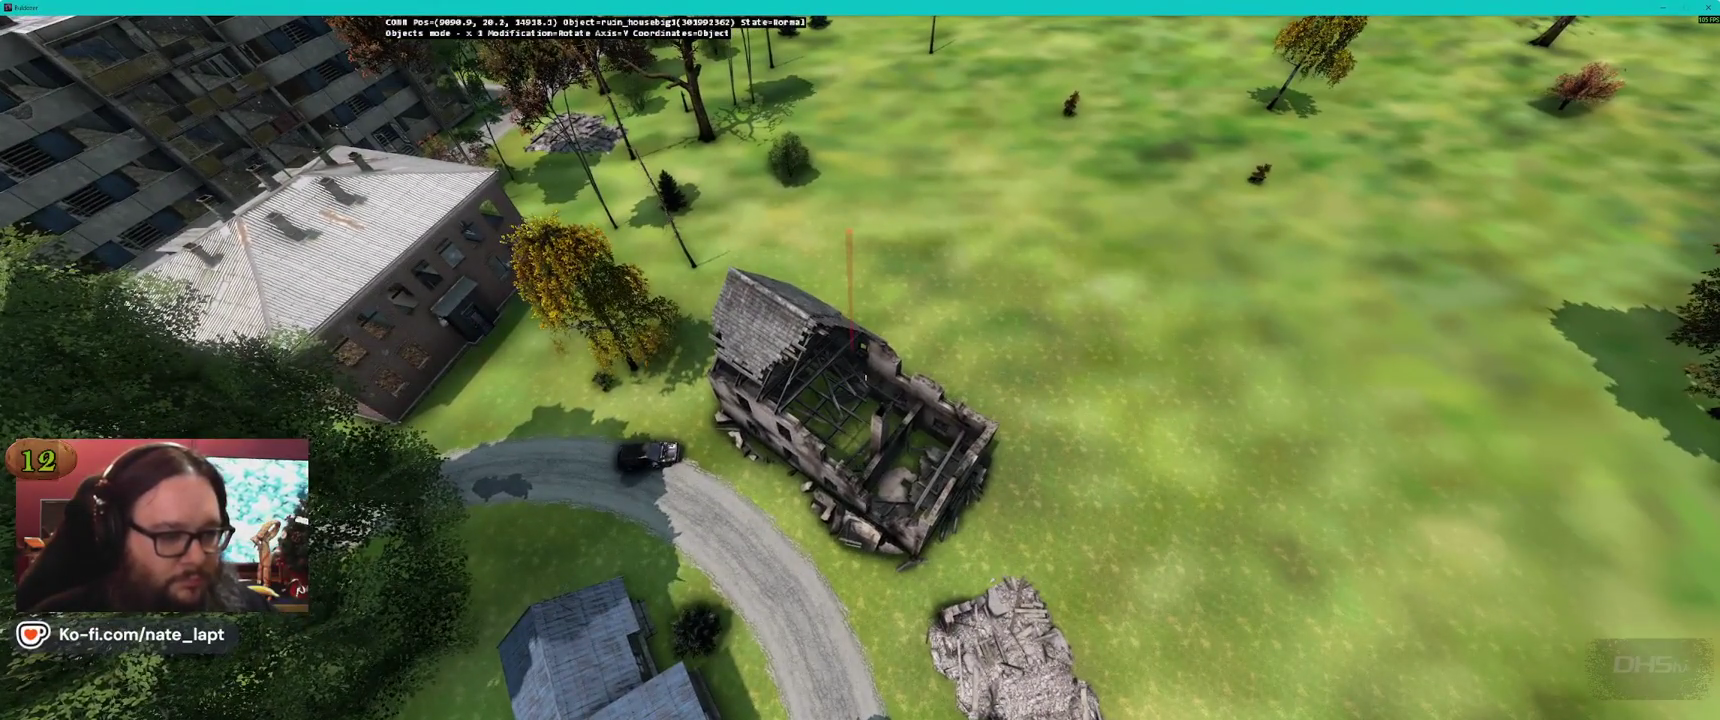
key(alt+Tab)
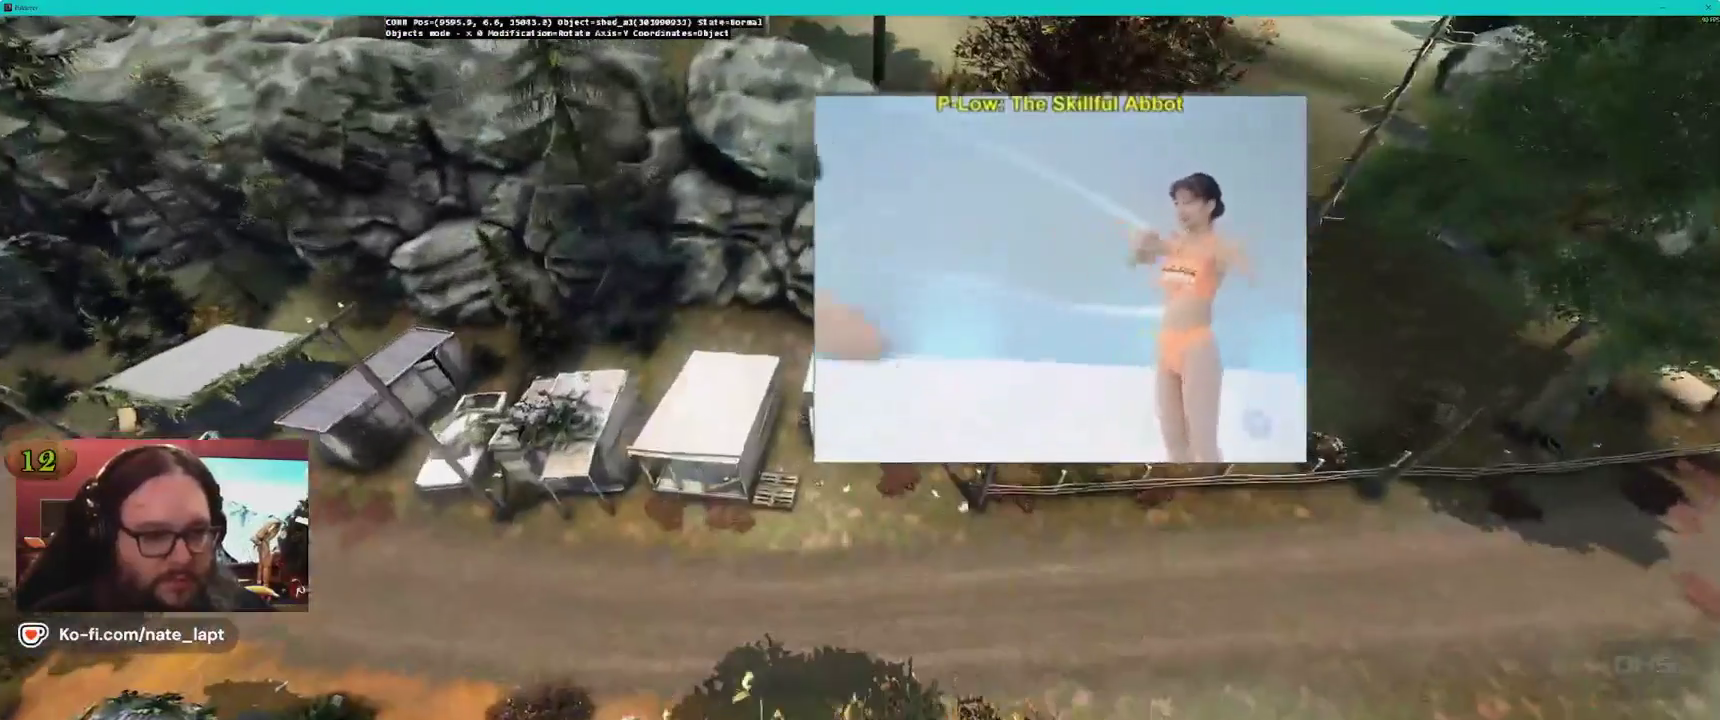
Insert shed_m1 beside the tall yellow tree near the rubble pile
click(855, 410)
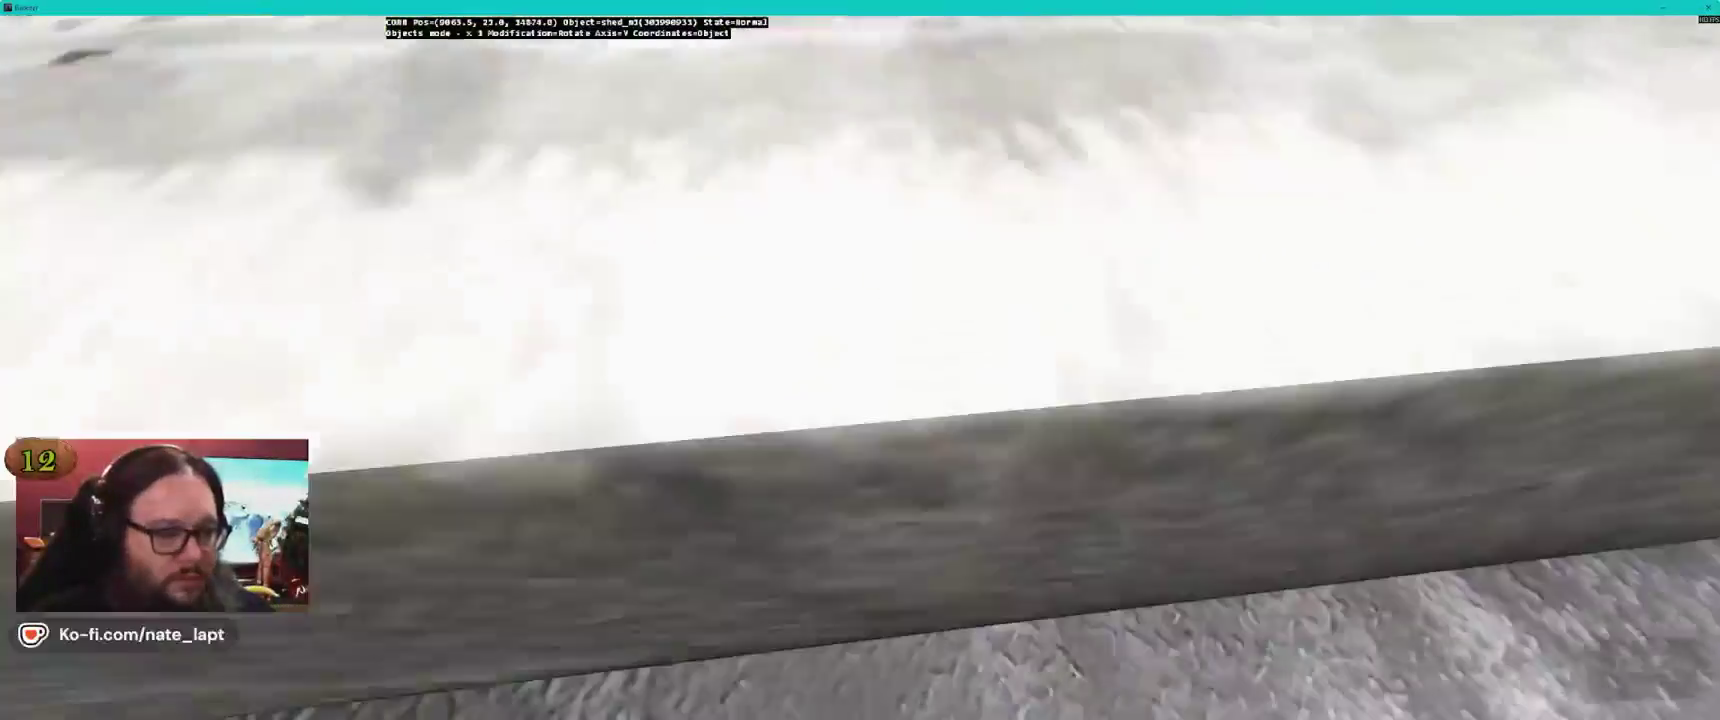
key(Insert)
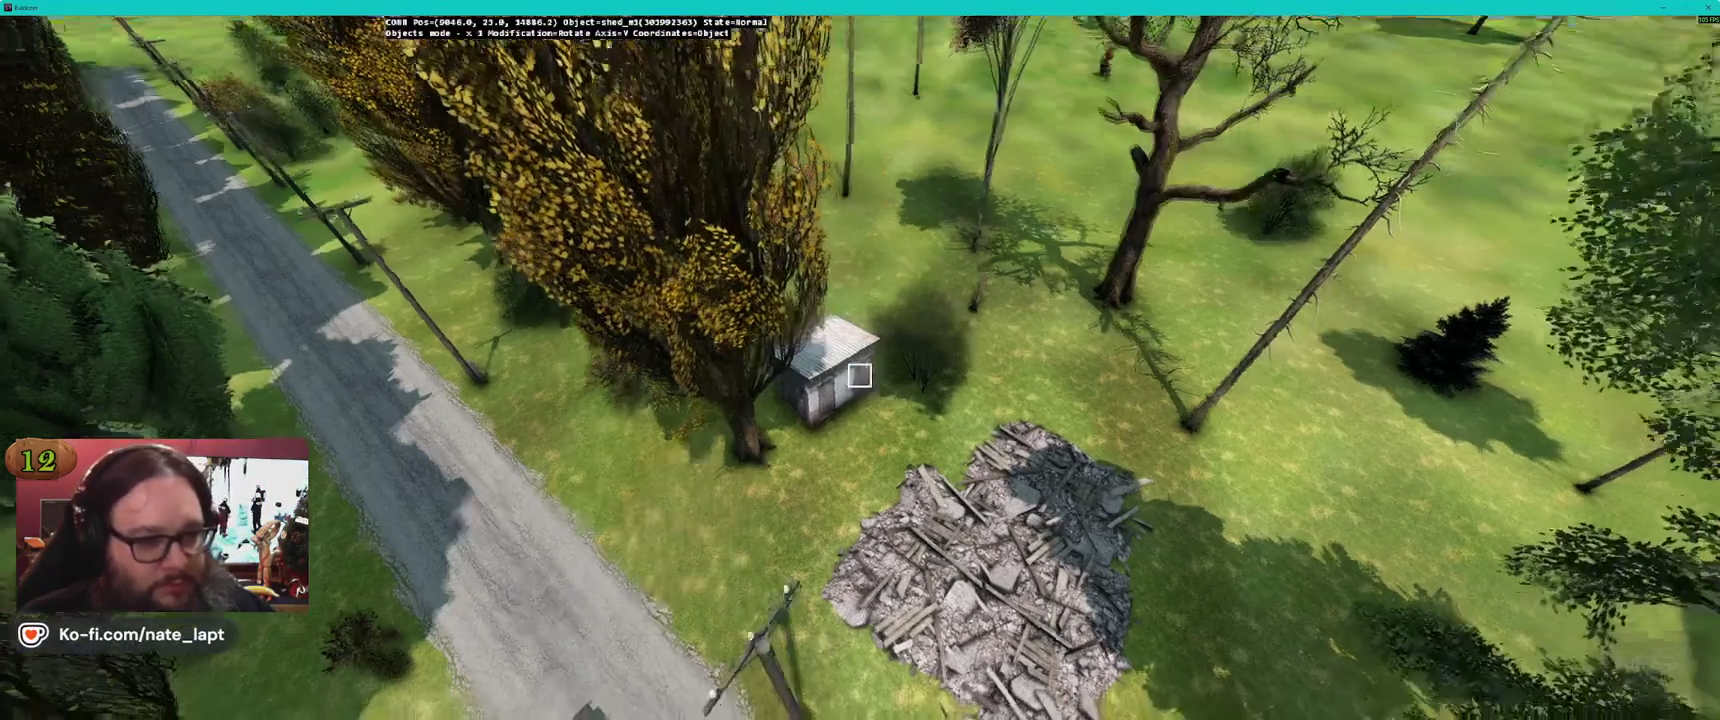
key(alt+Tab)
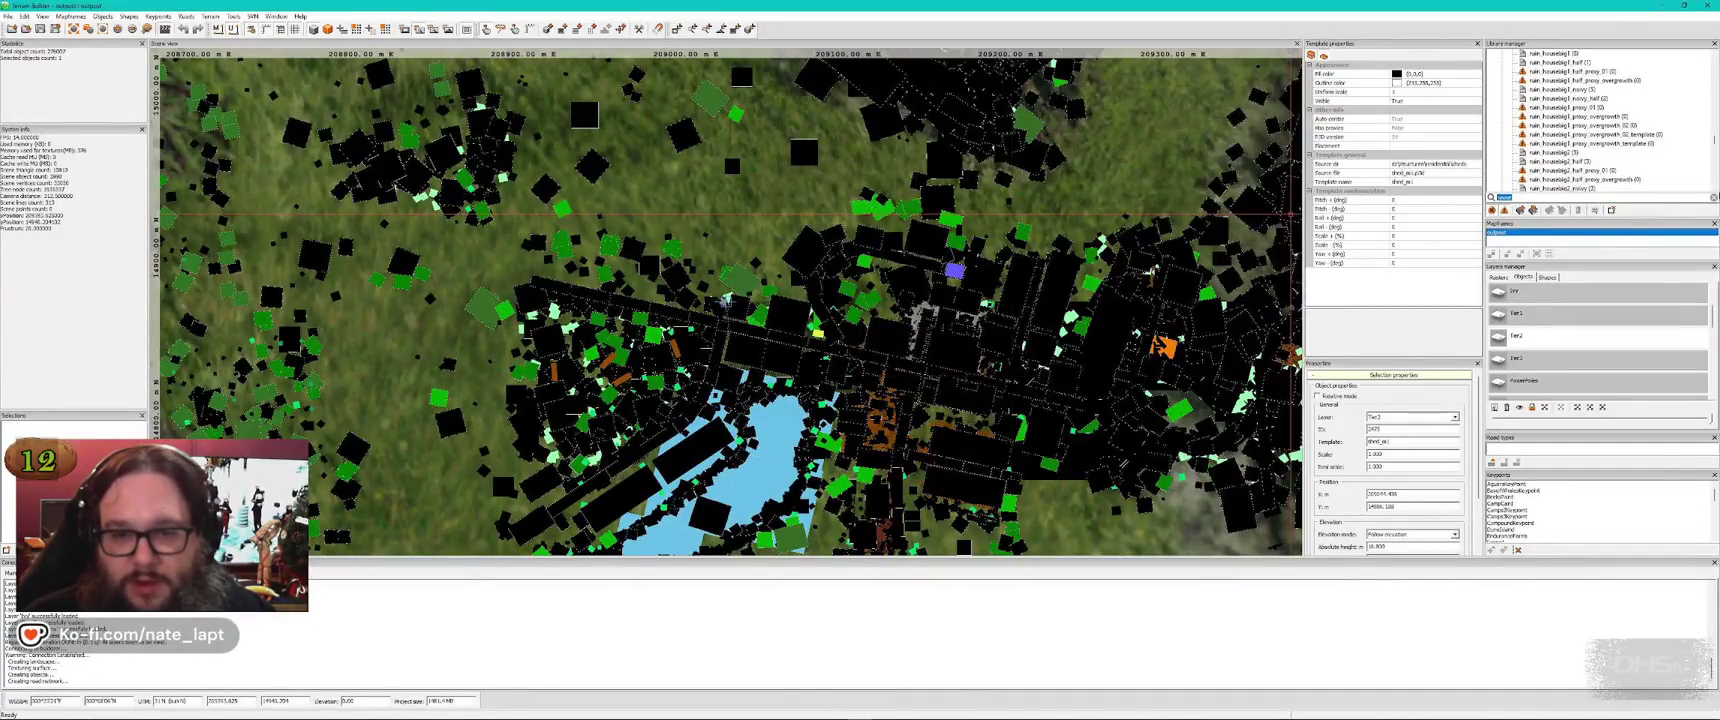
Choose shed_m2 and drag the shed next to the red-roofed house by the road
key(alt+Tab)
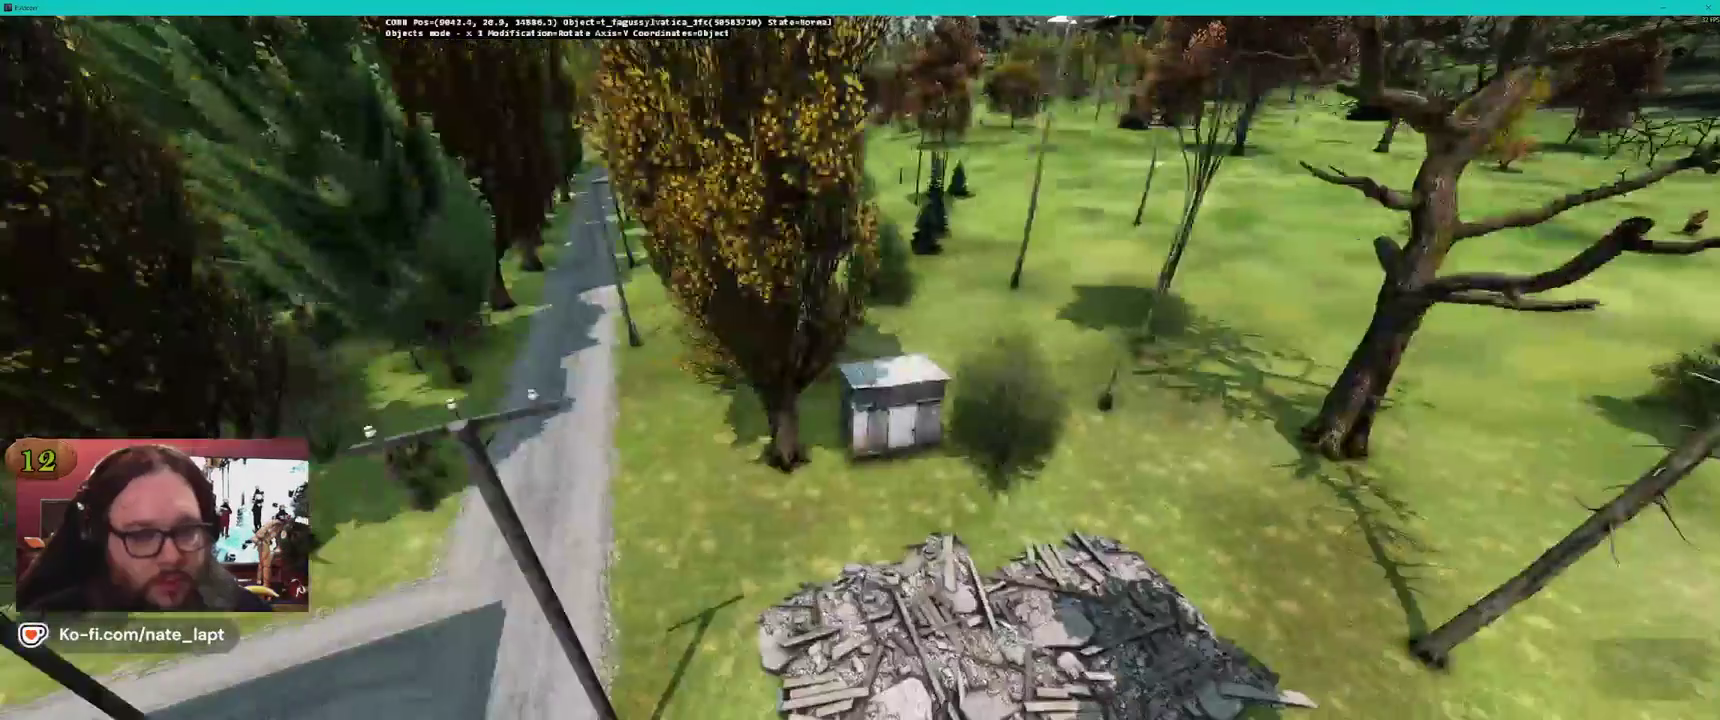
key(alt+Tab)
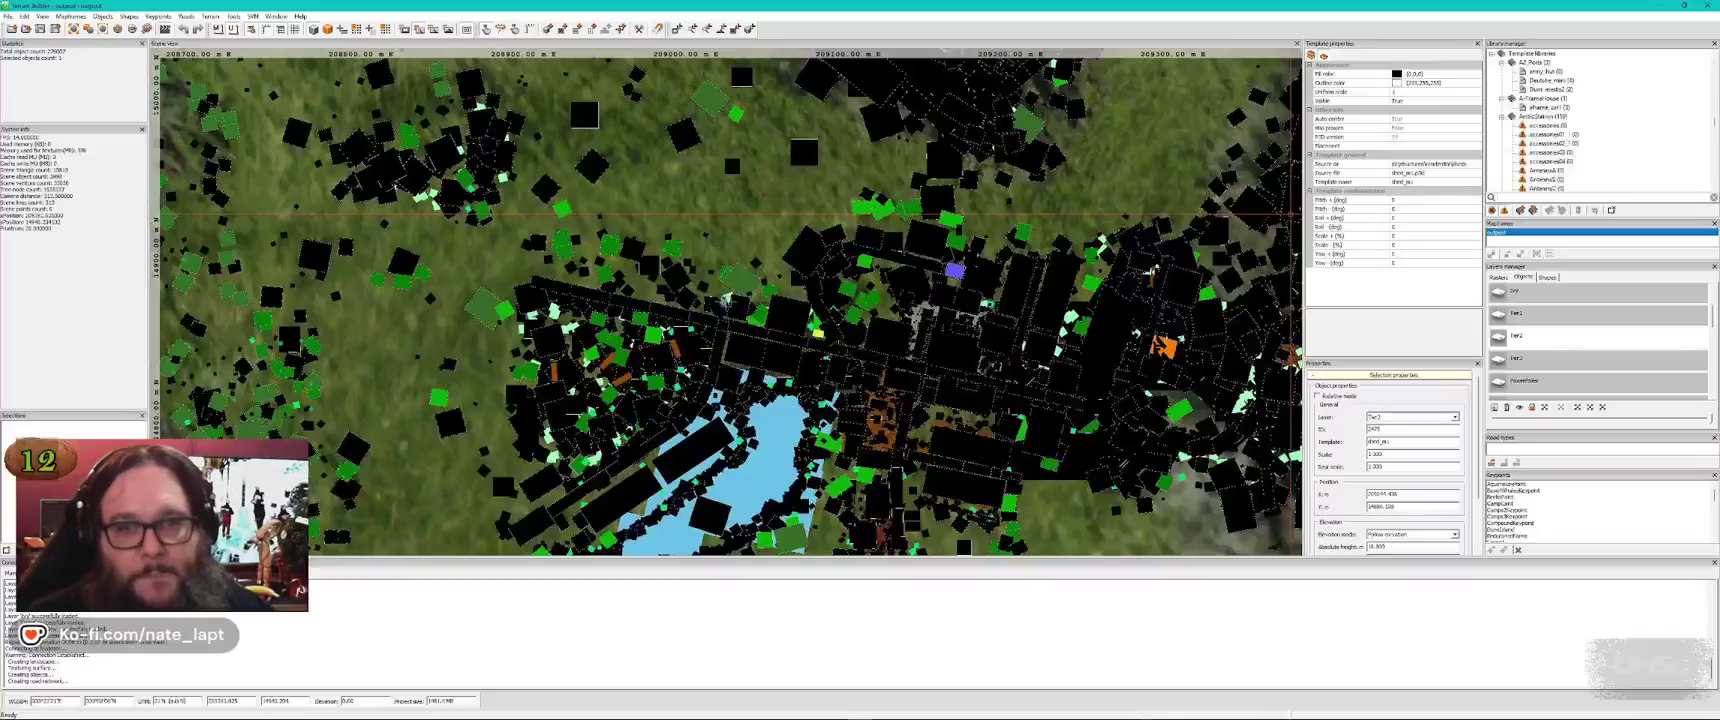
key(alt+Tab)
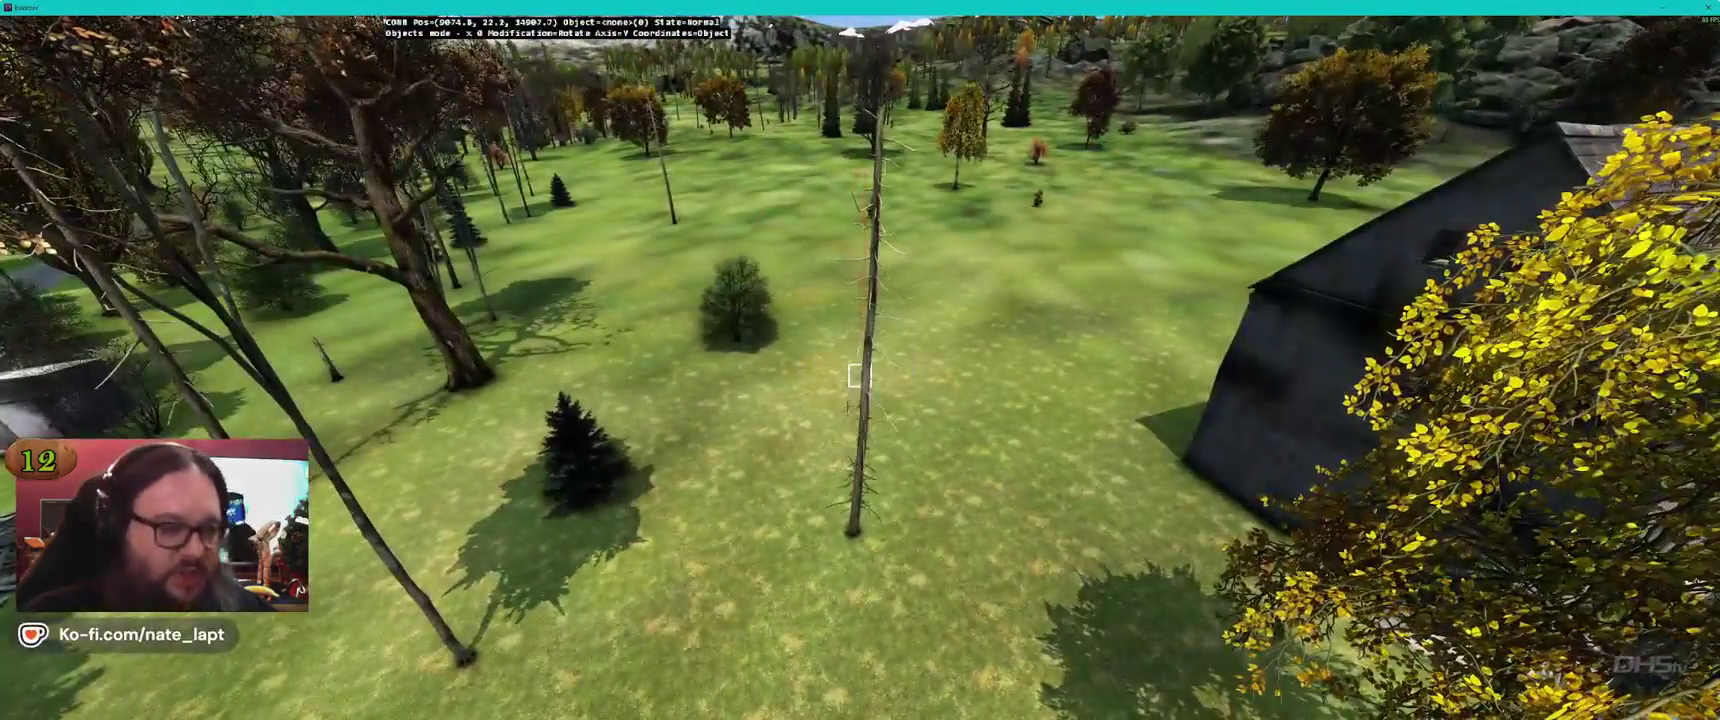
key(alt+Tab)
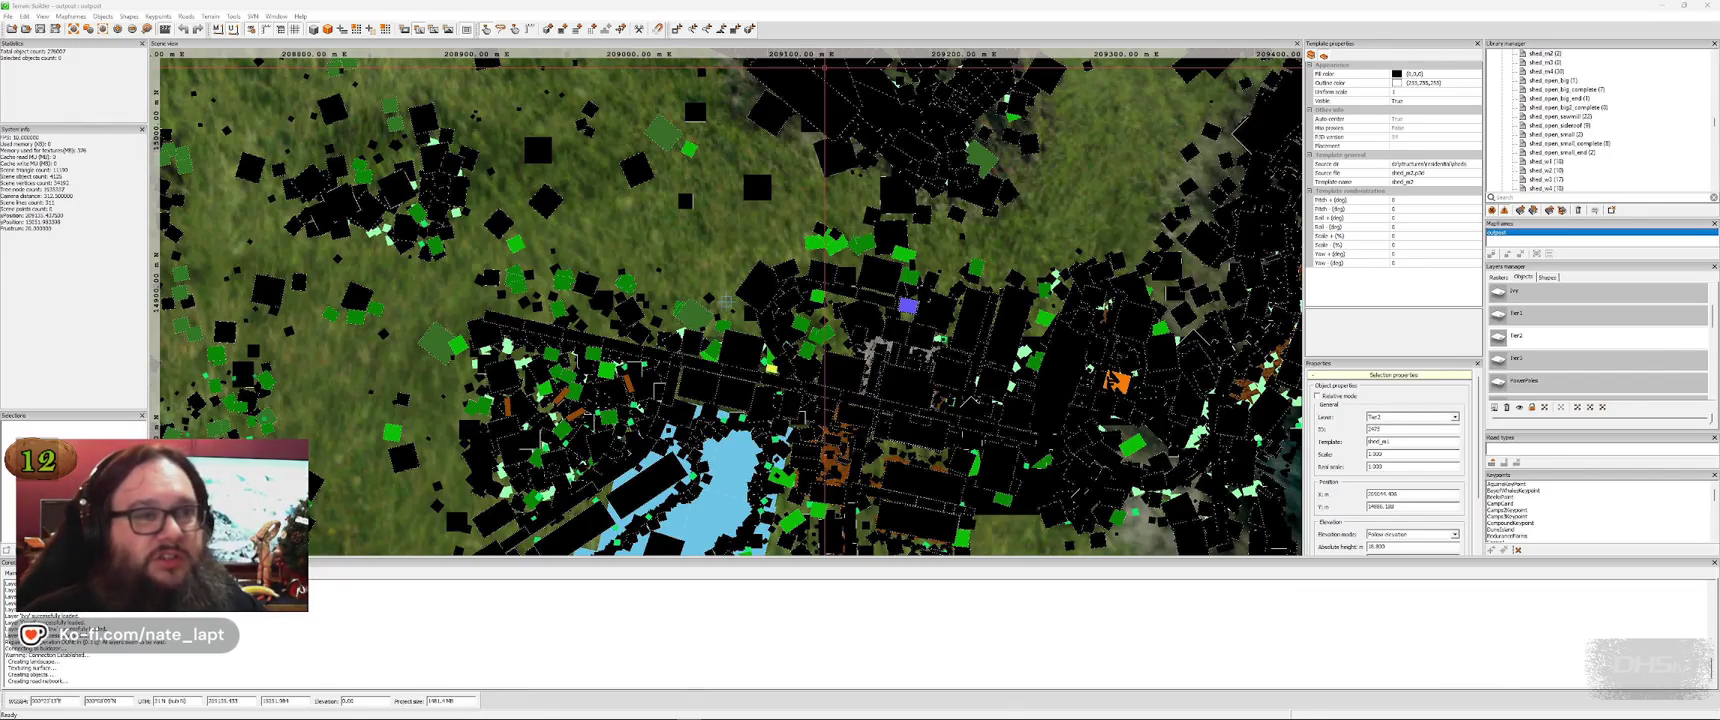
click(1321, 15)
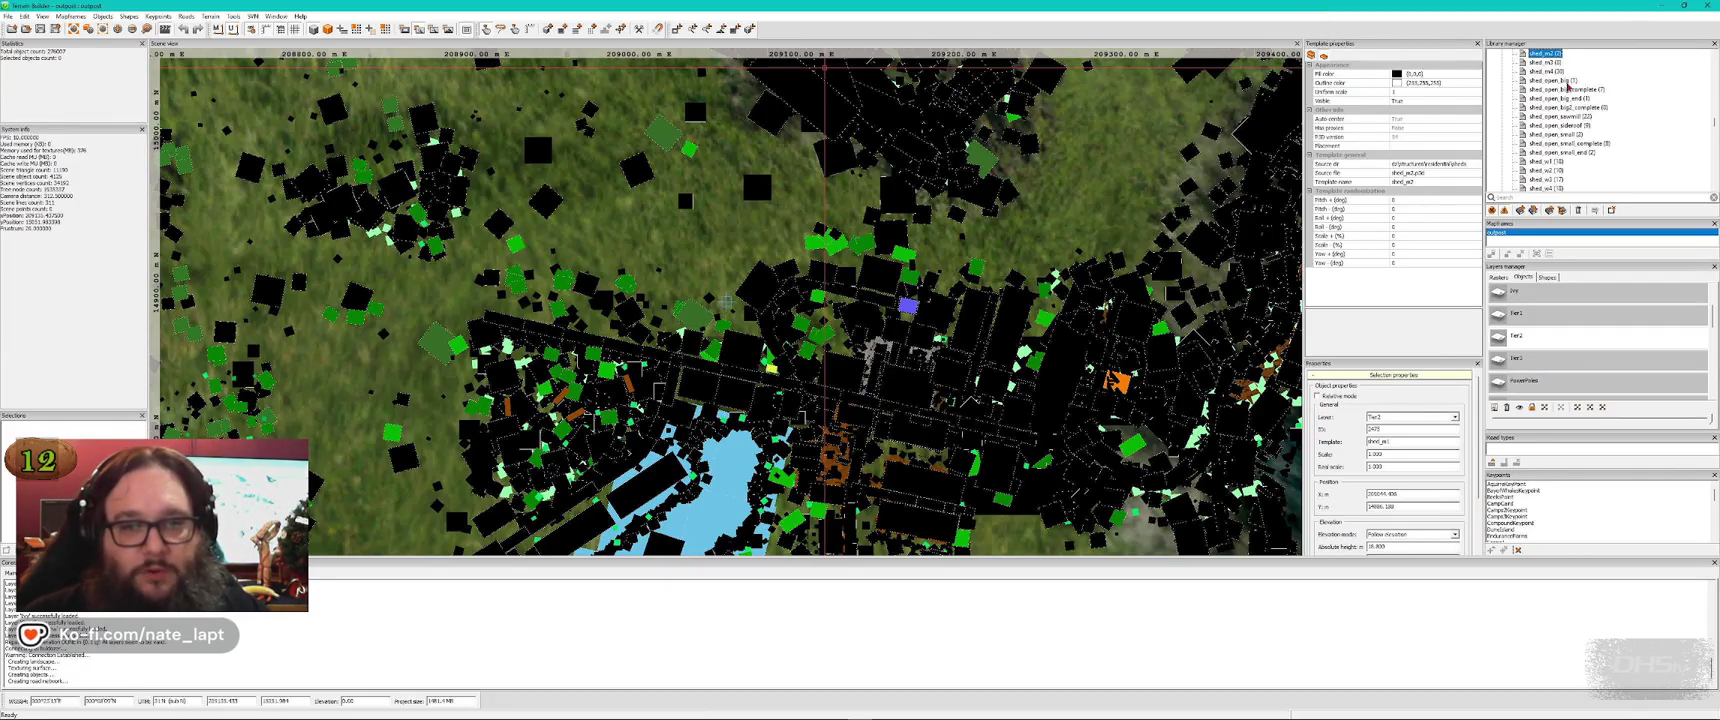
key(alt+Tab)
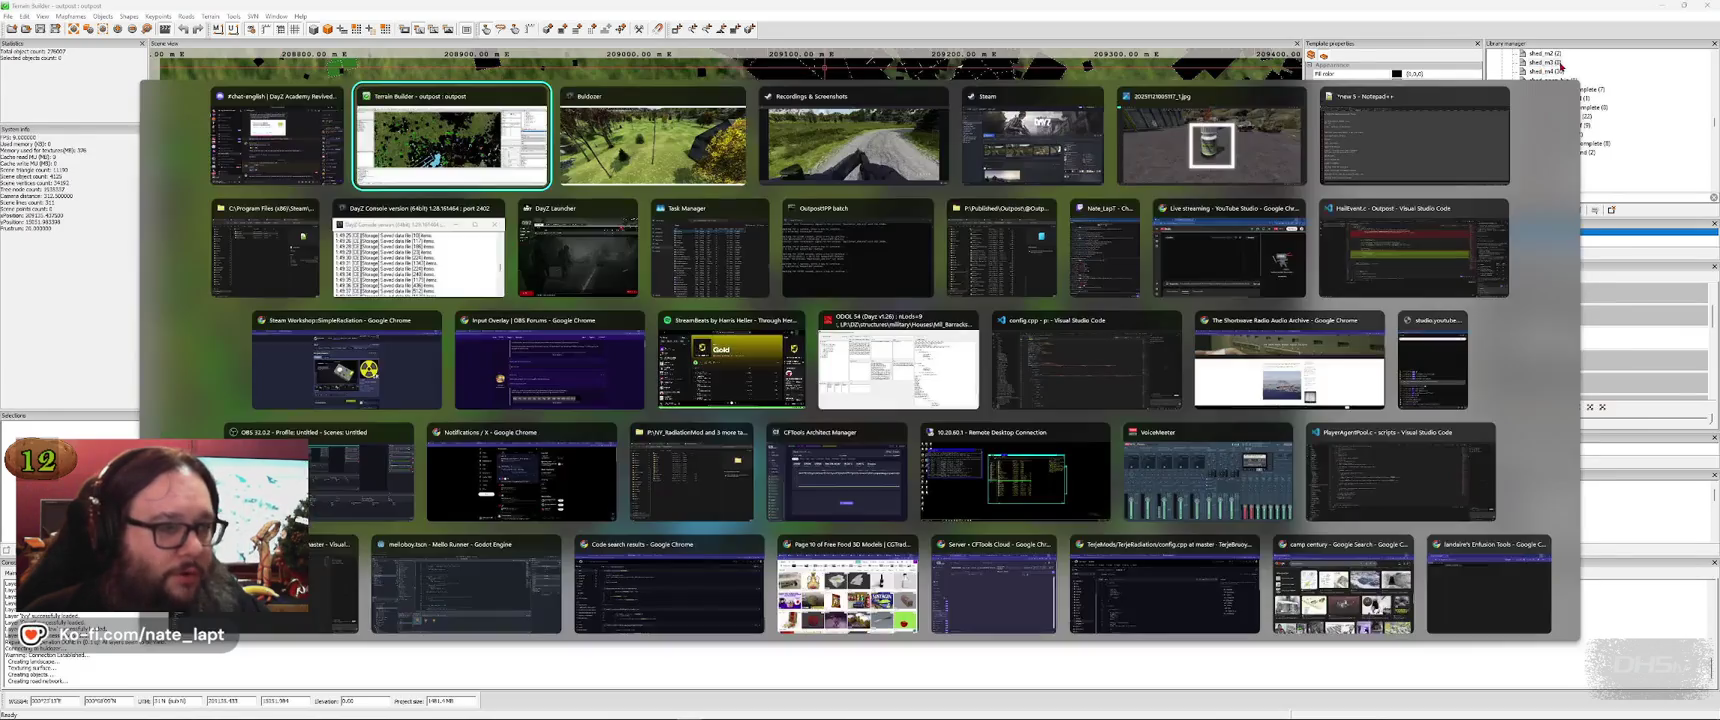
key(alt+Tab)
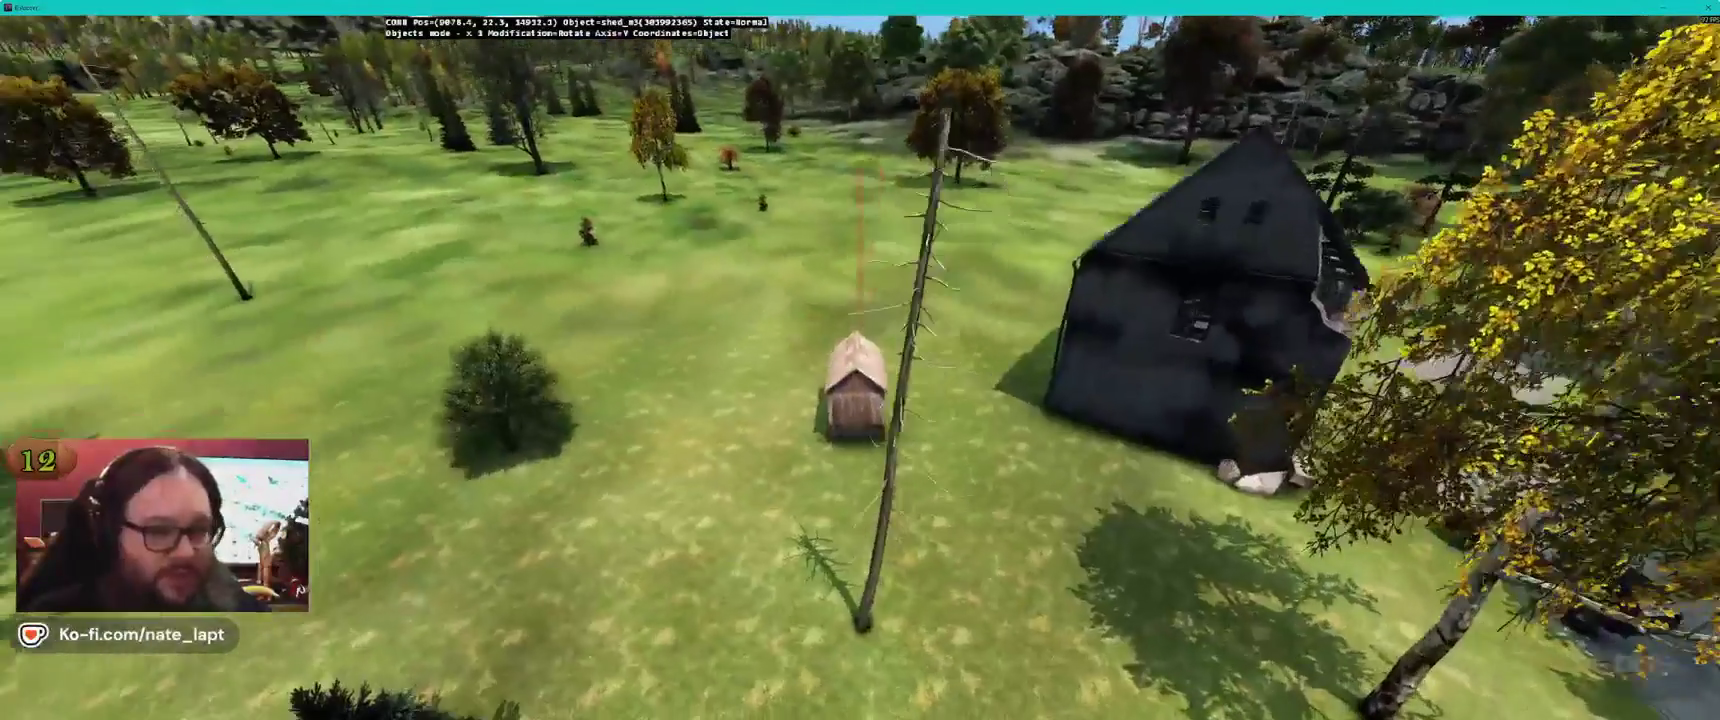
drag(855, 390, 860, 385)
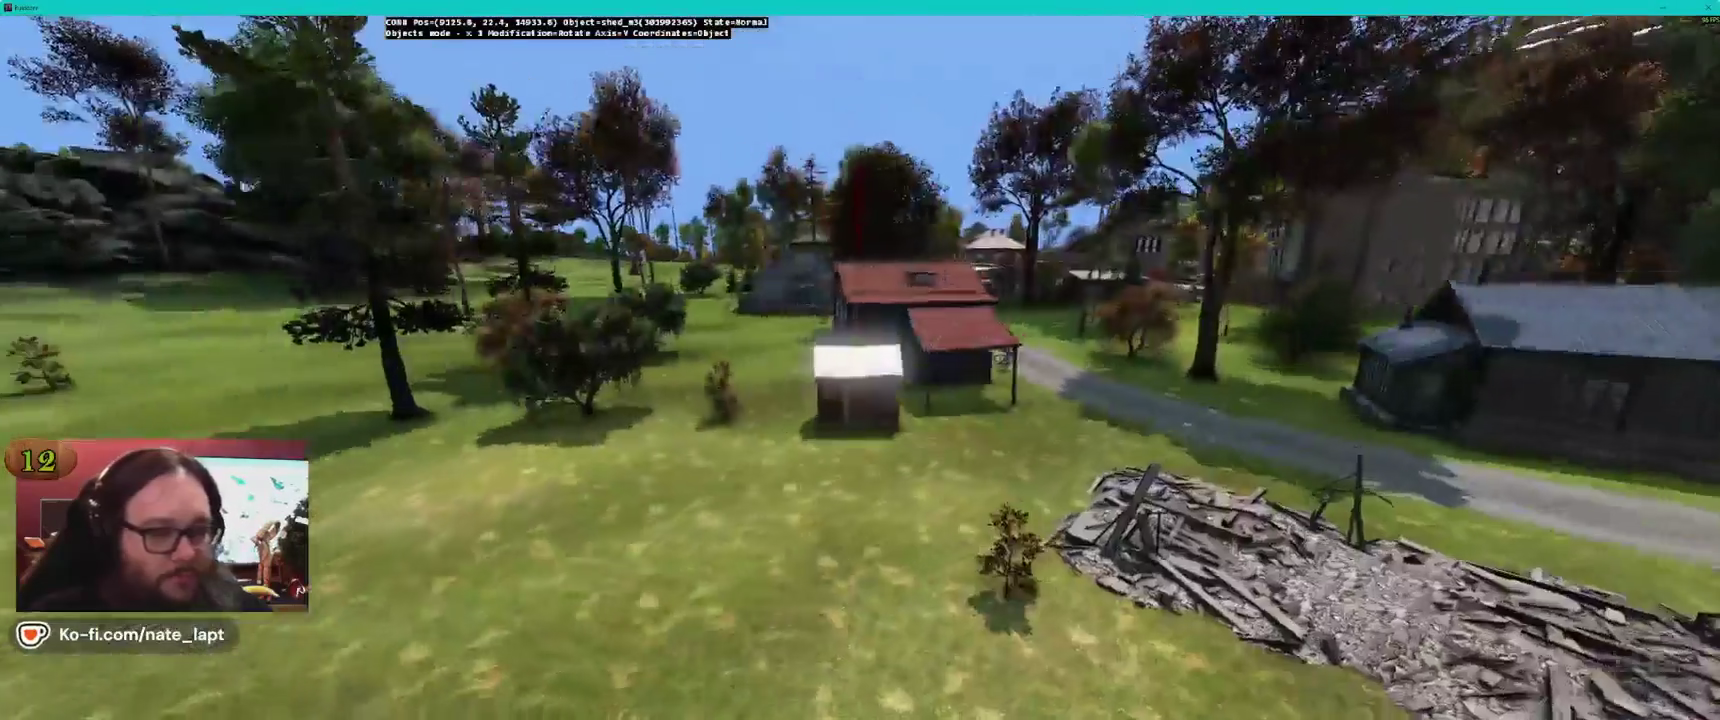
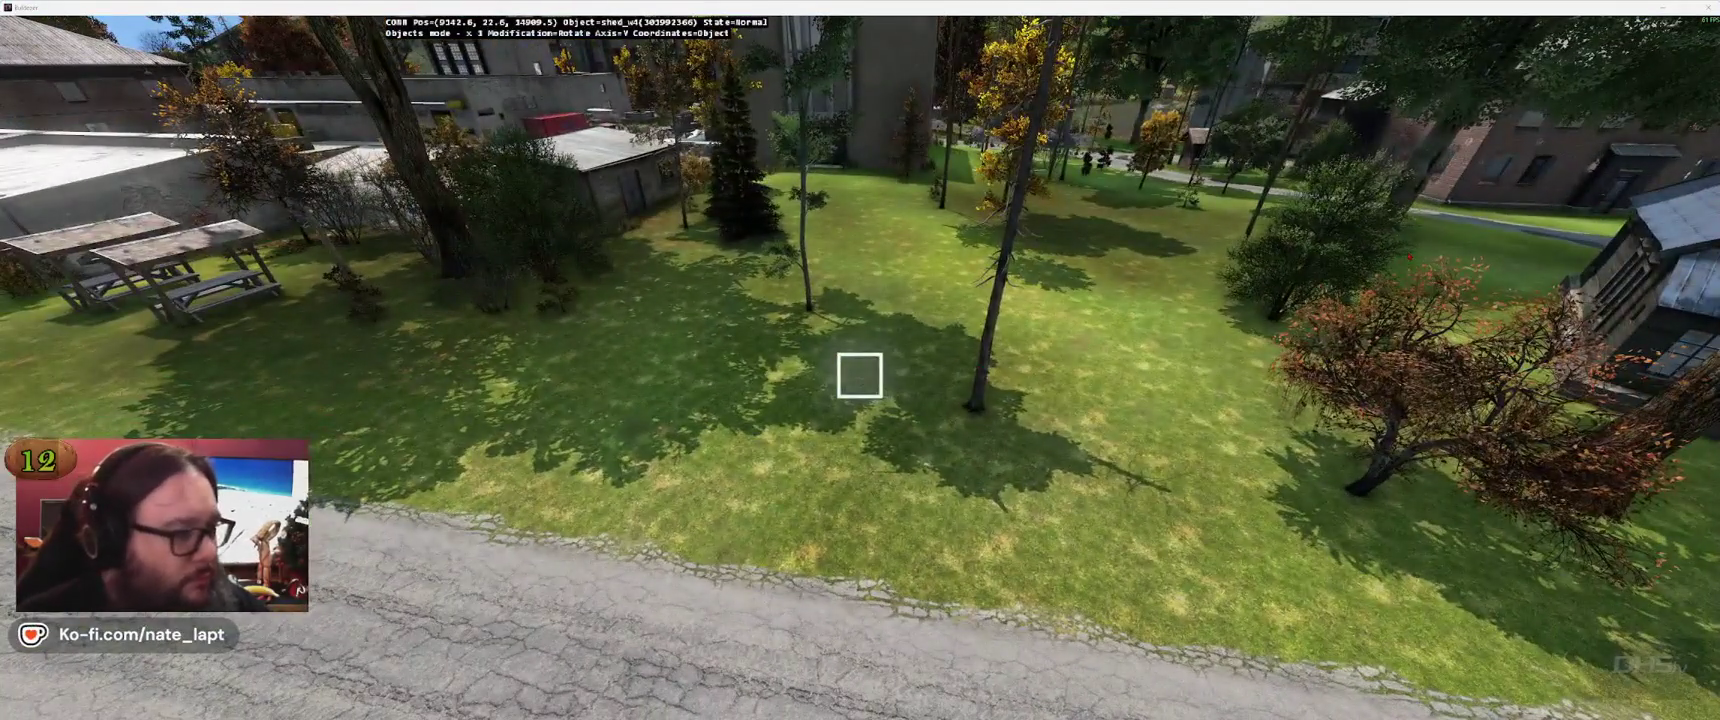
Pick the shed_w5 template and place the shed on the grass beside the house, rotated to fit
key(alt+Tab)
key(alt+Tab)
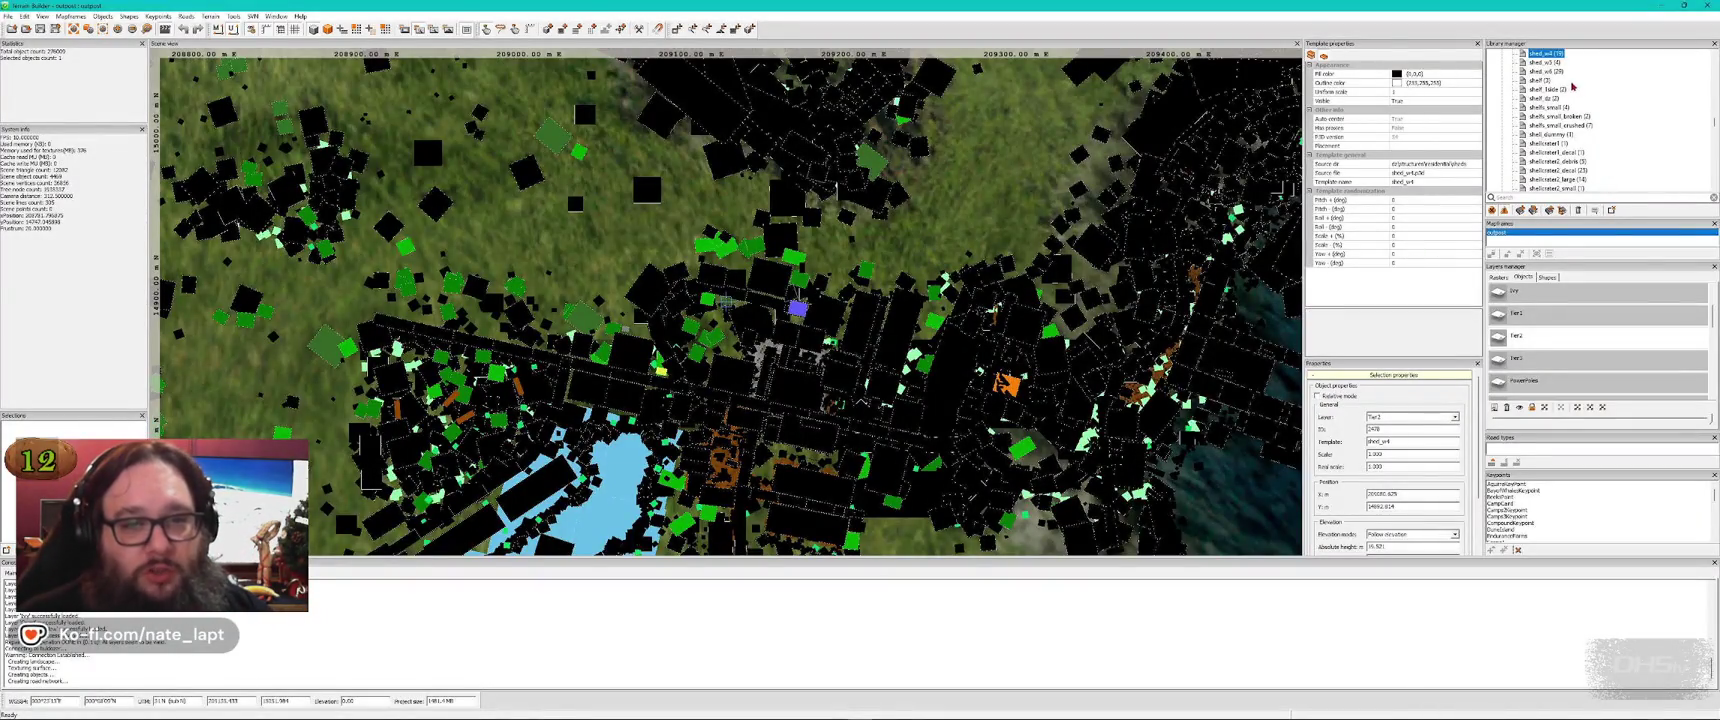
double_click(1537, 62)
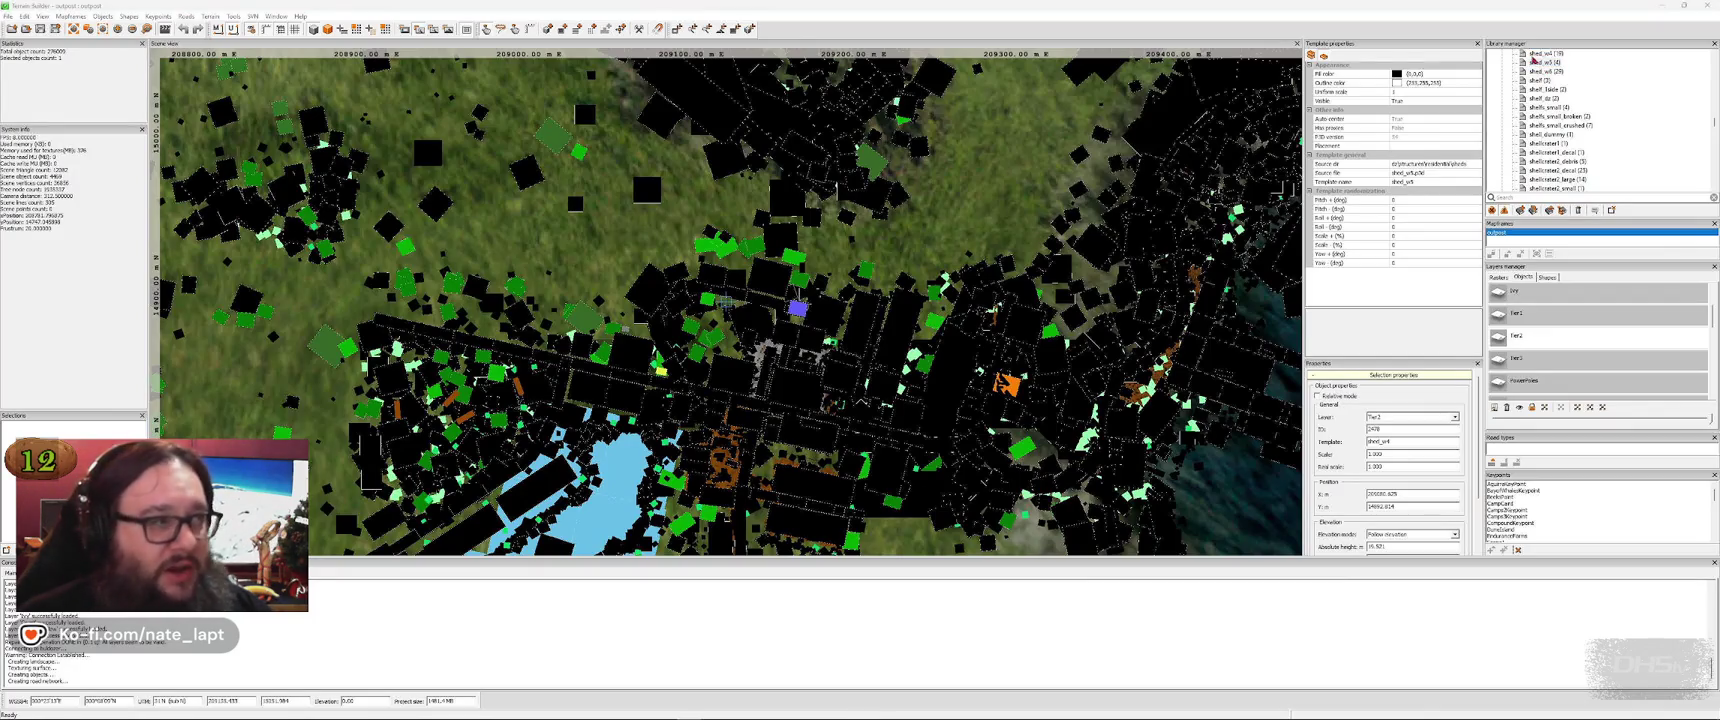
key(alt+Tab)
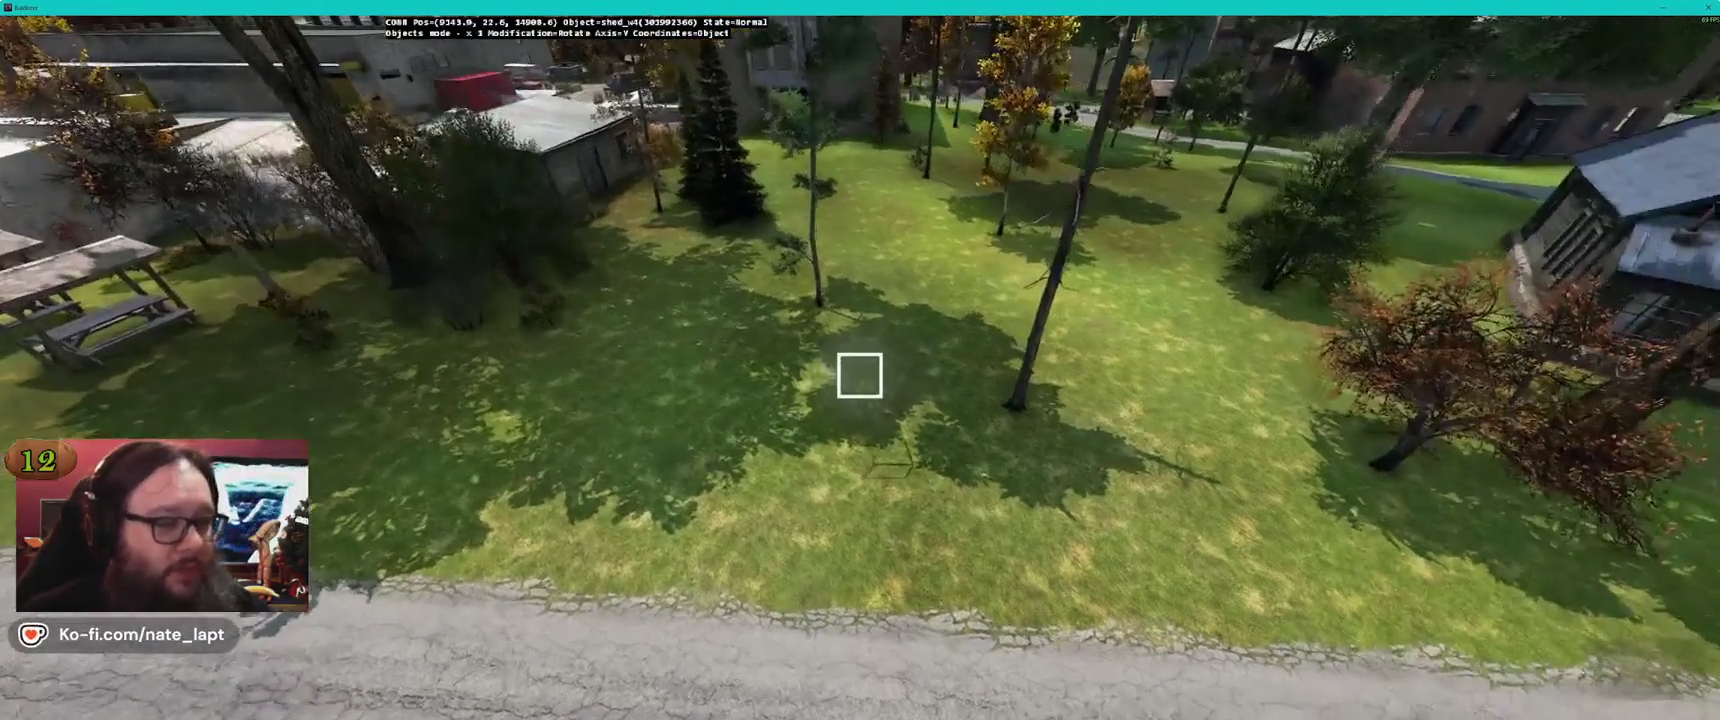
key(Insert)
drag(861, 305, 869, 410)
key(shift)
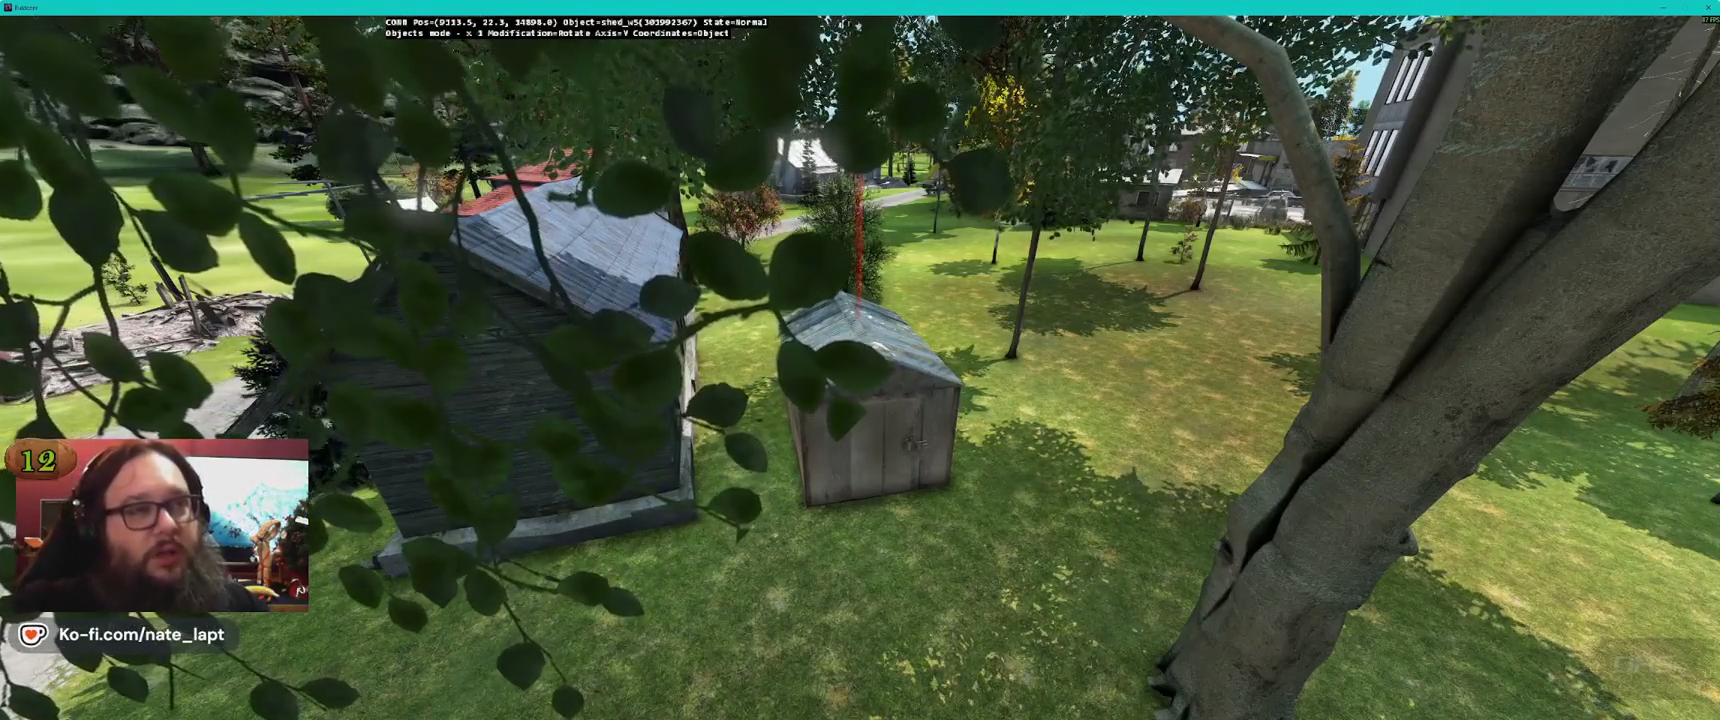
Fly in close to check that shed_w5 sits parallel to the house's side wall
key(w)
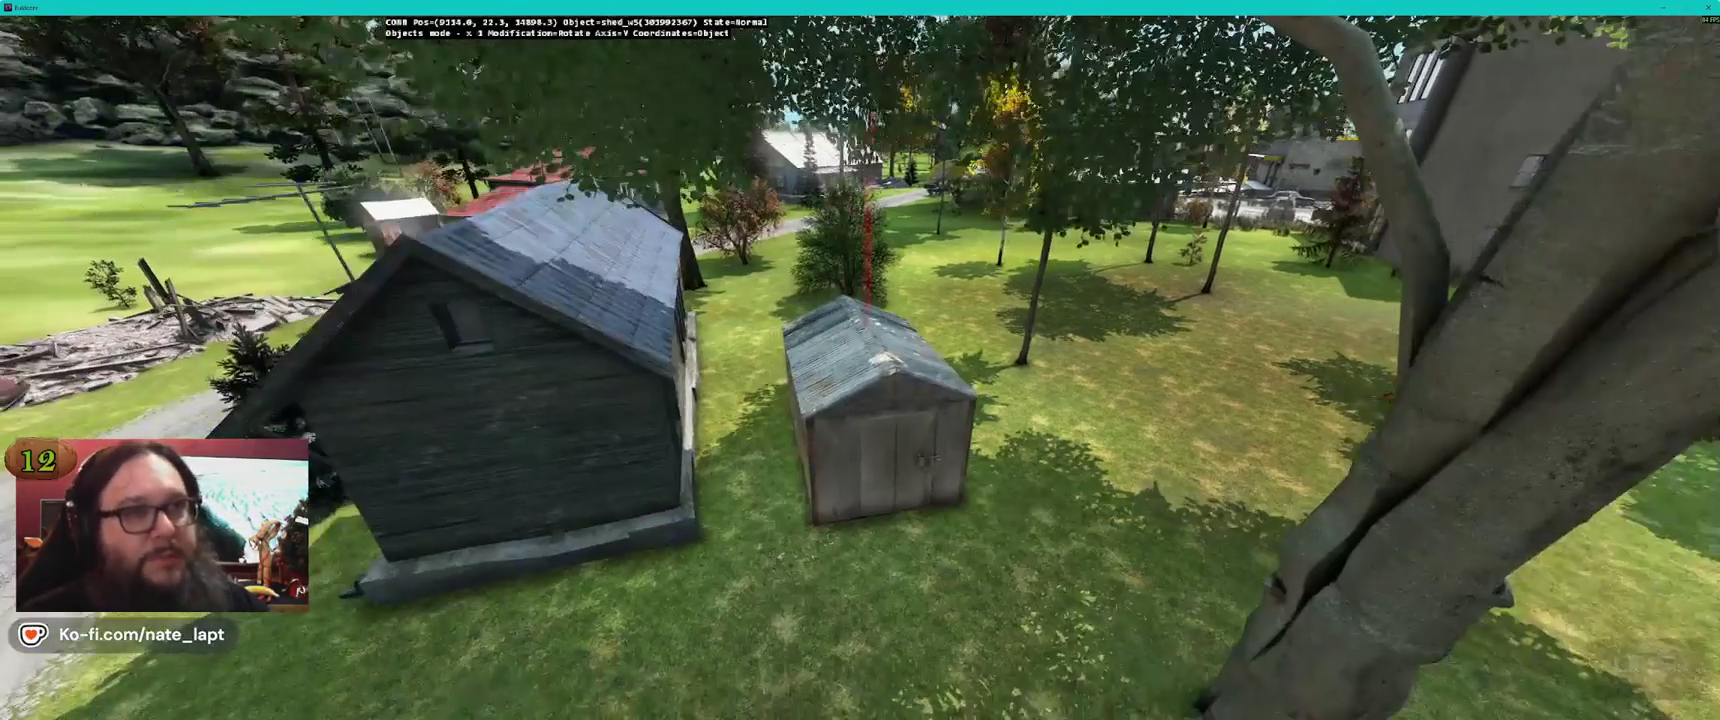
key(d)
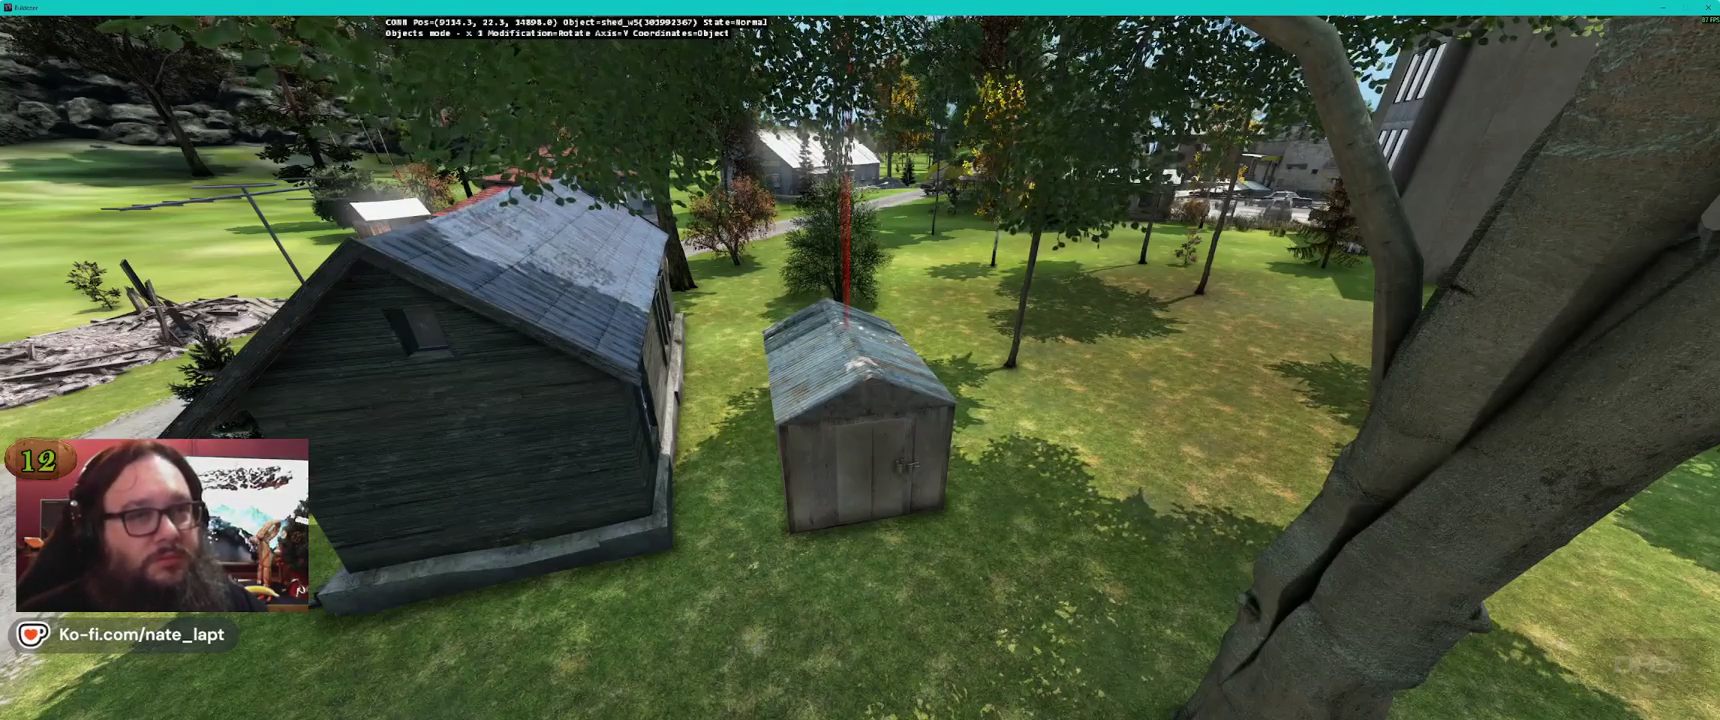
key(shift)
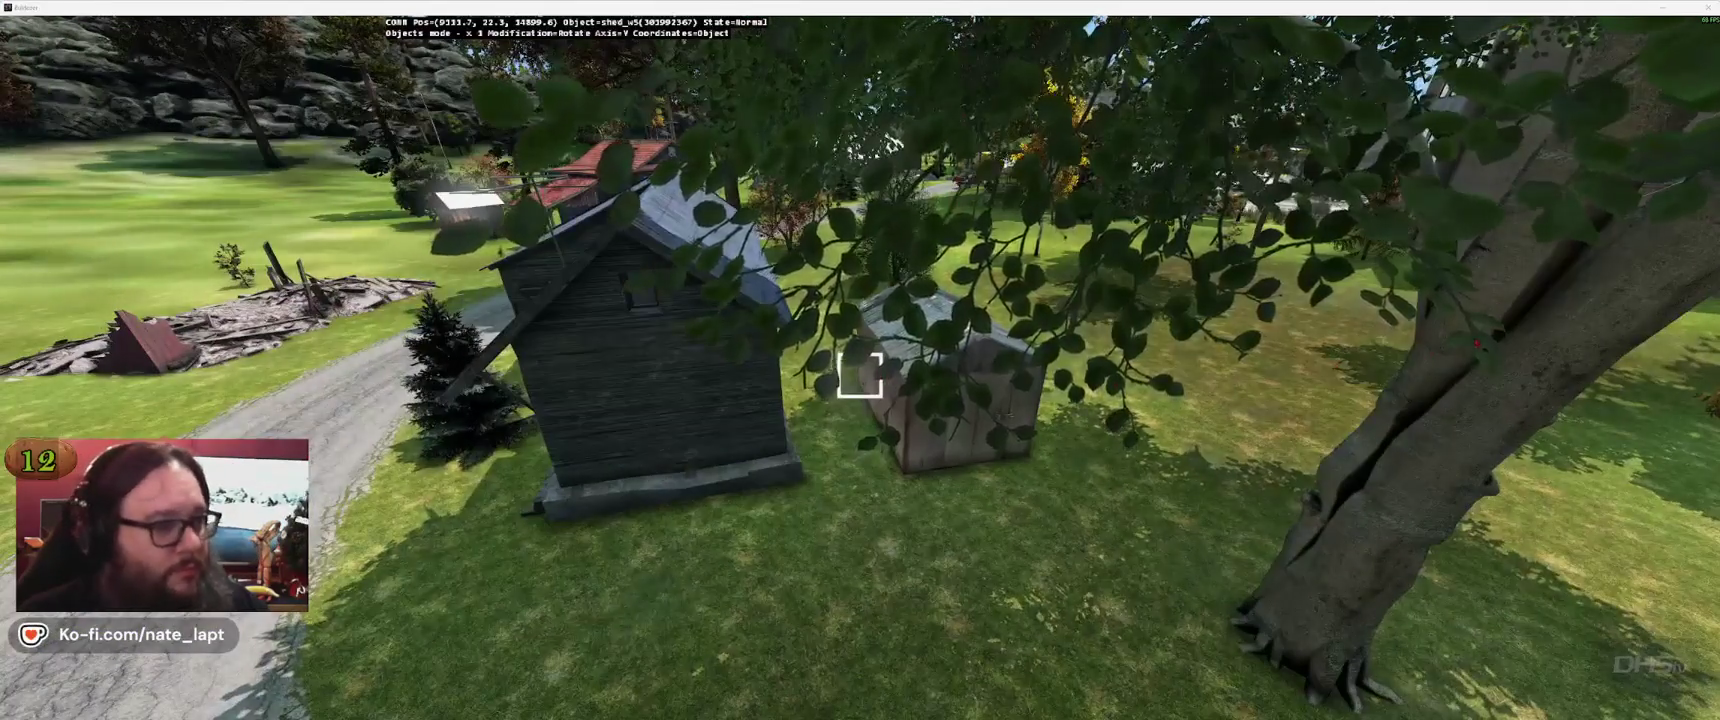
key(alt+Tab)
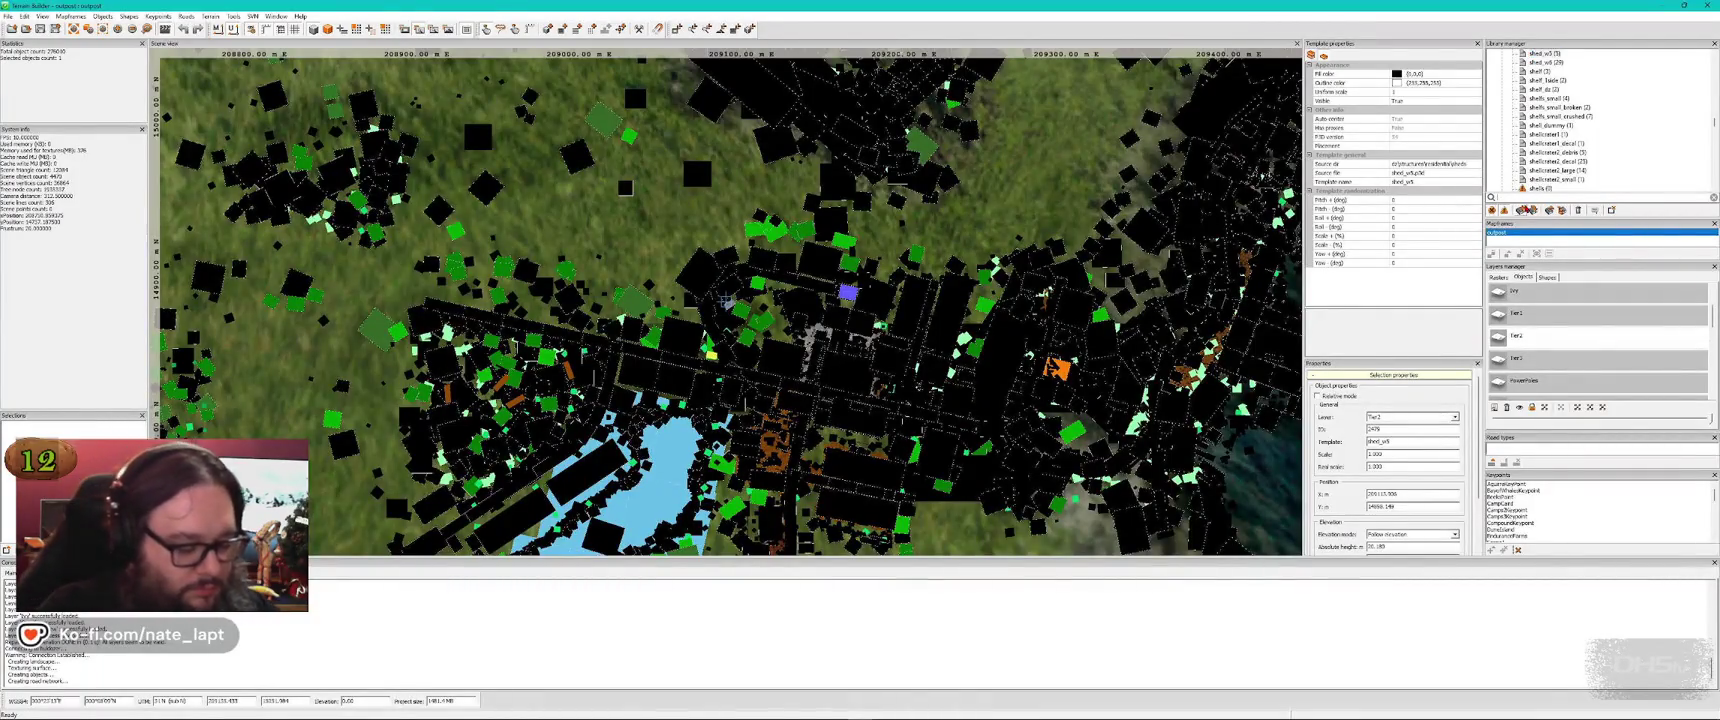
Filter the library with 'toilet' and select the misc_toilet_dry template
text(toilet)
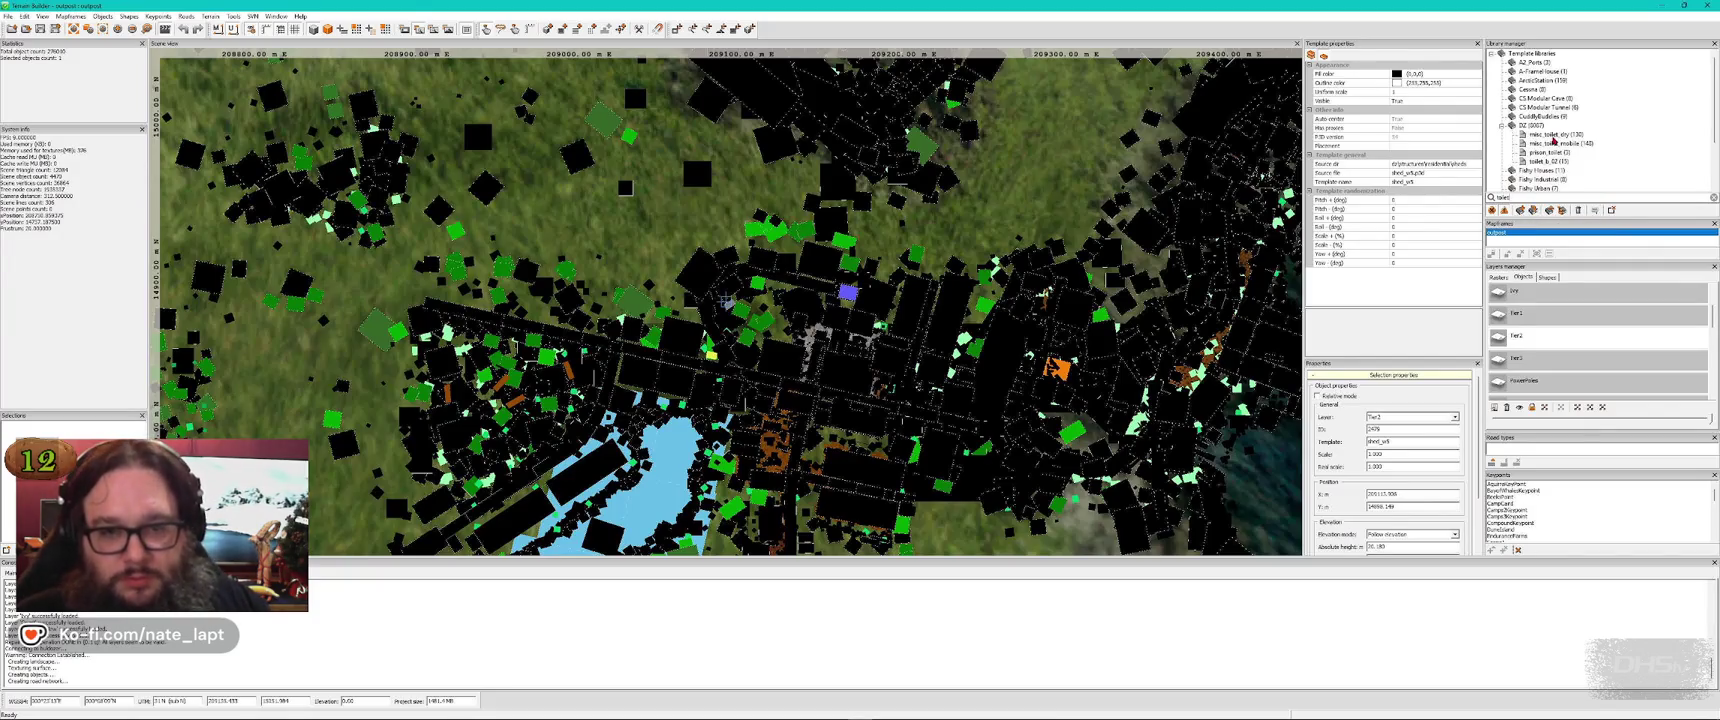
click(1552, 136)
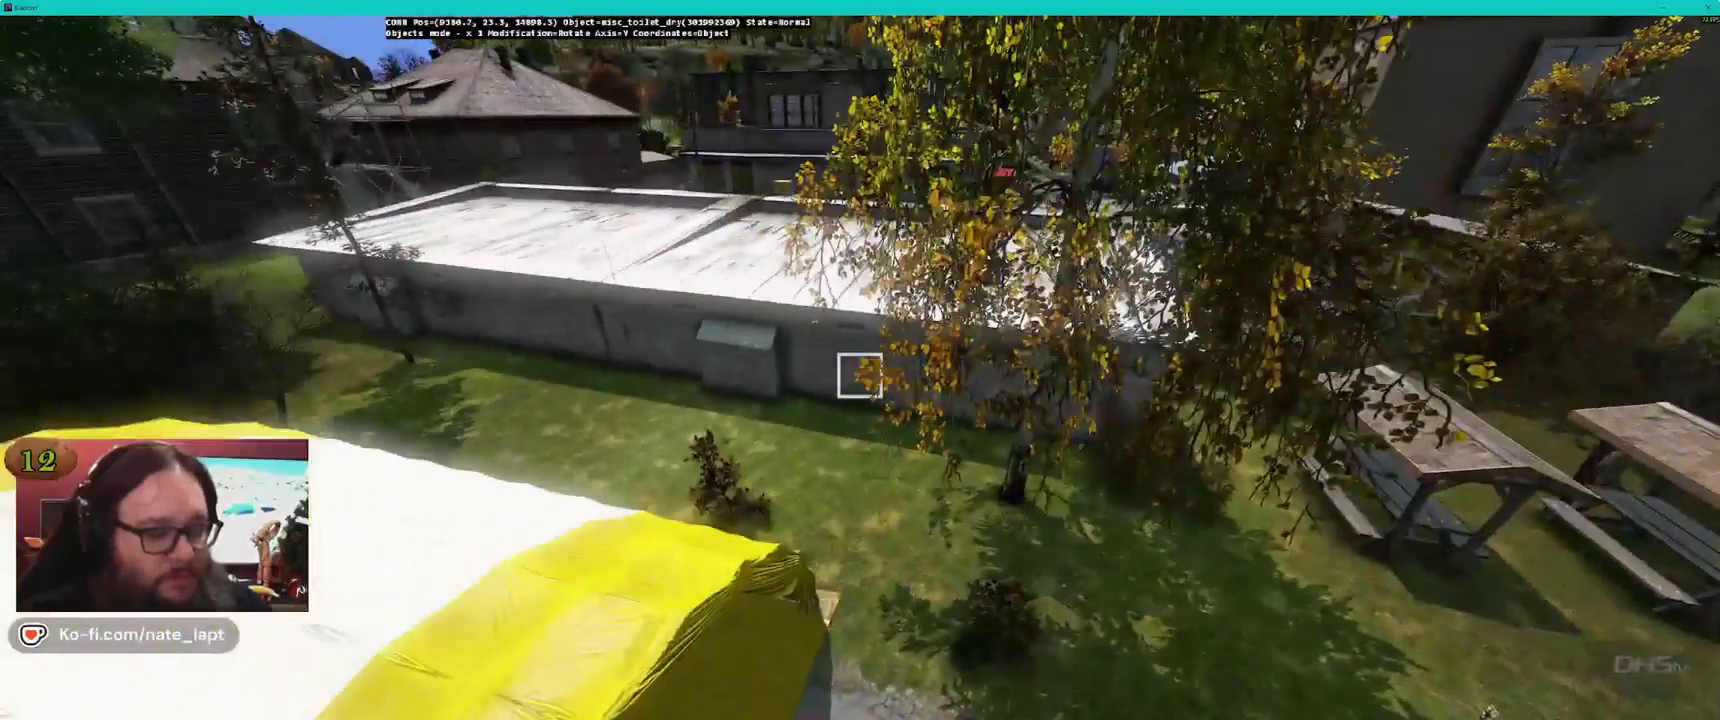
key(alt+Tab)
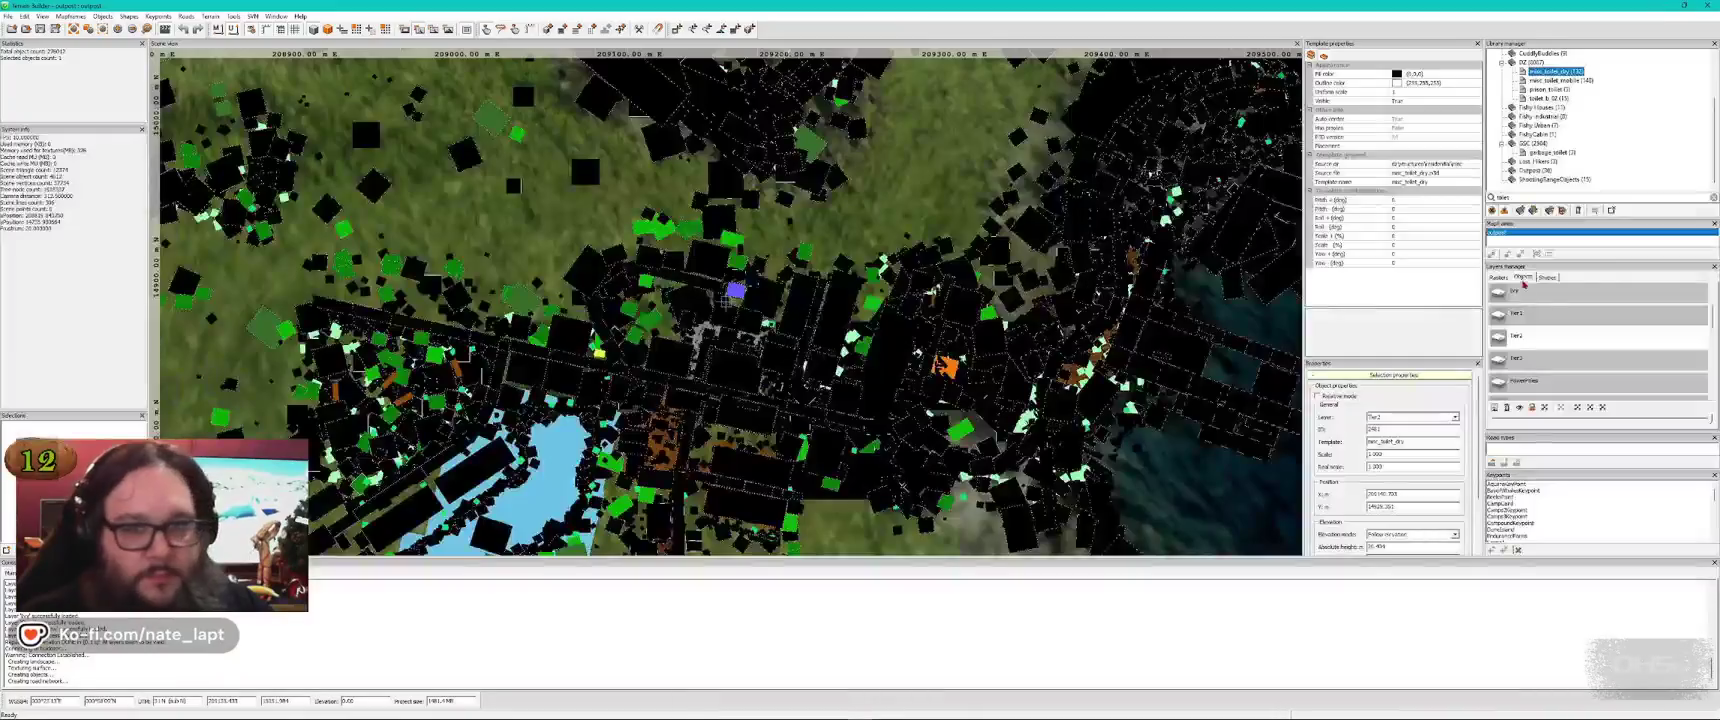
key(alt+Tab)
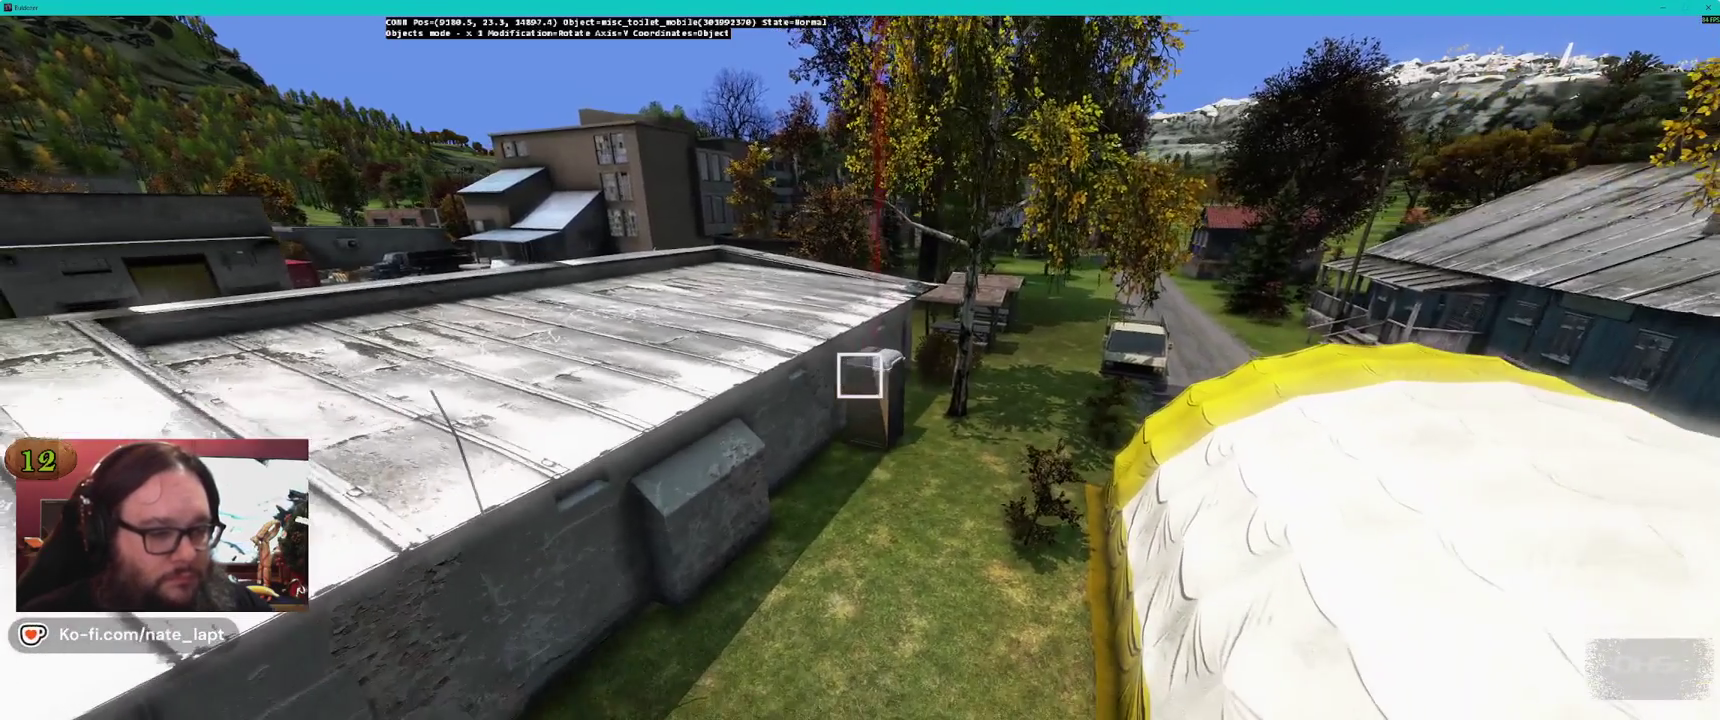
Add three portable toilets side by side next to the long white-roofed building
key(Insert)
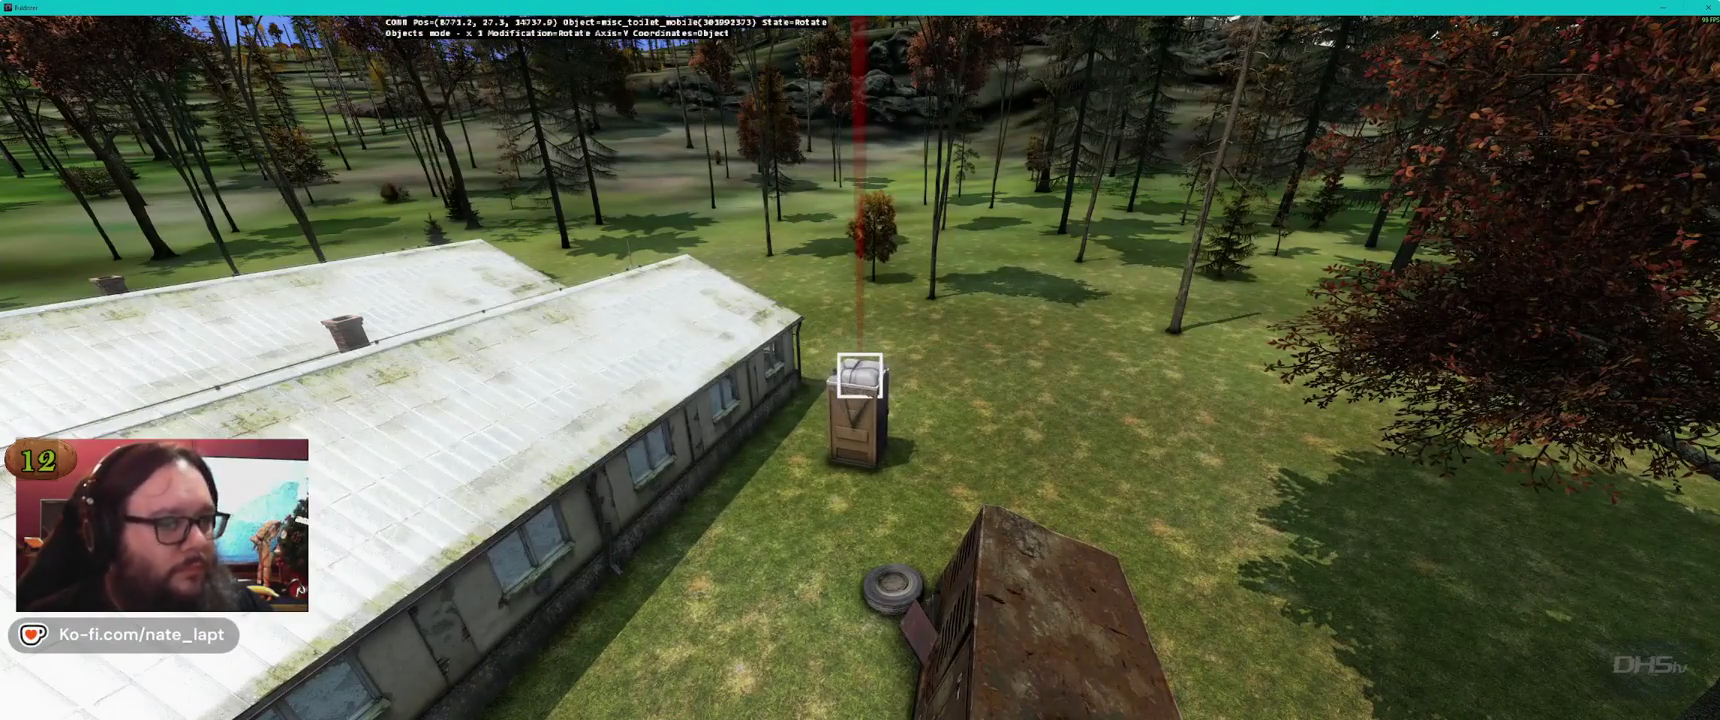
key(ctrl+v)
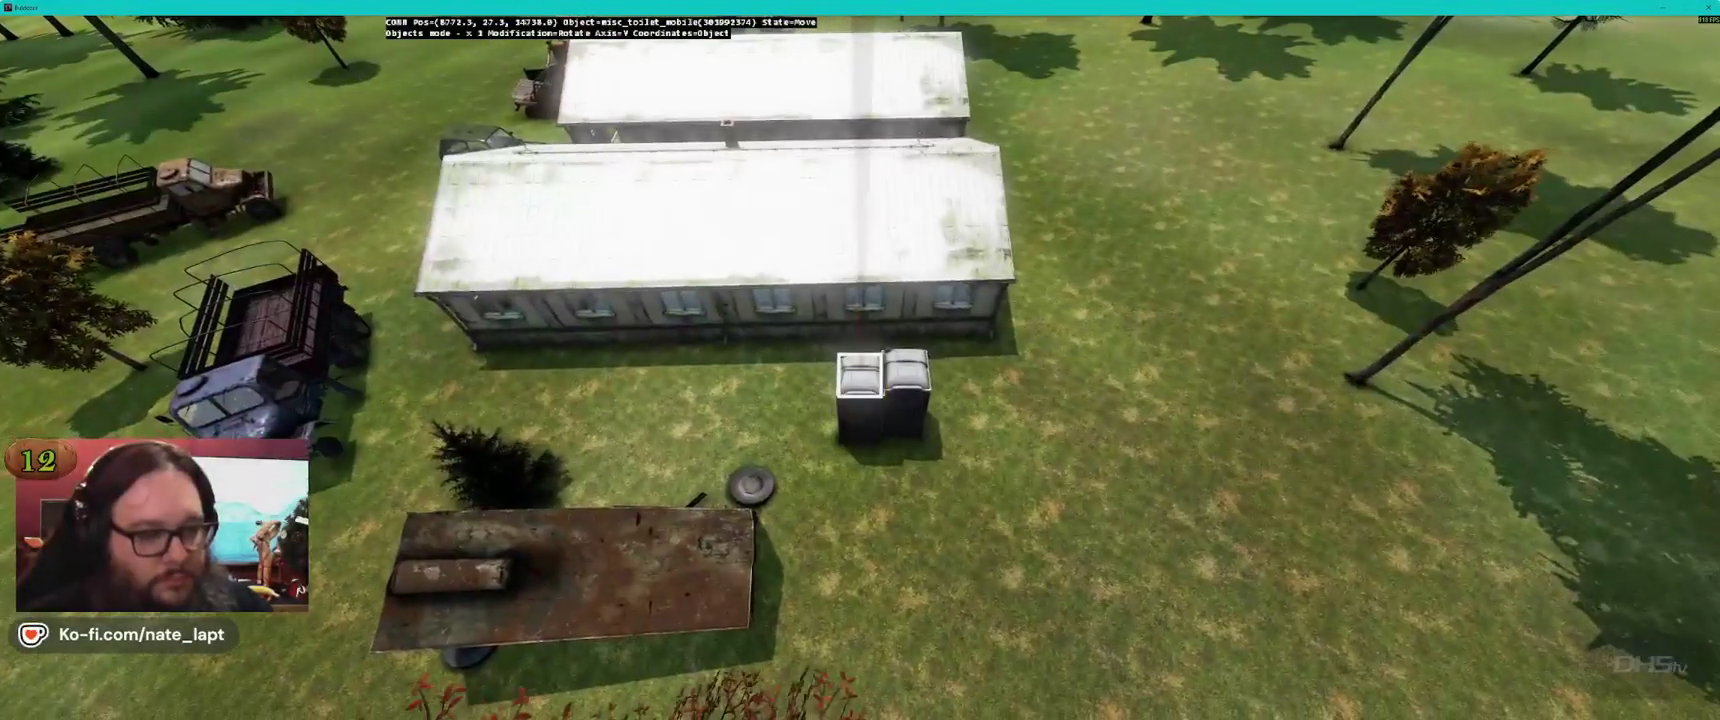
key(ctrl+v)
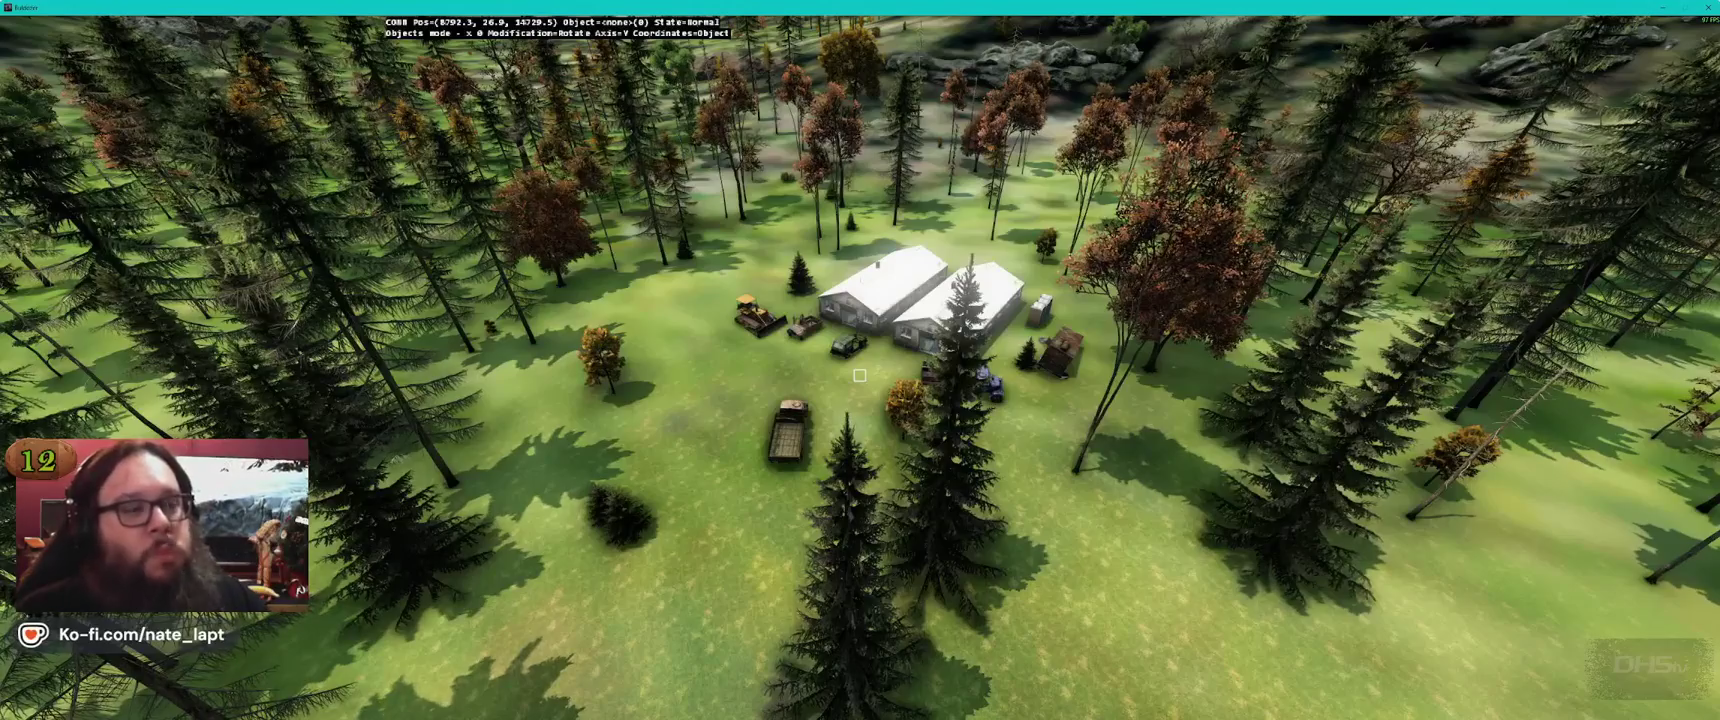
Fly over the forest to the pond village and face a shed's front wall
key(w)
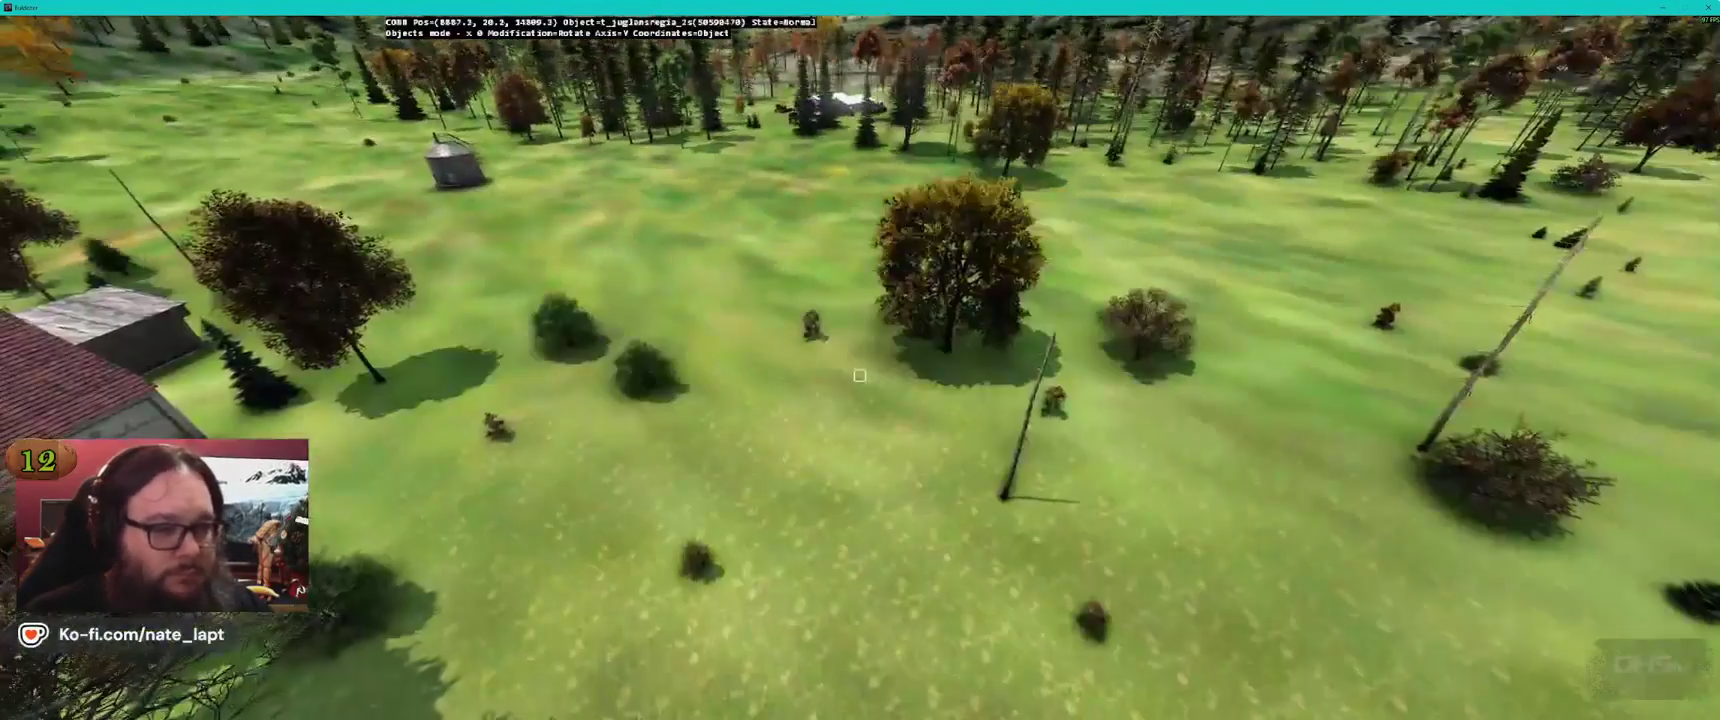
key(w)
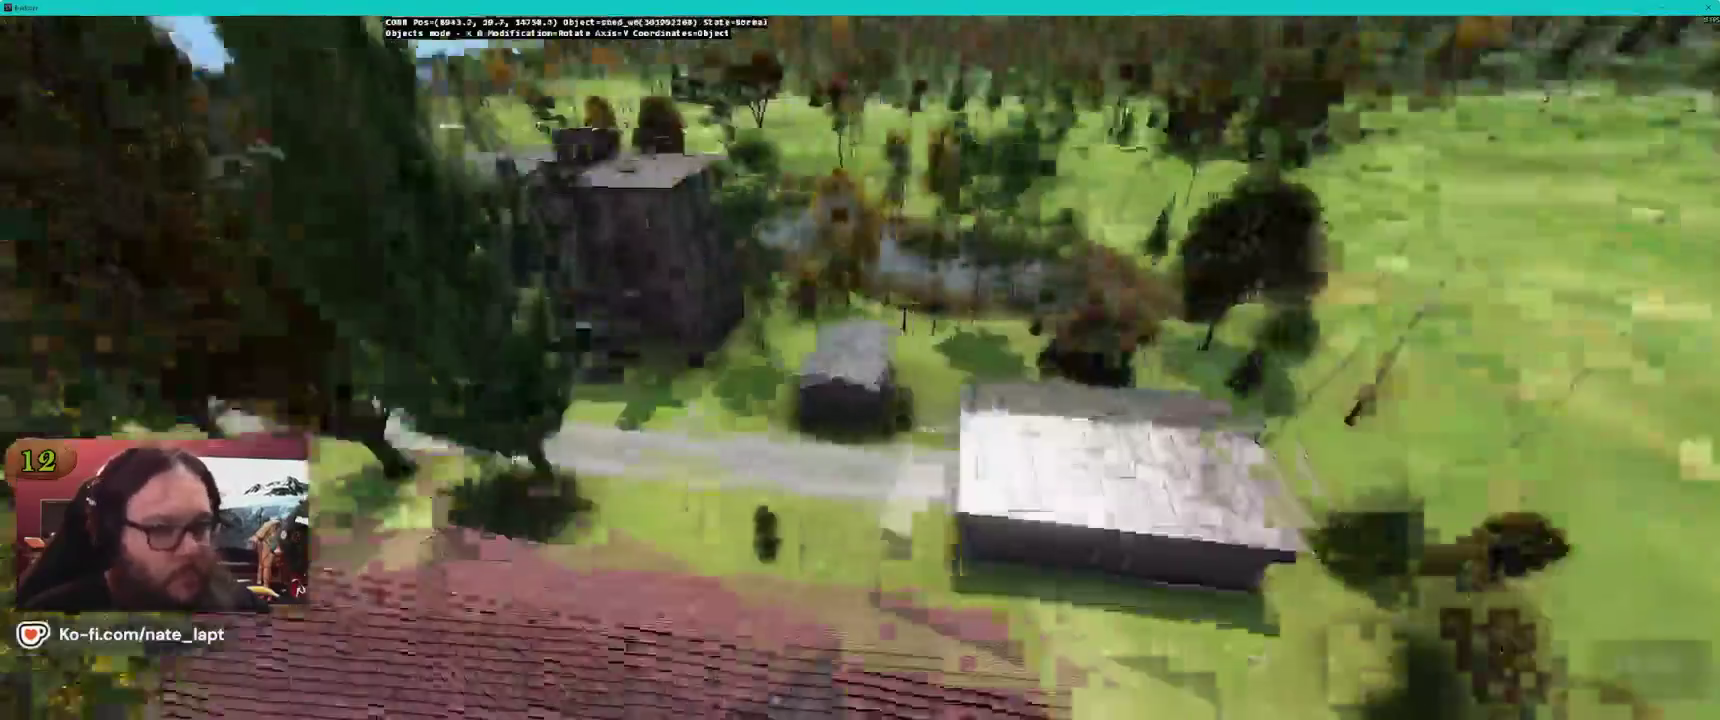
key(w)
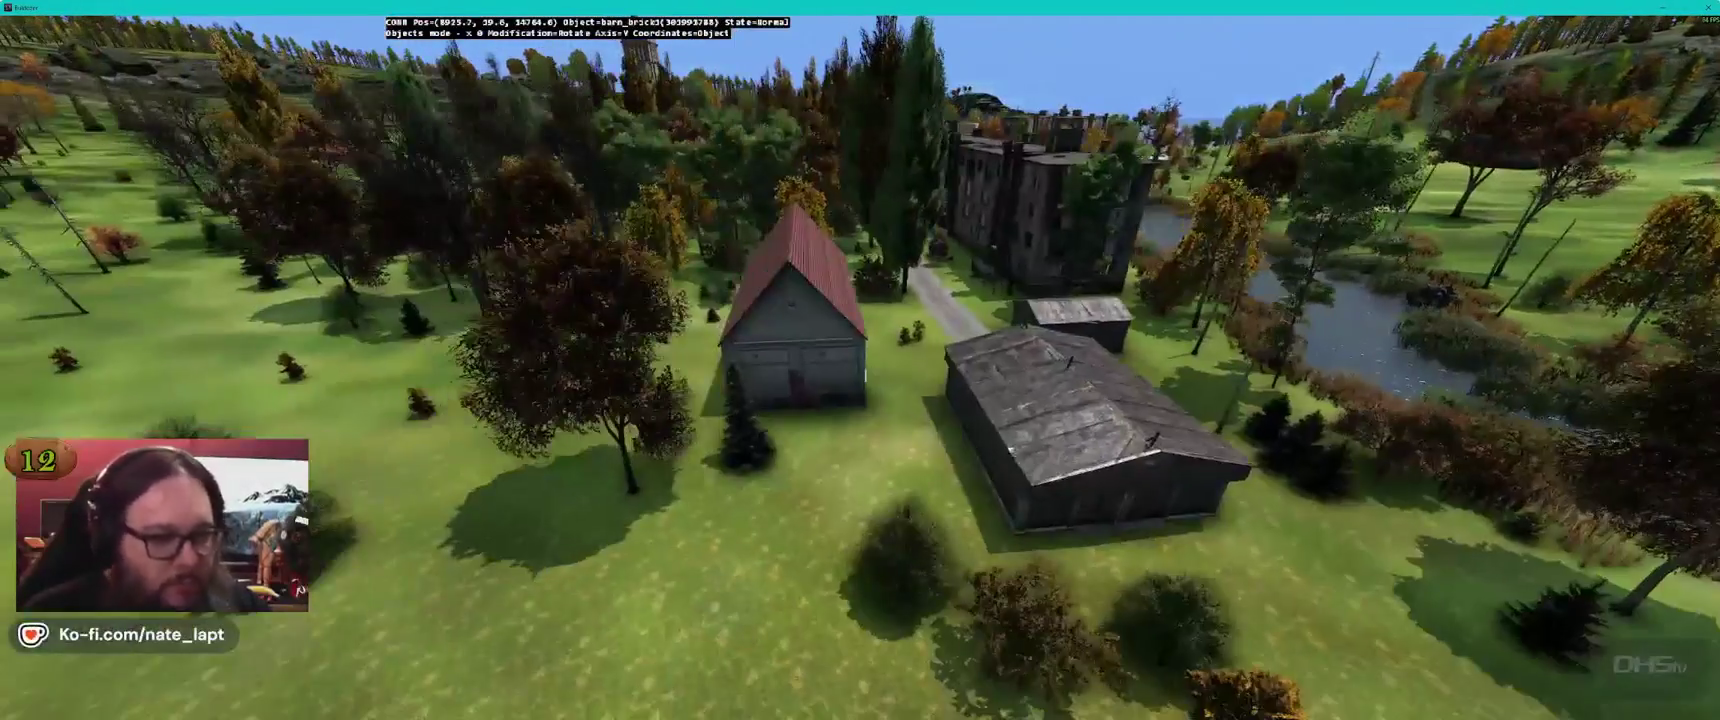
key(w)
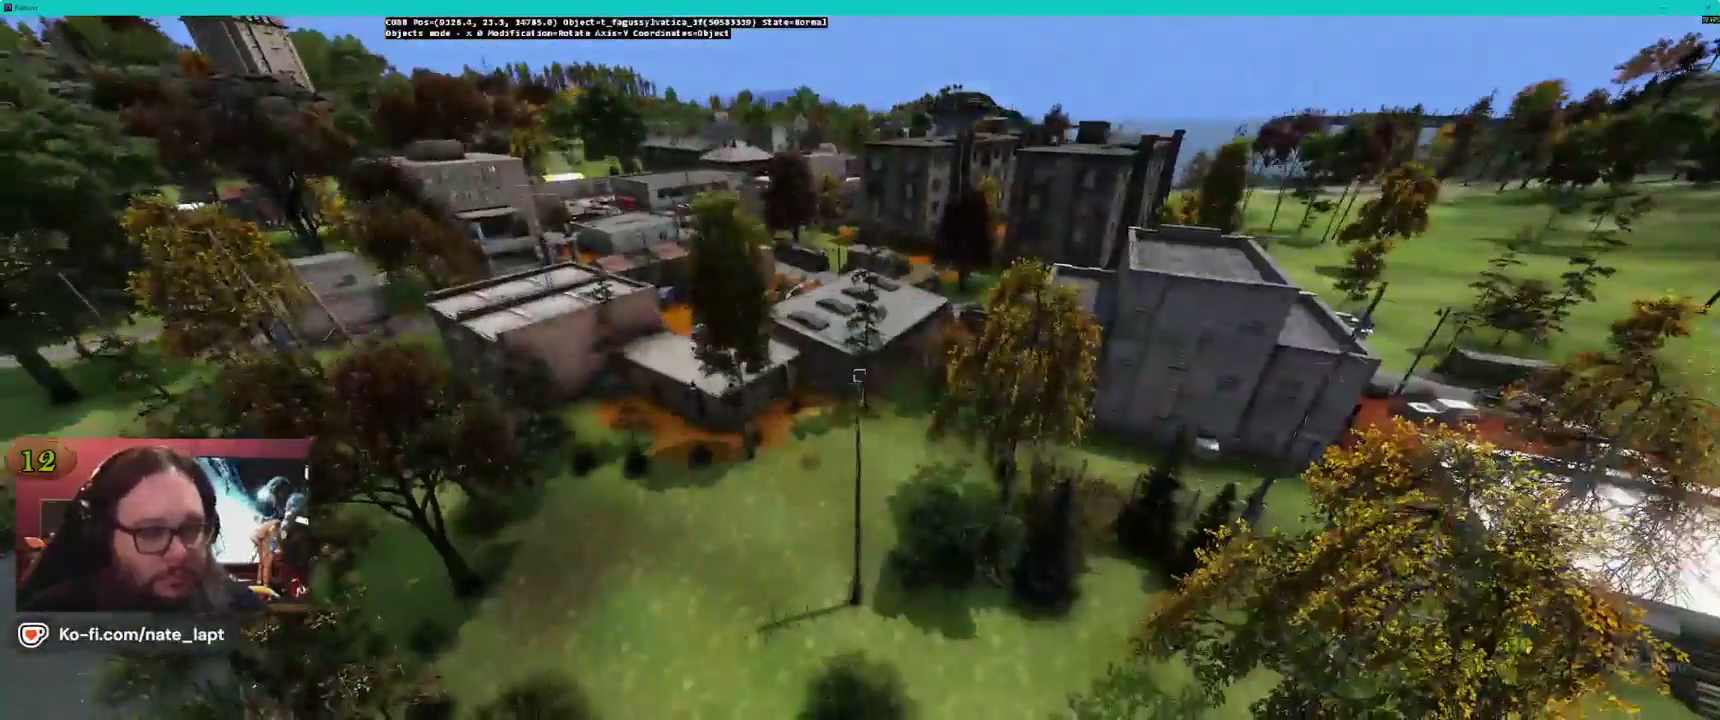
key(w)
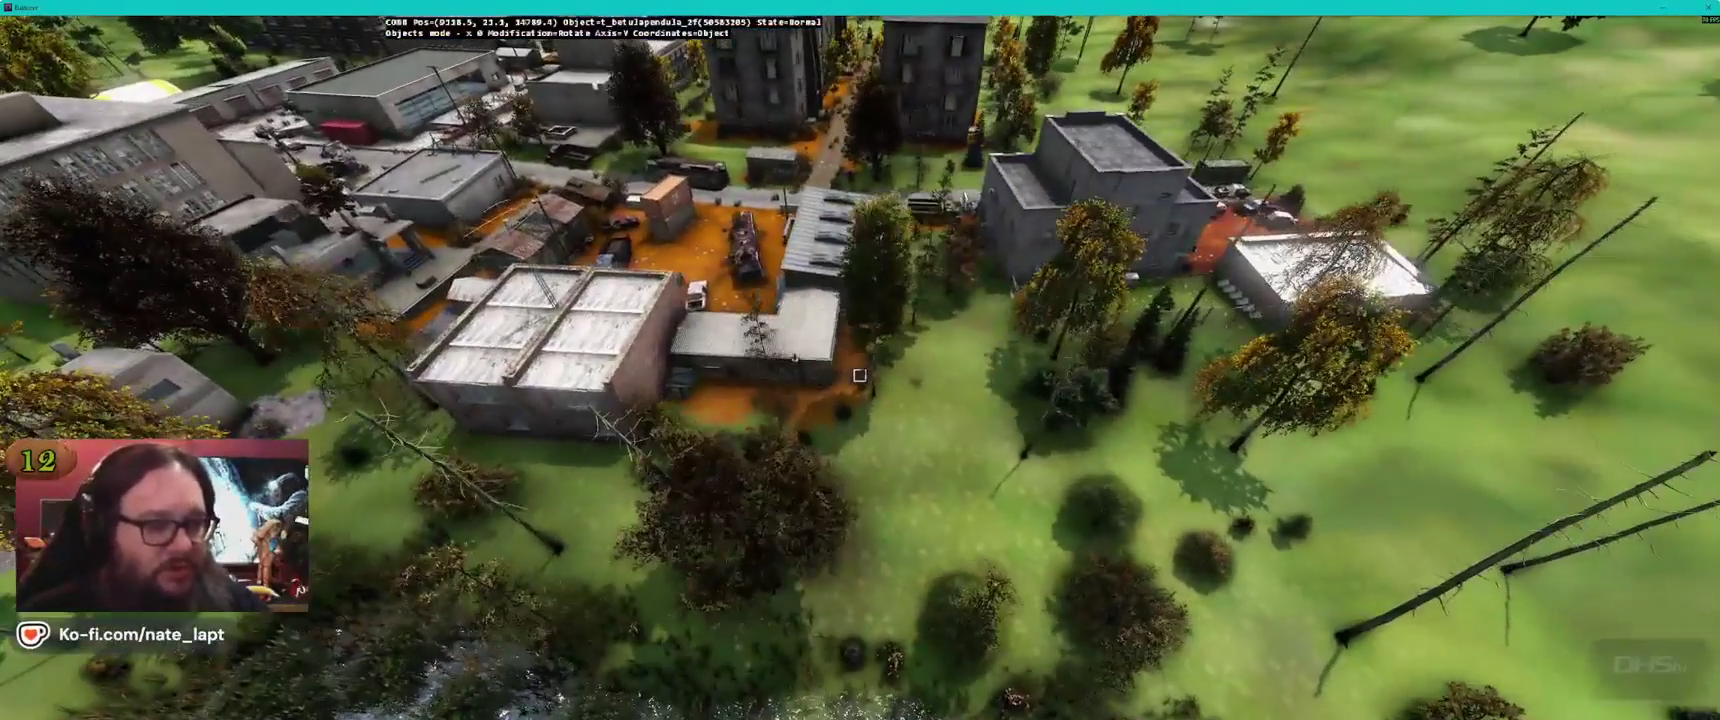
key(w)
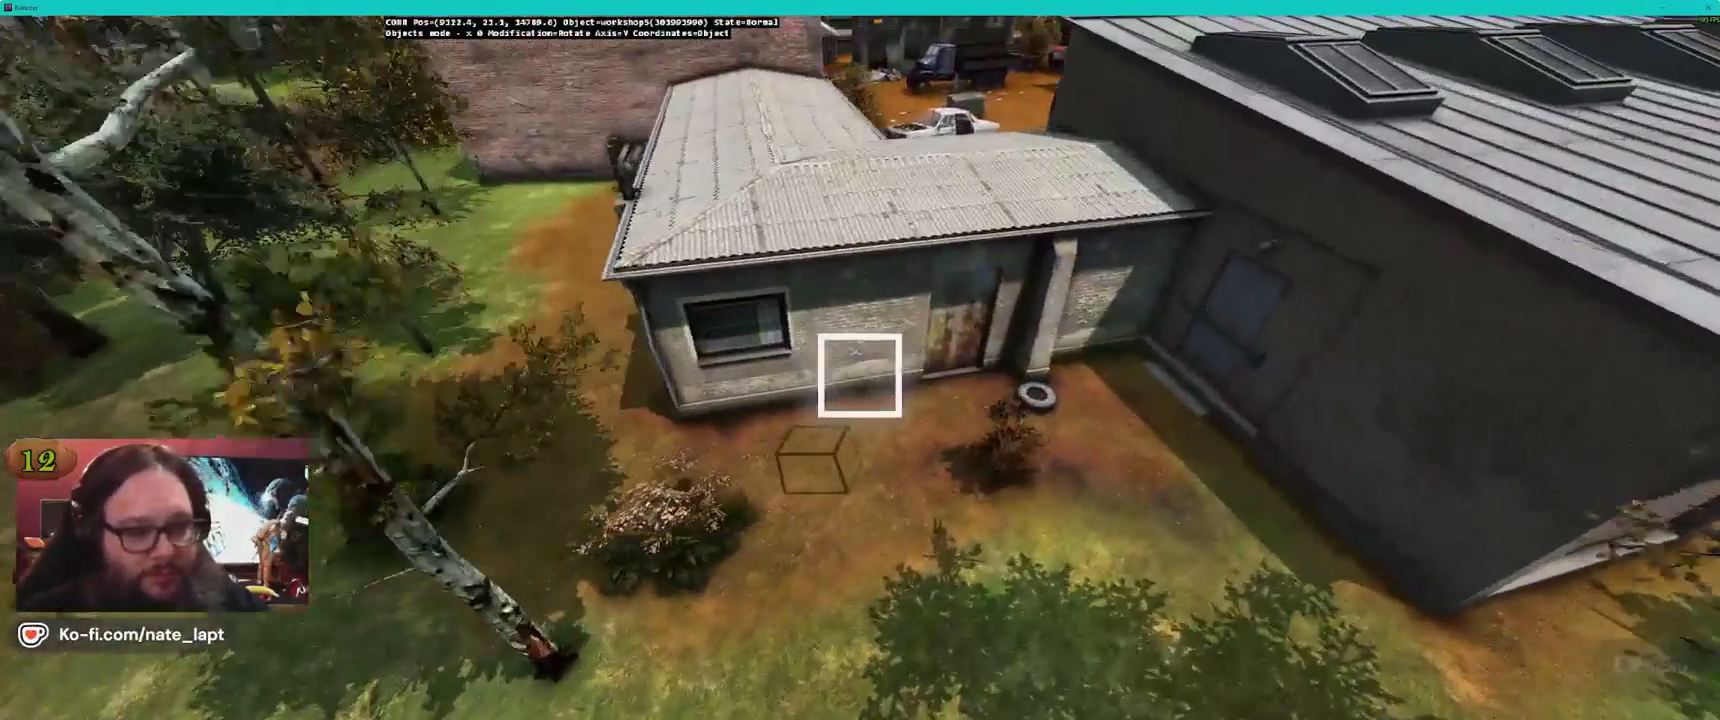
Place a portable toilet against the tarp-covered shed's wall beside the old tyre
key(Insert)
drag(859, 375, 859, 375)
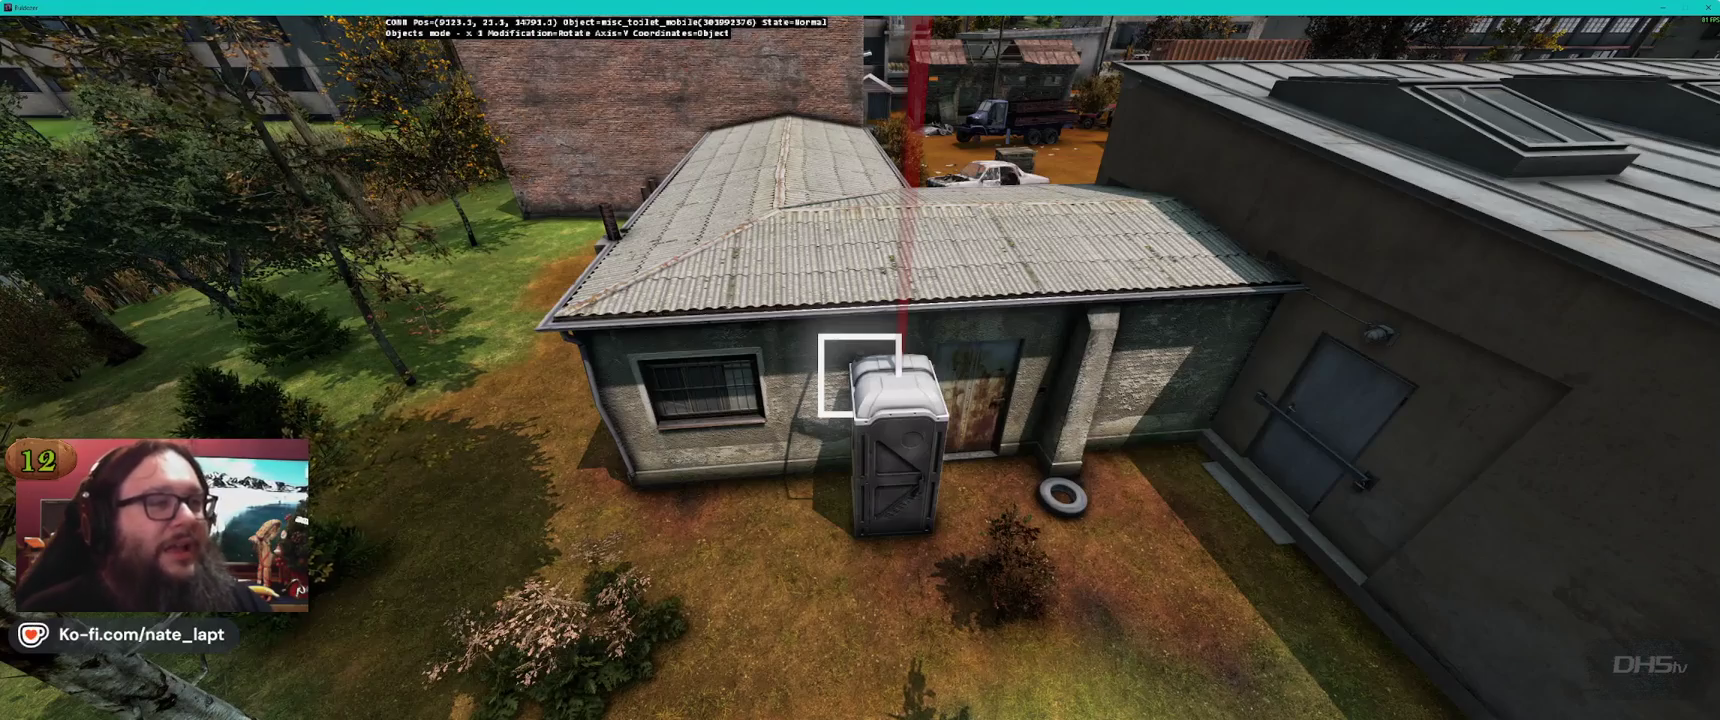
drag(859, 375, 859, 375)
Paste another portable toilet copy beside the tarp-covered shed
key(ctrl+v)
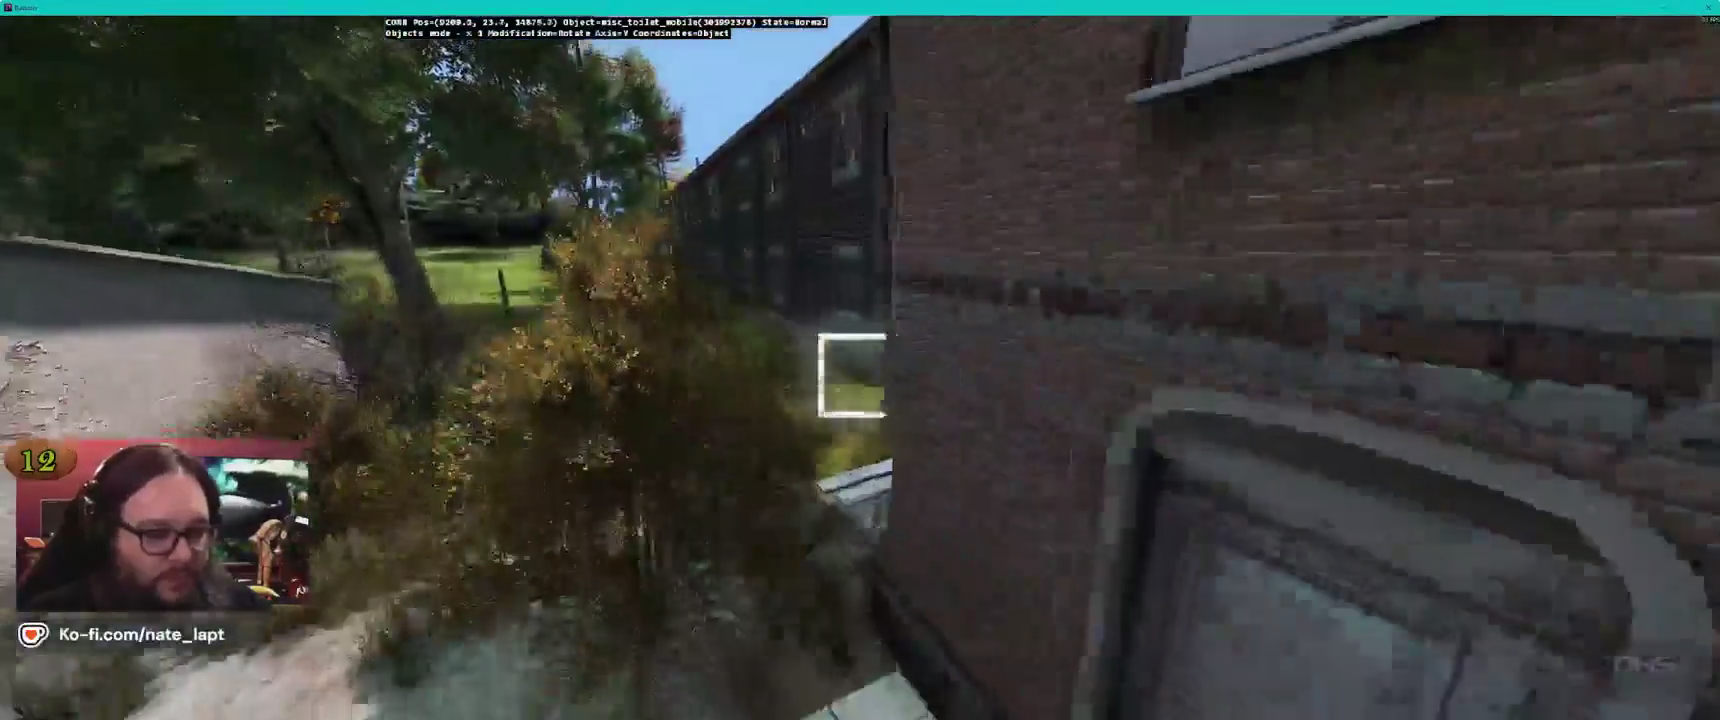
Drop a portable toilet against the alley's brick wall, next to the crates and white cabinet
key(w)
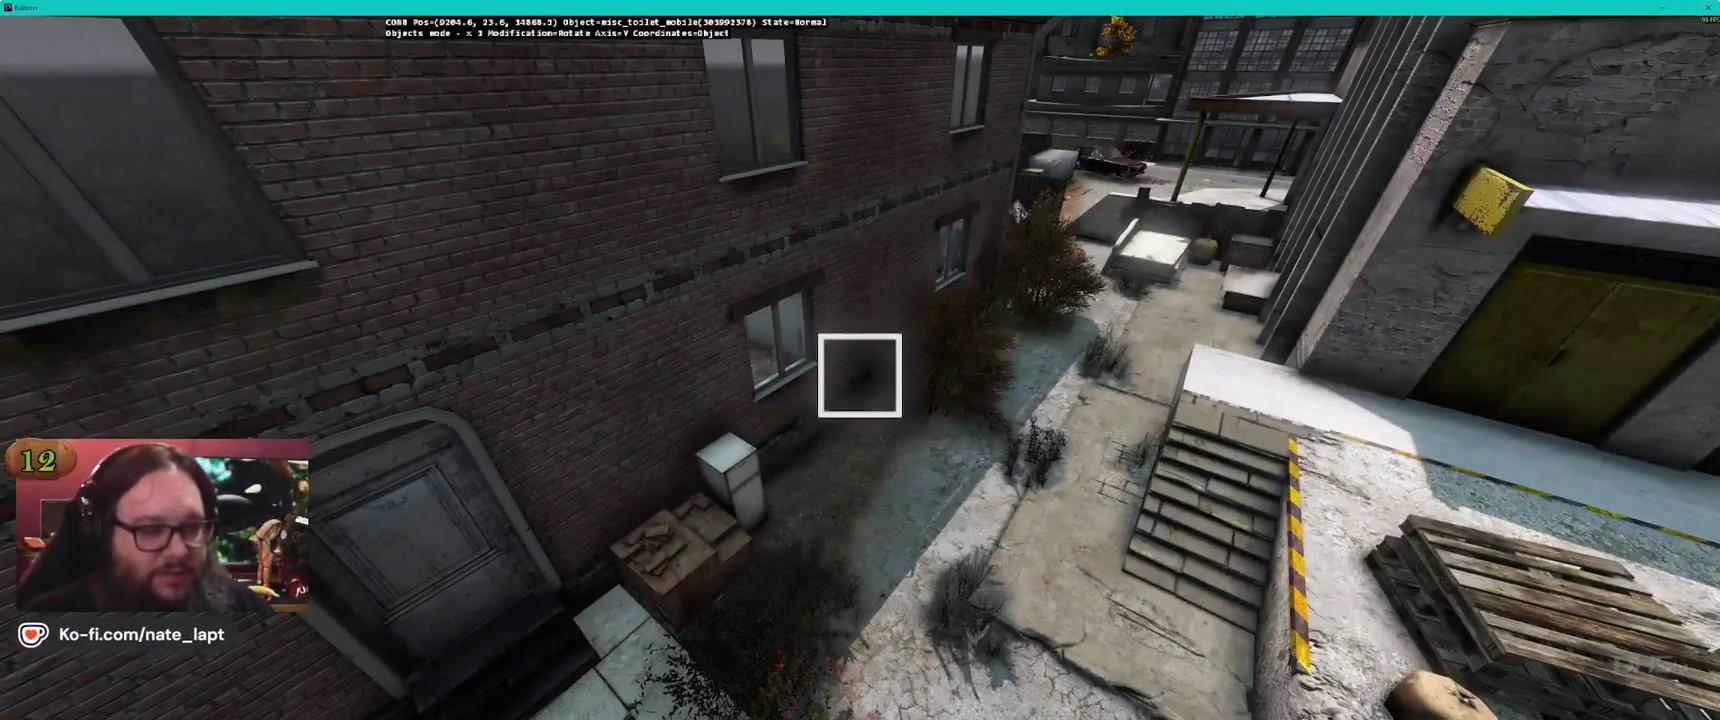
click(859, 375)
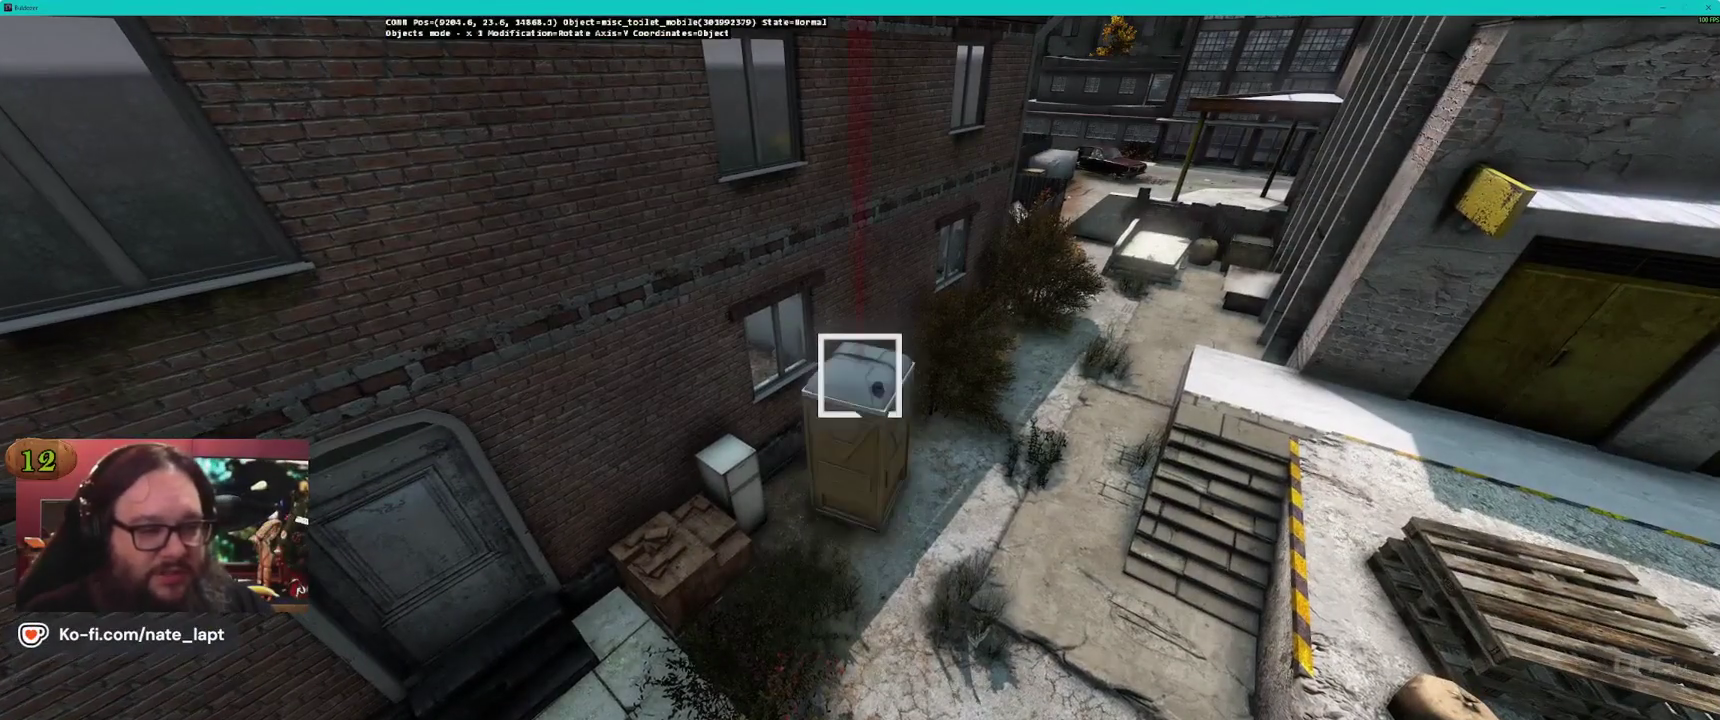
click(859, 376)
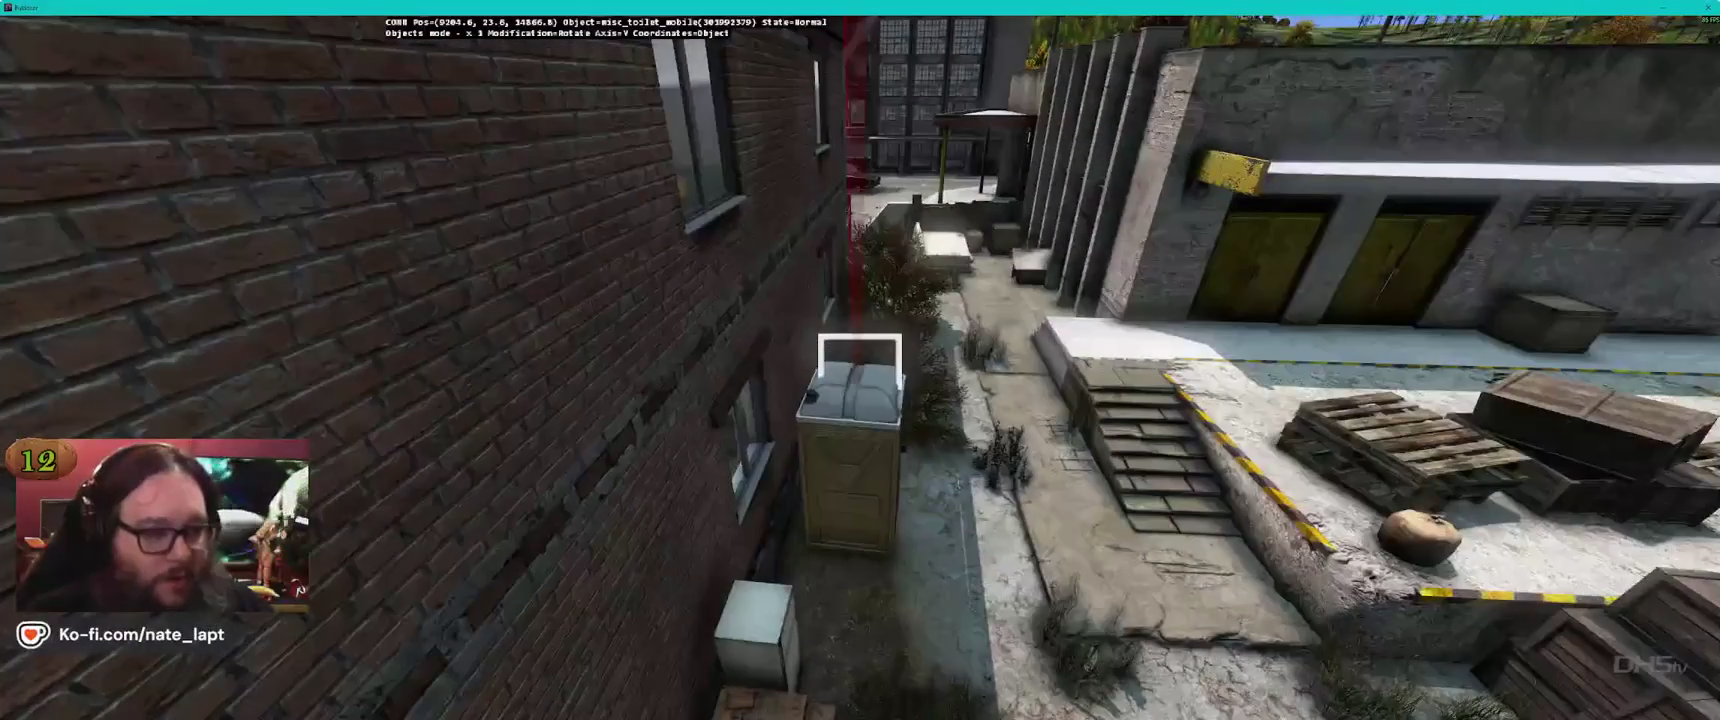
click(858, 376)
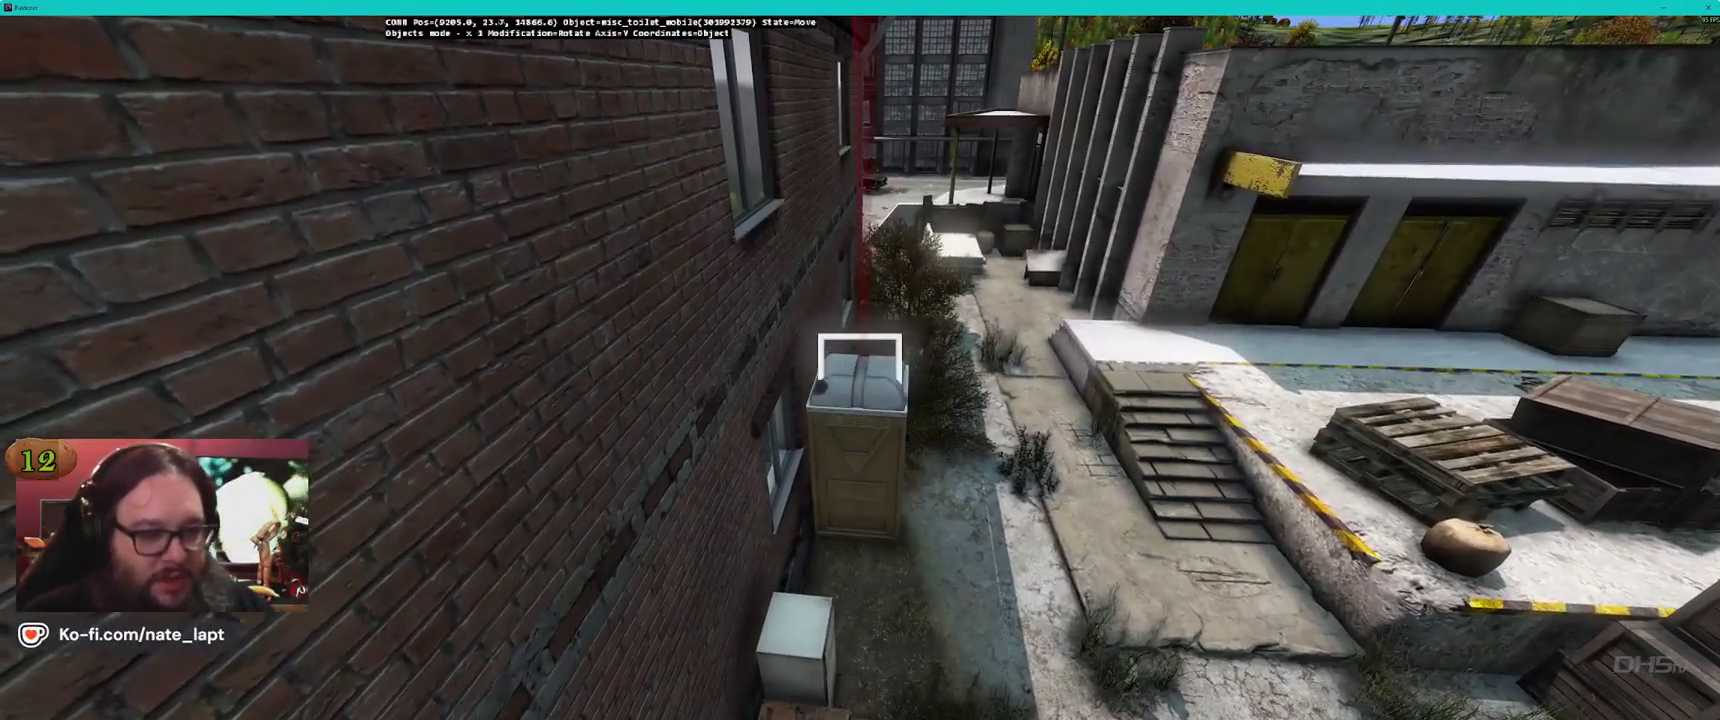
click(859, 375)
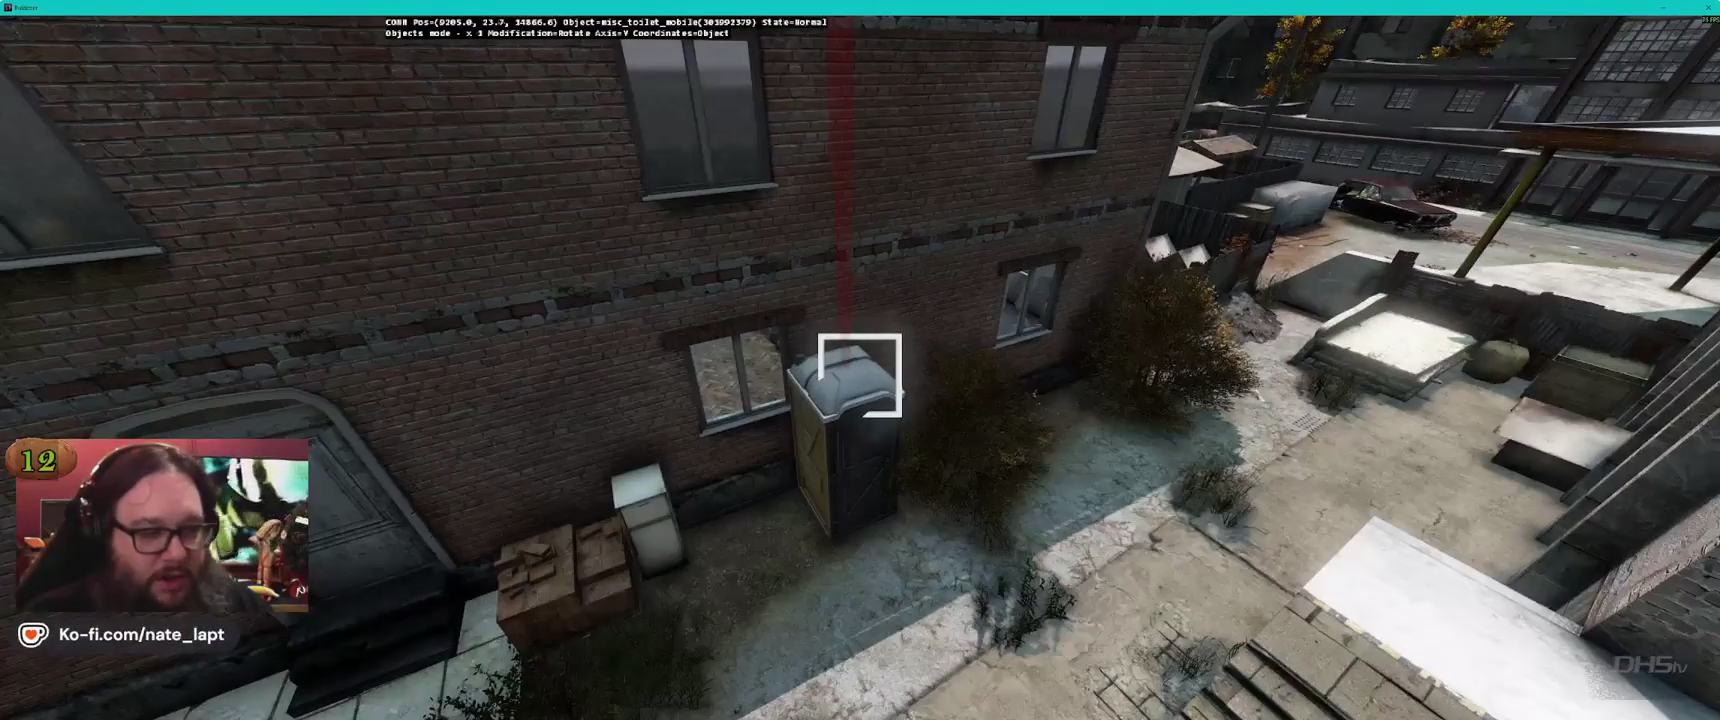
key(d)
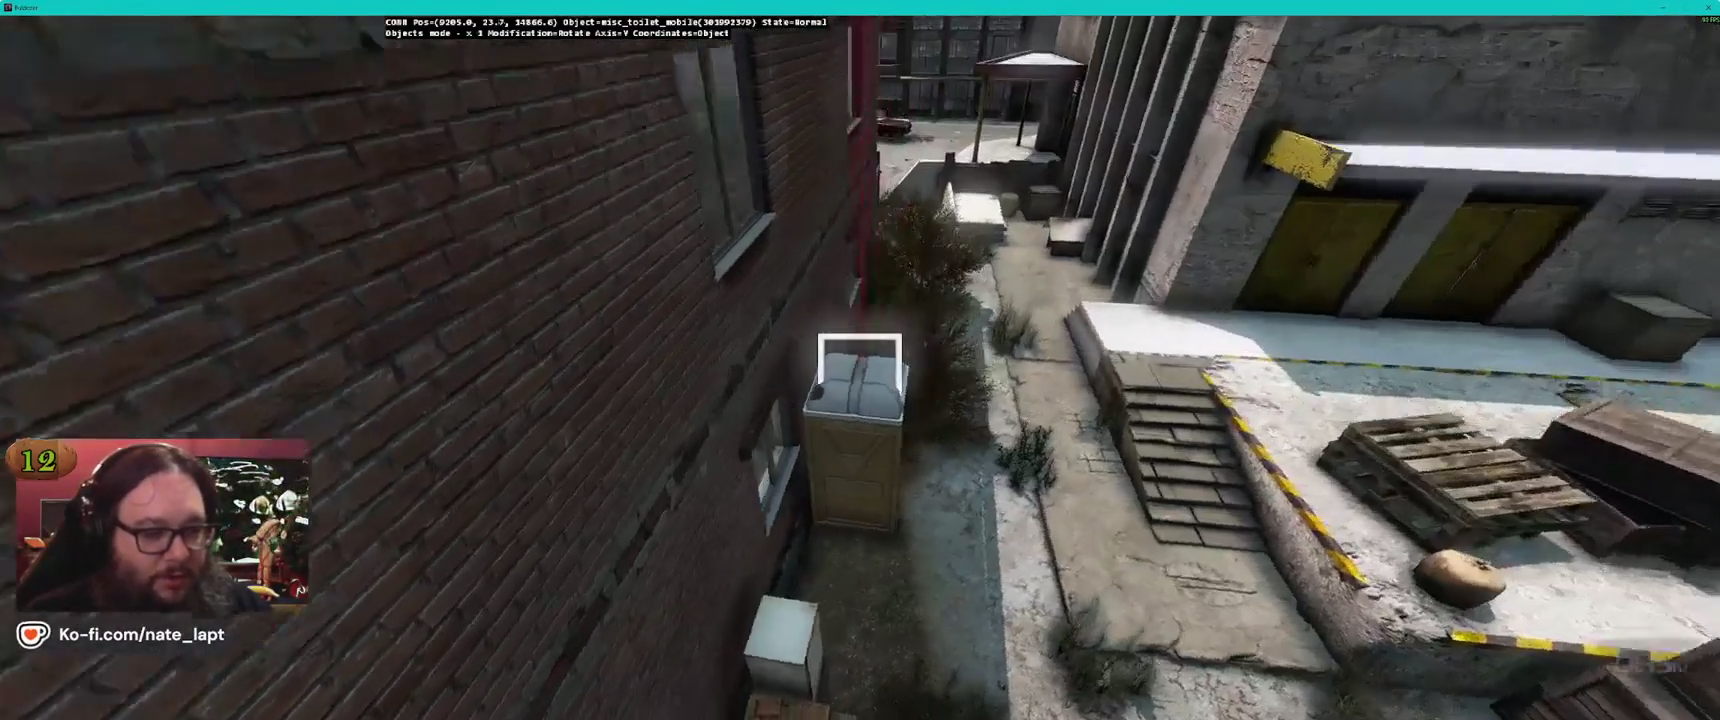
key(d)
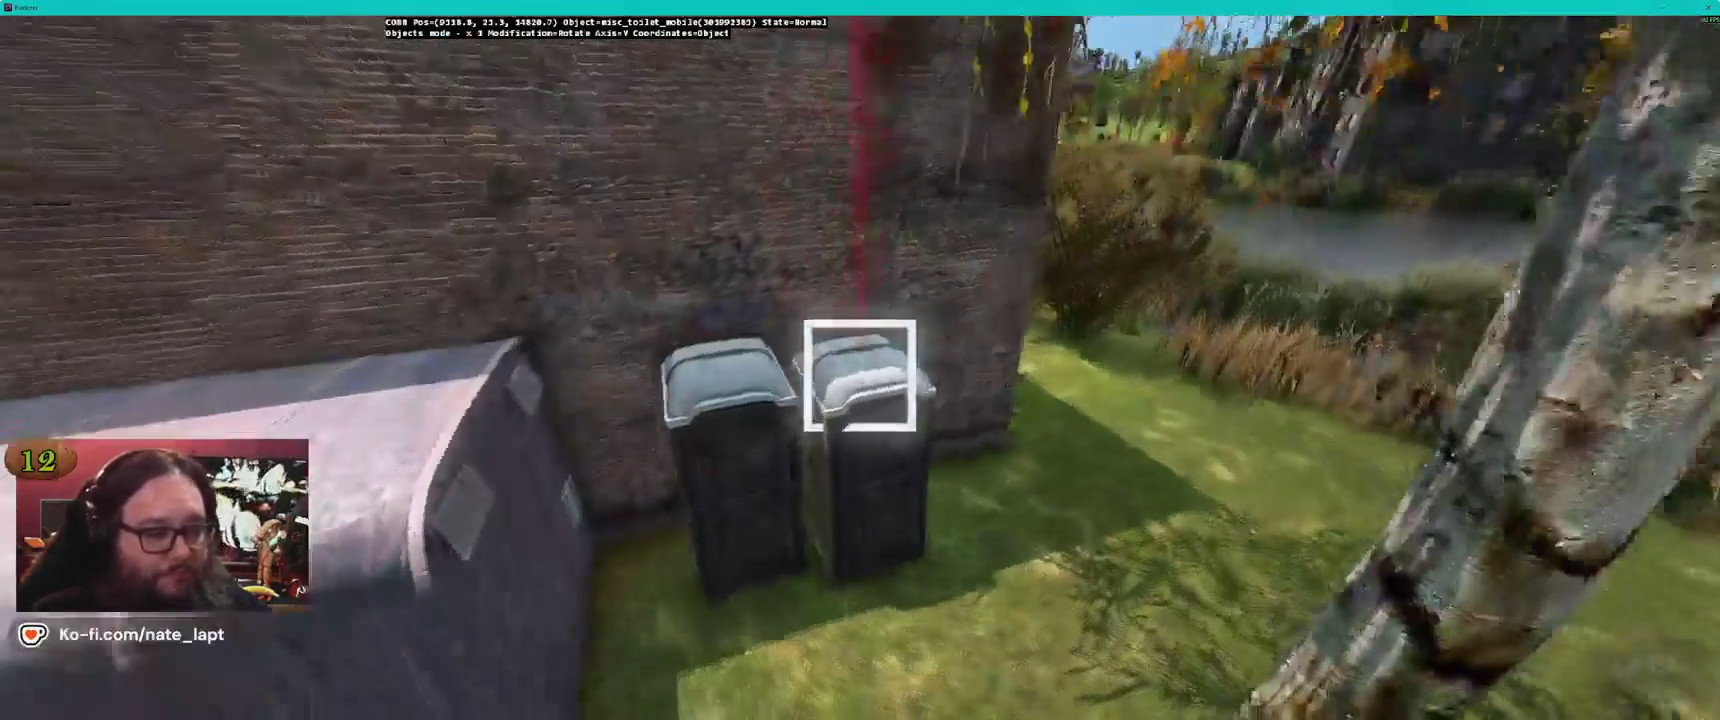
Slide the second misc_toilet_mobile next to the first and inspect the pair from several angles
drag(860, 376, 860, 374)
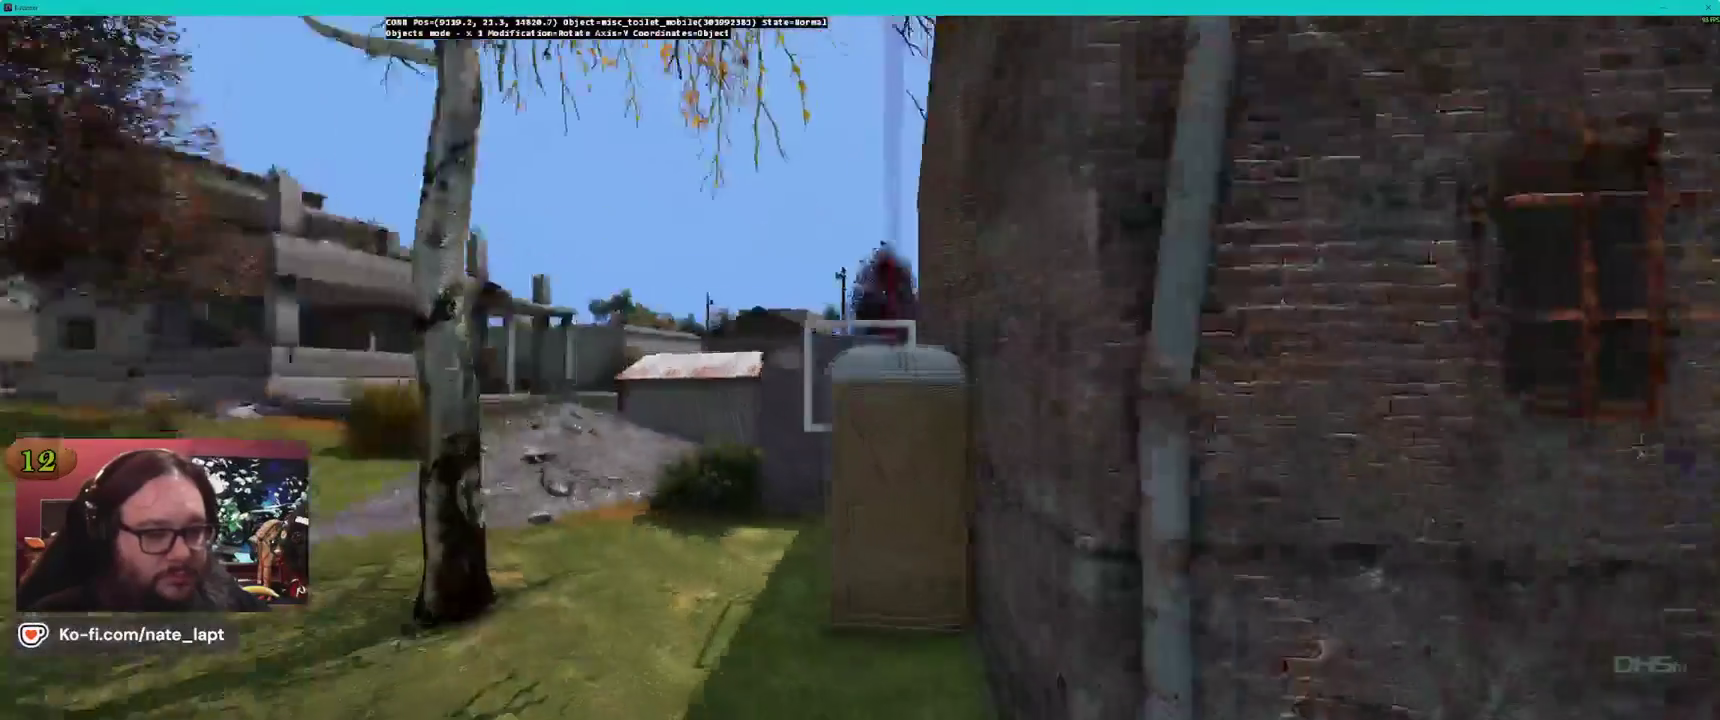
key(a)
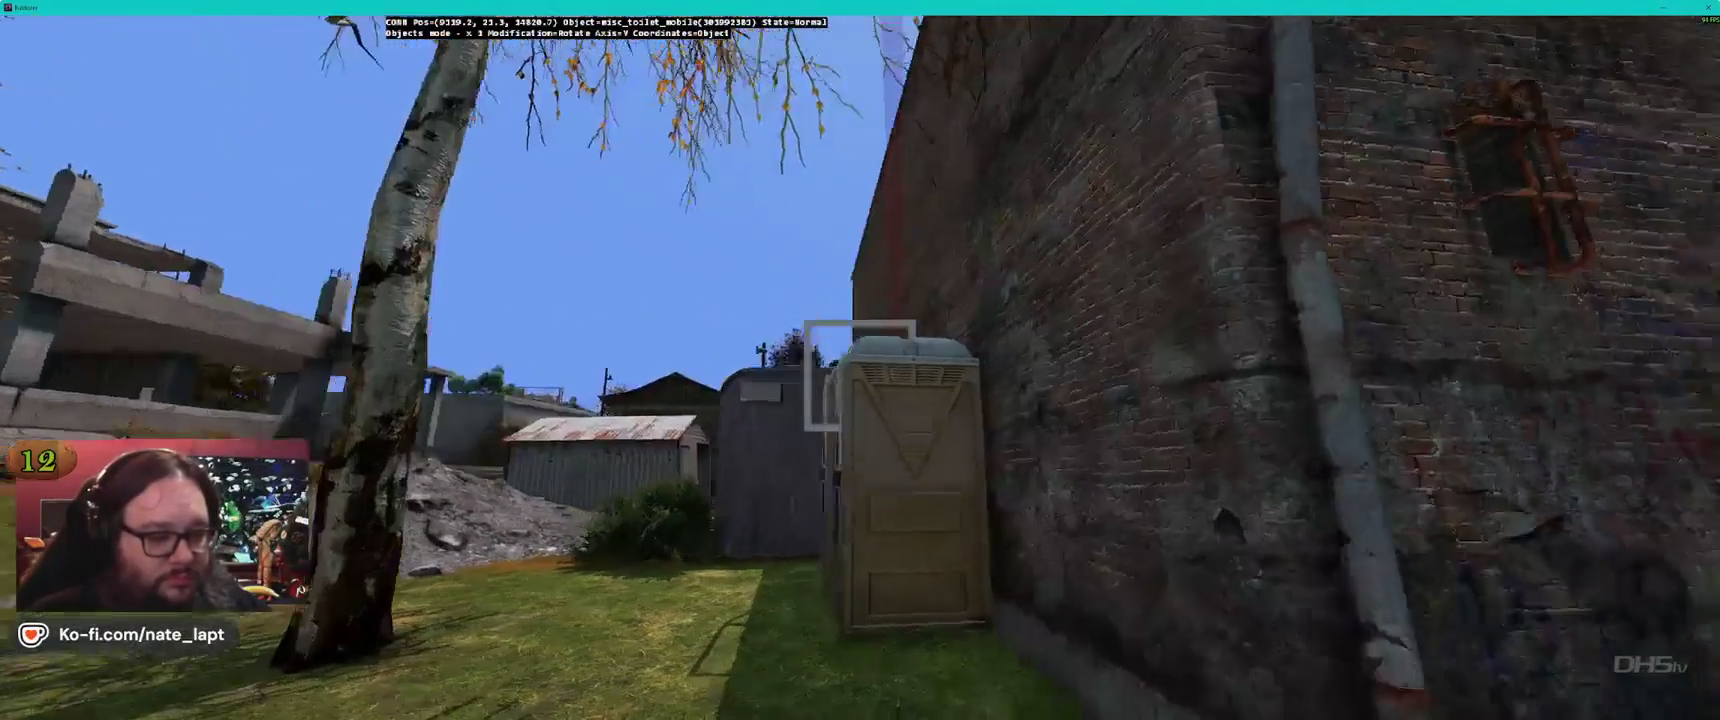
key(d)
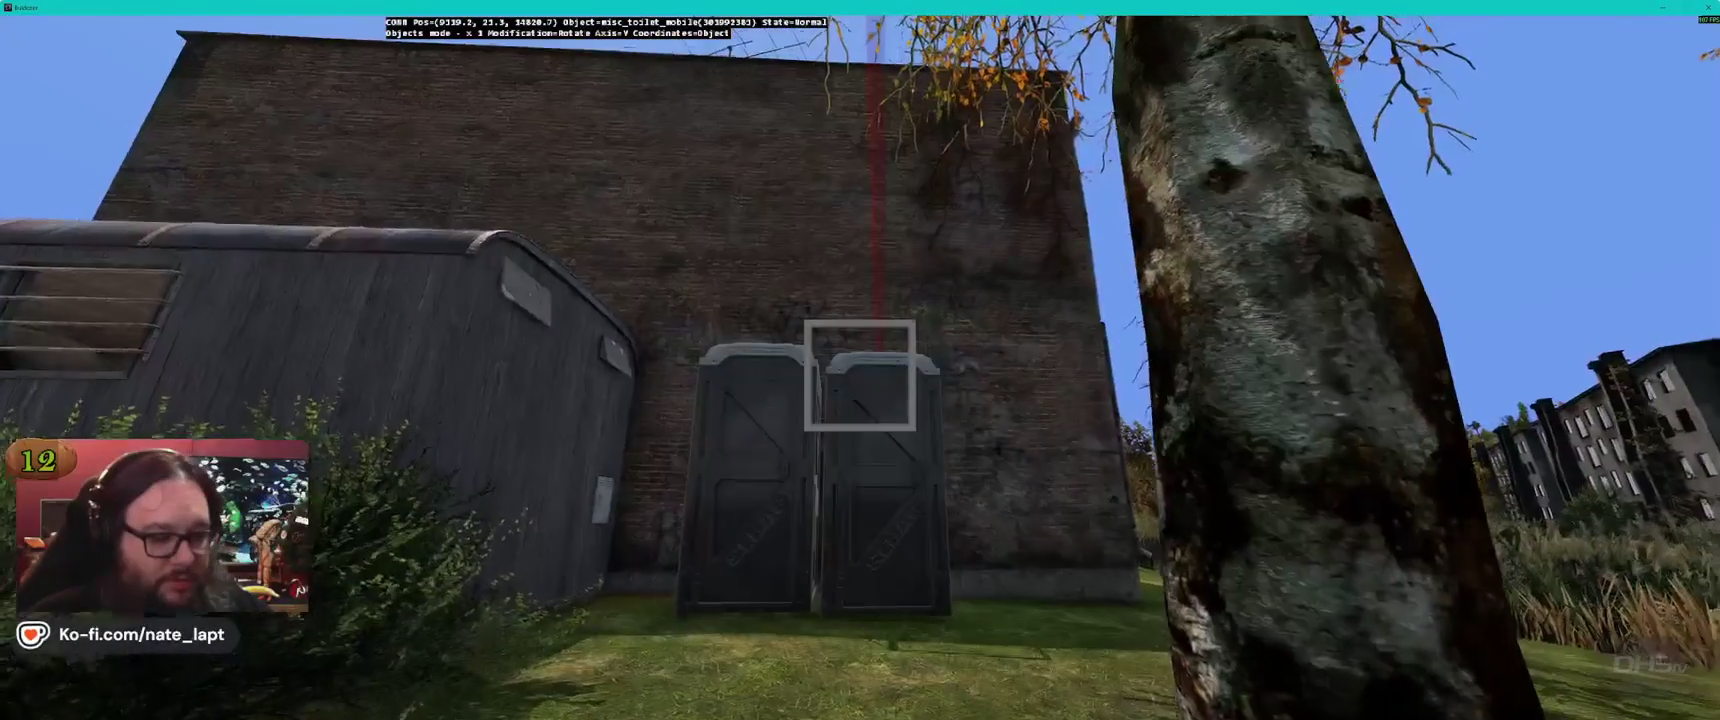
key(d)
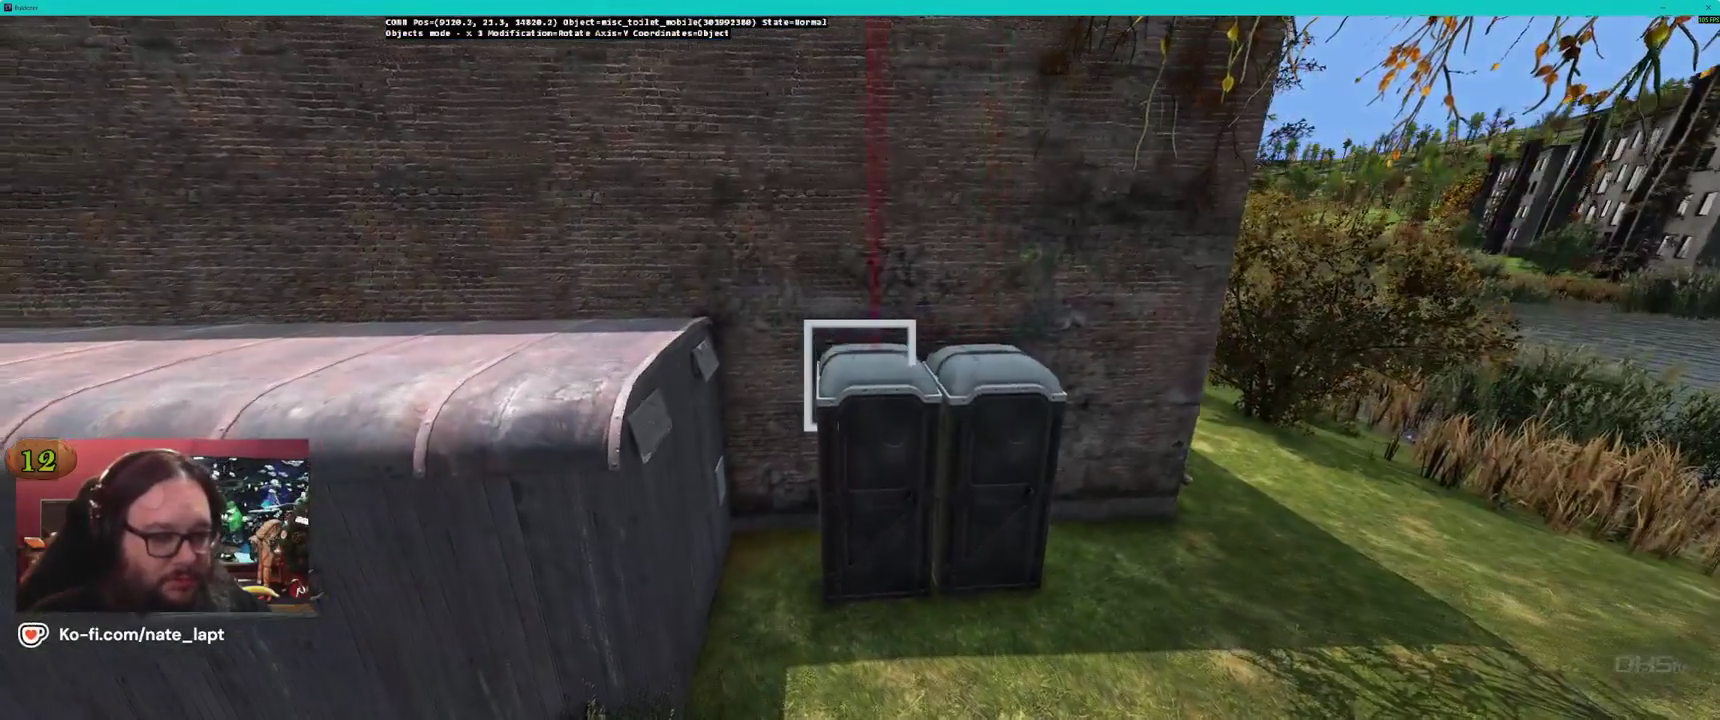
key(s)
key(a)
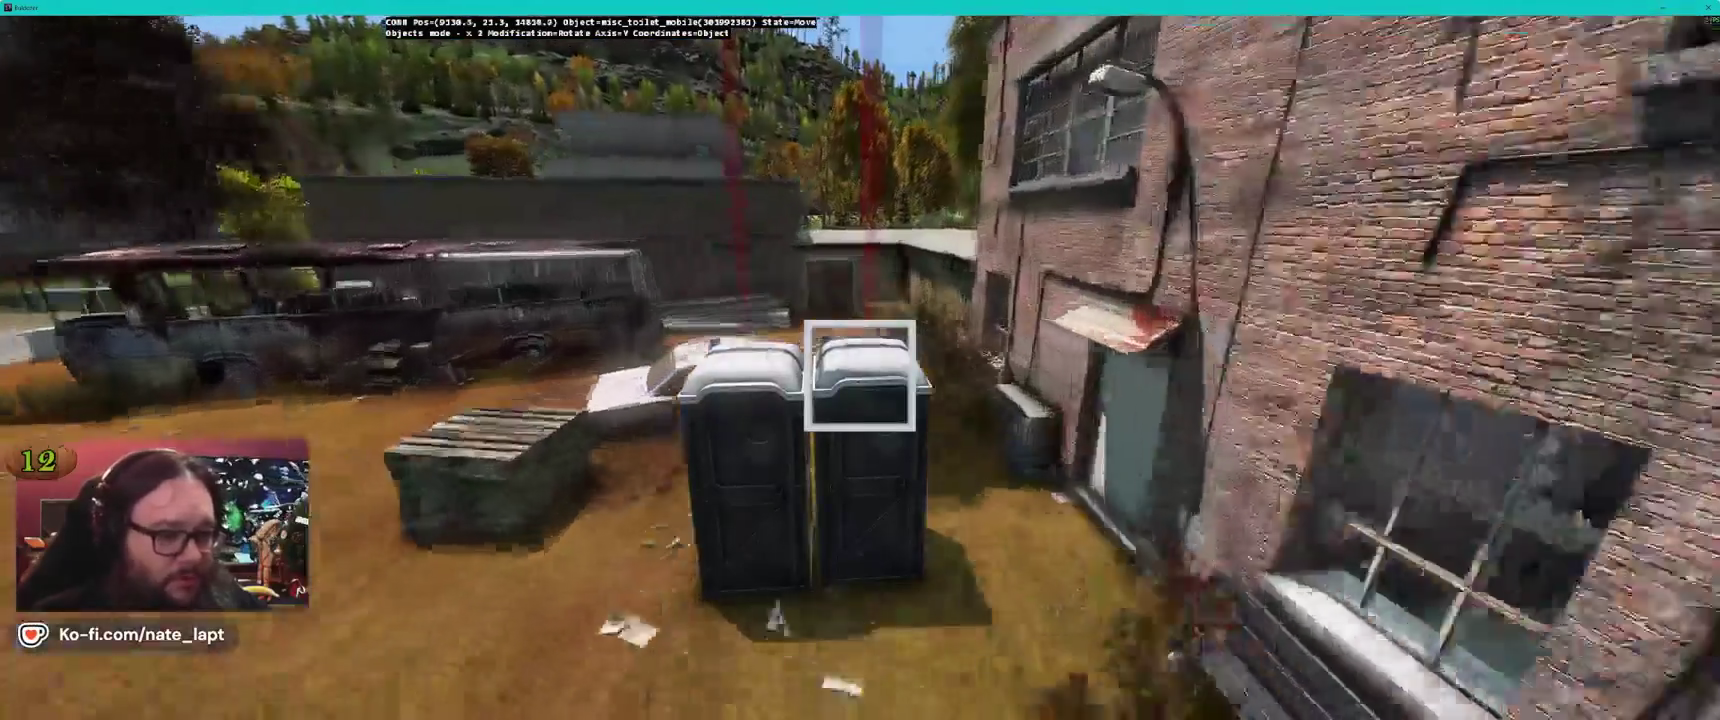
key(d)
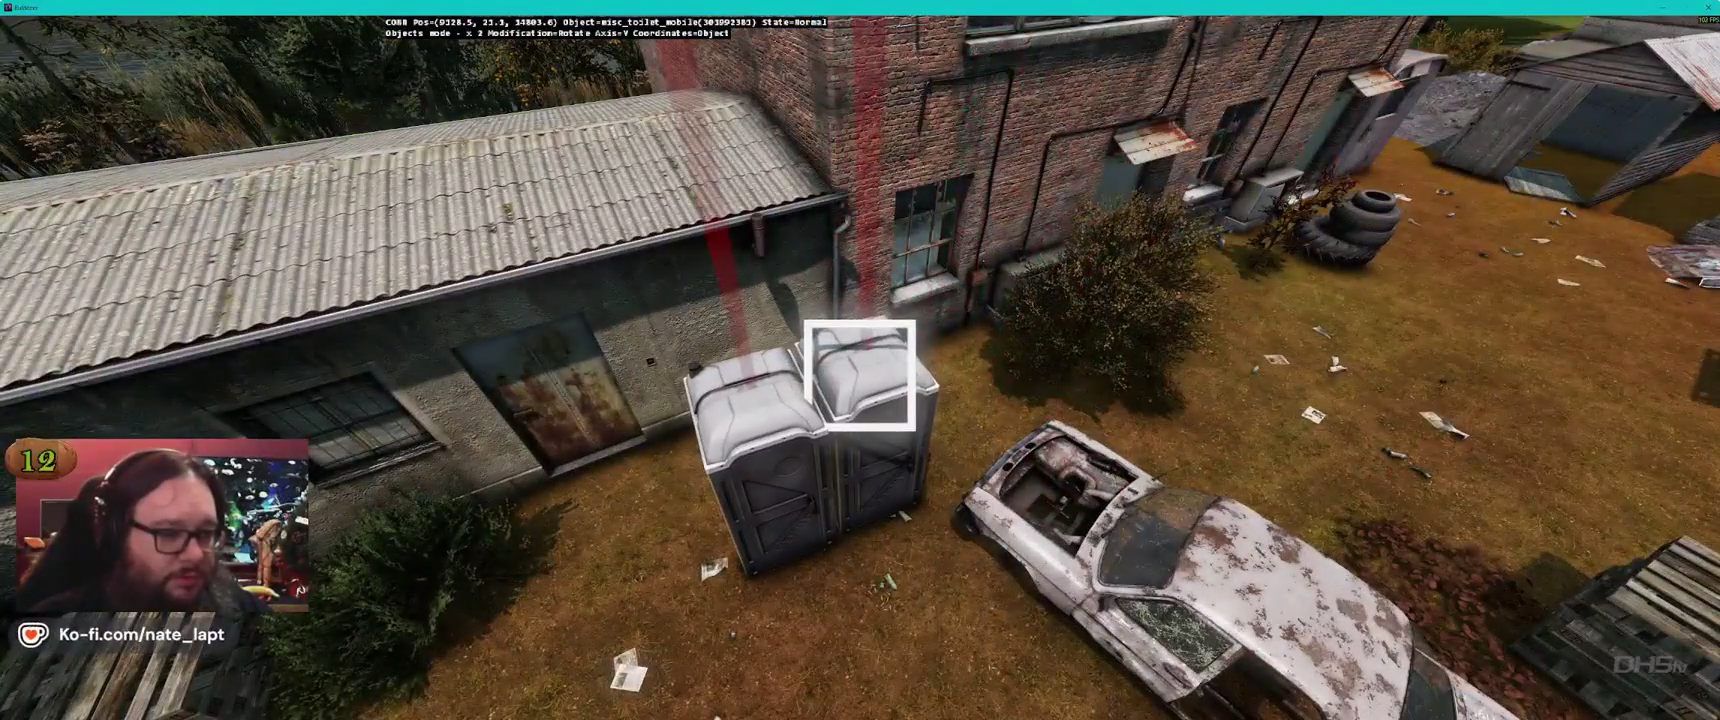
key(w)
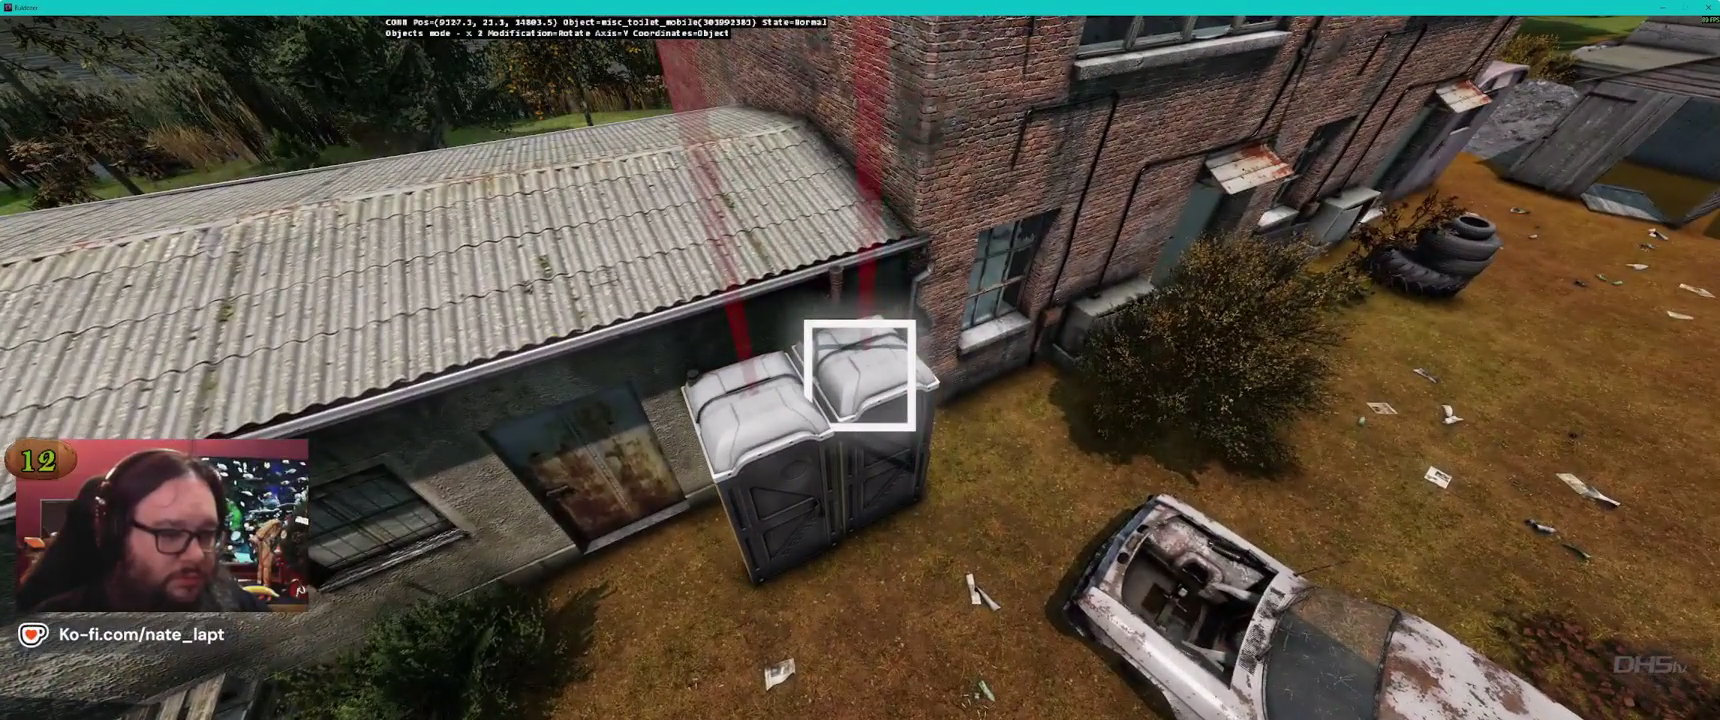
key(w)
key(a)
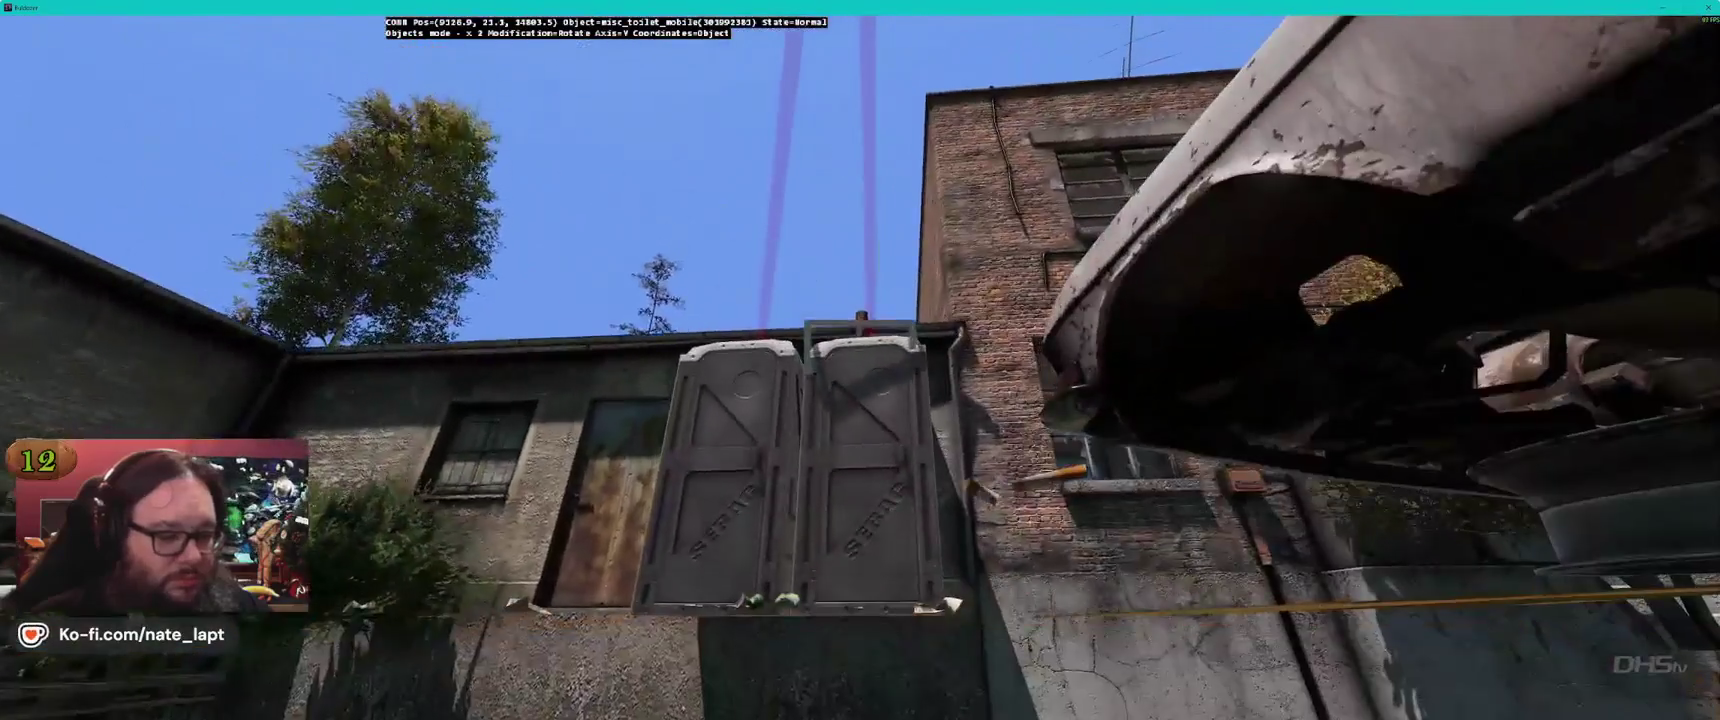
key(s)
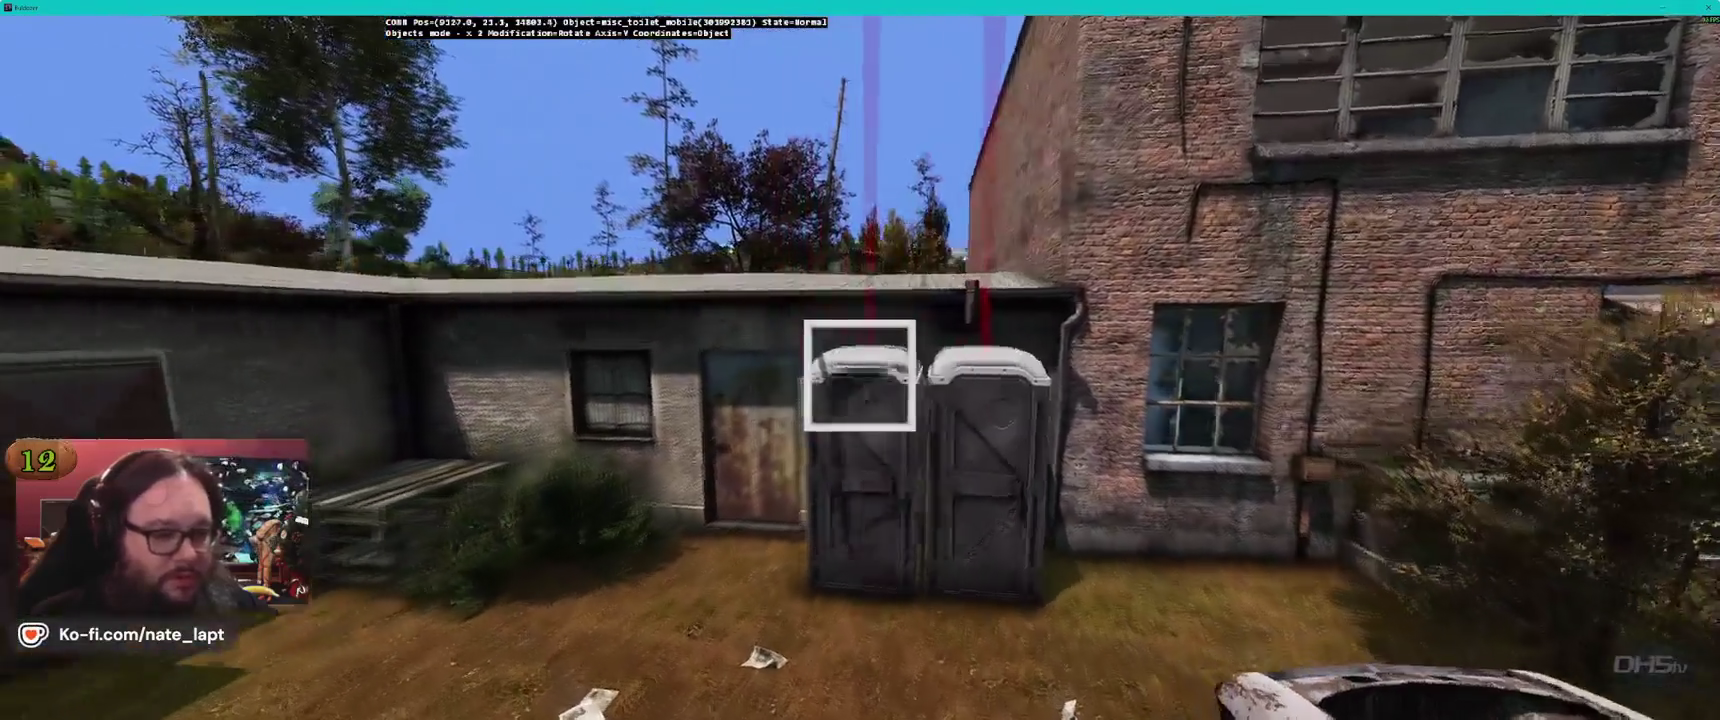
key(q)
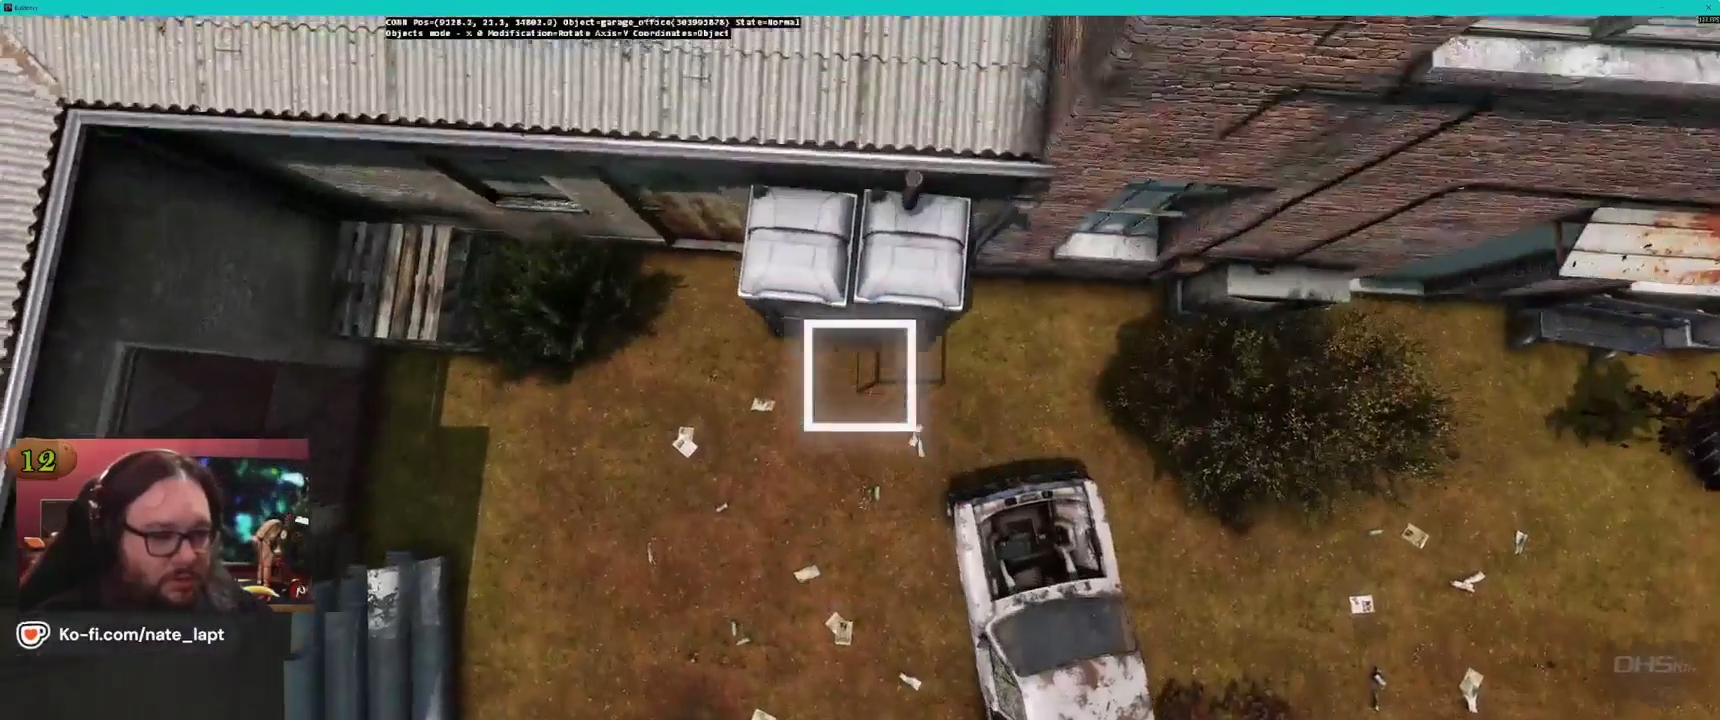
key(z)
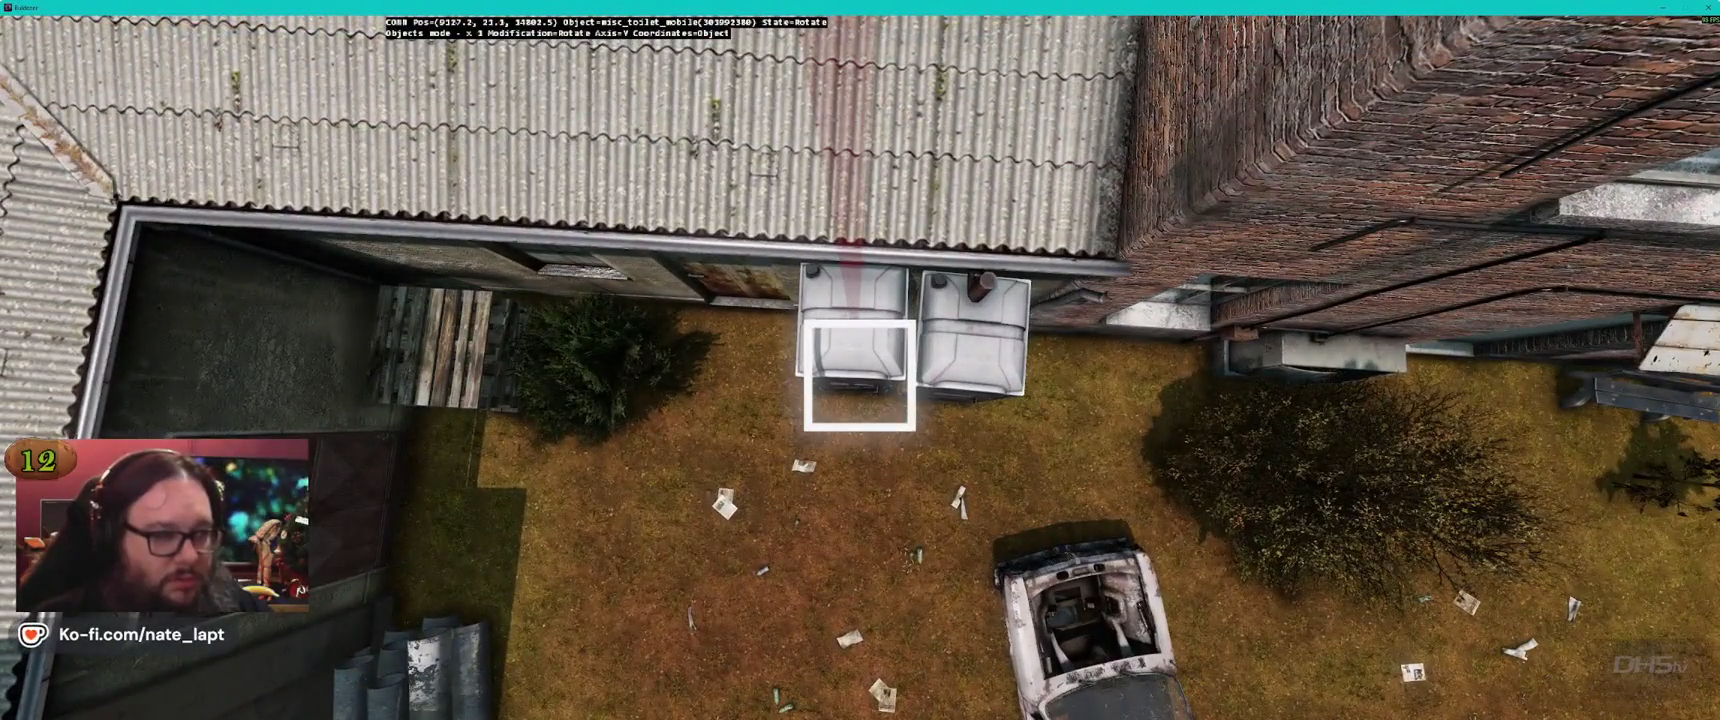
key(d)
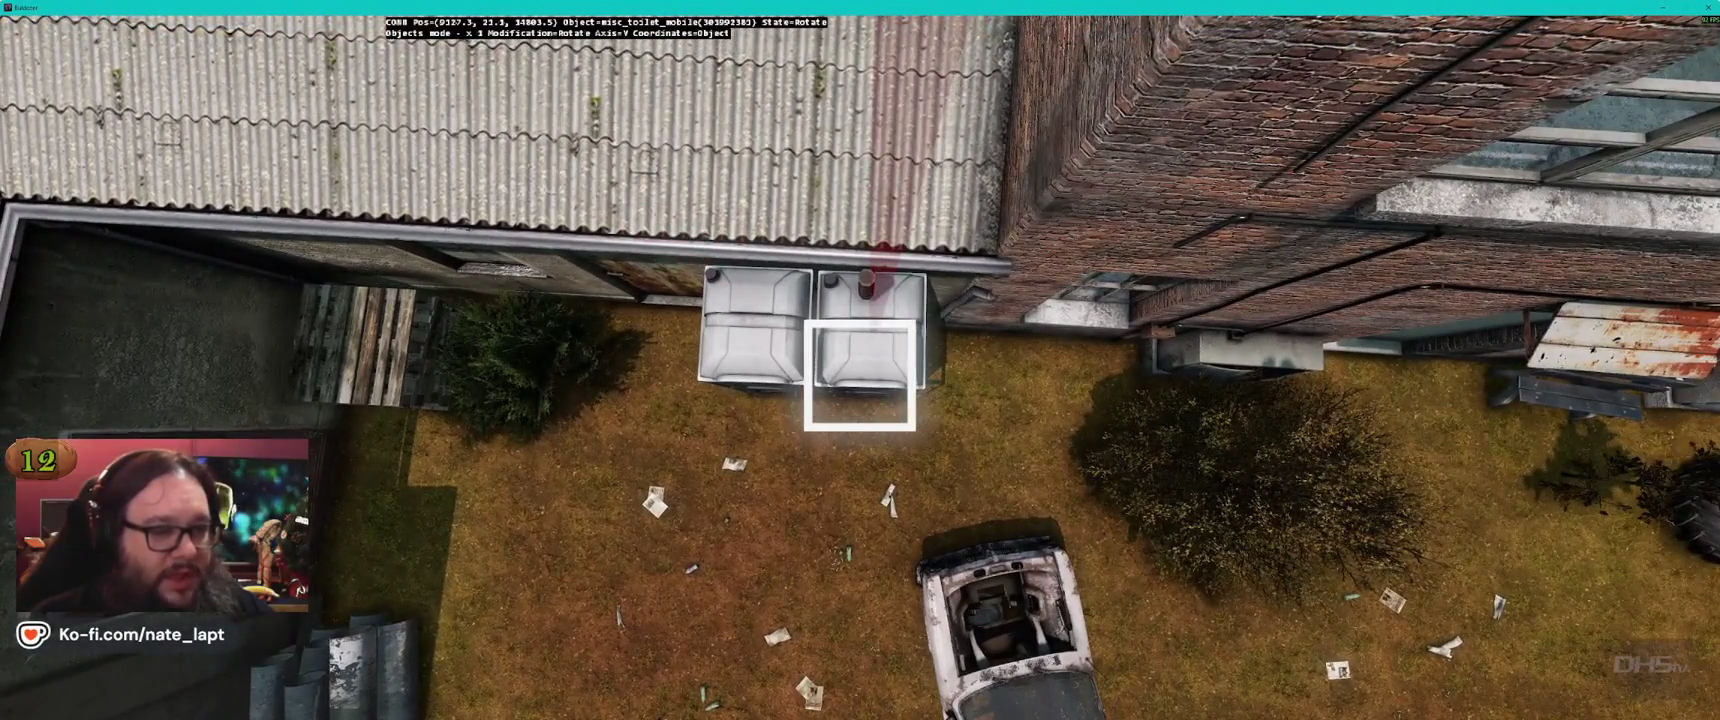
key(a)
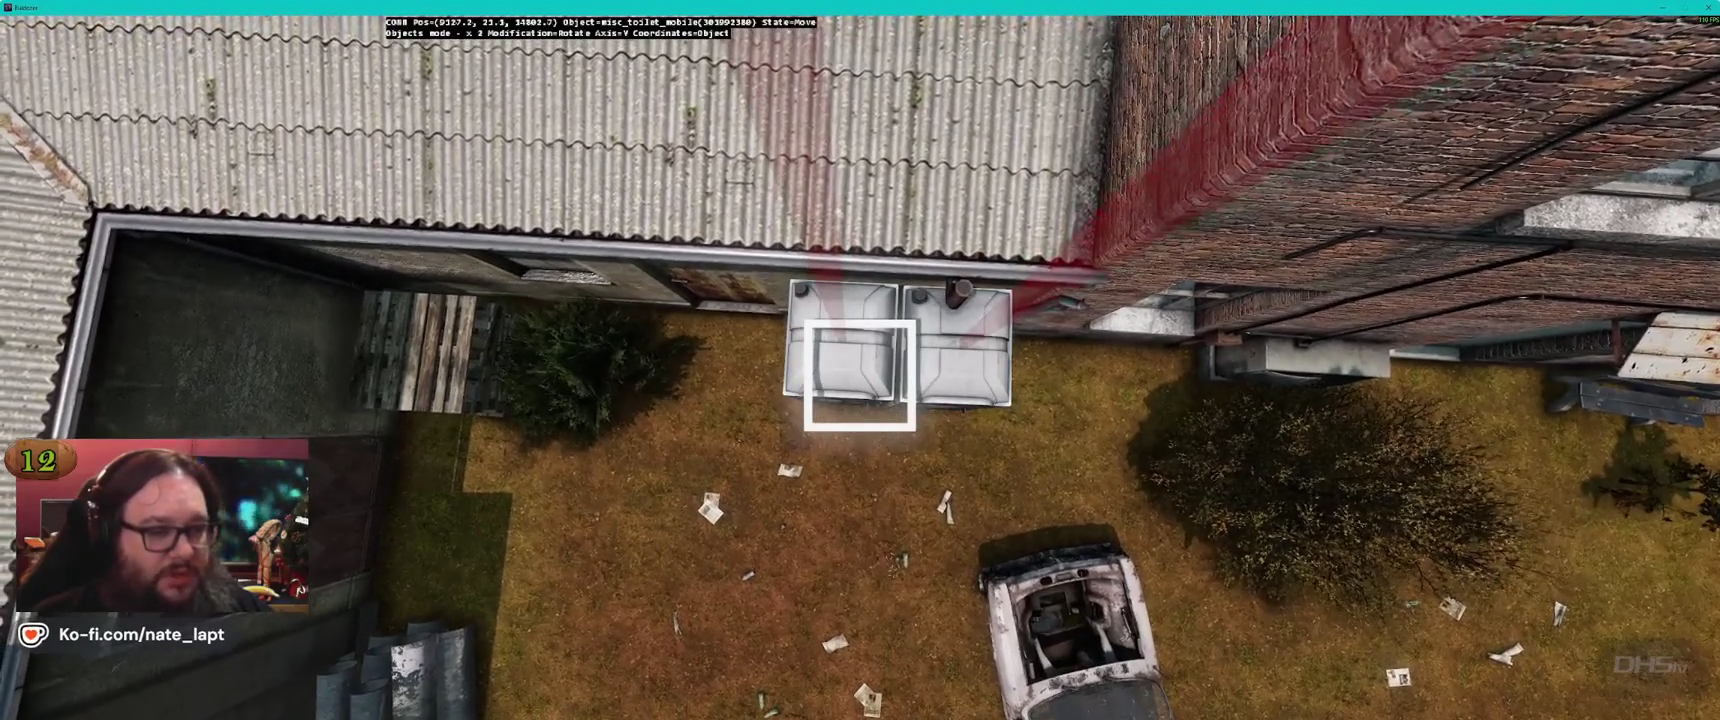
Nudge the toilet into alignment, then return to the Terrain Builder map
drag(861, 375, 860, 299)
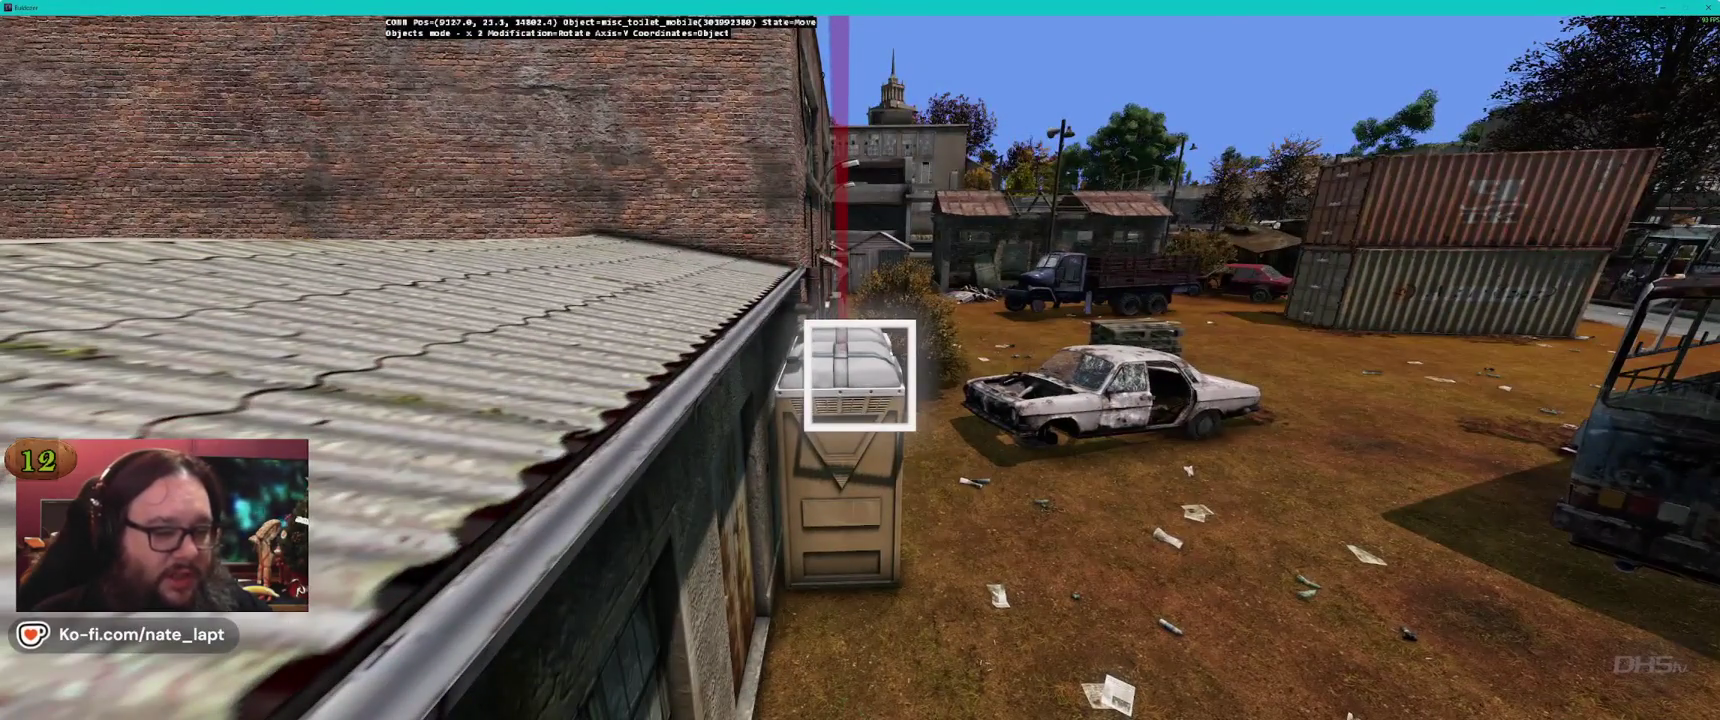
drag(861, 375, 860, 375)
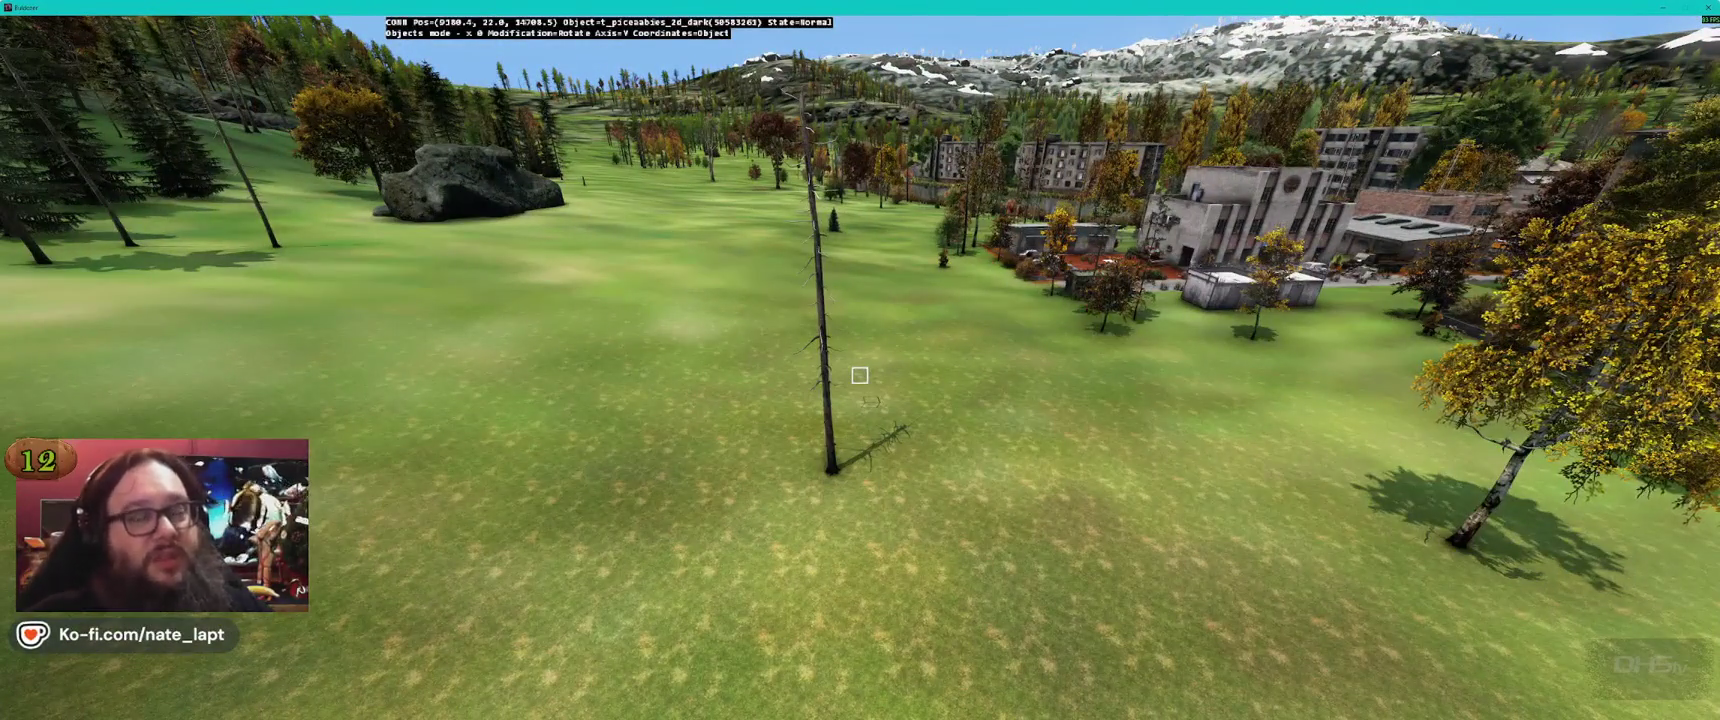
drag(861, 375, 861, 376)
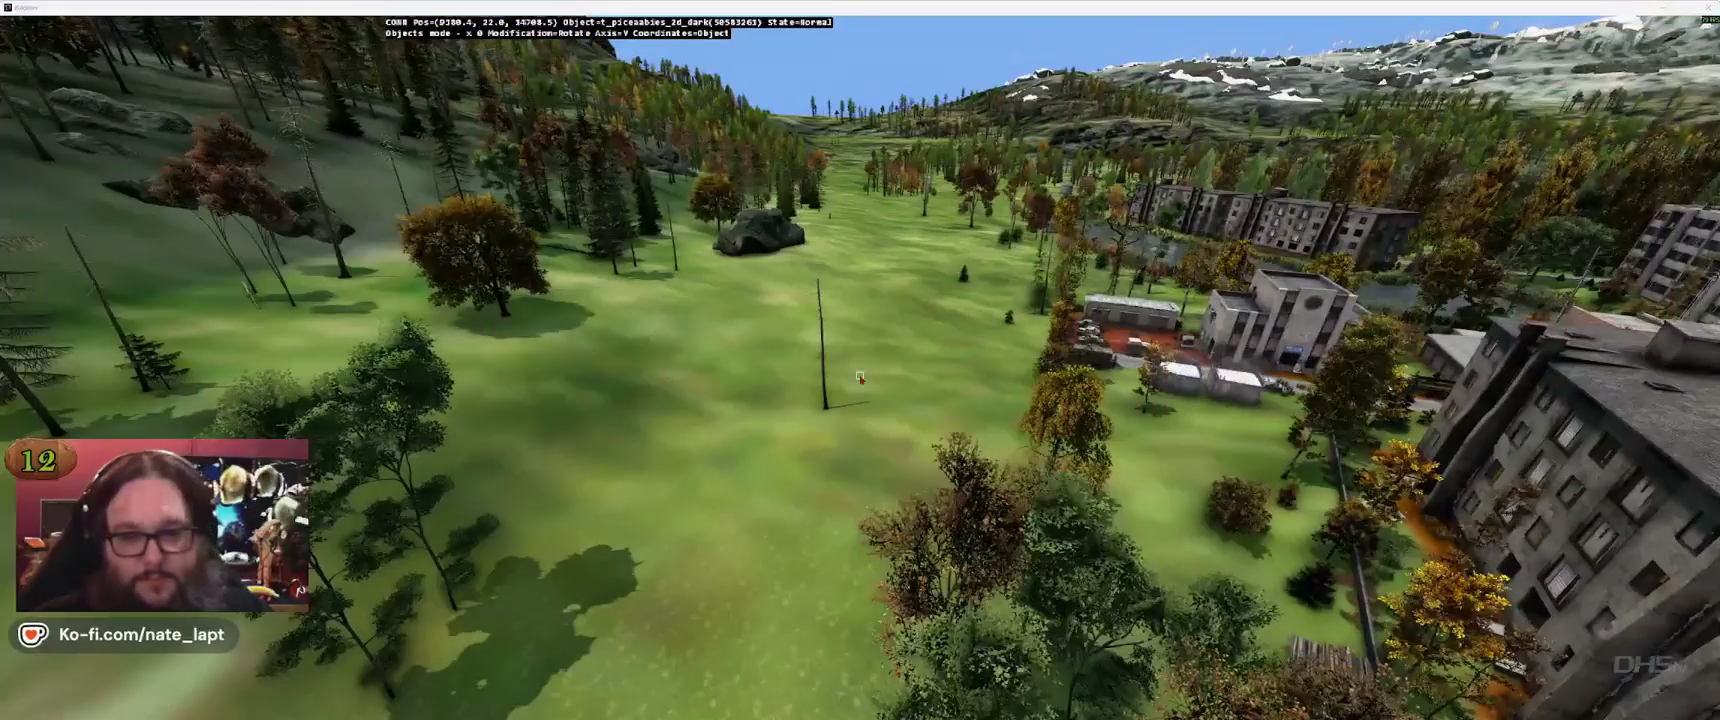
key(alt+Tab)
scroll(1561, 368, down, 3)
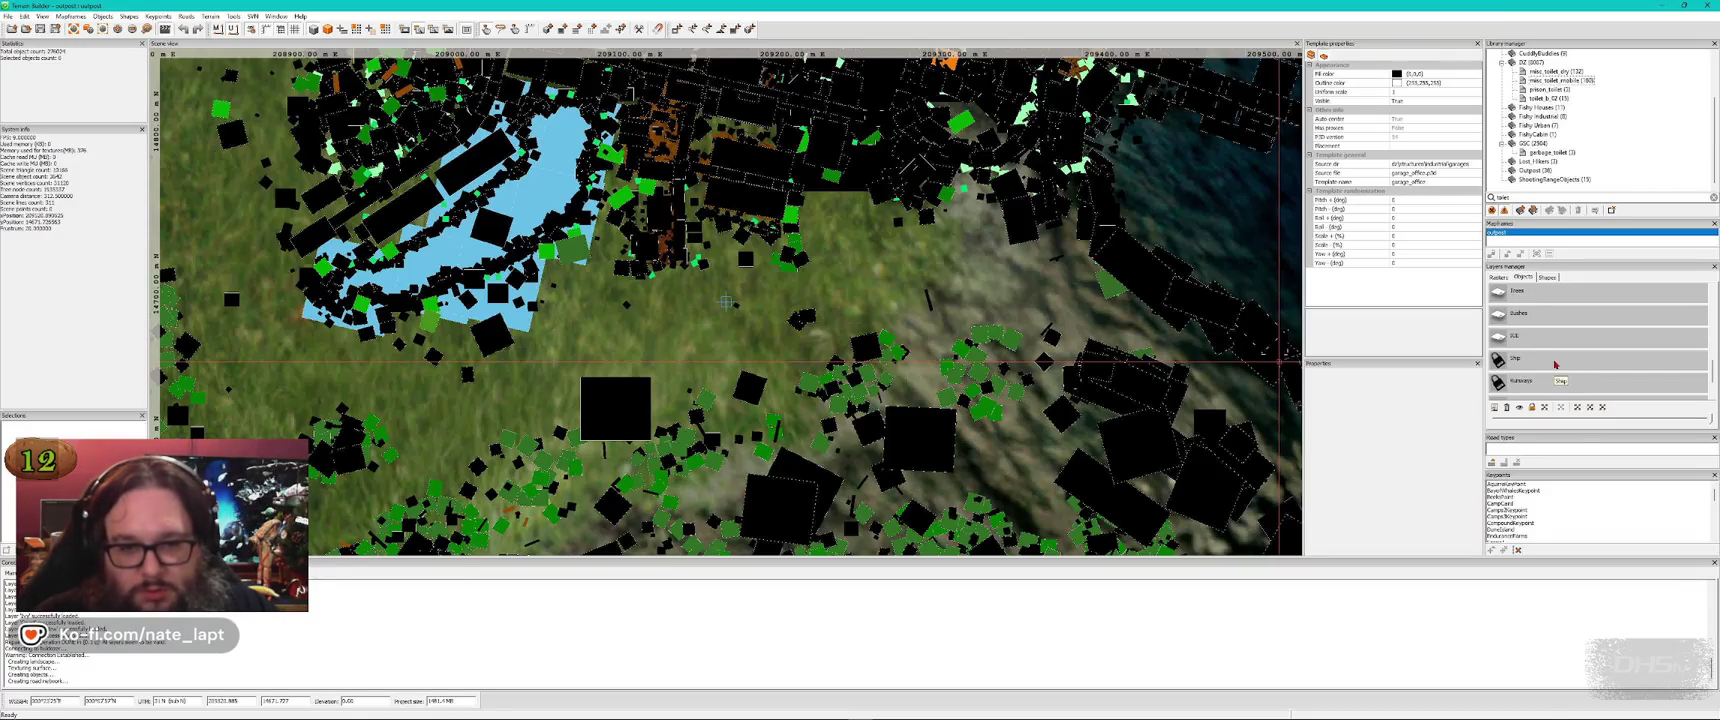
Make Decals the active layer and pick a decal_sakhal_snow template from a snow search
scroll(1555, 365, up, 5)
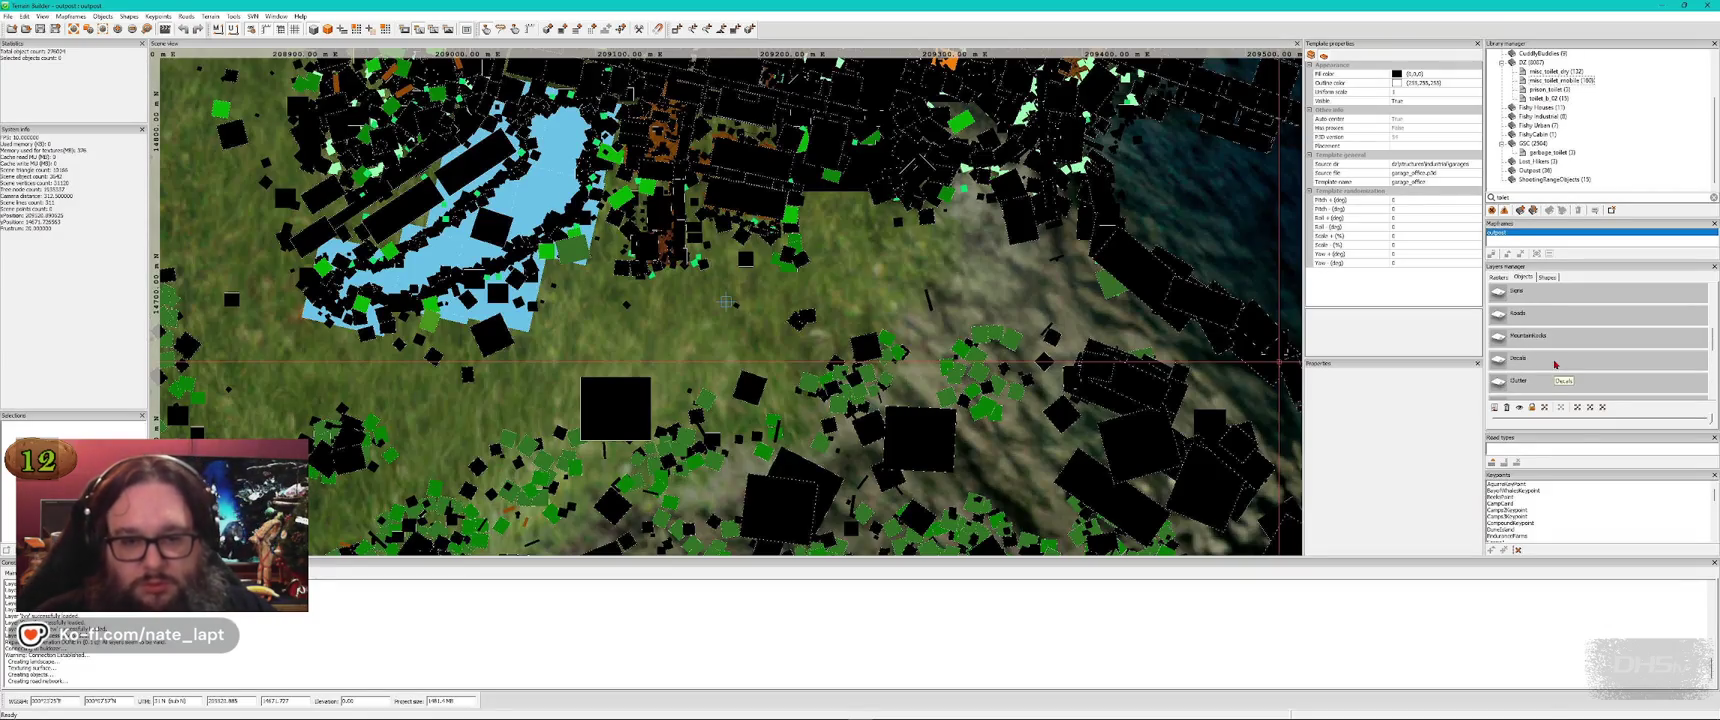
scroll(1555, 365, up, 3)
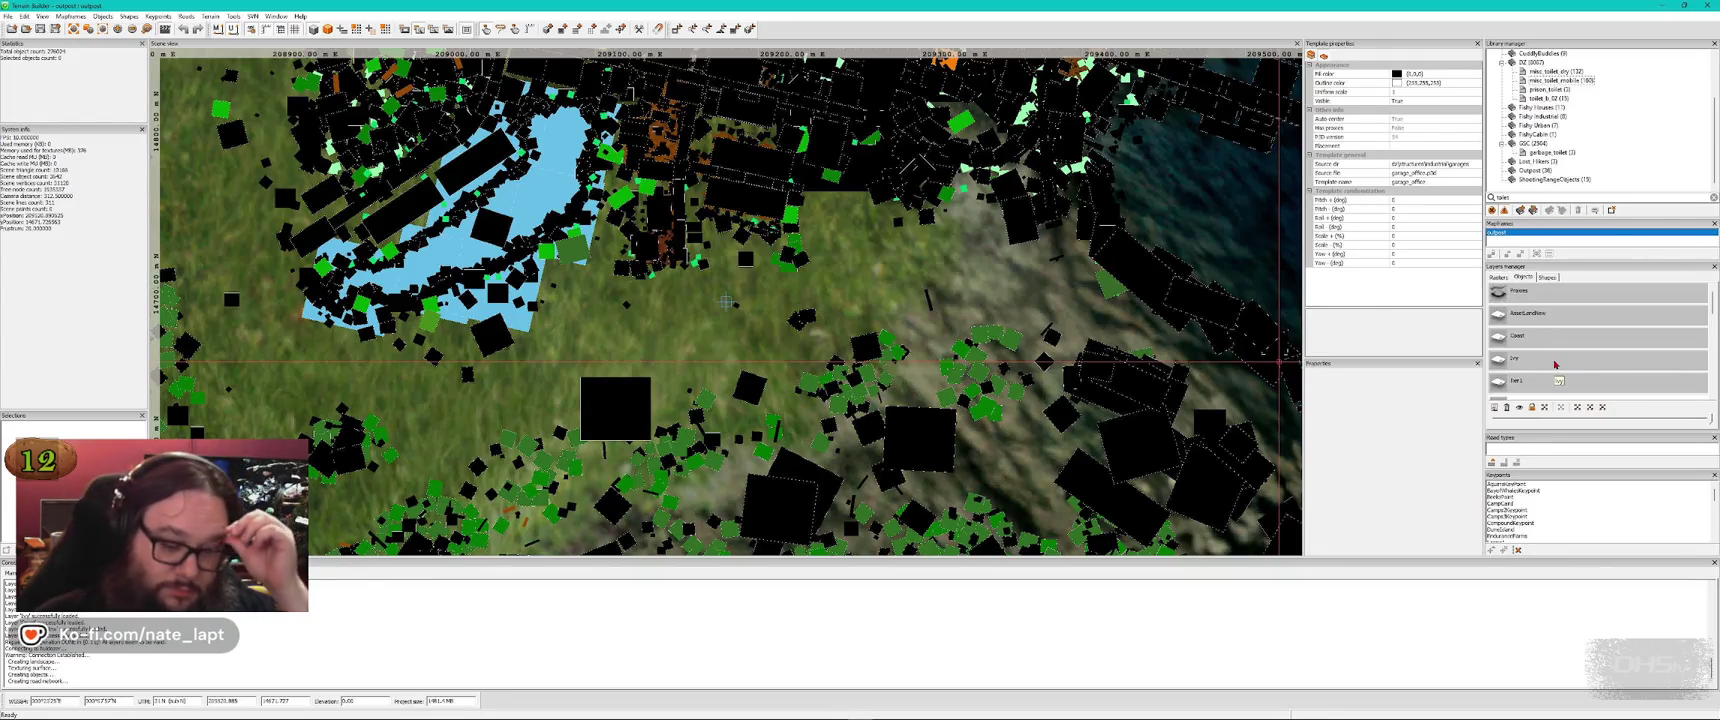
scroll(1555, 364, down, 2)
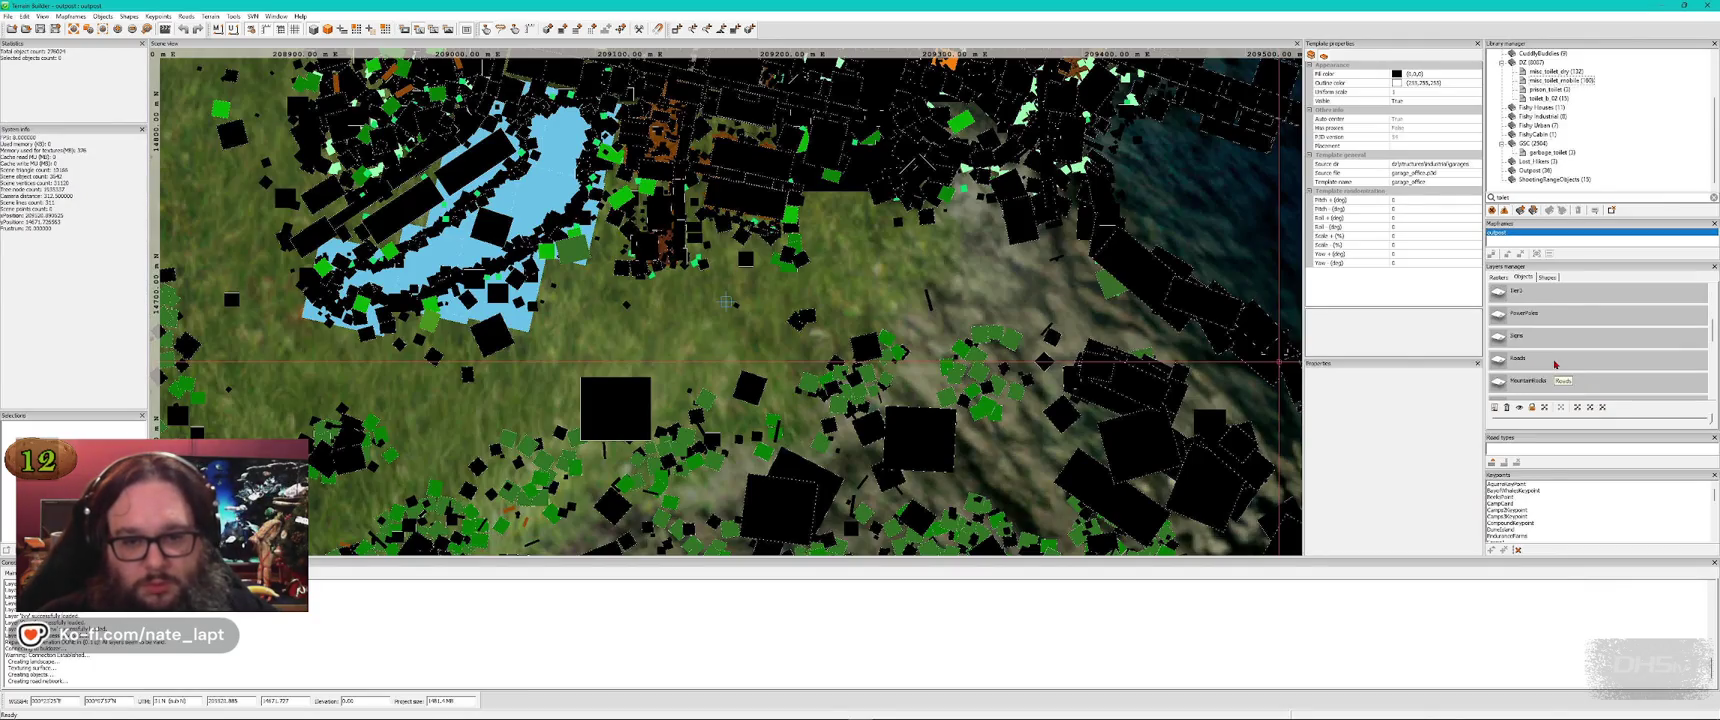
click(1559, 343)
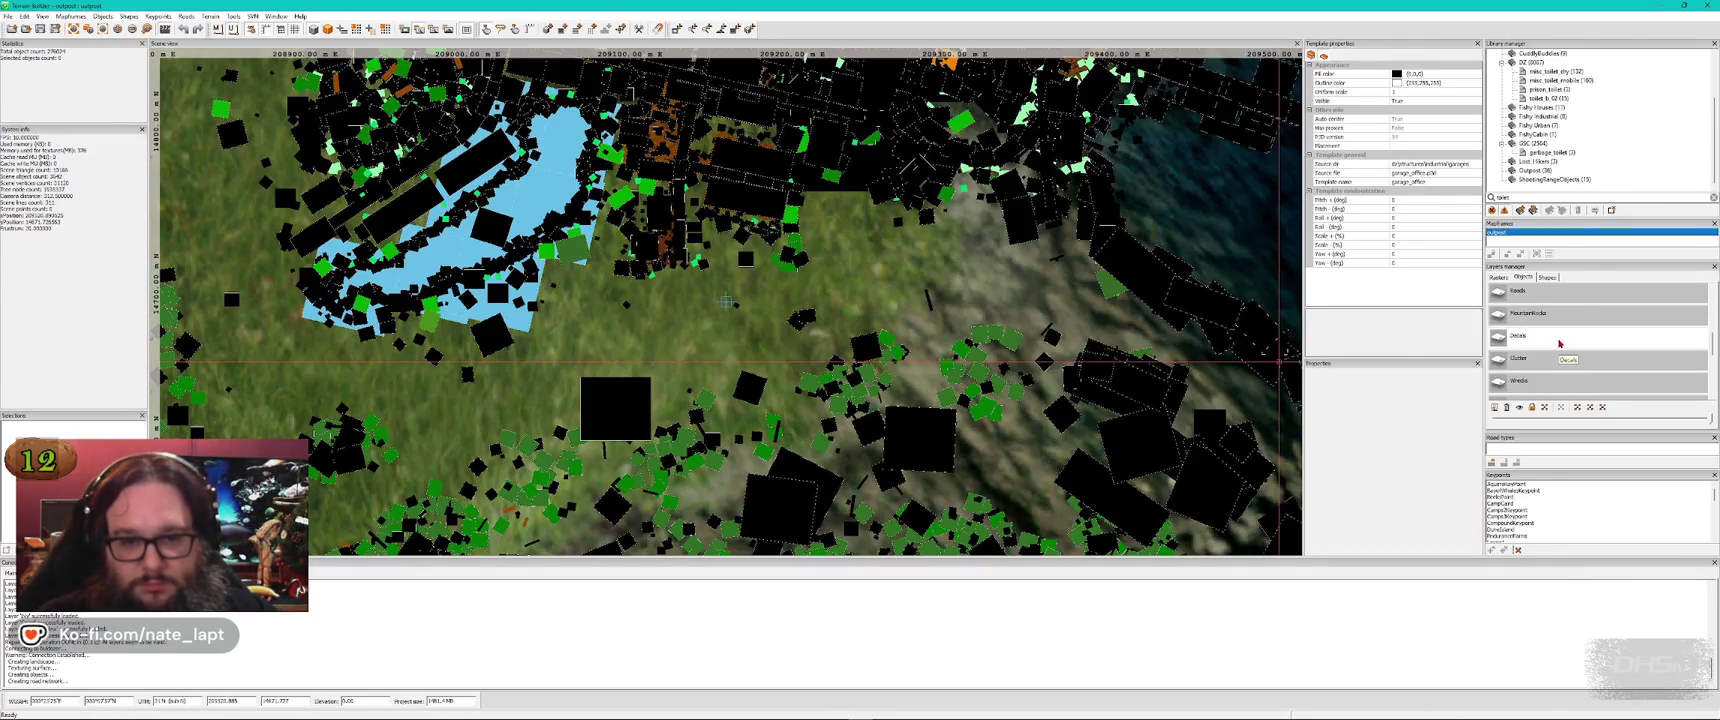
text(t)
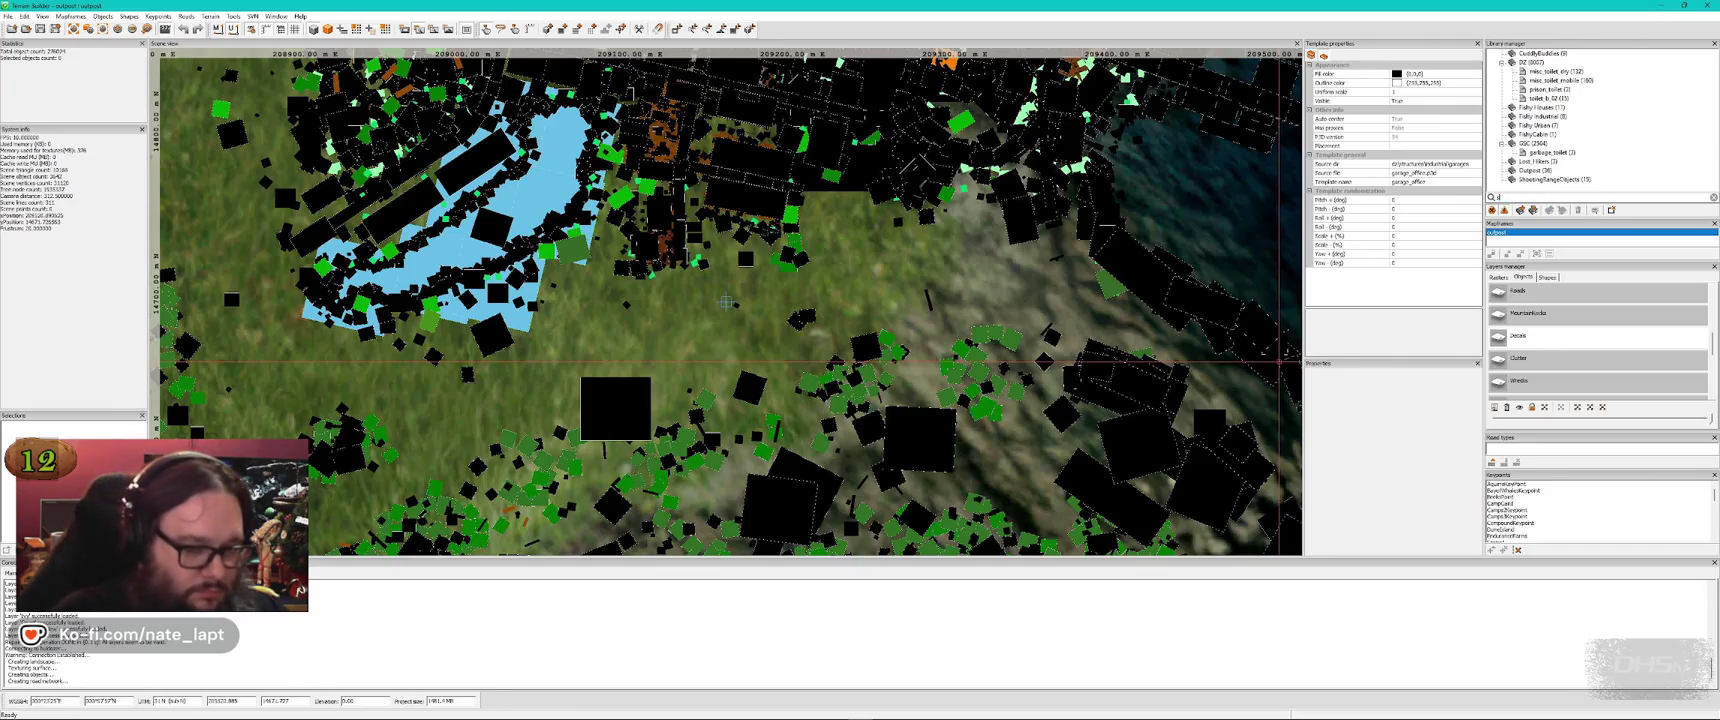
text(now)
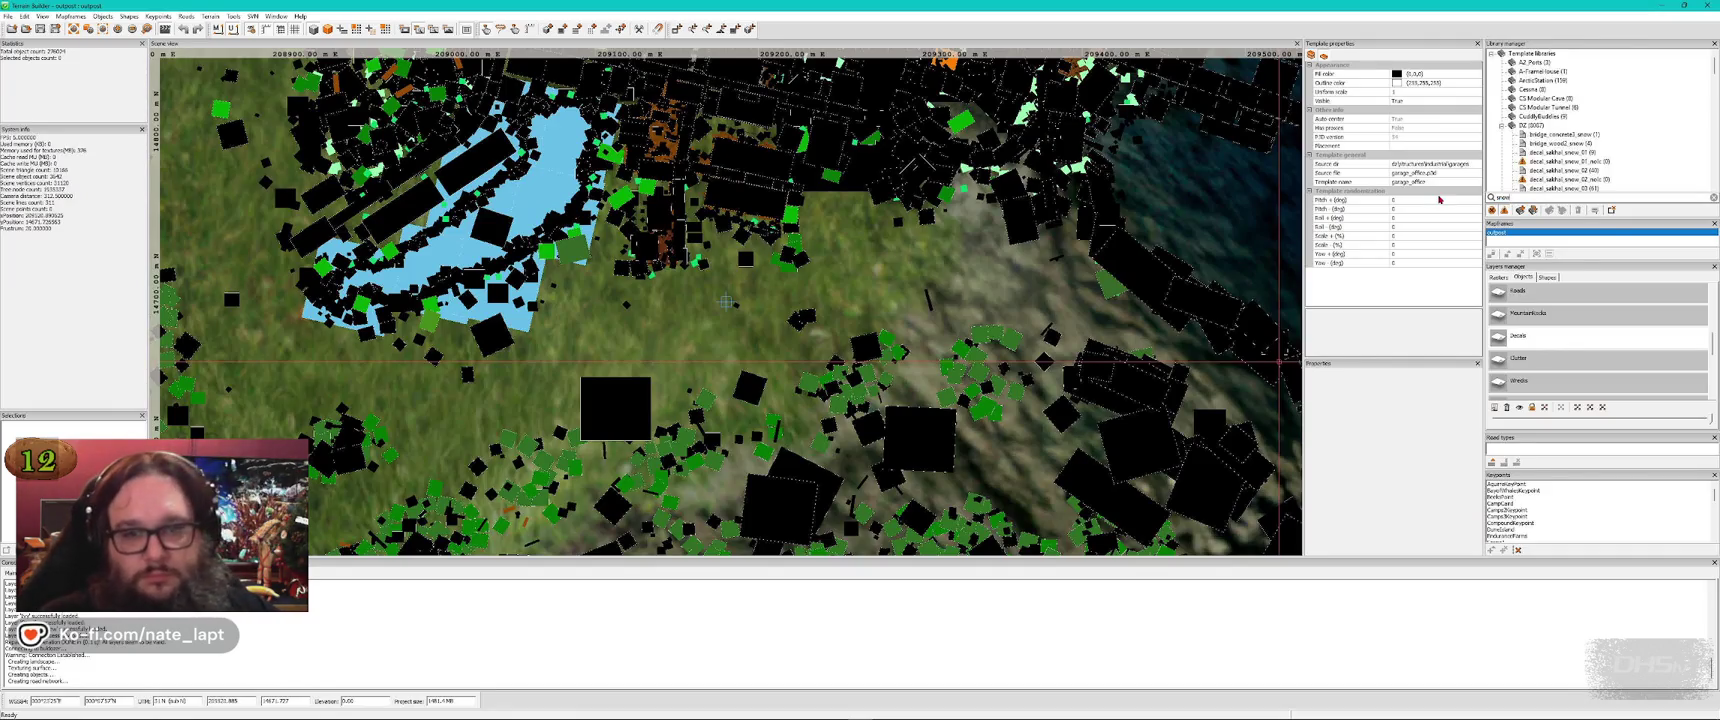
click(1563, 154)
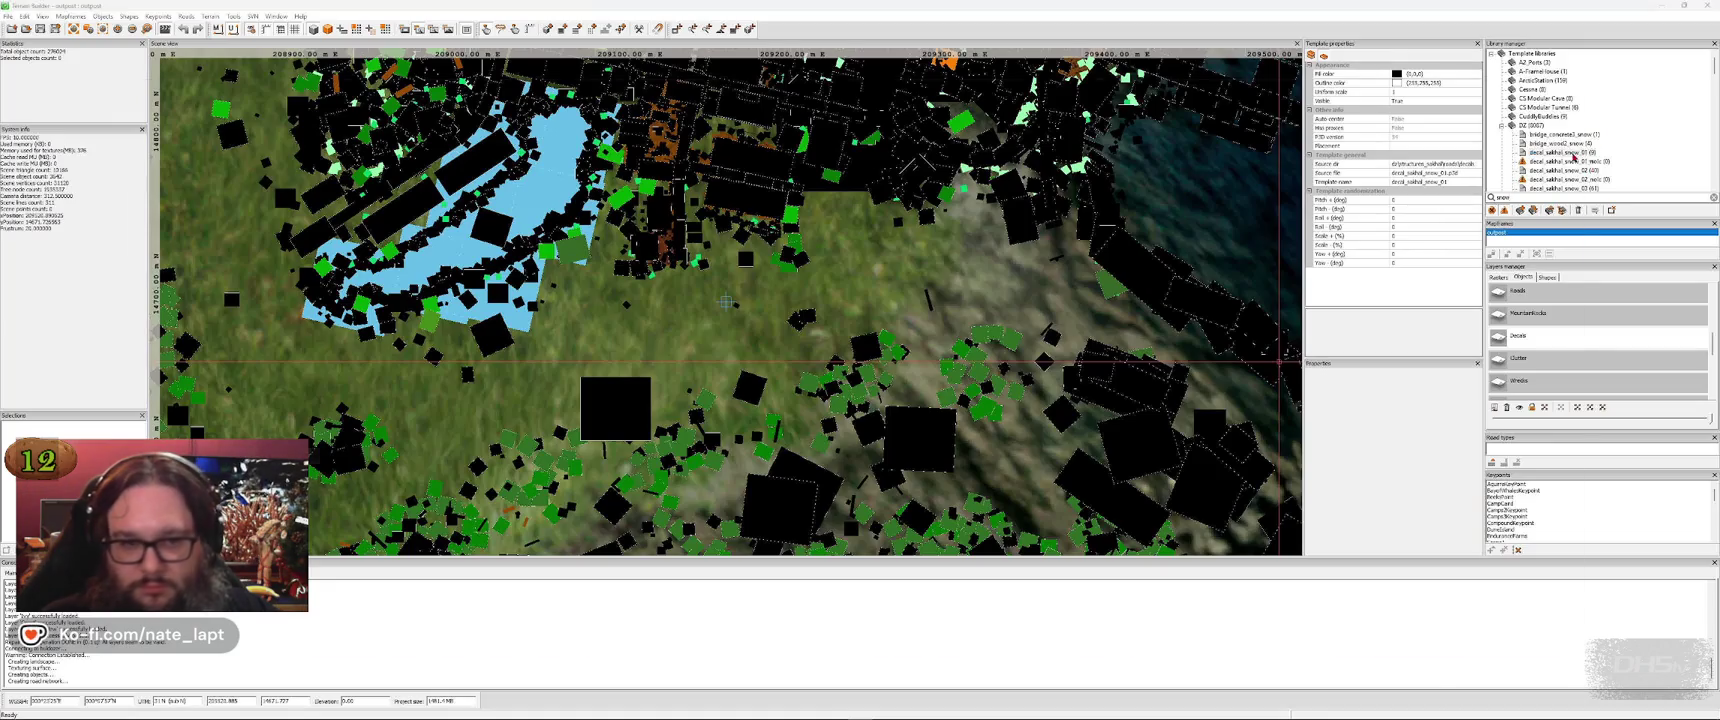
Place a snow decal in the alley between the apartment blocks and rotate it
key(a)
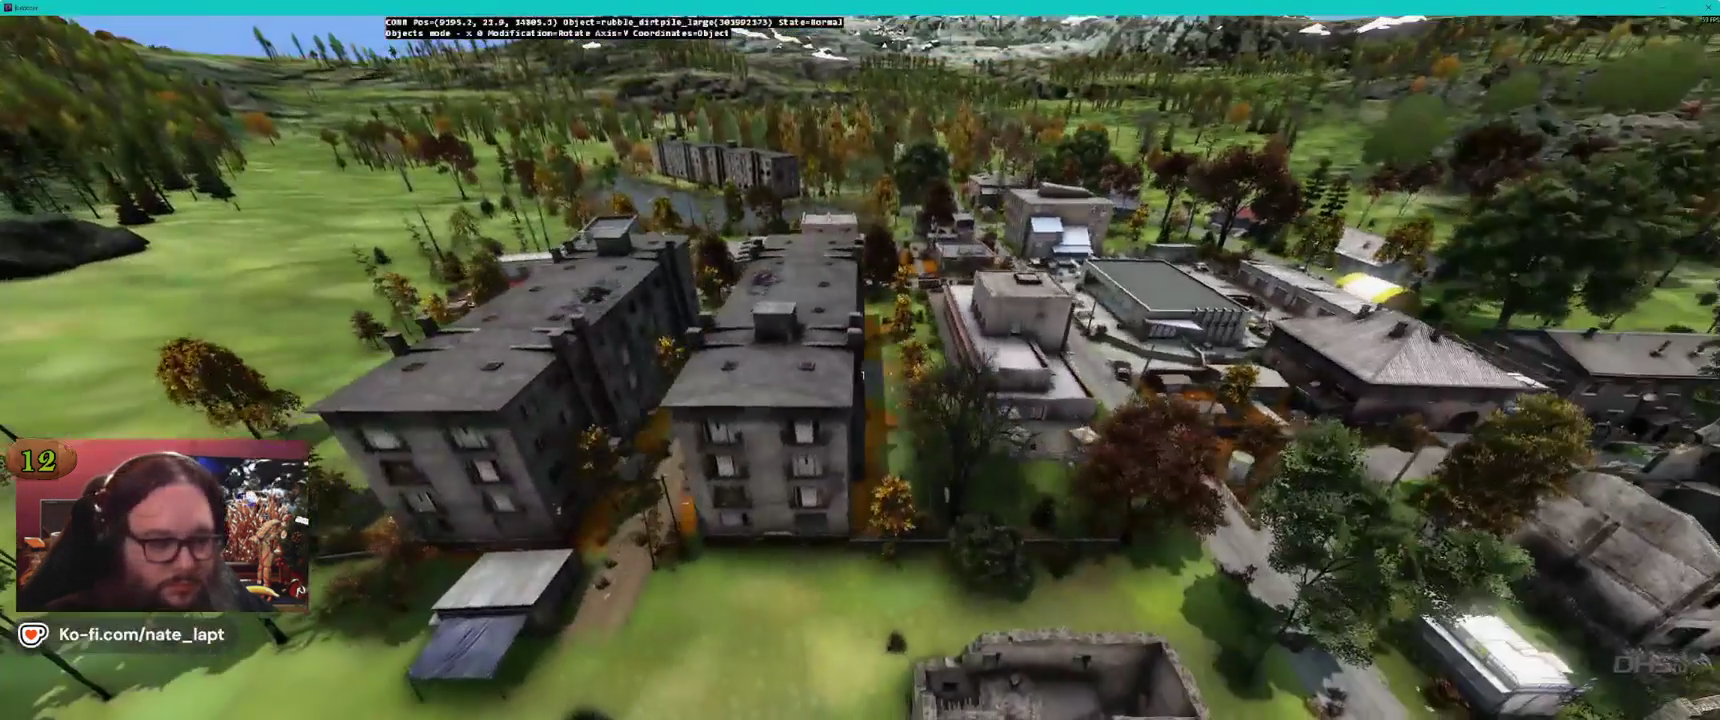
key(w)
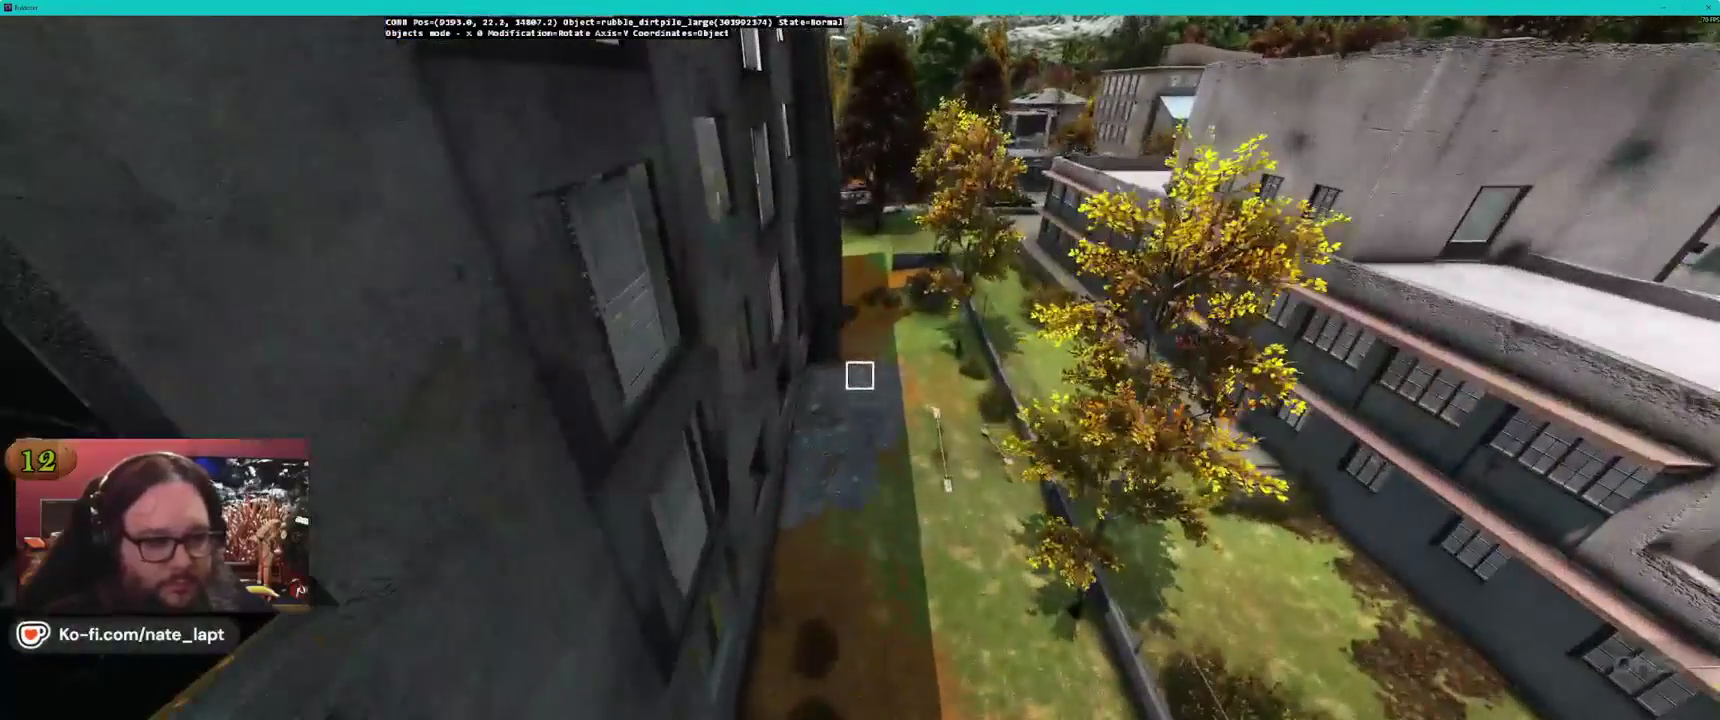
key(Insert)
drag(859, 377, 859, 376)
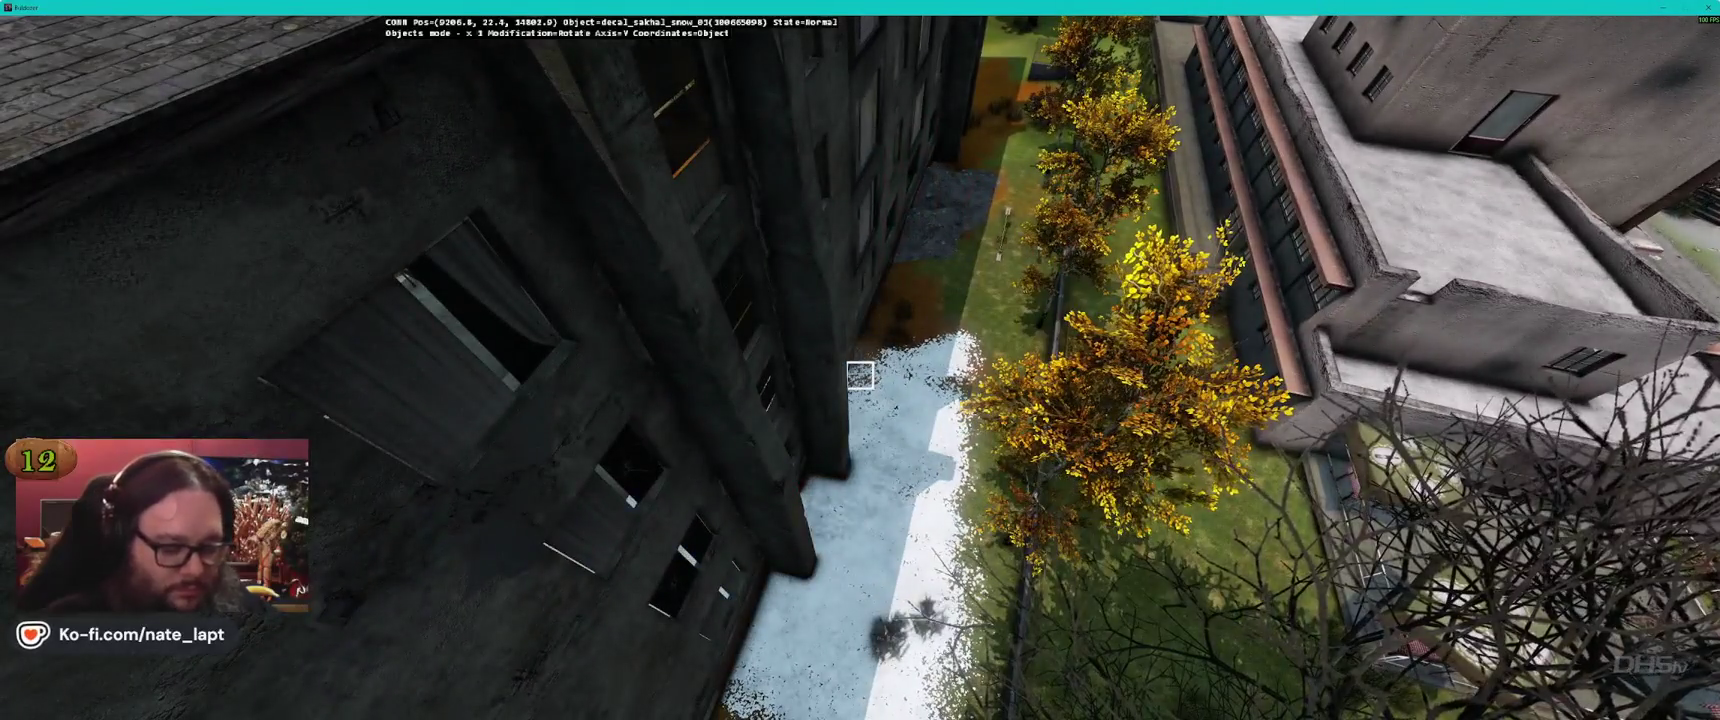
key(alt+Tab)
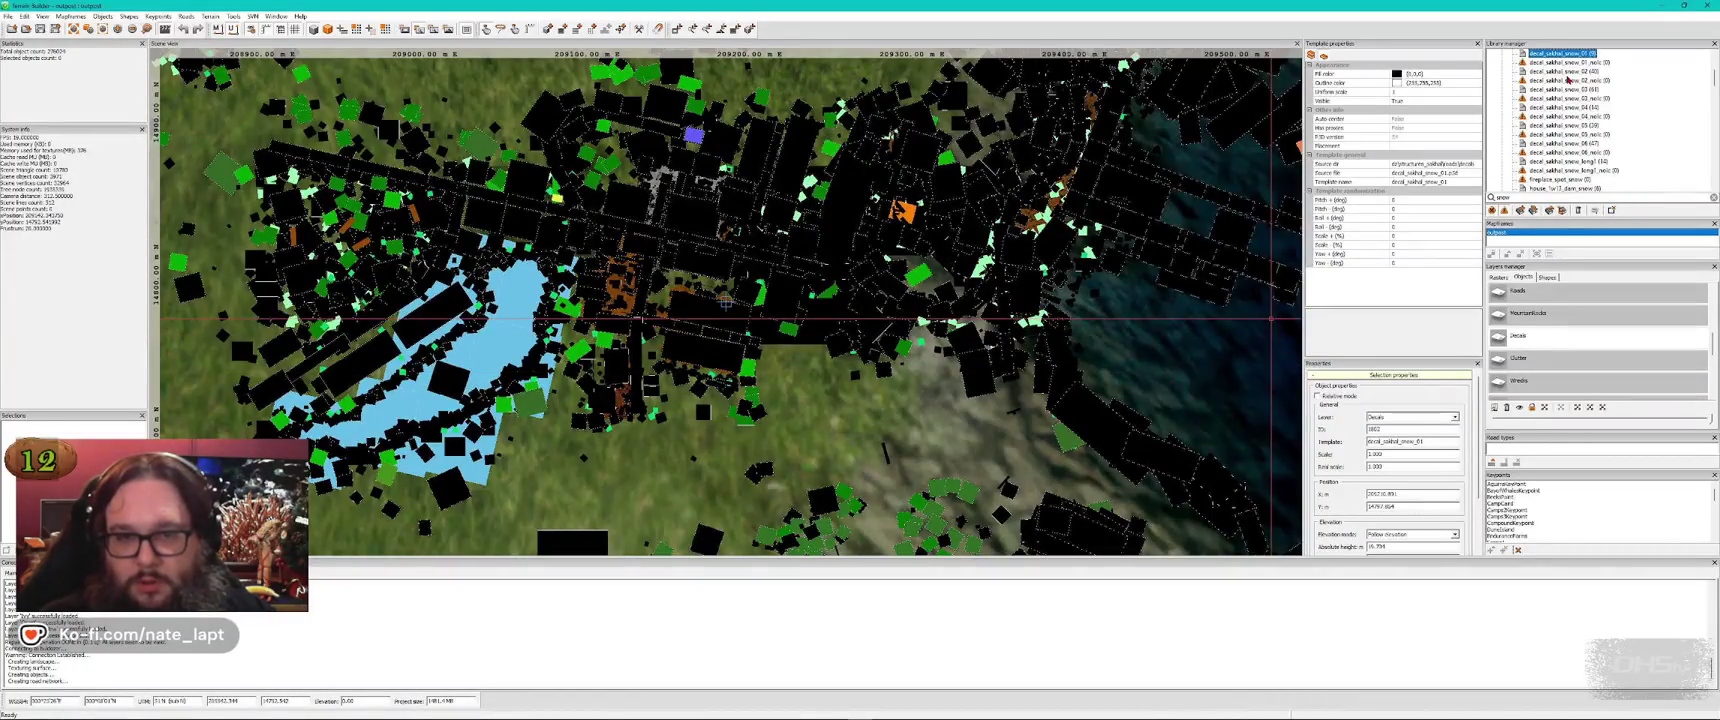
key(alt+Tab)
Pull back to check the snow patches along the apartment facade's base
key(a)
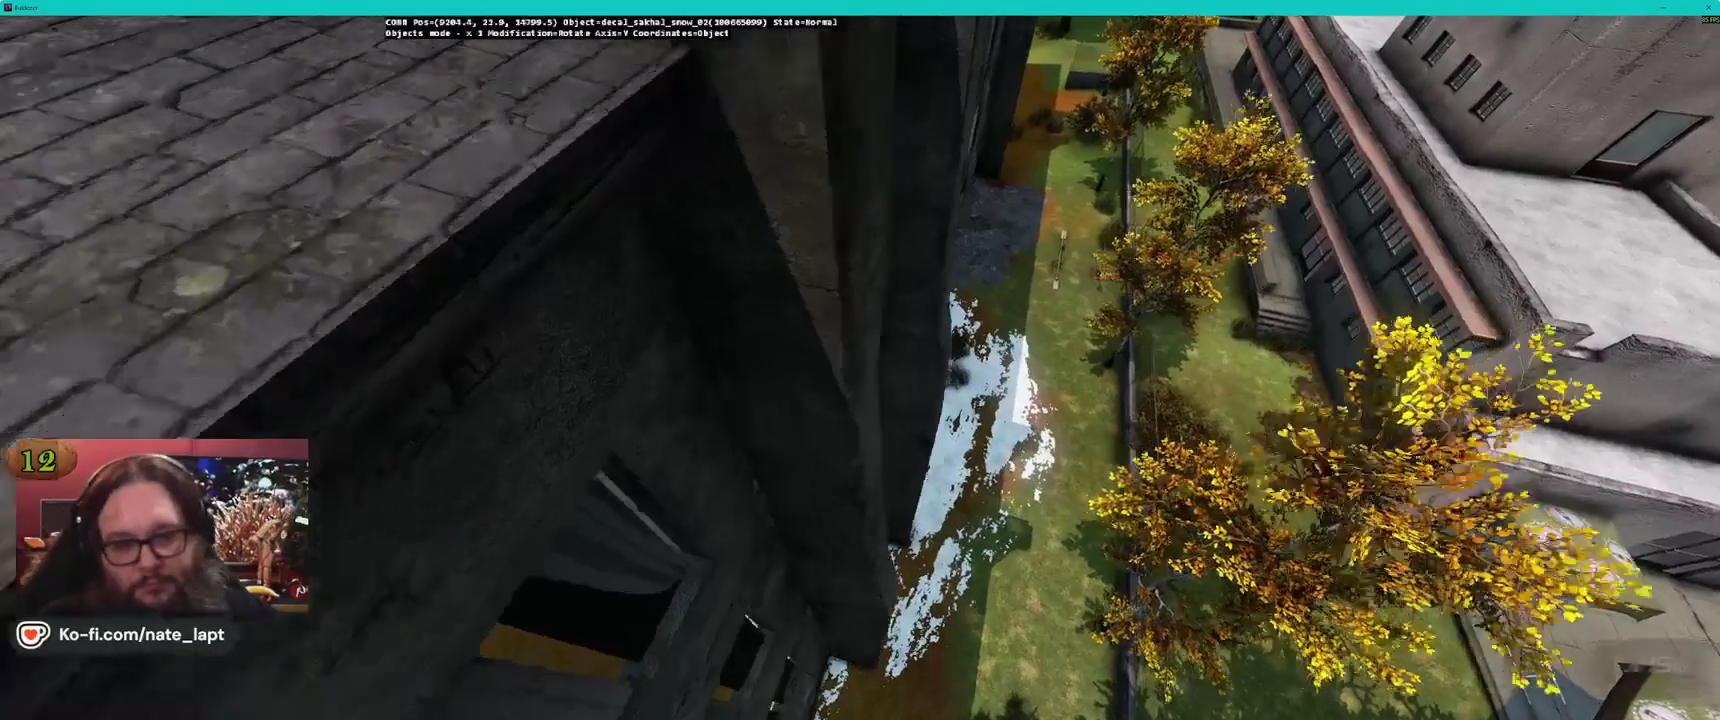
key(s)
key(w)
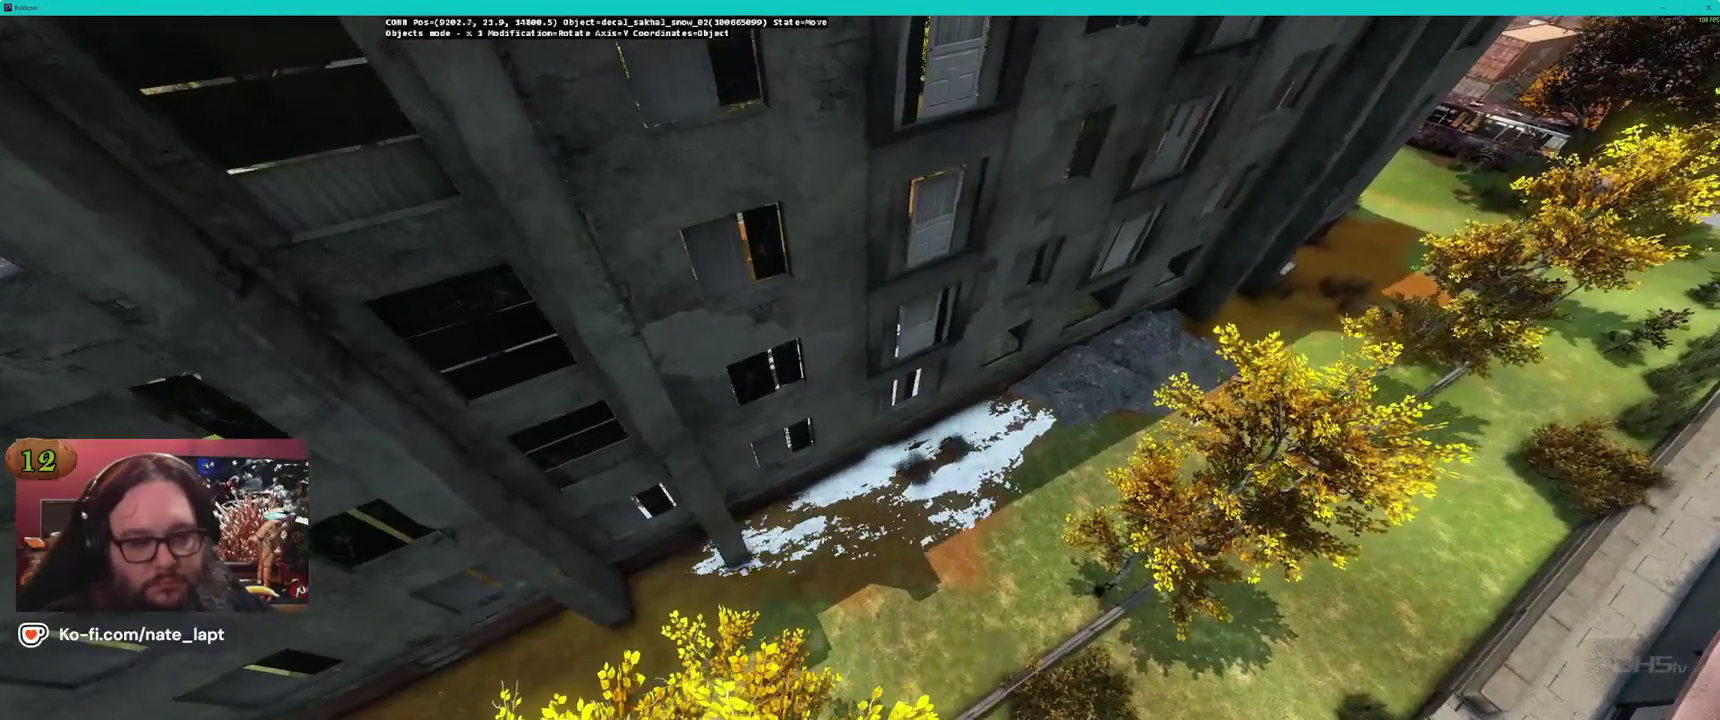
key(alt+Tab)
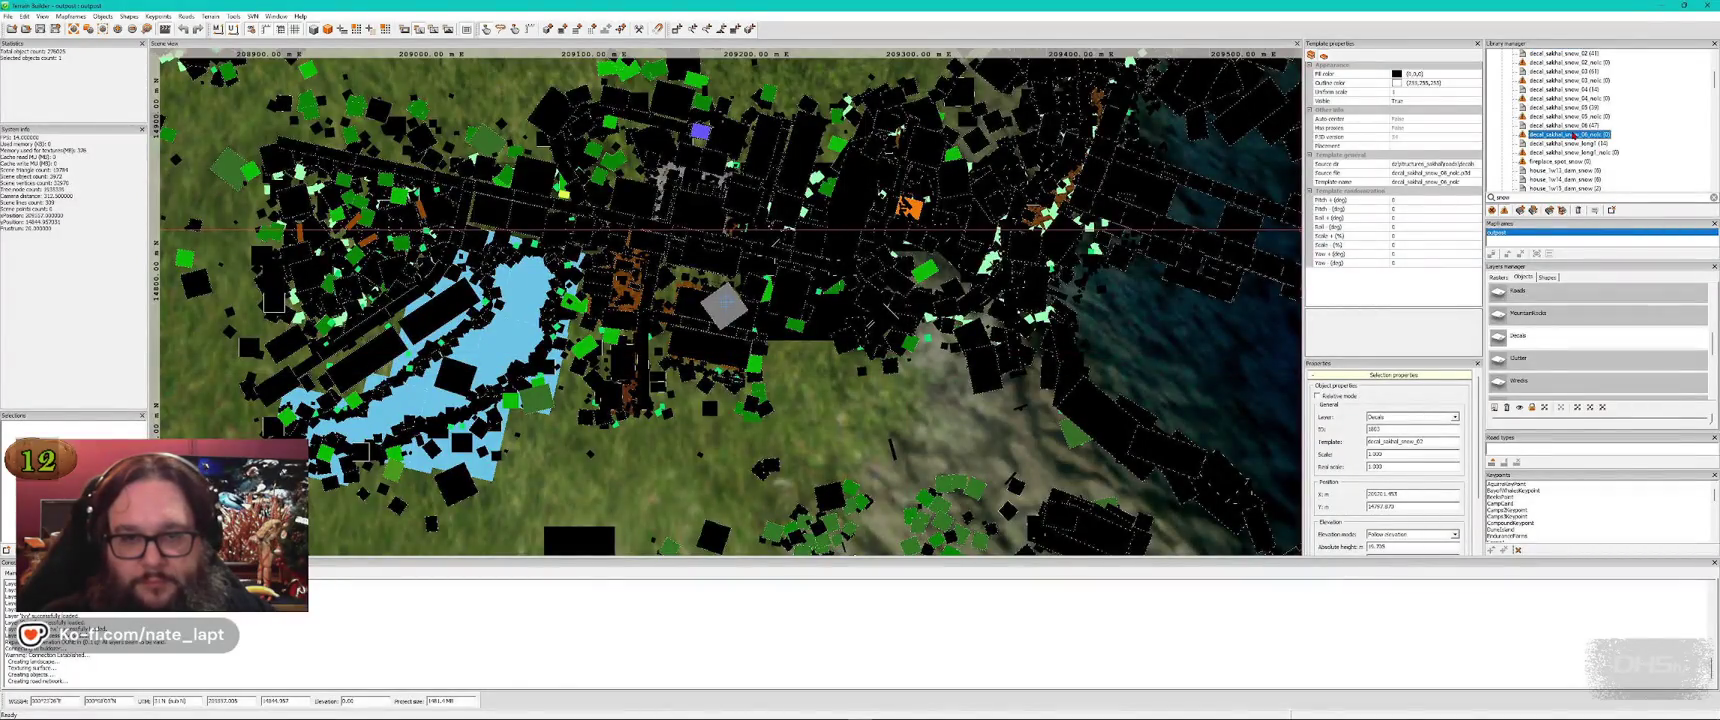
key(alt+Tab)
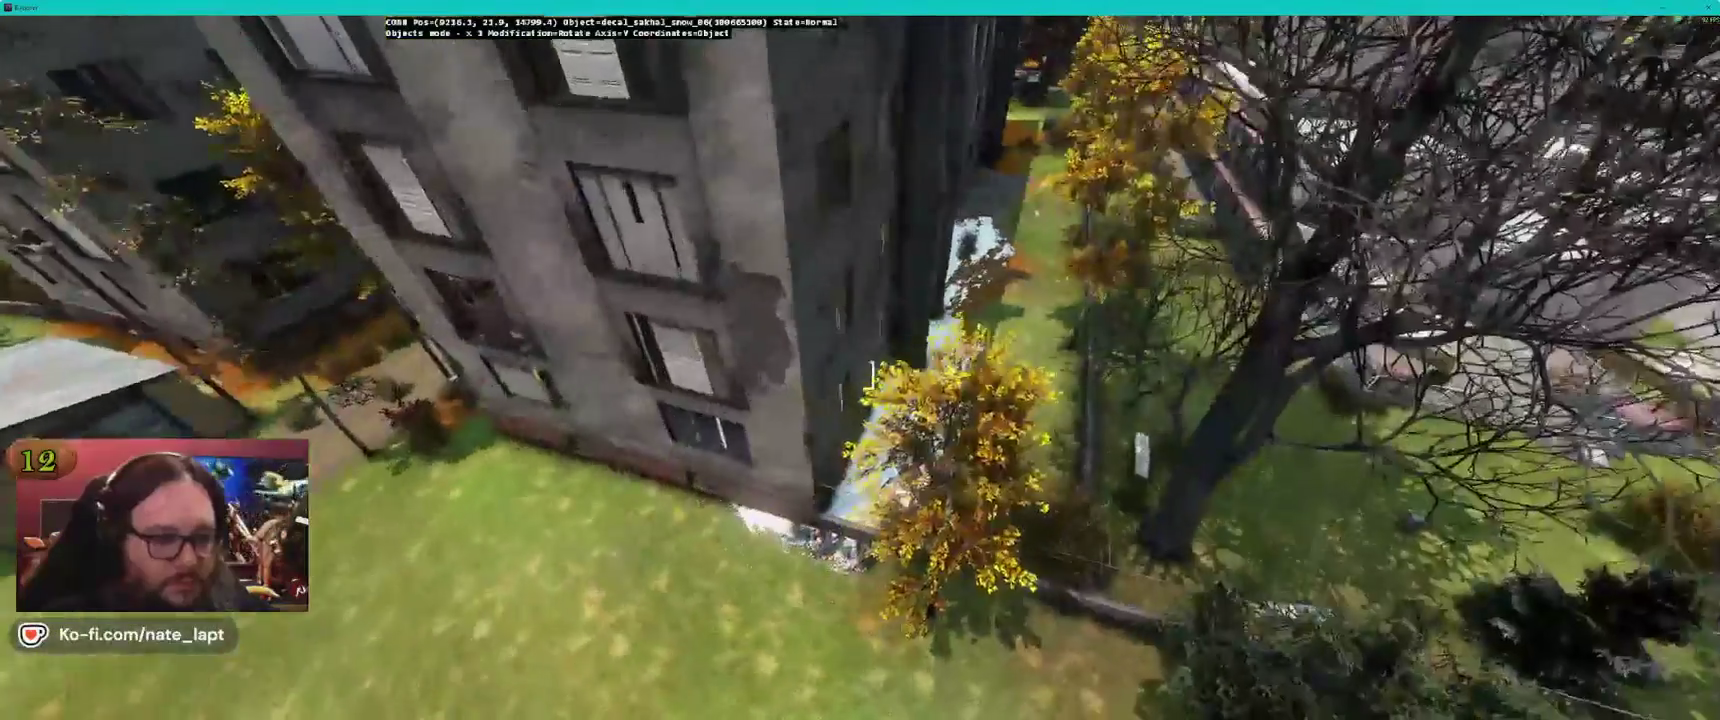
Nudge the snow decal in small moves until it sits against the apartment block's base
mouse_move(872, 374)
mouse_down()
mouse_move(852, 373)
mouse_move(856, 349)
mouse_move(859, 375)
mouse_up()
key(w)
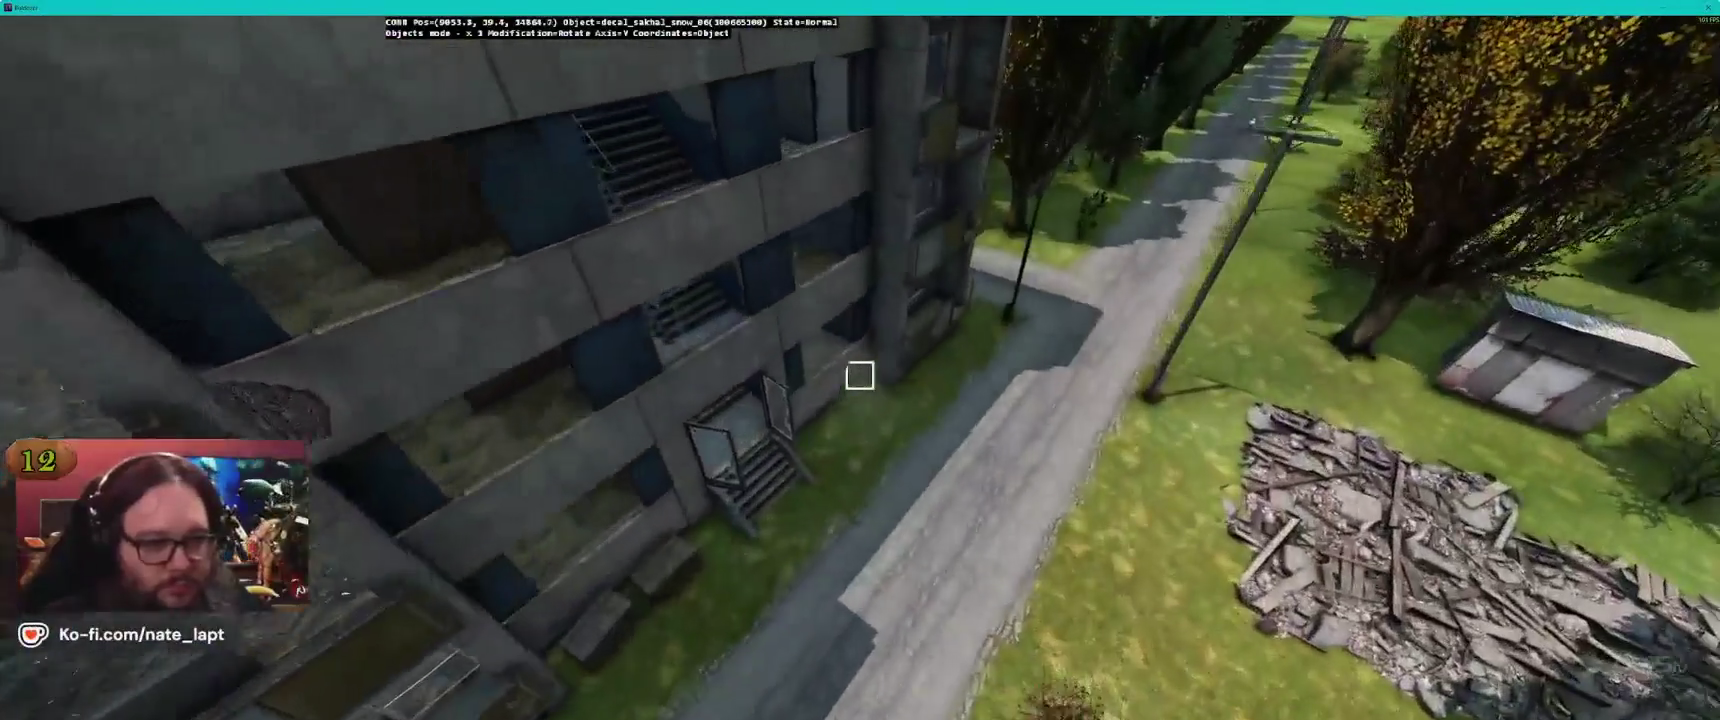
drag(859, 375, 861, 368)
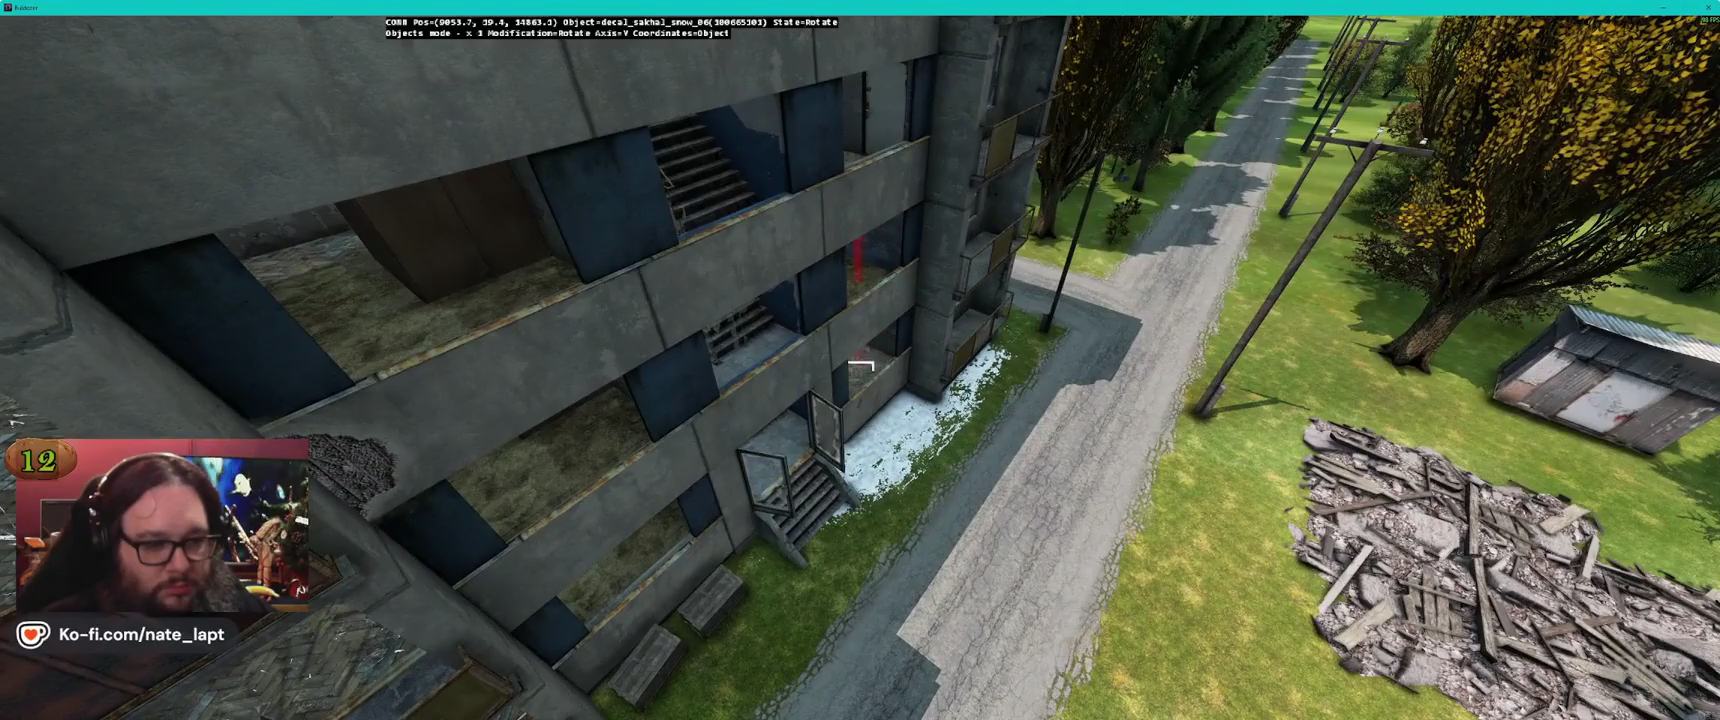
key(d)
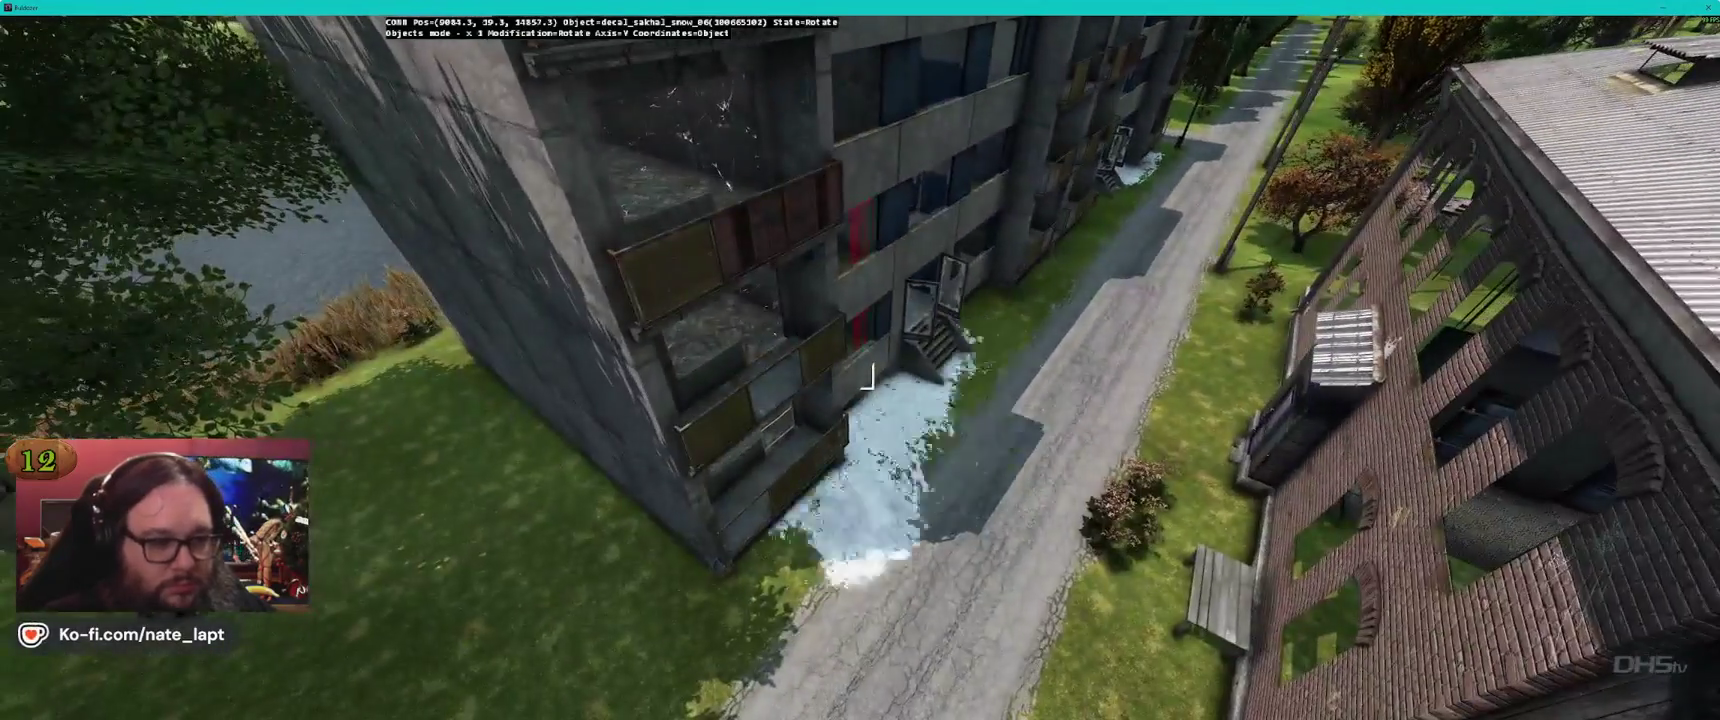
key(w)
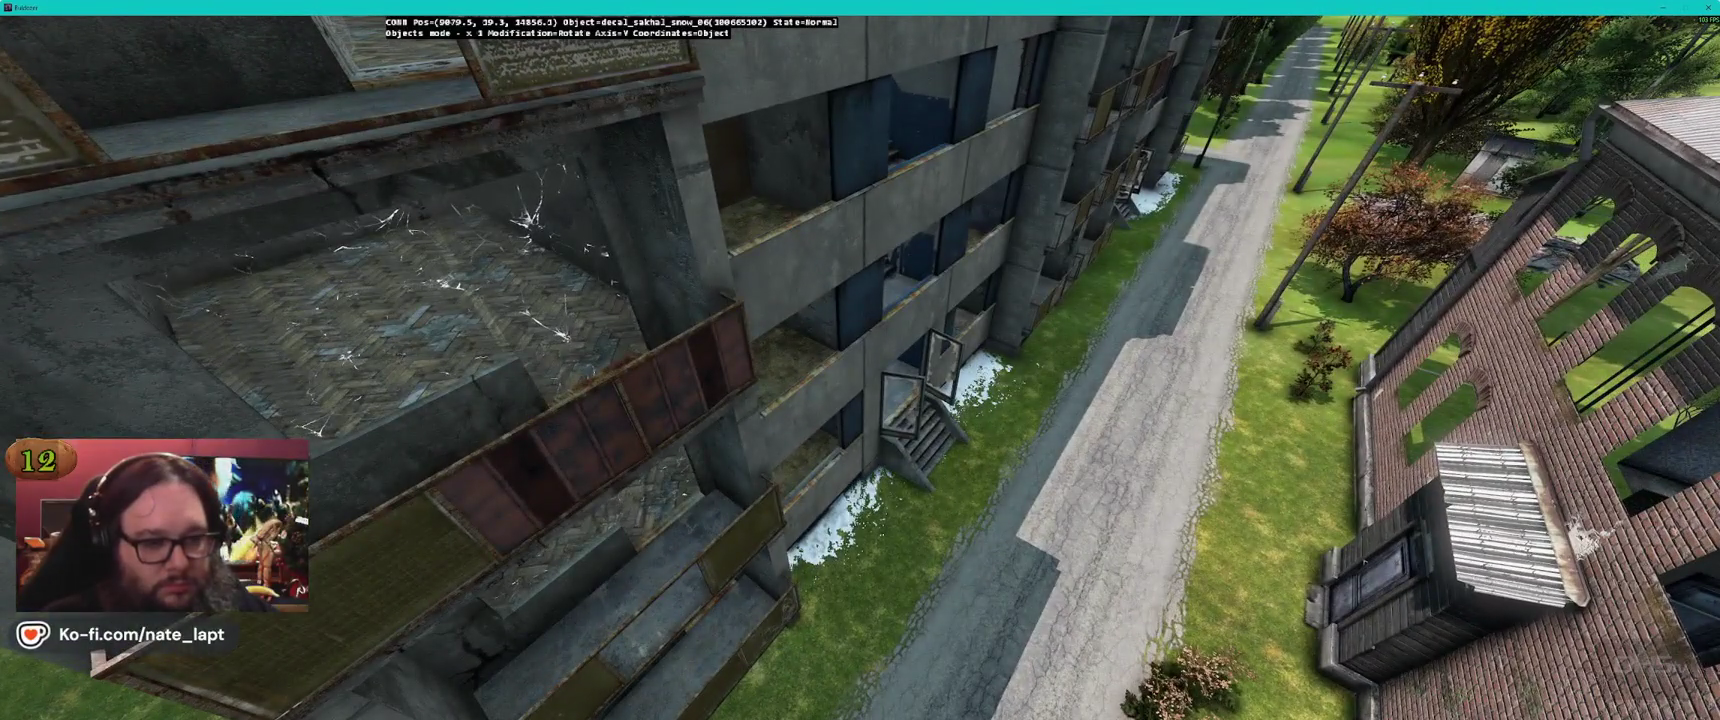
drag(861, 369, 852, 366)
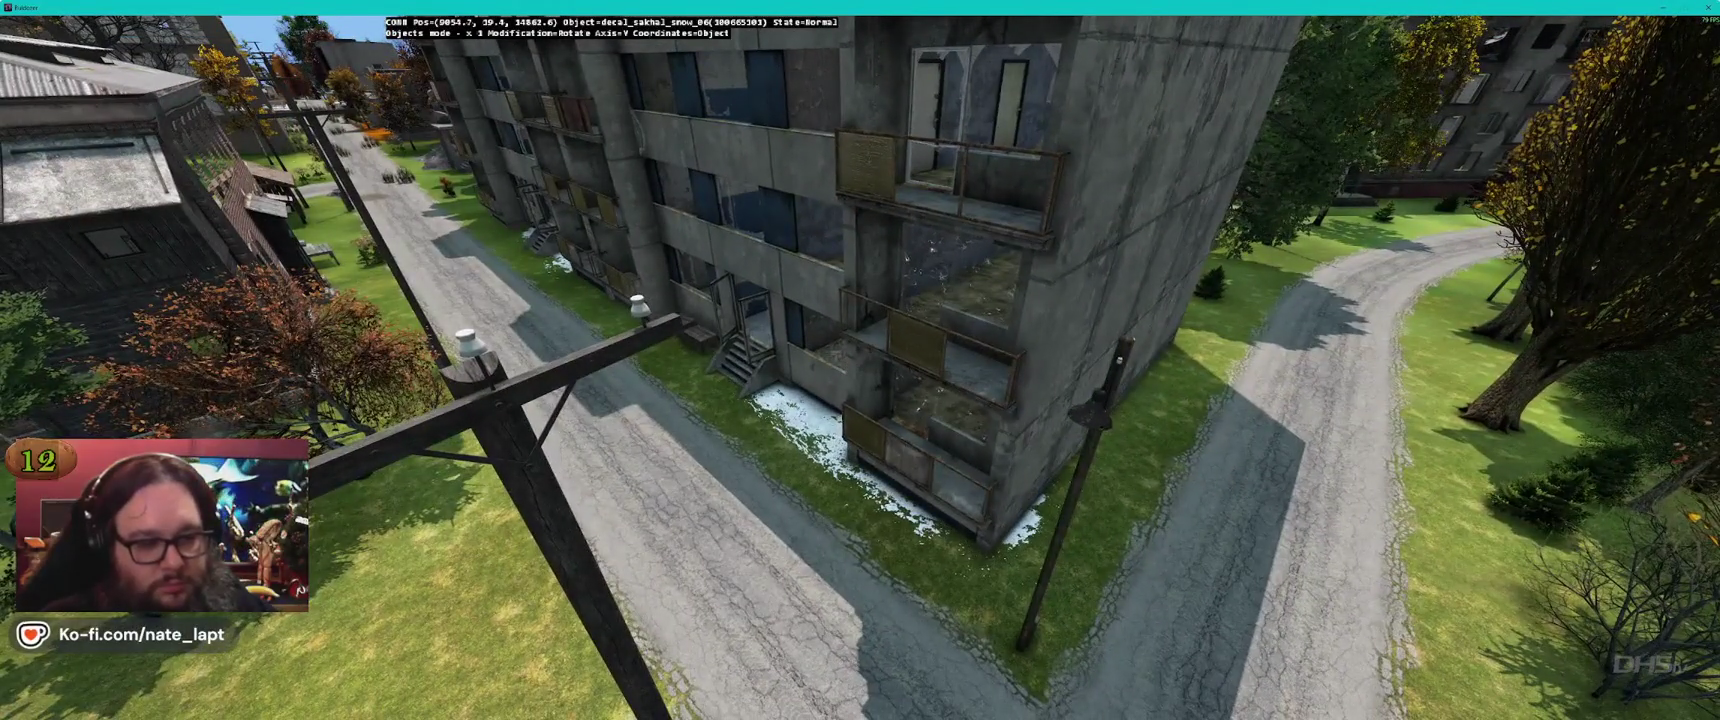
key(w)
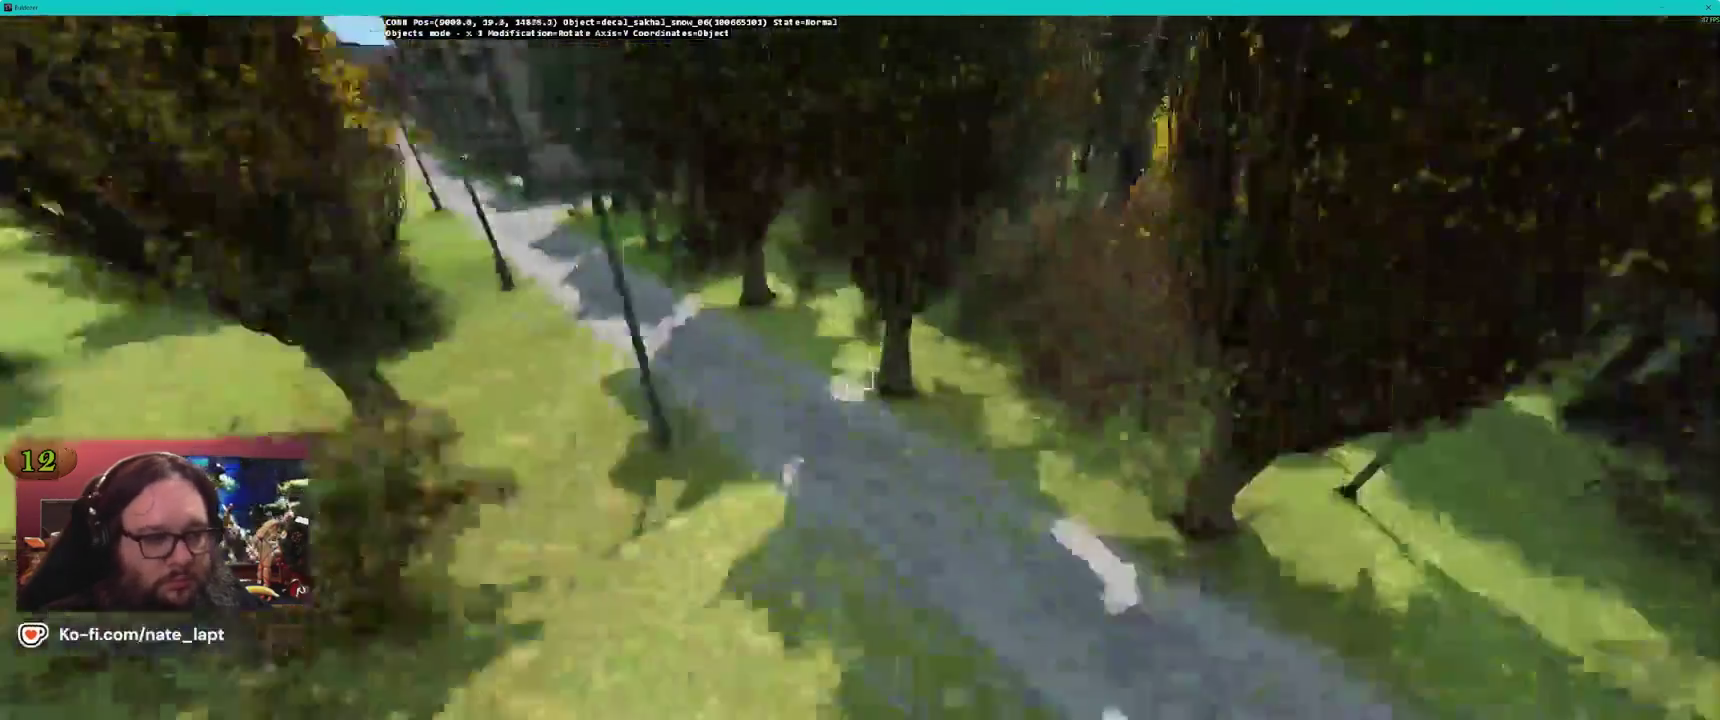
key(alt+Tab)
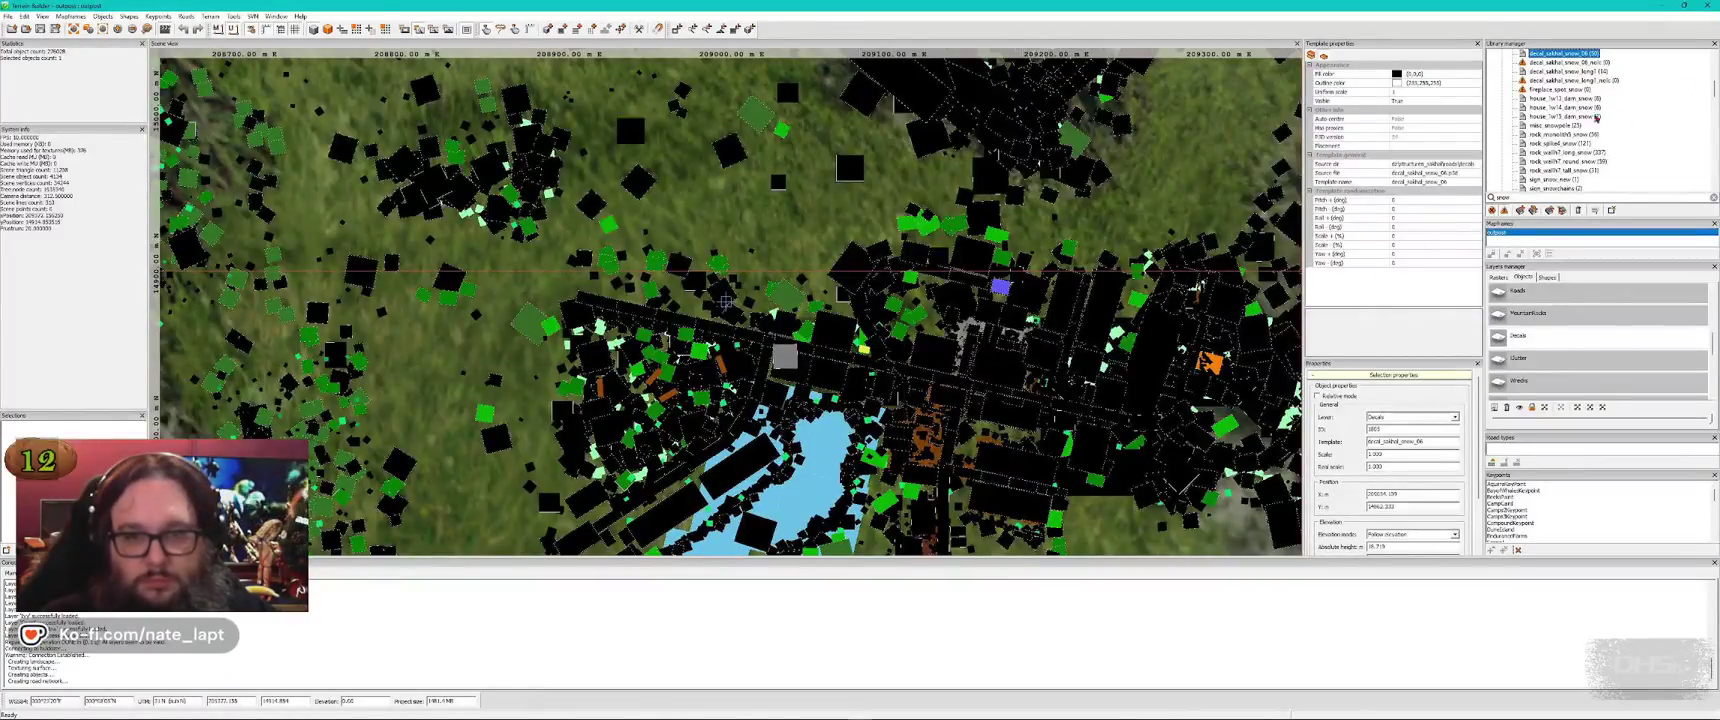
Try the decal_sakhal_snow_02 decal on the wooded lawn, then delete it
scroll(1616, 118, up, 5)
click(1564, 115)
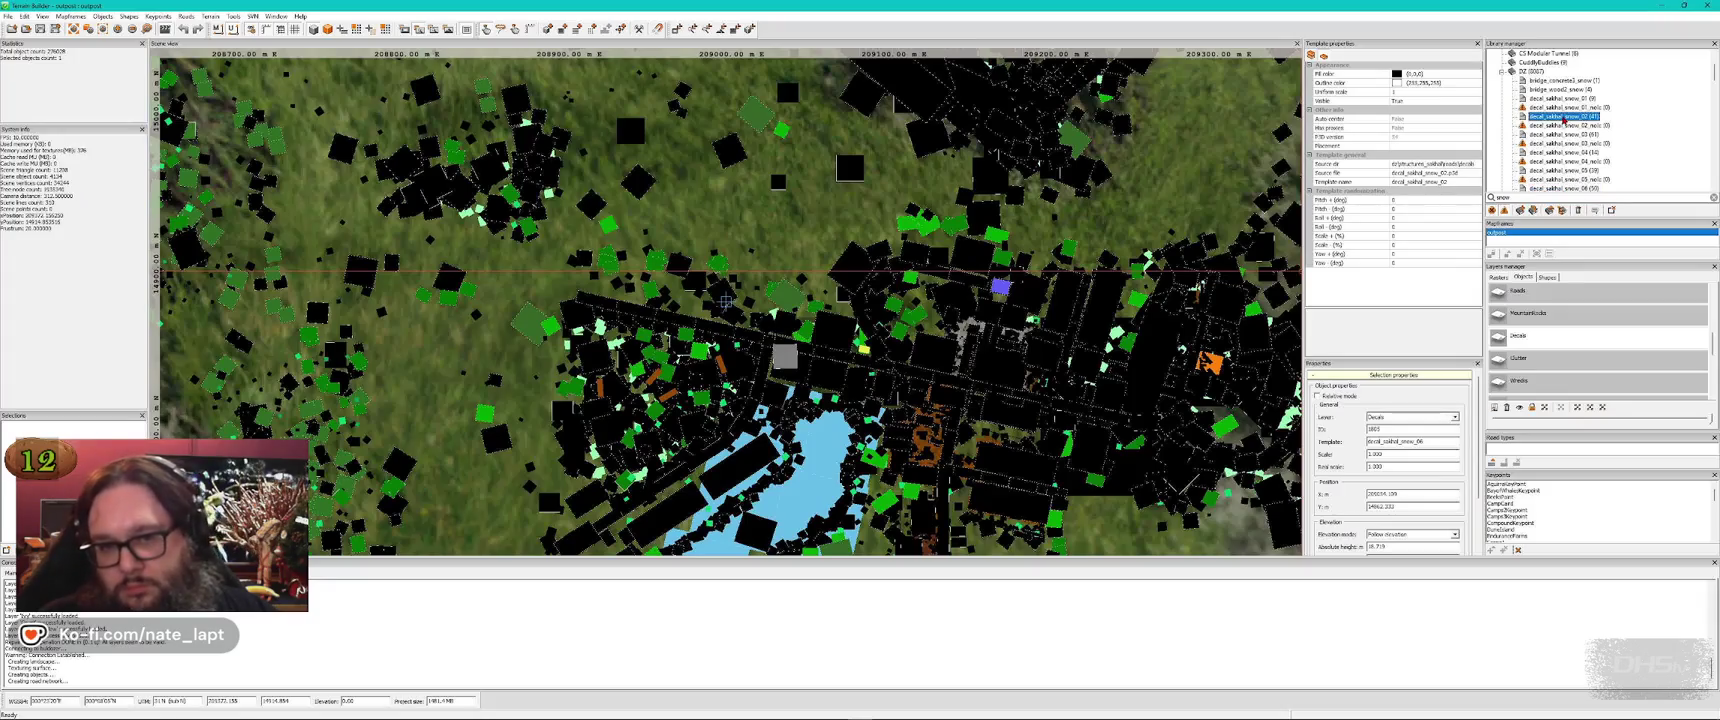
key(alt+Tab)
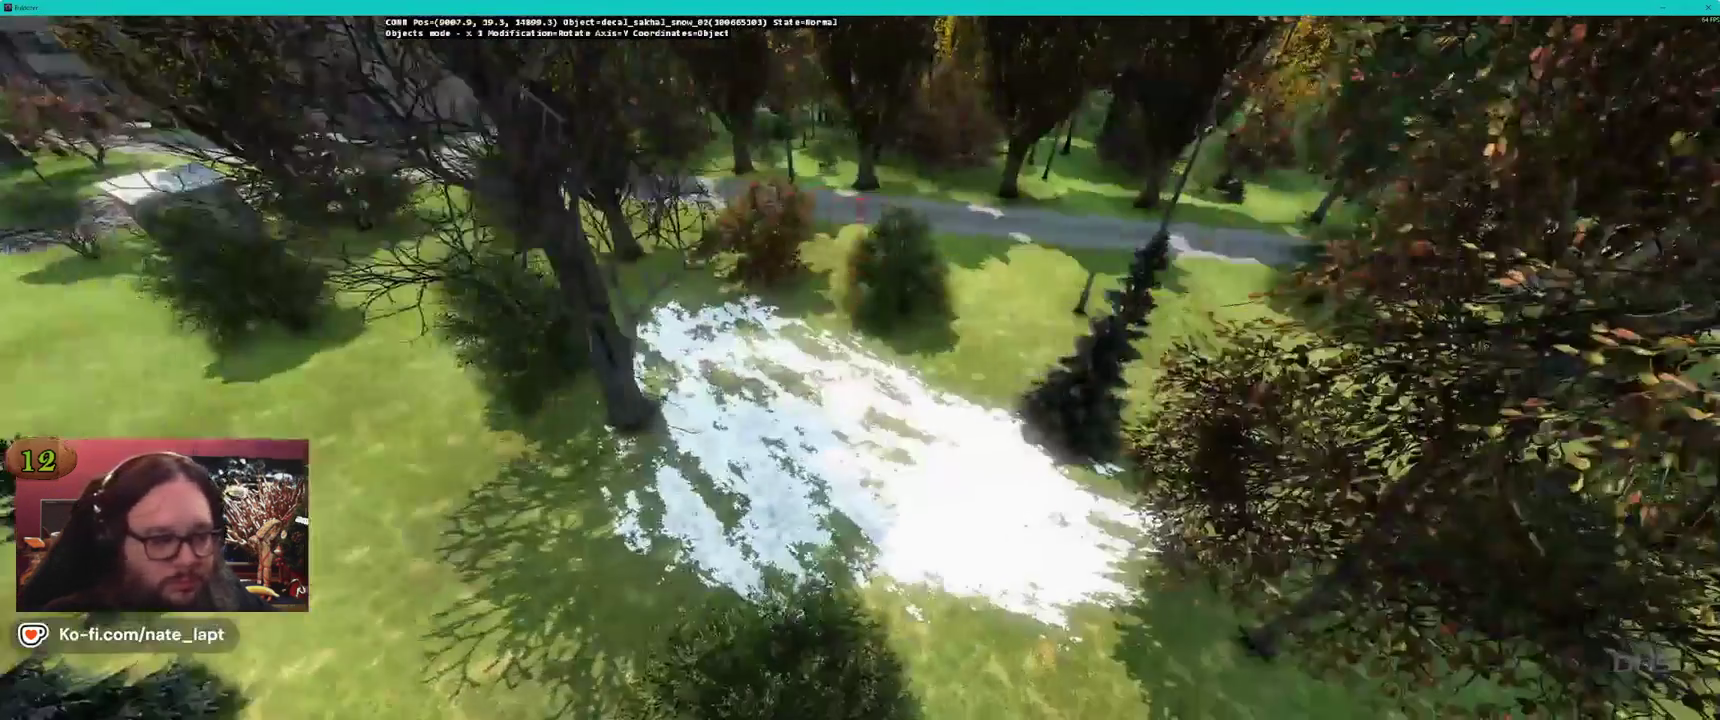
key(Delete)
key(alt+Tab)
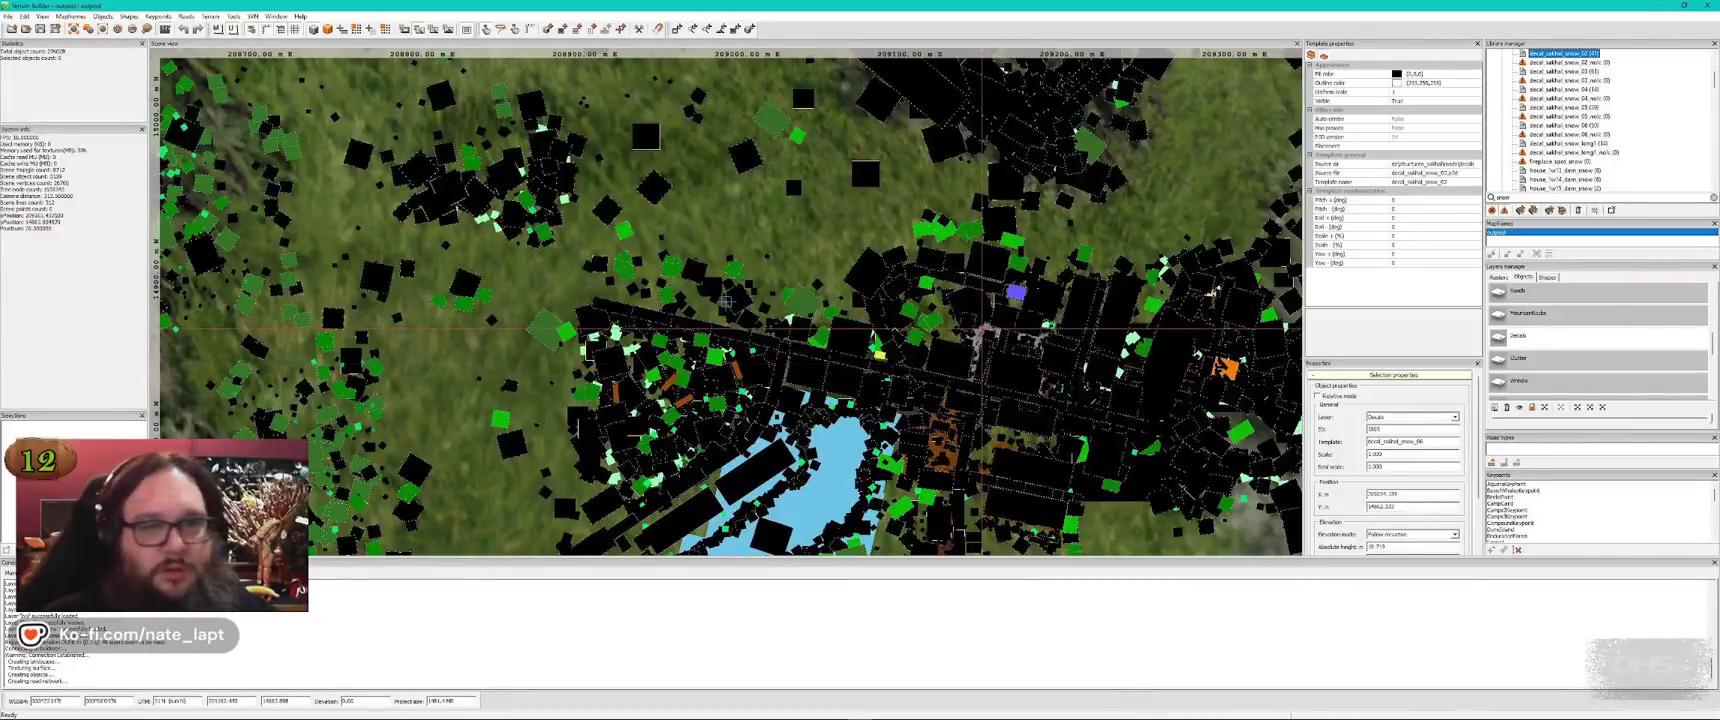
key(alt+Tab)
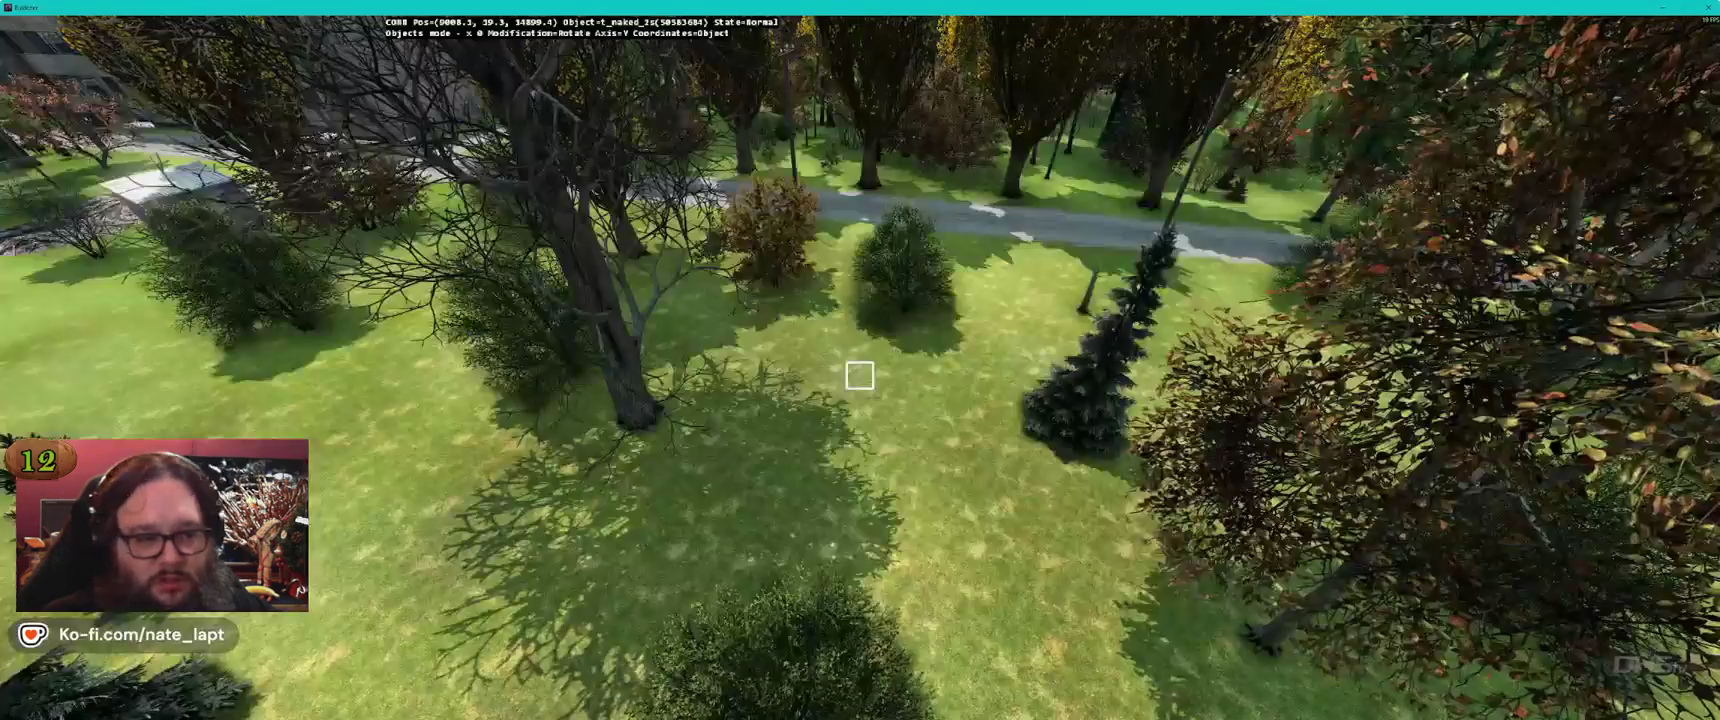
drag(859, 375, 859, 376)
key(Delete)
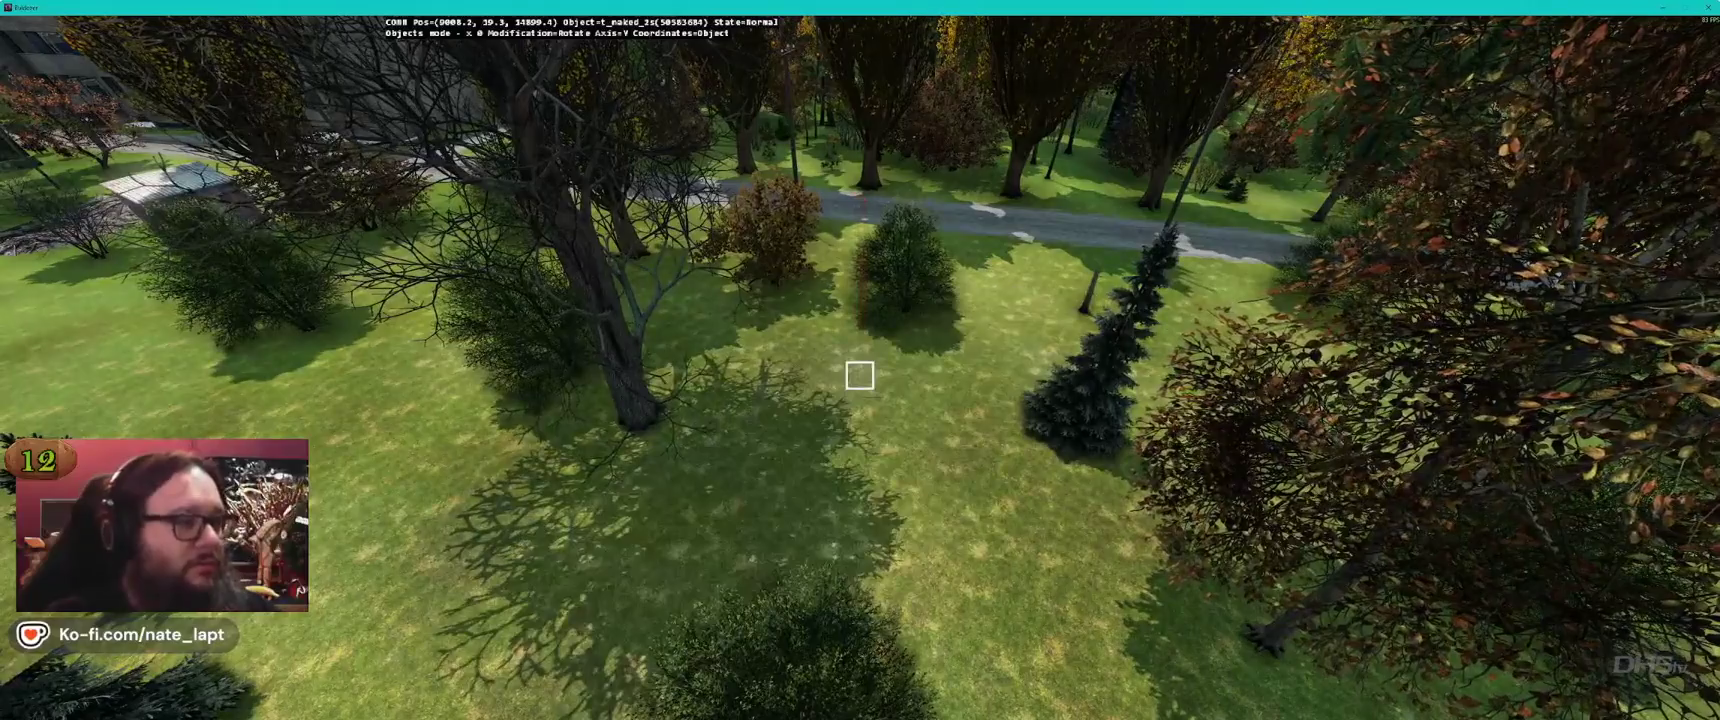
key(alt+Tab)
Insert and rotate a decal_sakhal_snow_04 decal on the lawn, then delete it
click(1573, 73)
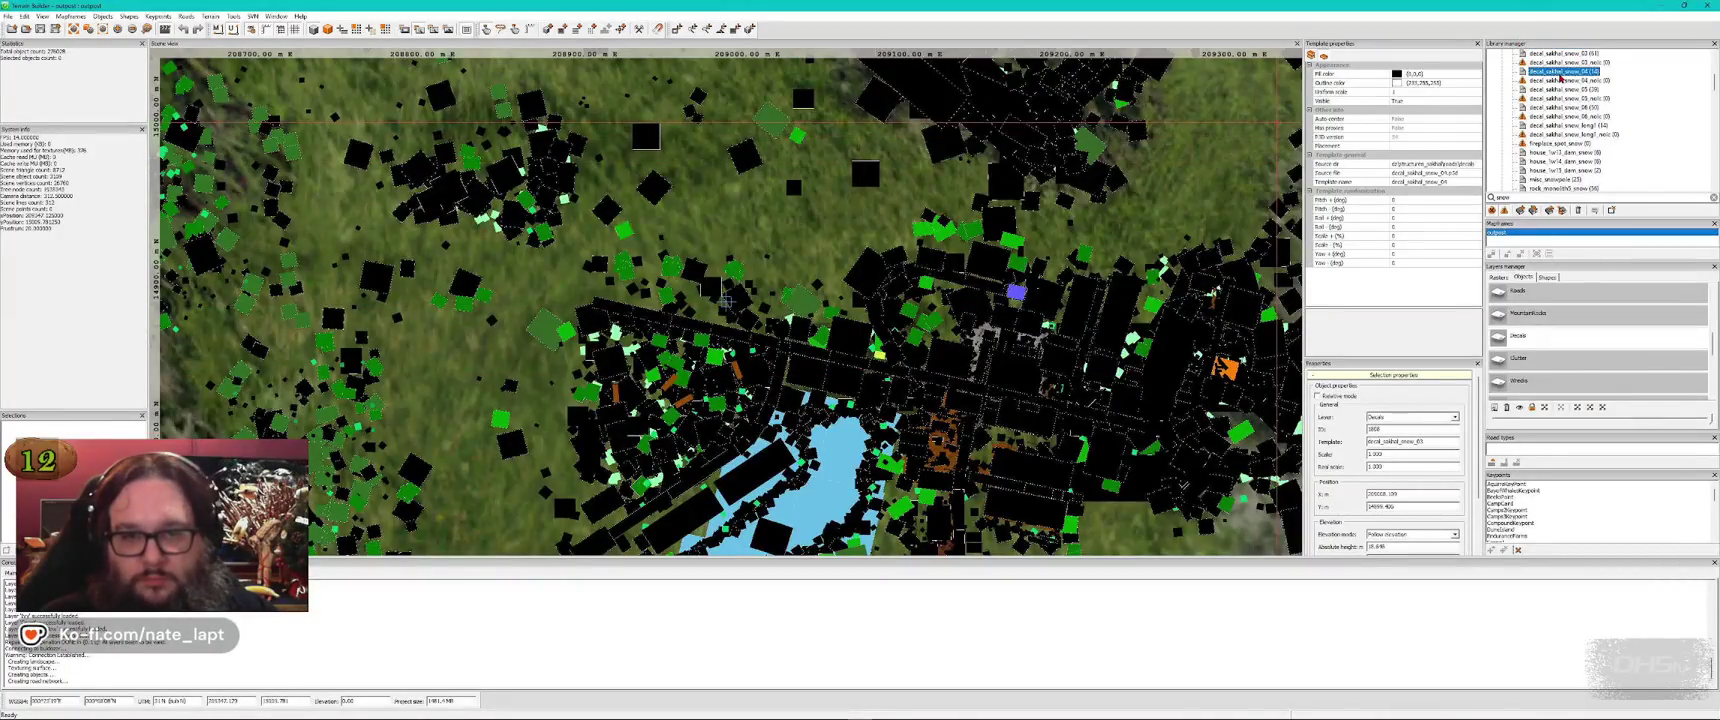
key(alt+Tab)
key(Insert)
drag(859, 375, 859, 373)
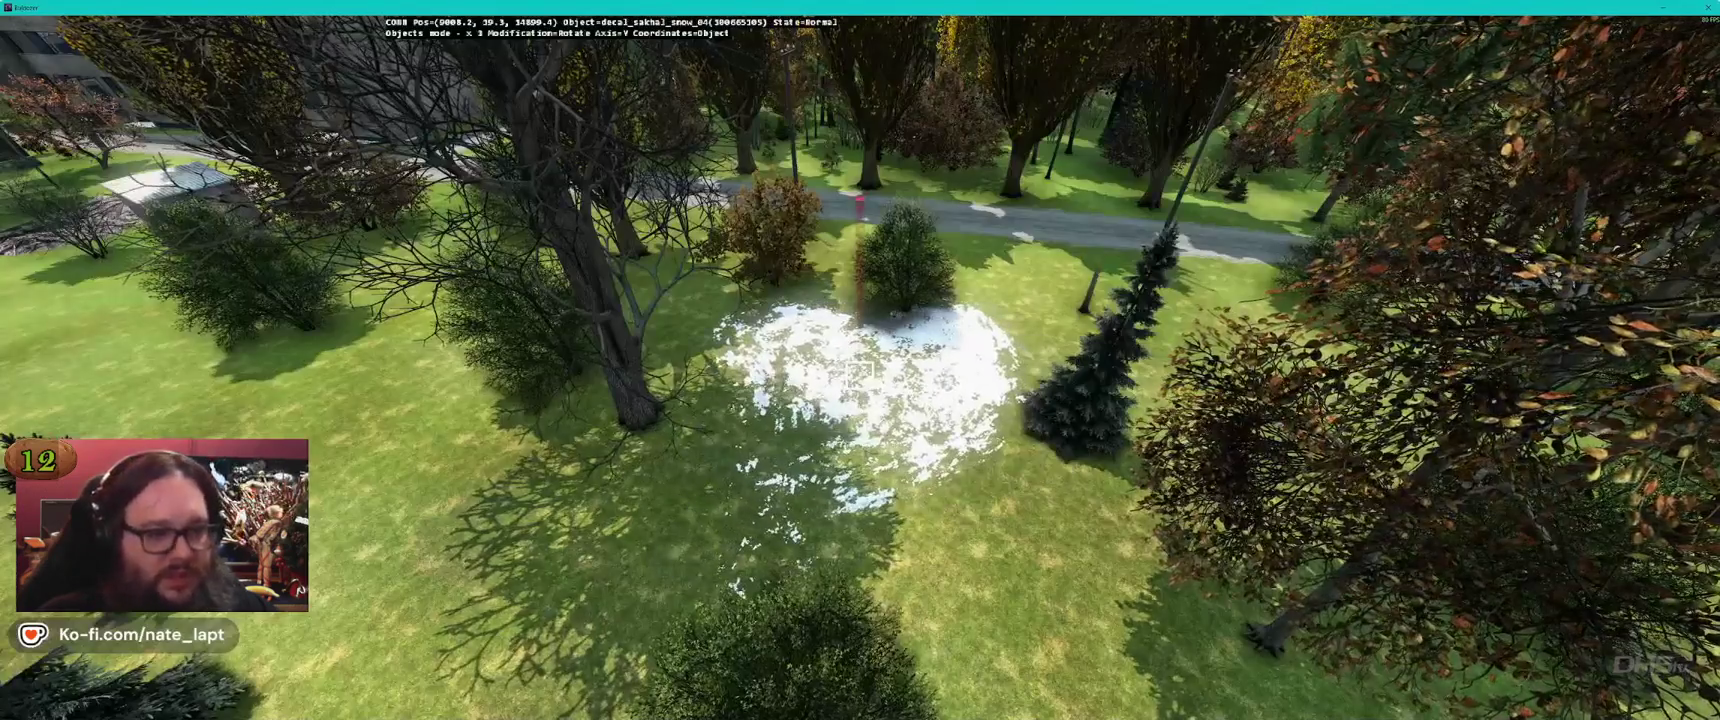
key(Delete)
key(alt+Tab)
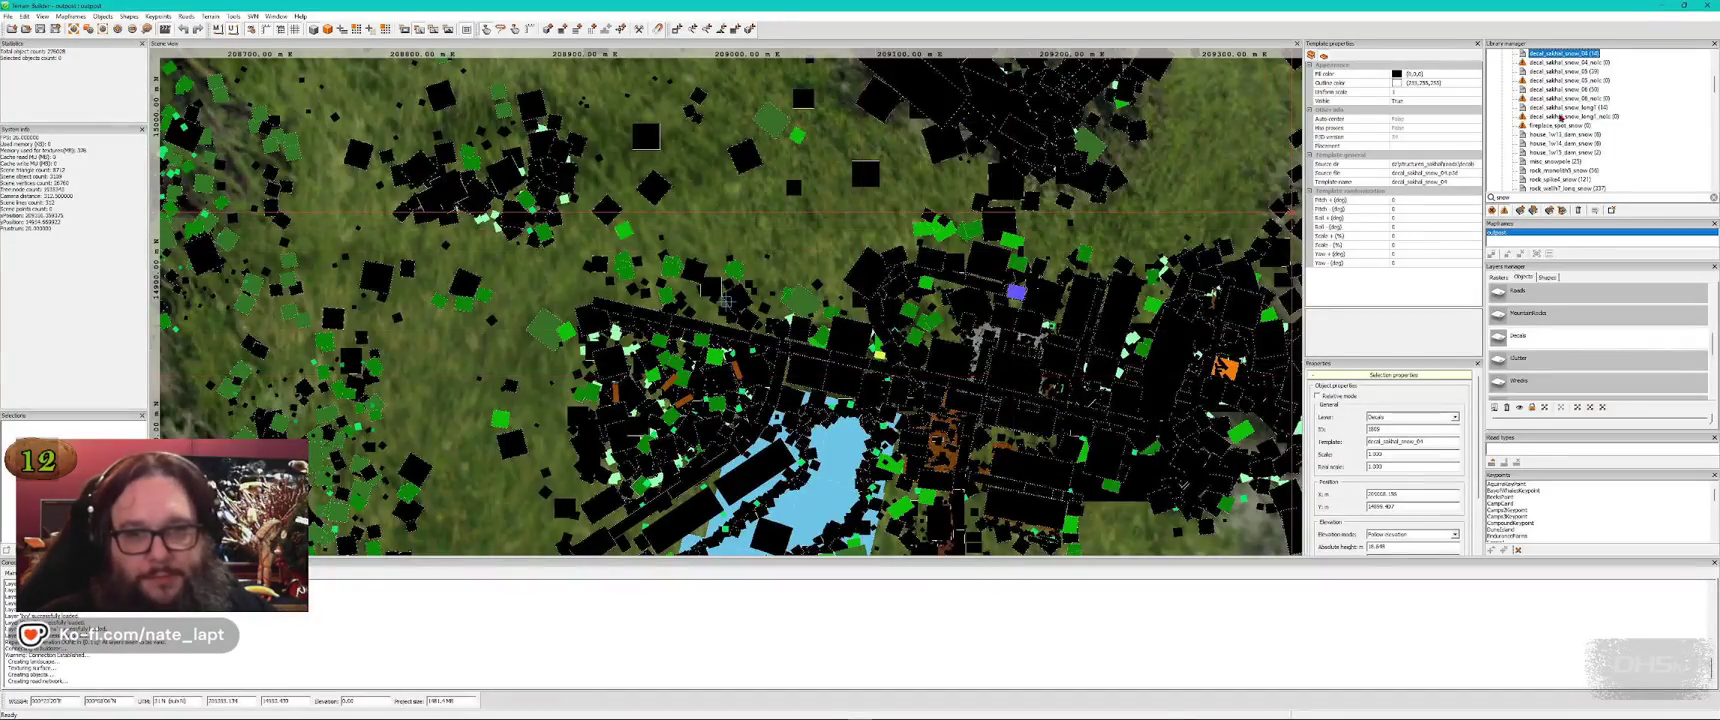
Insert a decal_sakhal_snow_05 decal and rotate it into a long patch beside the bushes
click(1565, 73)
key(alt+Tab)
key(Insert)
drag(859, 375, 859, 378)
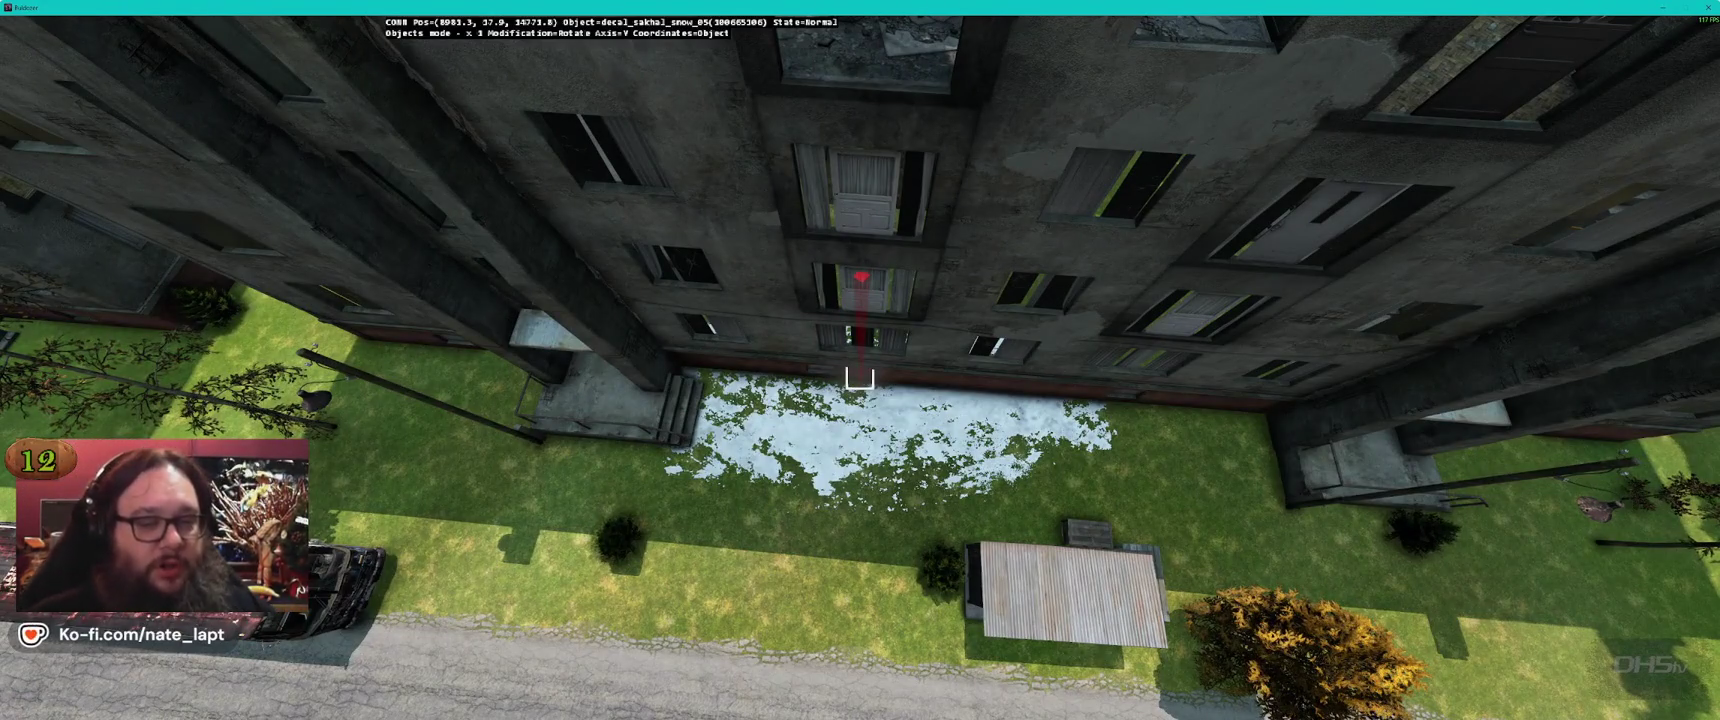
Fly the Buldozer camera across the courtyard and on toward the building by the road
key(a)
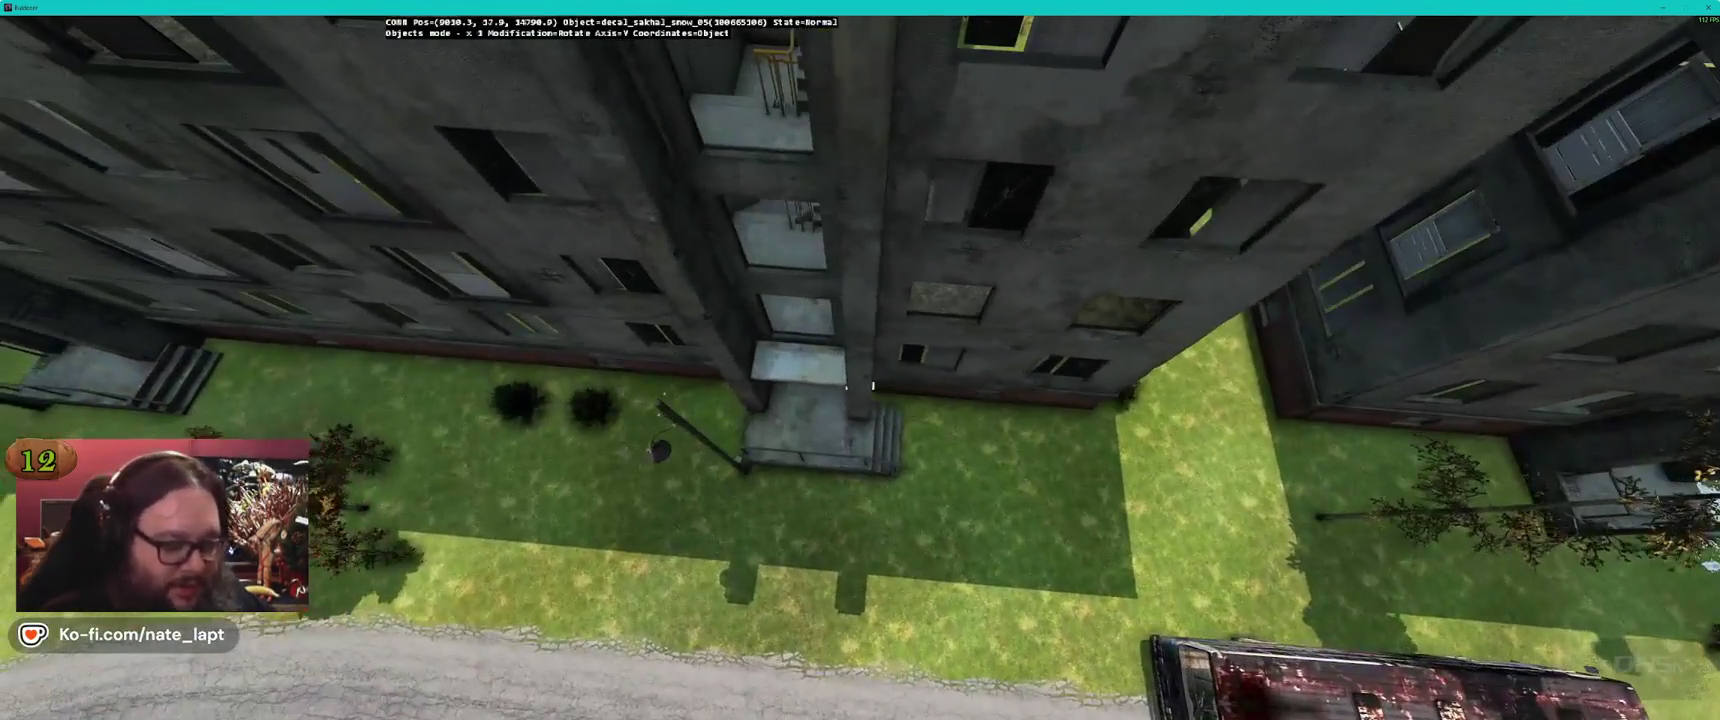
key(w)
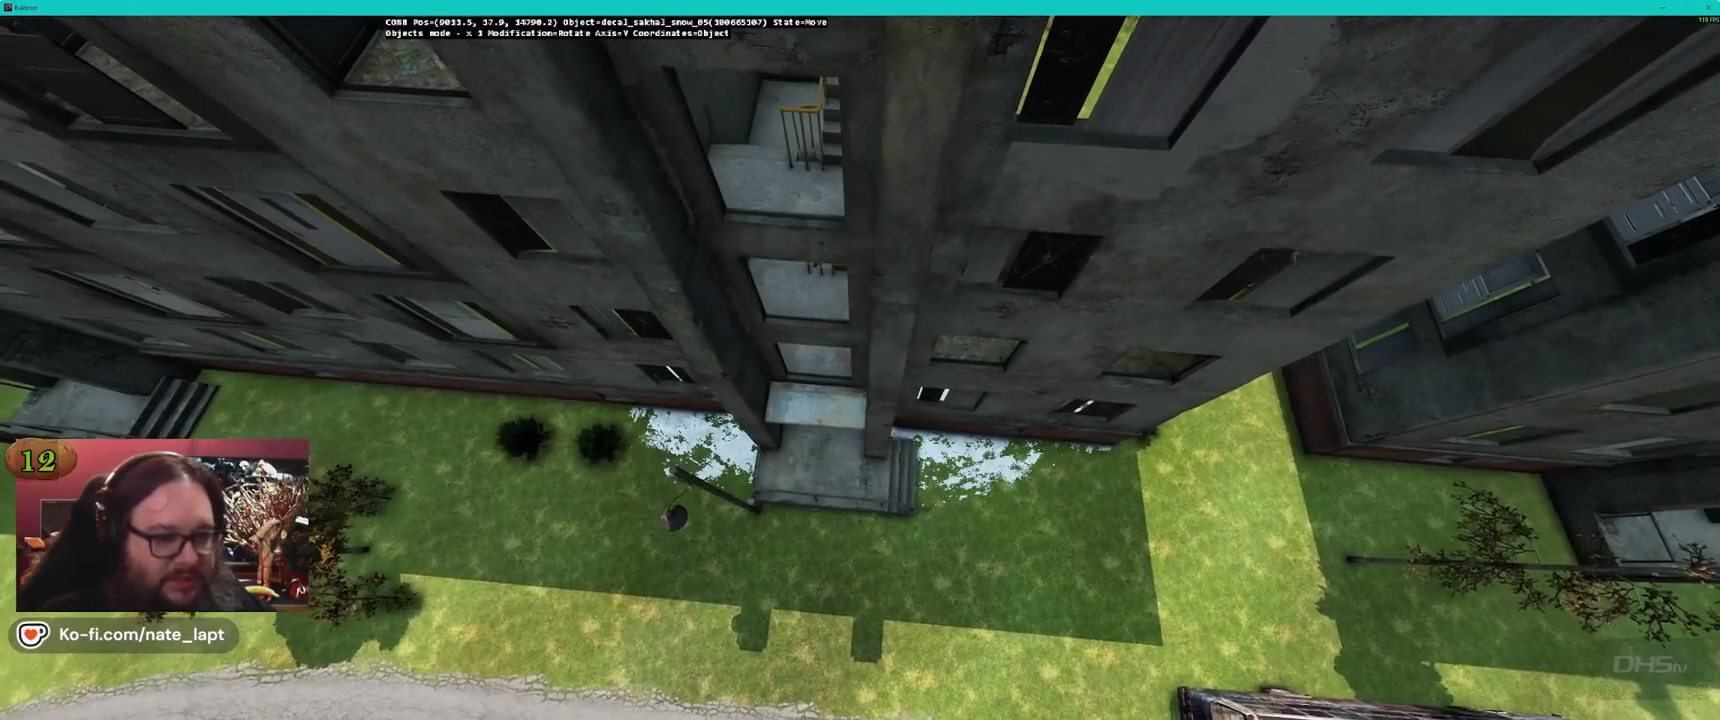
key(w)
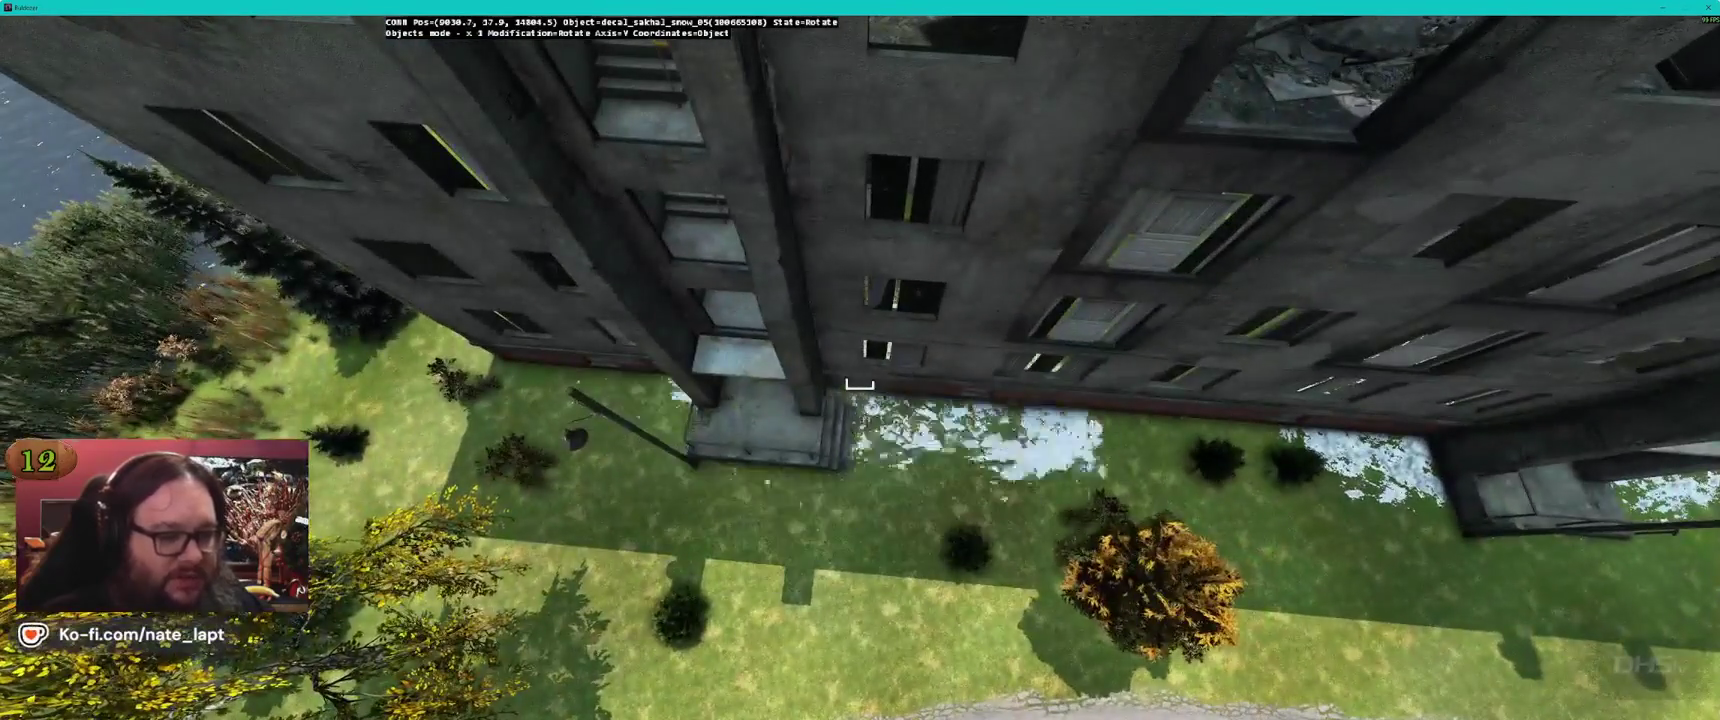
key(d)
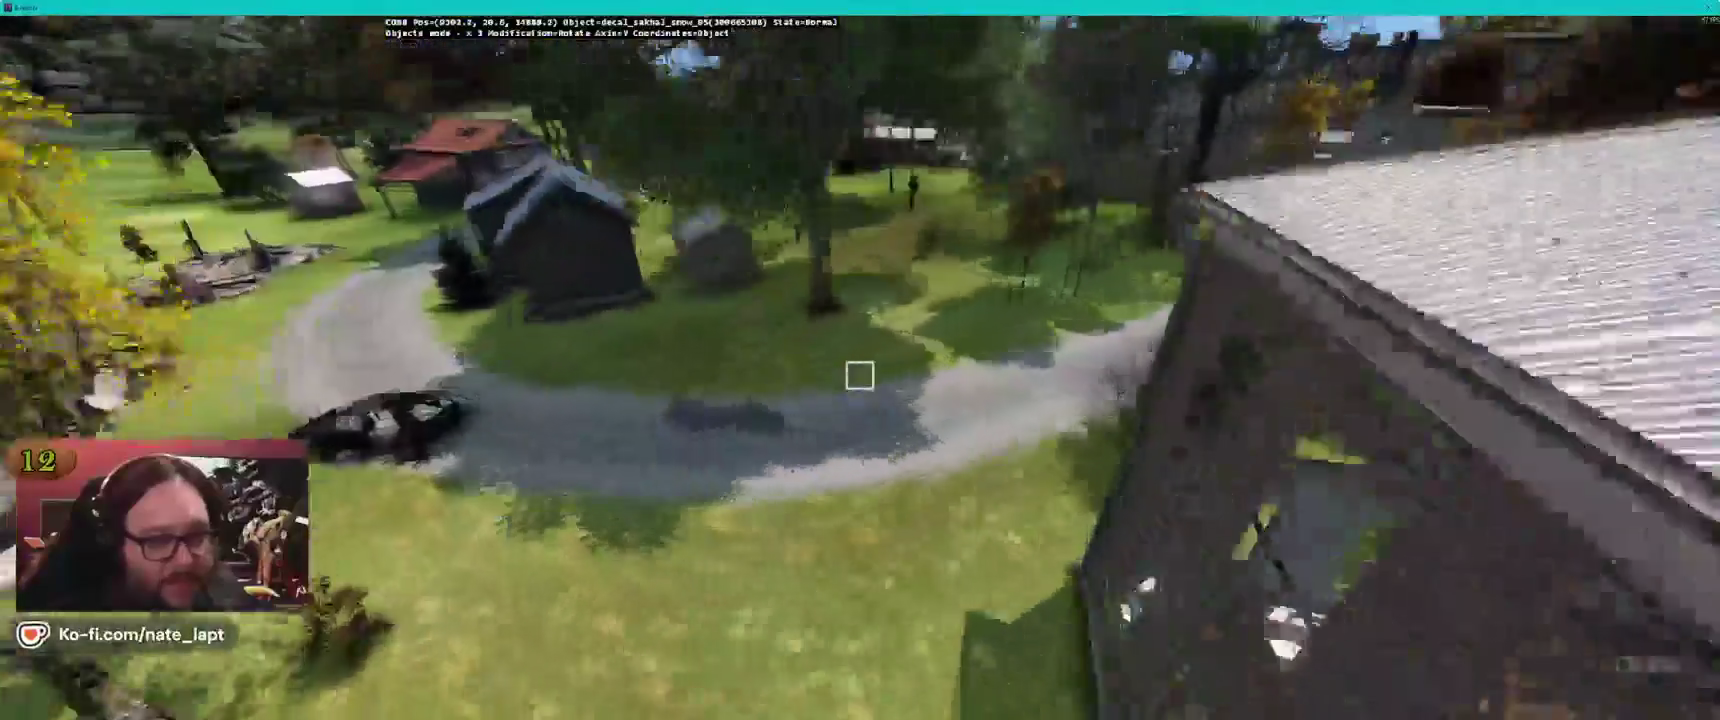
key(s)
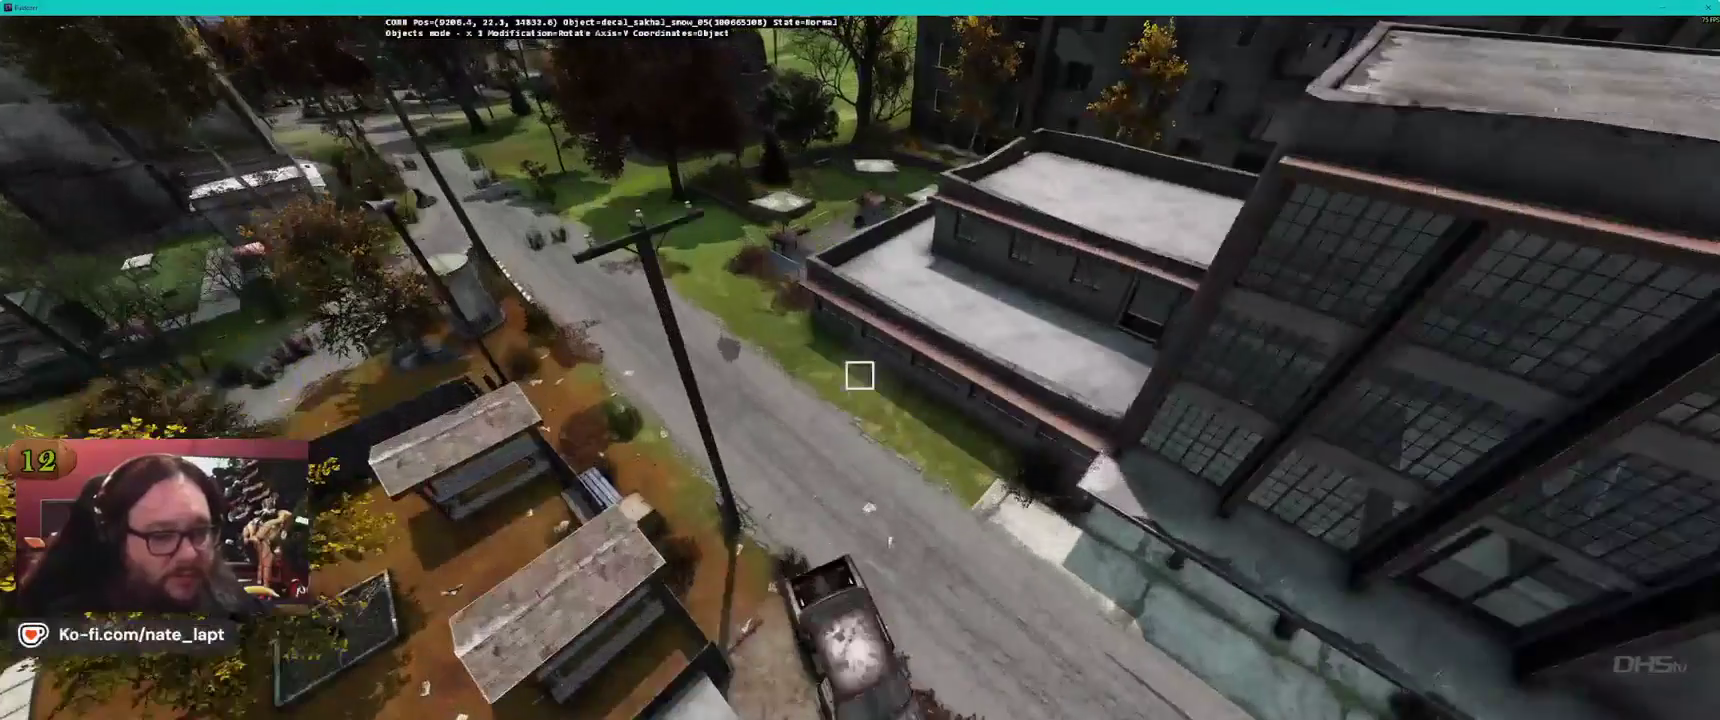
key(w)
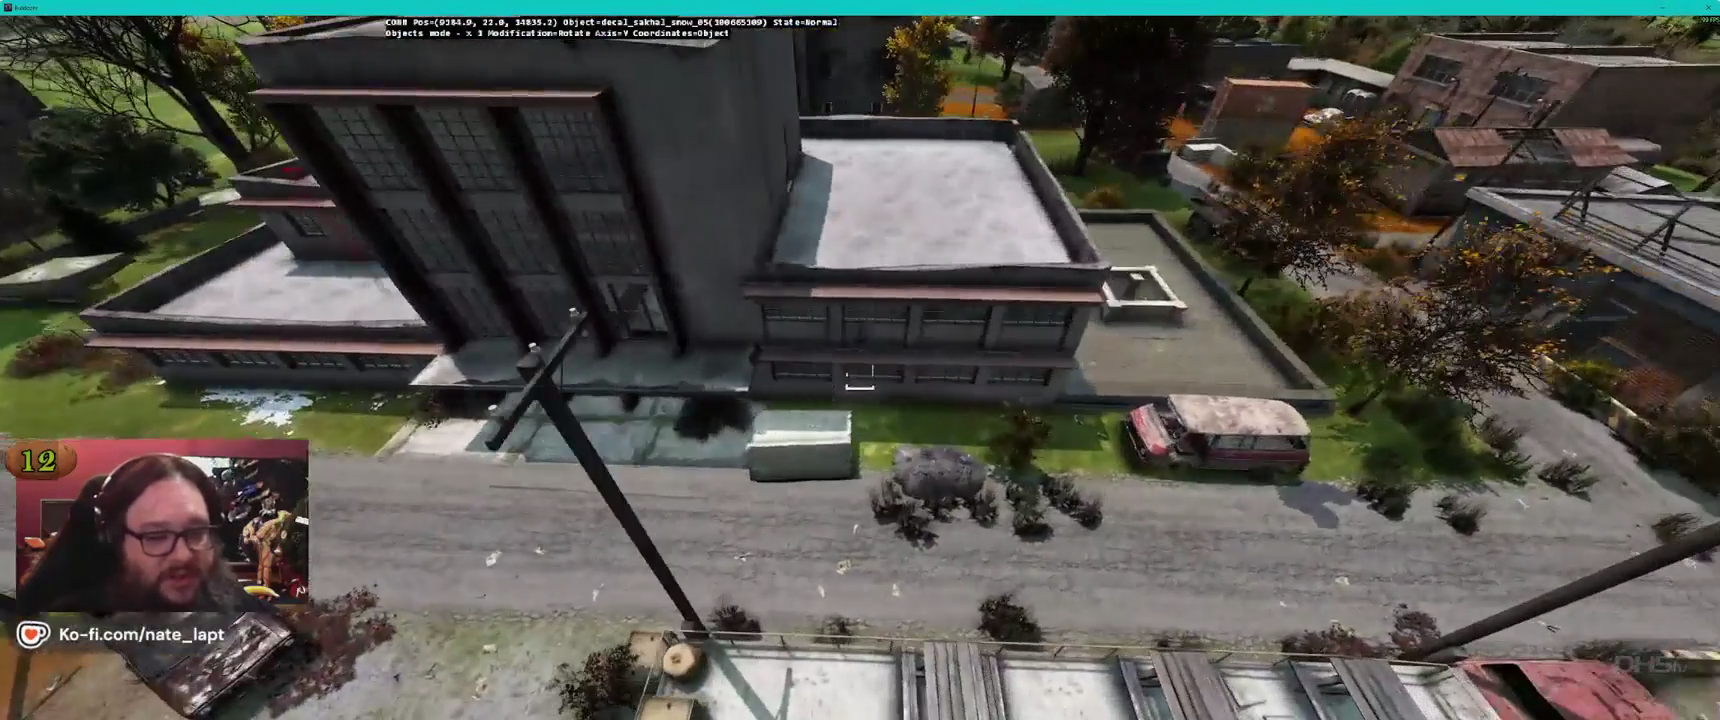
key(alt+Tab)
Select decal_sakhal_snow_06_nolc in the library and fly to the apartment block's front
click(1578, 83)
key(alt+Tab)
key(alt+Tab)
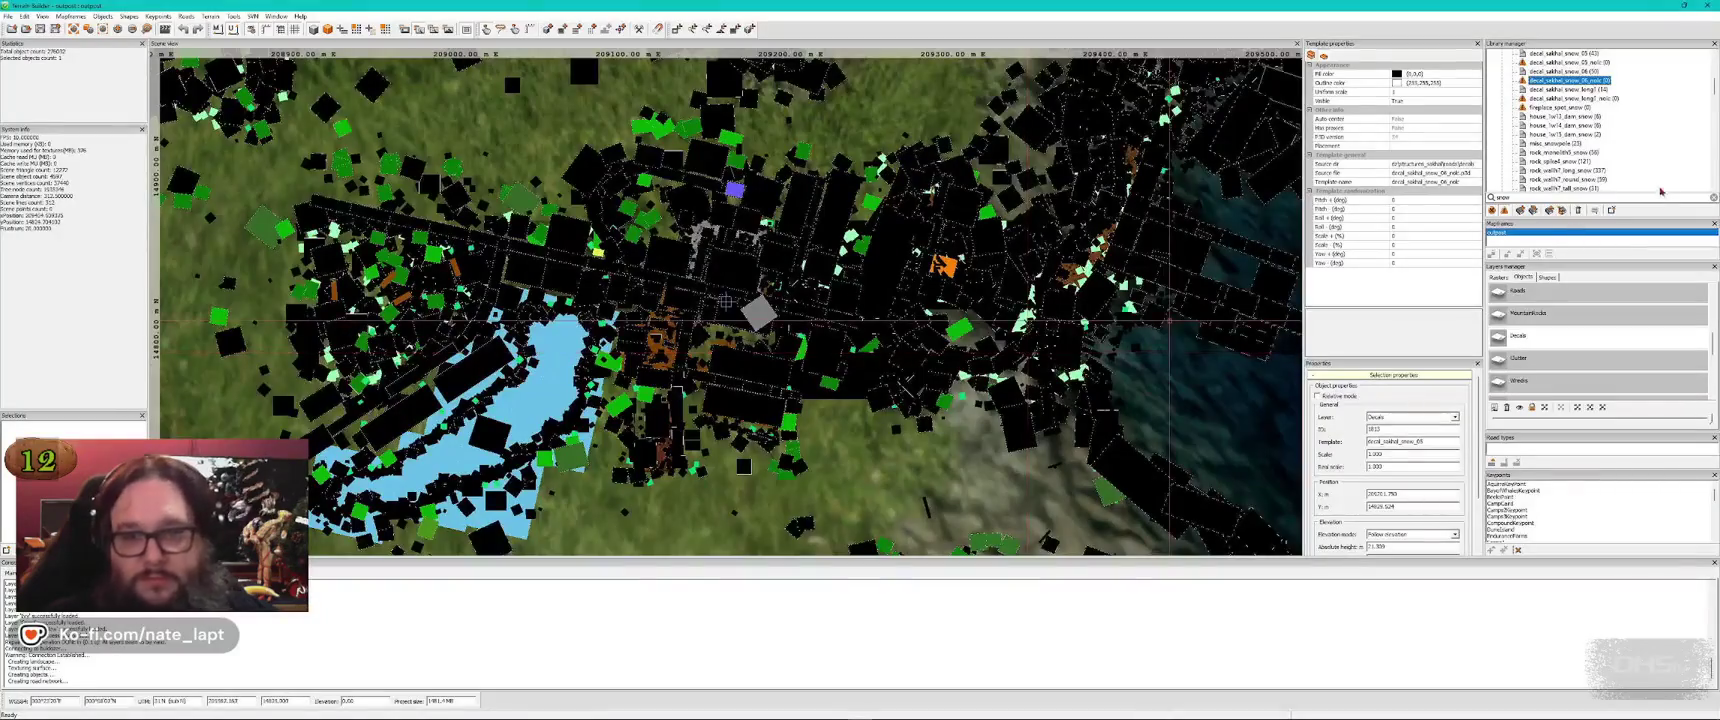
key(alt+Tab)
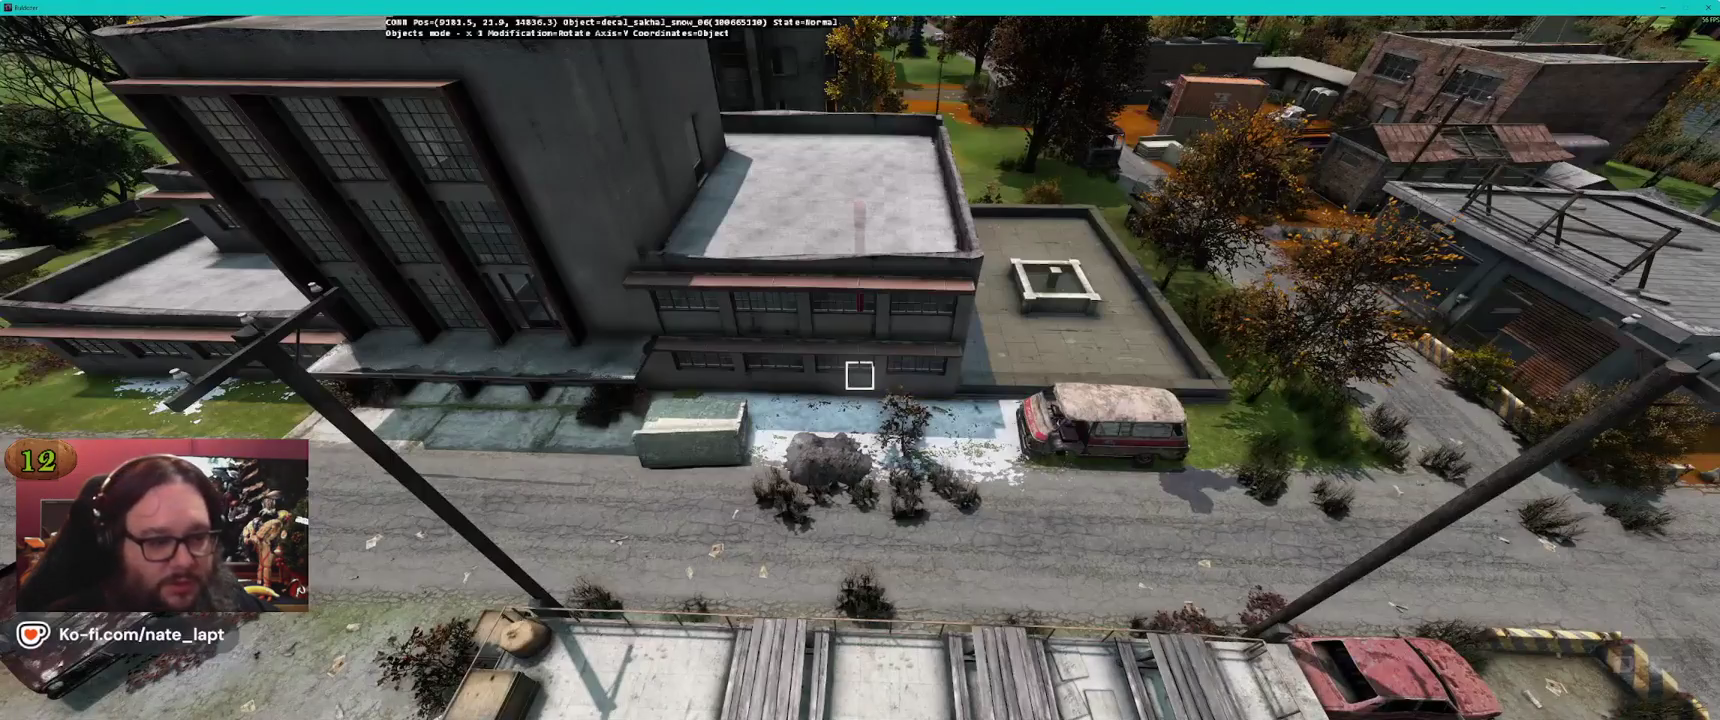
scroll(858, 374, up, 2)
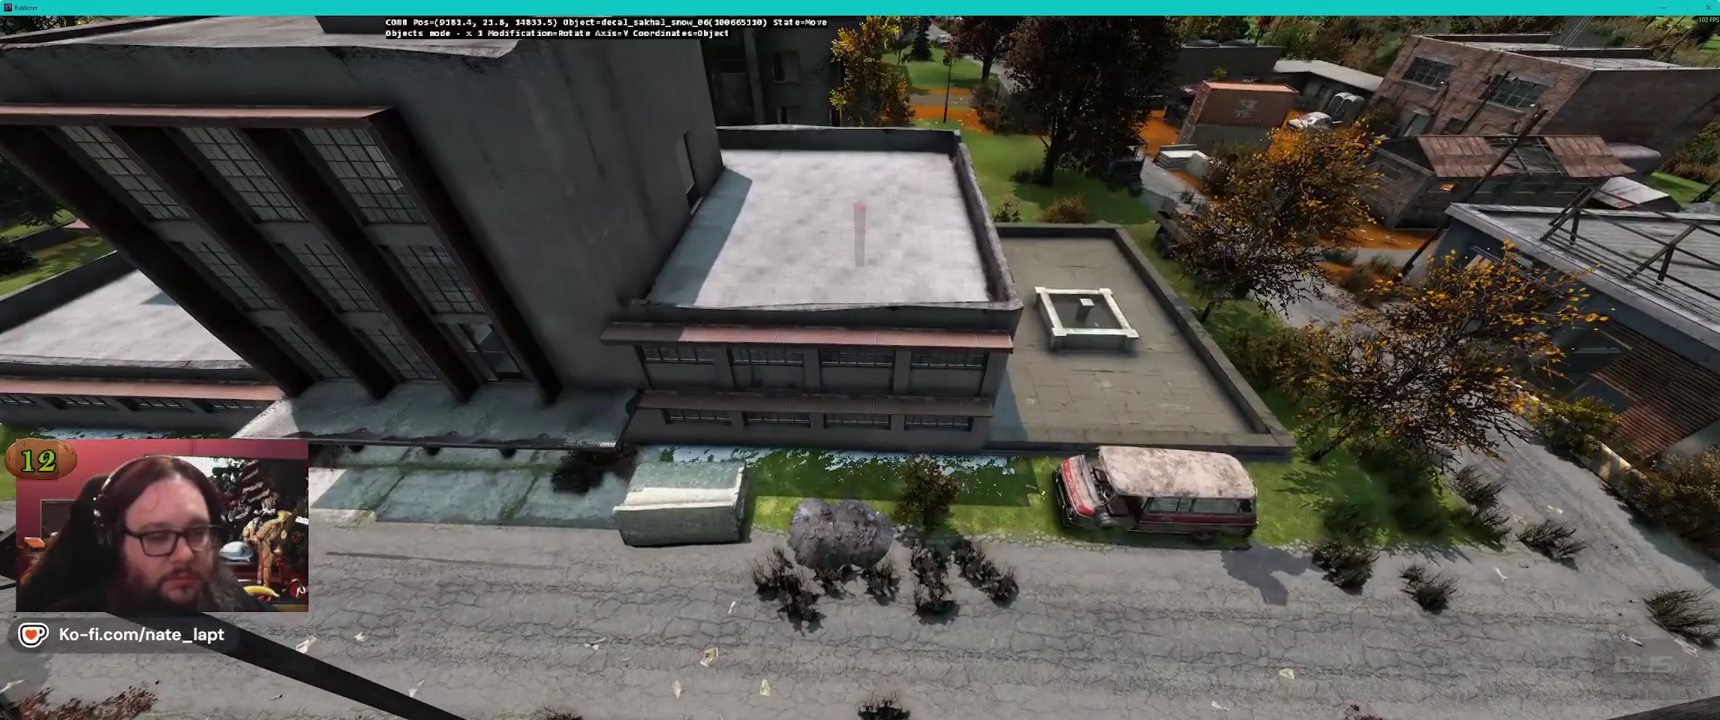
key(d)
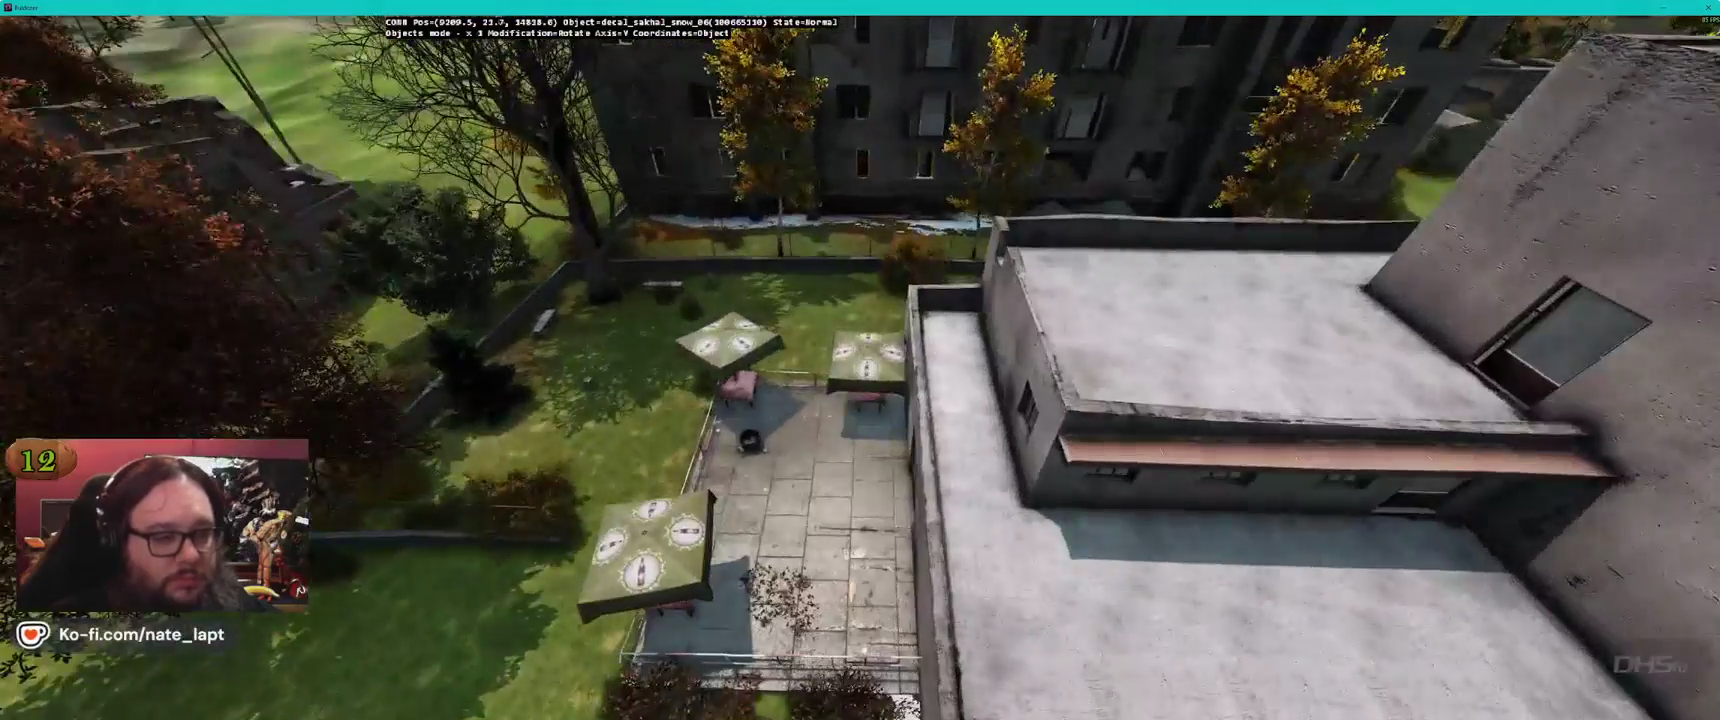
key(s)
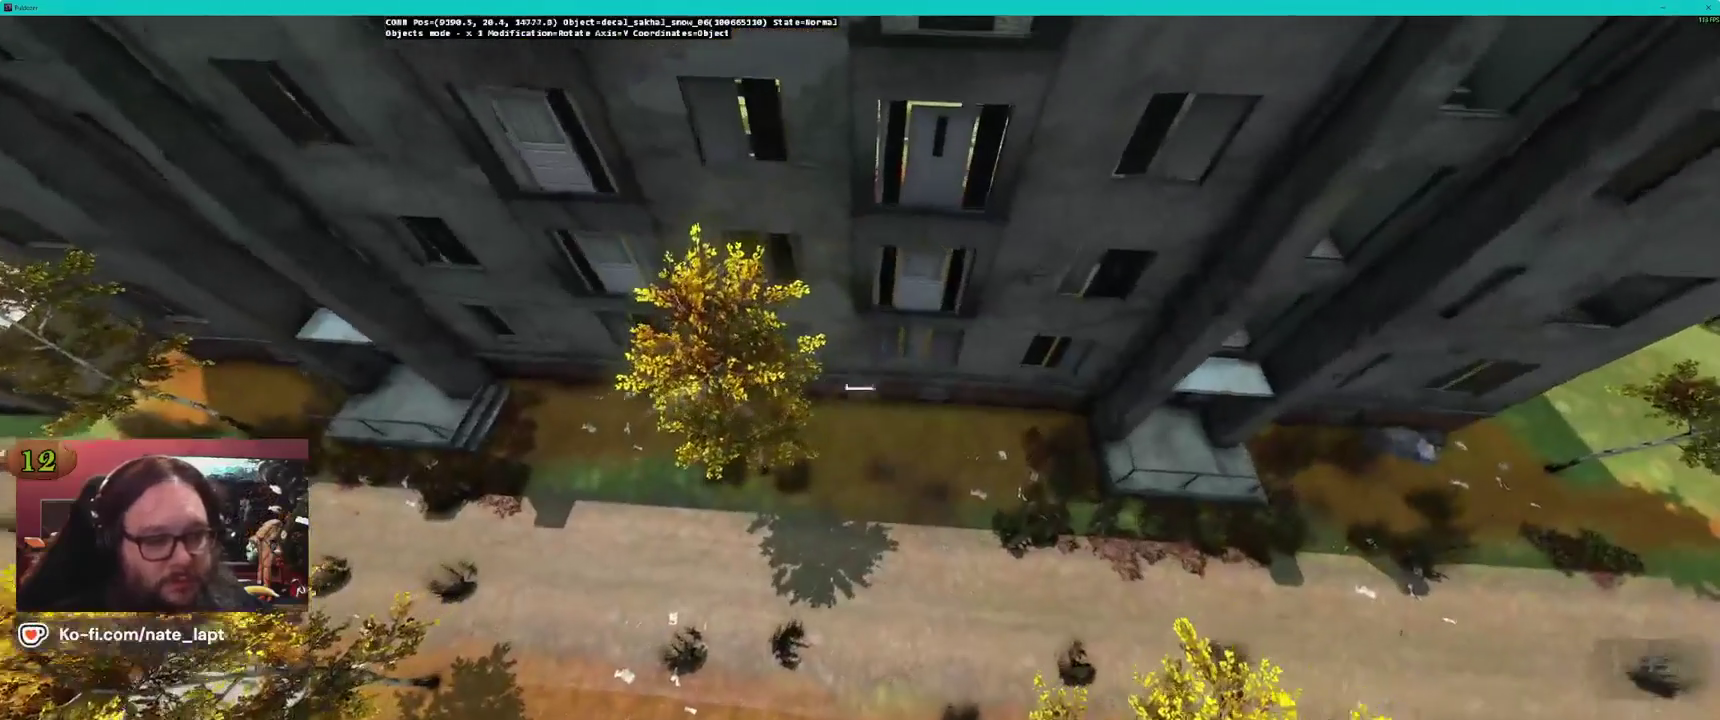
Insert the snow decal and drop it at the block's roadside base by the entrance steps
key(Insert)
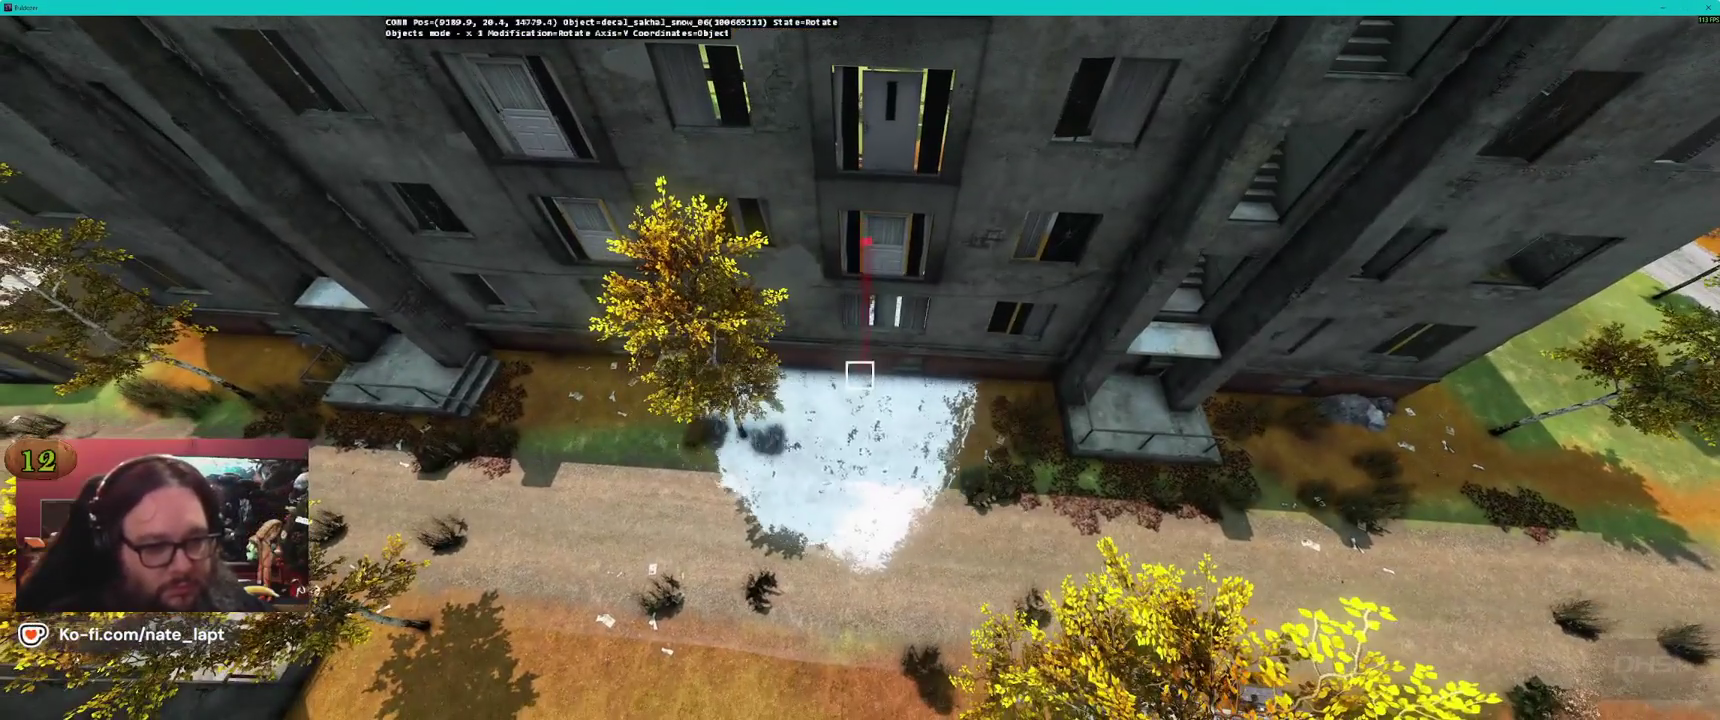
key(w)
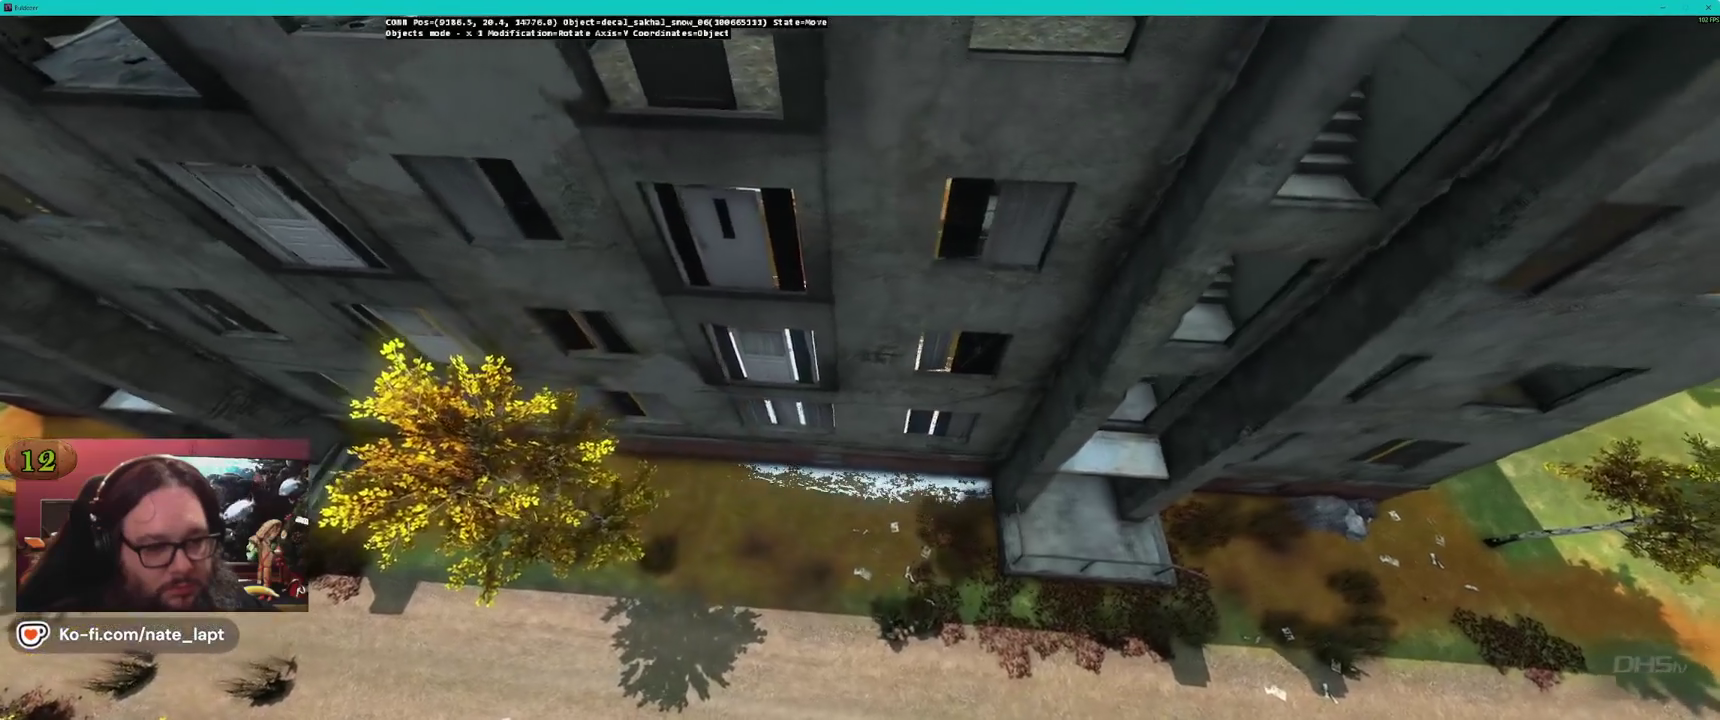
key(alt+Tab)
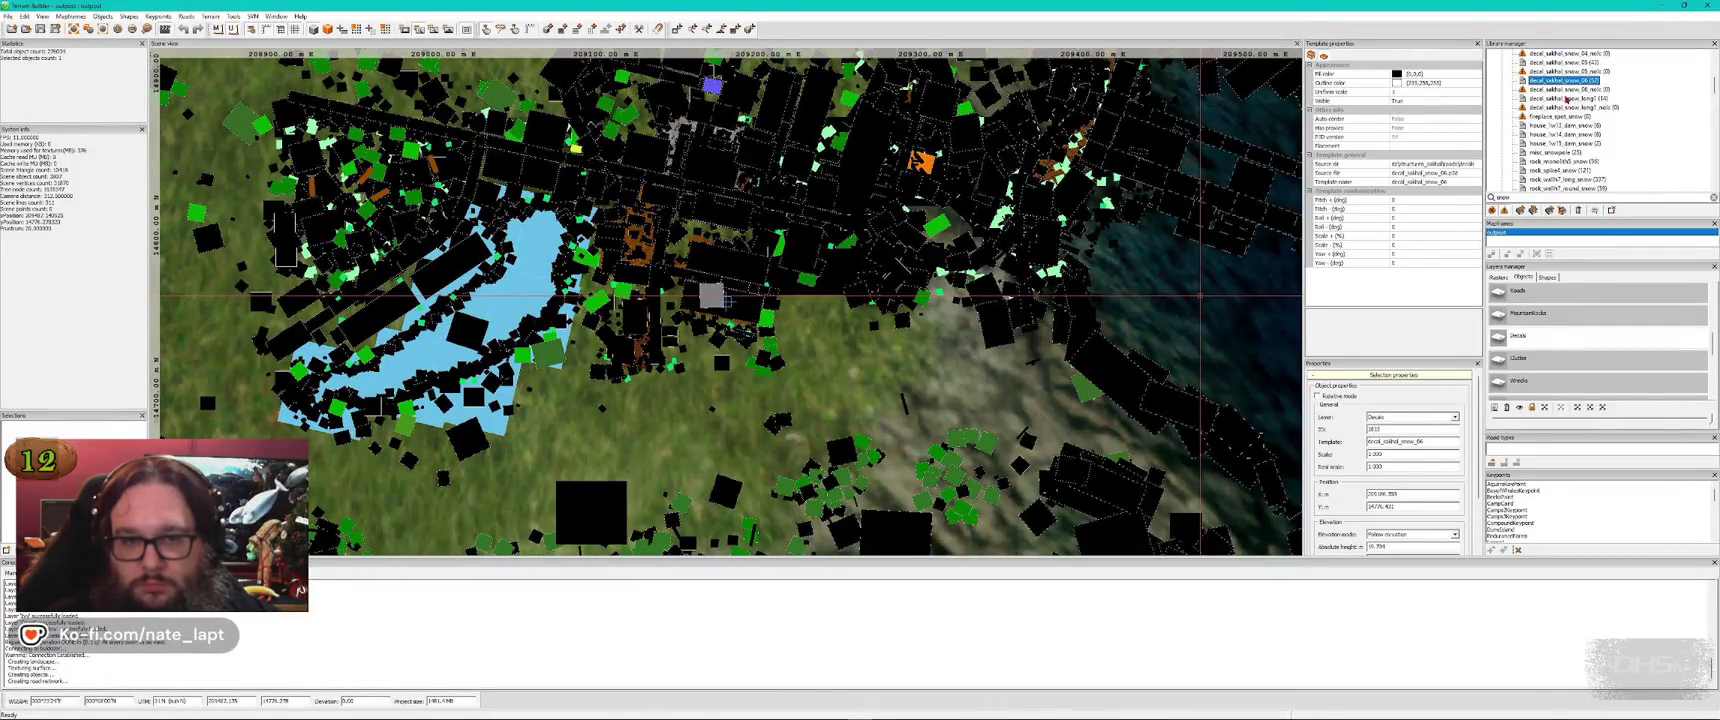
key(alt+Tab)
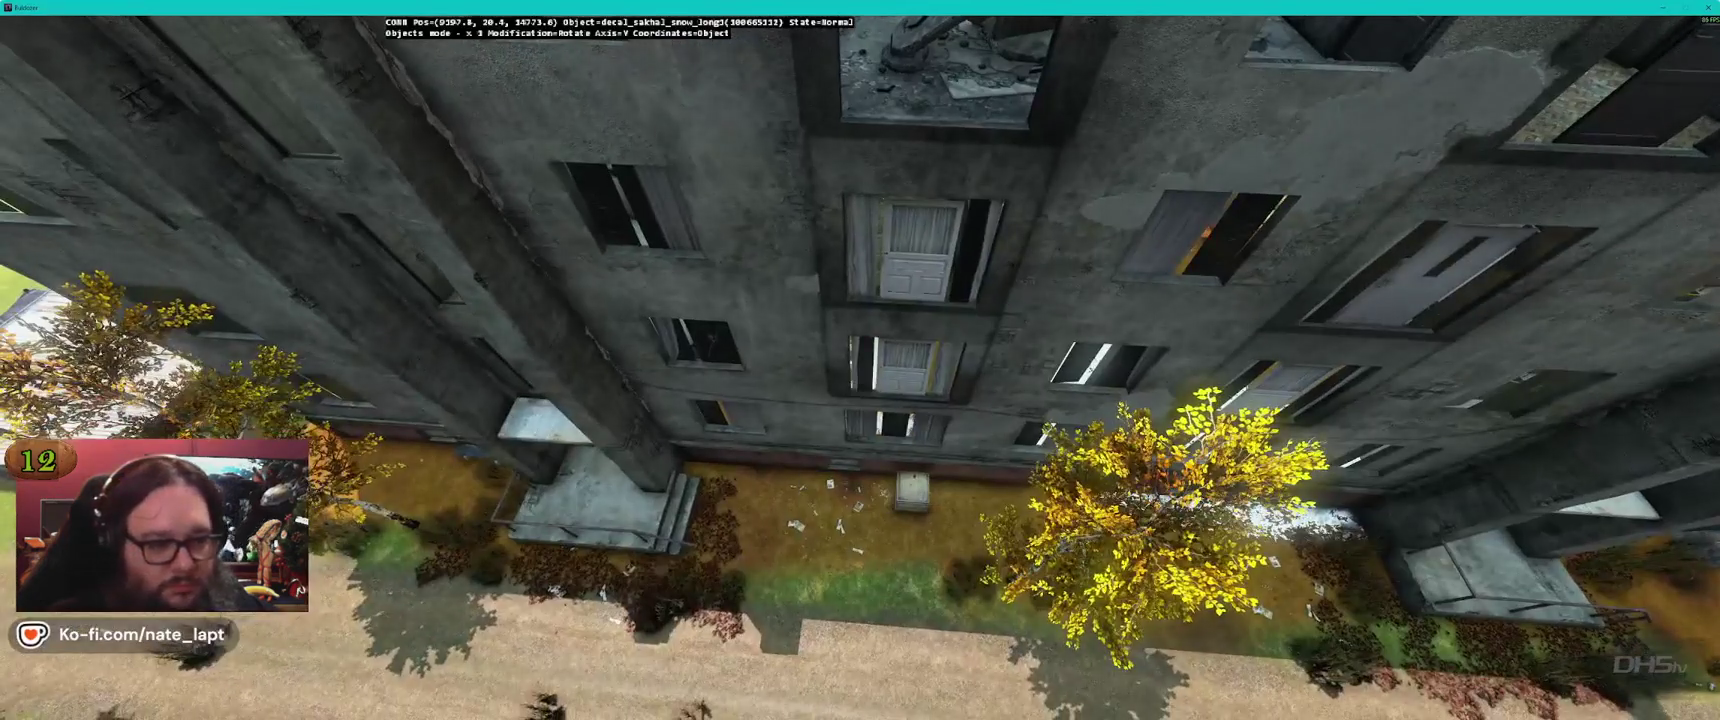
key(s)
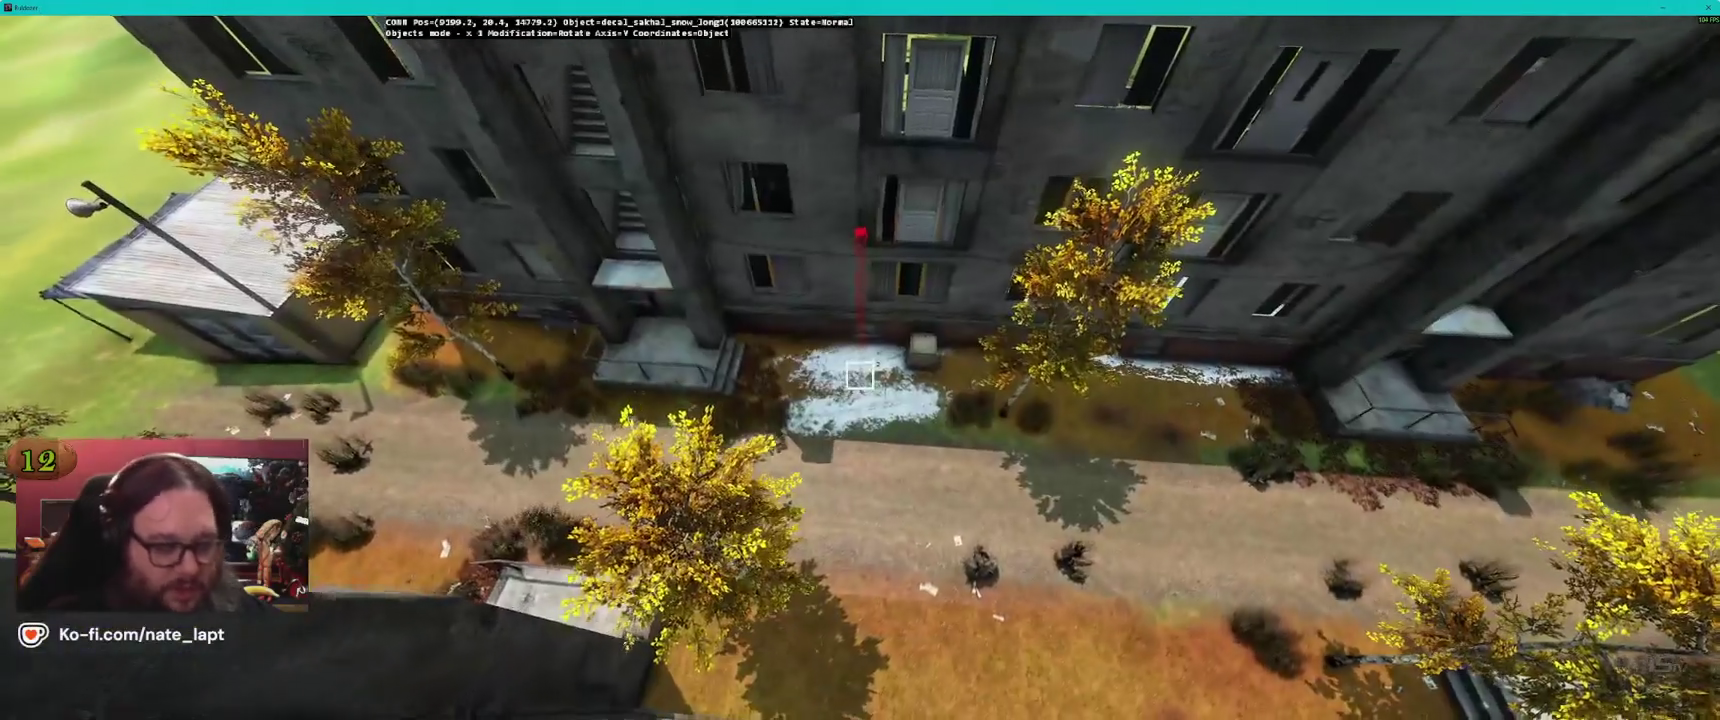
click(860, 375)
key(alt+Tab)
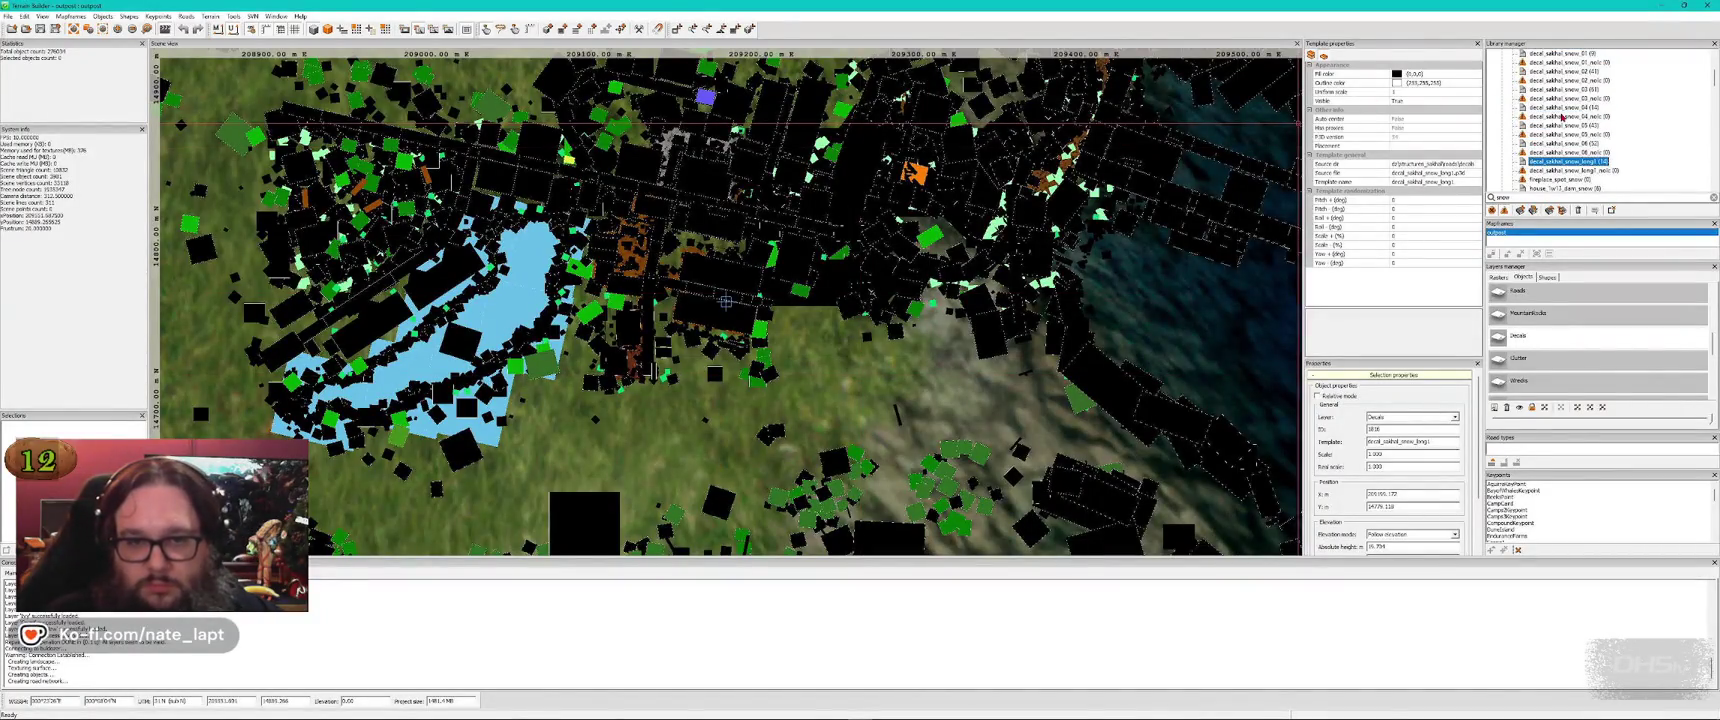
Place a decal_sakhal_snow_03 patch in front of the block, spreading across the path
click(1571, 91)
key(alt+Tab)
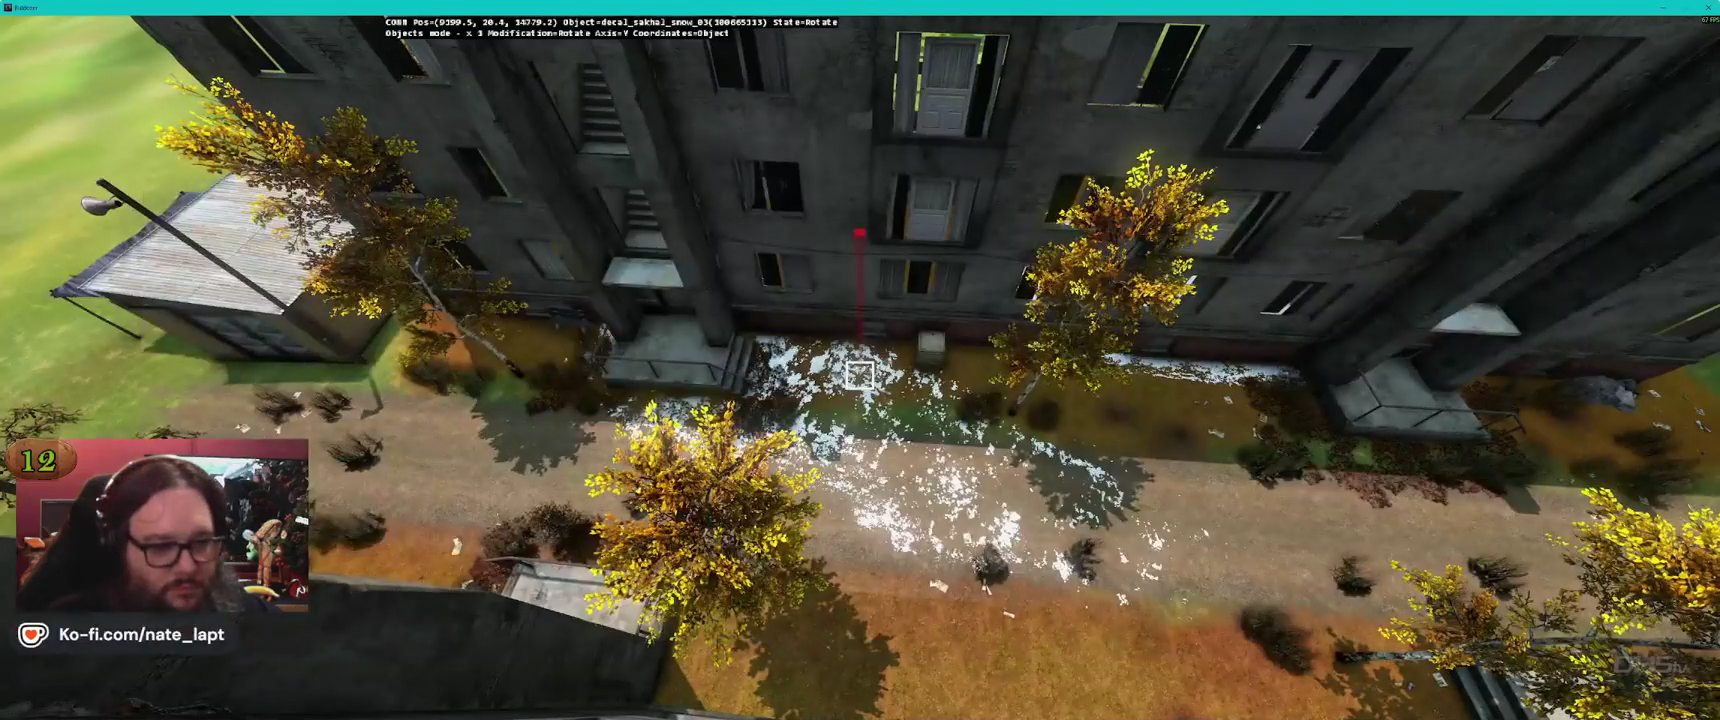
click(861, 375)
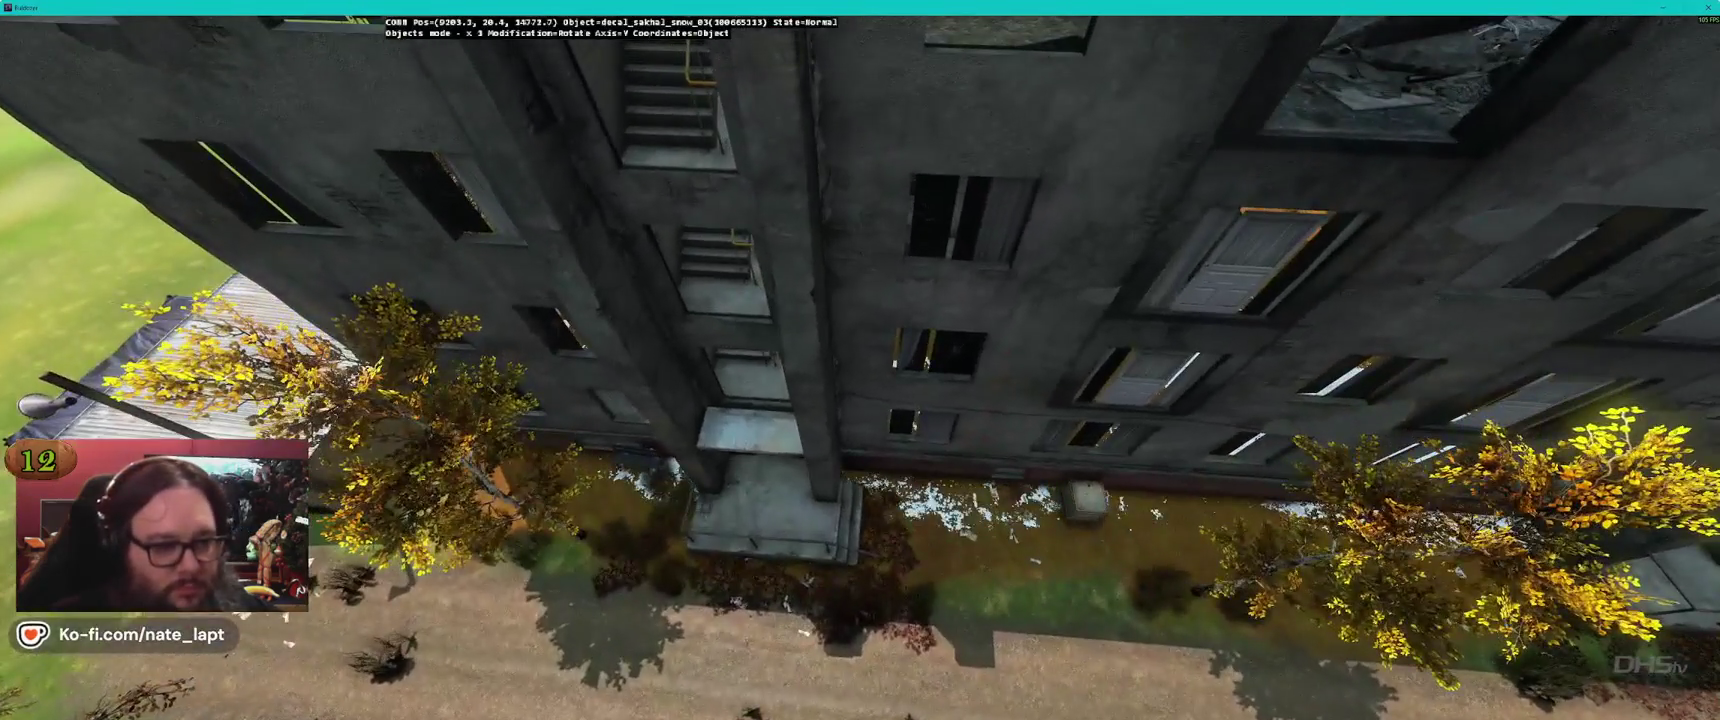
click(860, 375)
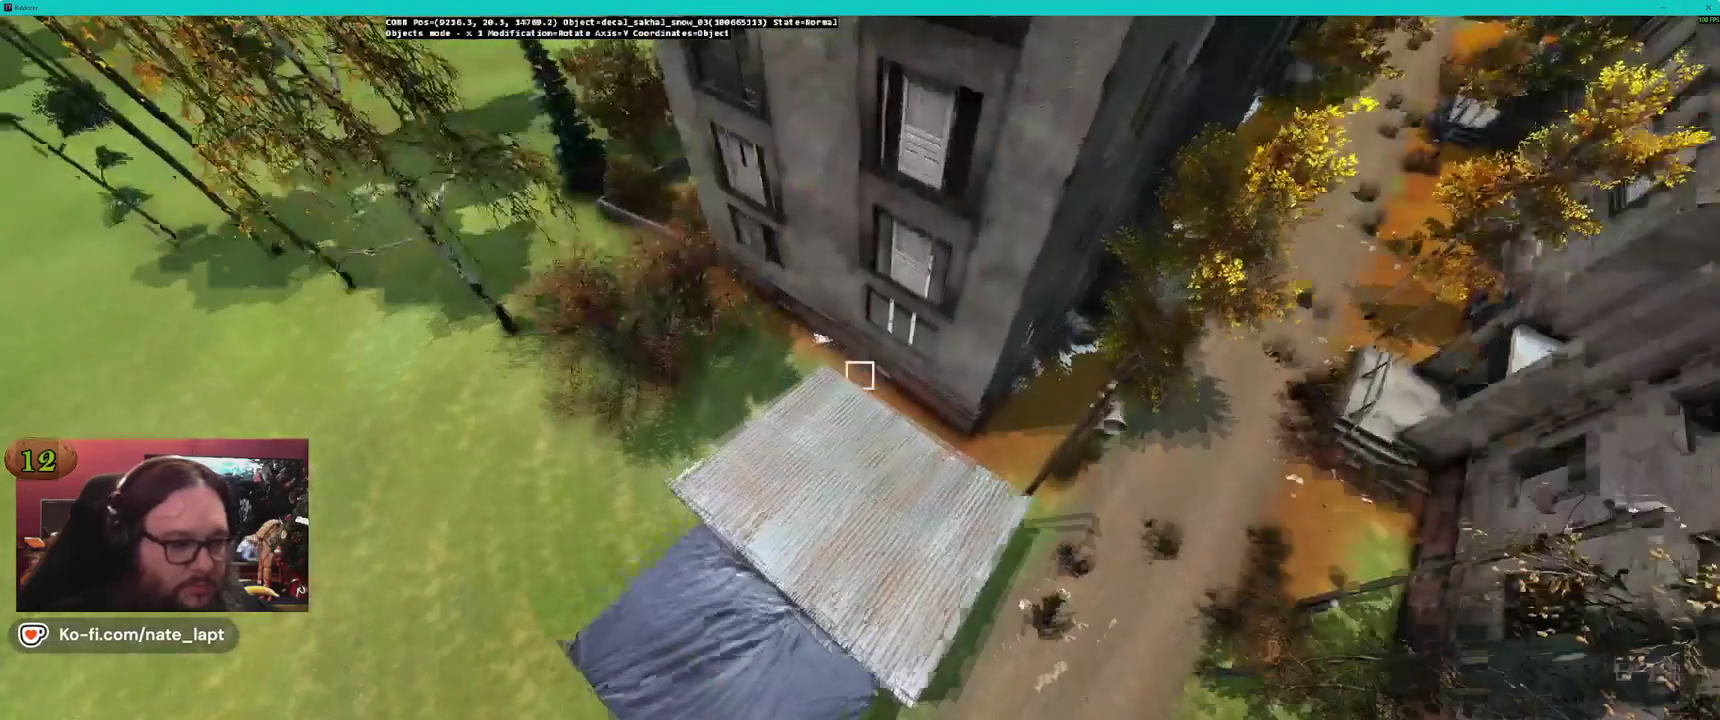
Fly over the park, forested hill and town to the tall apartment block
key(w)
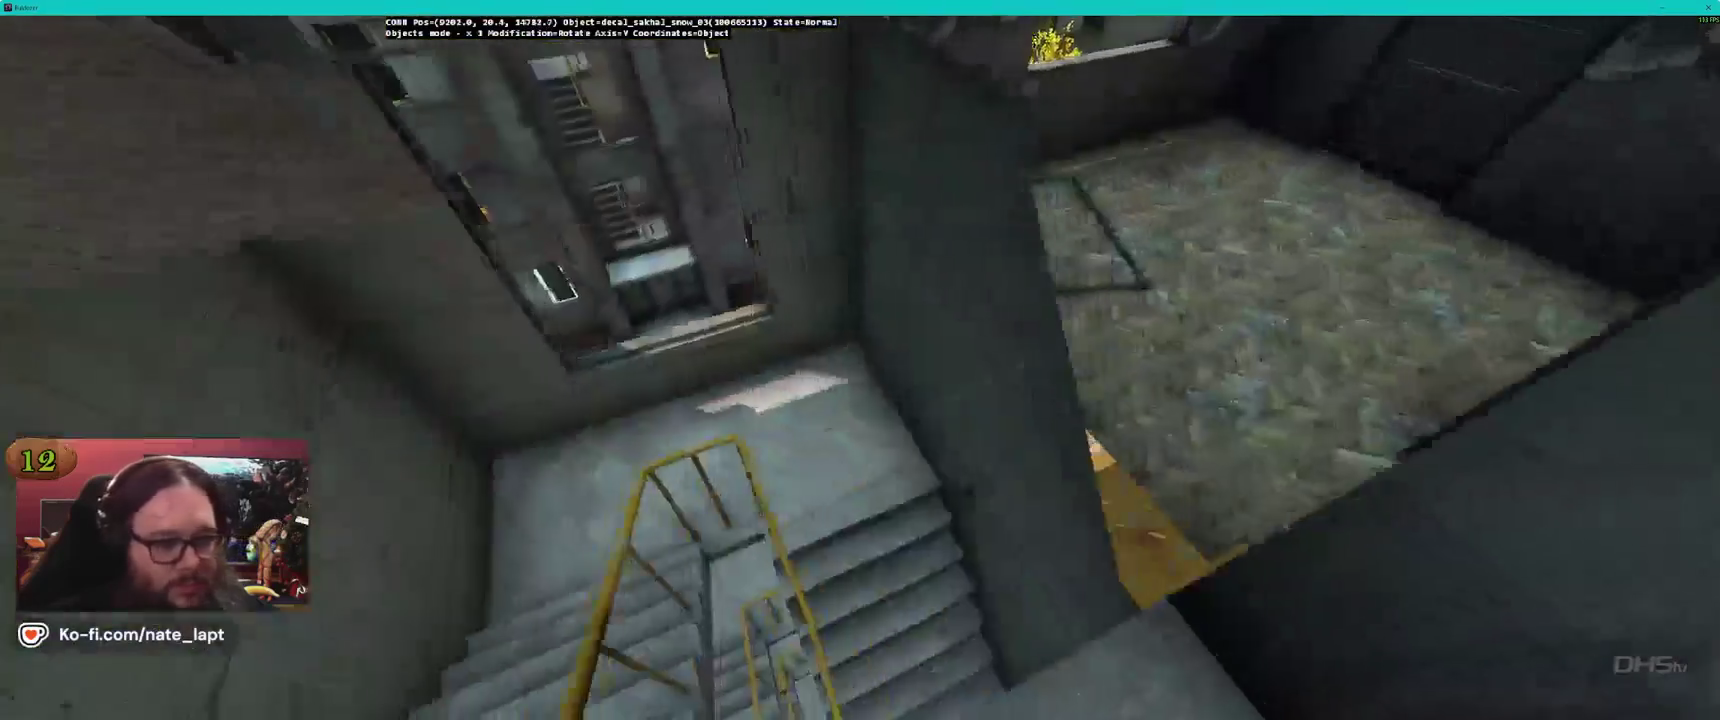
key(w)
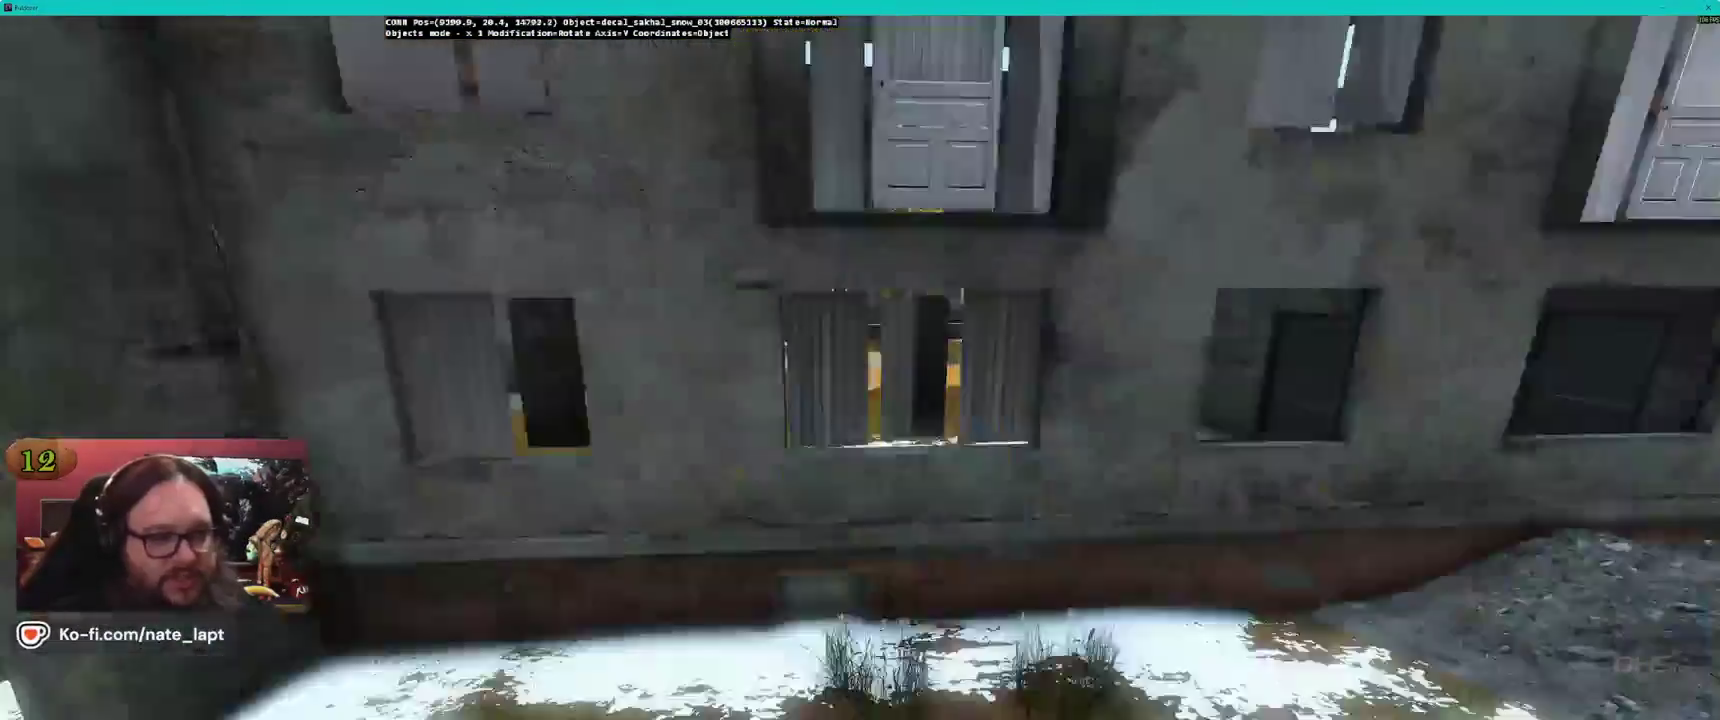
key(w)
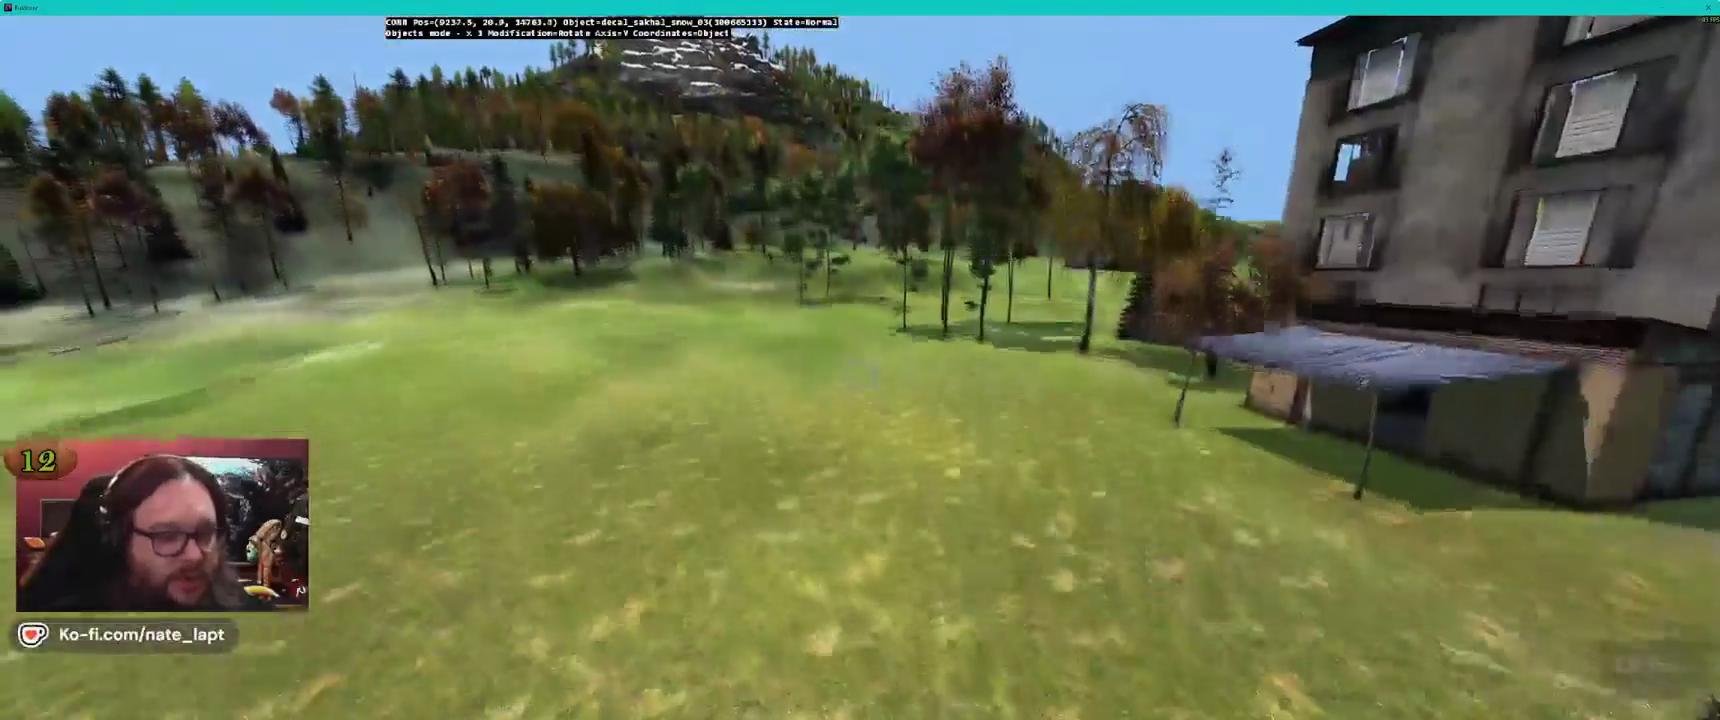
key(s)
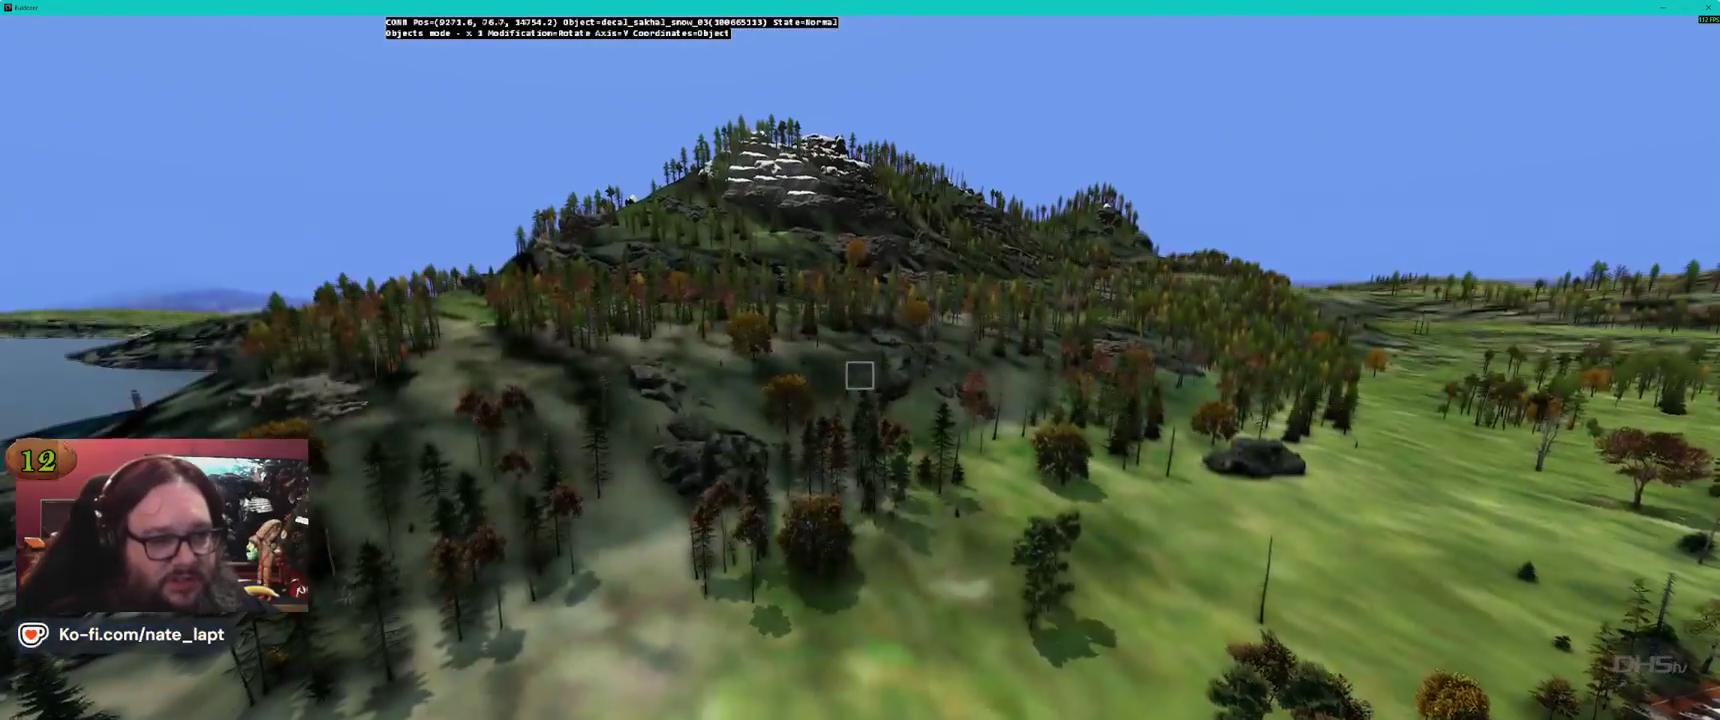
key(w)
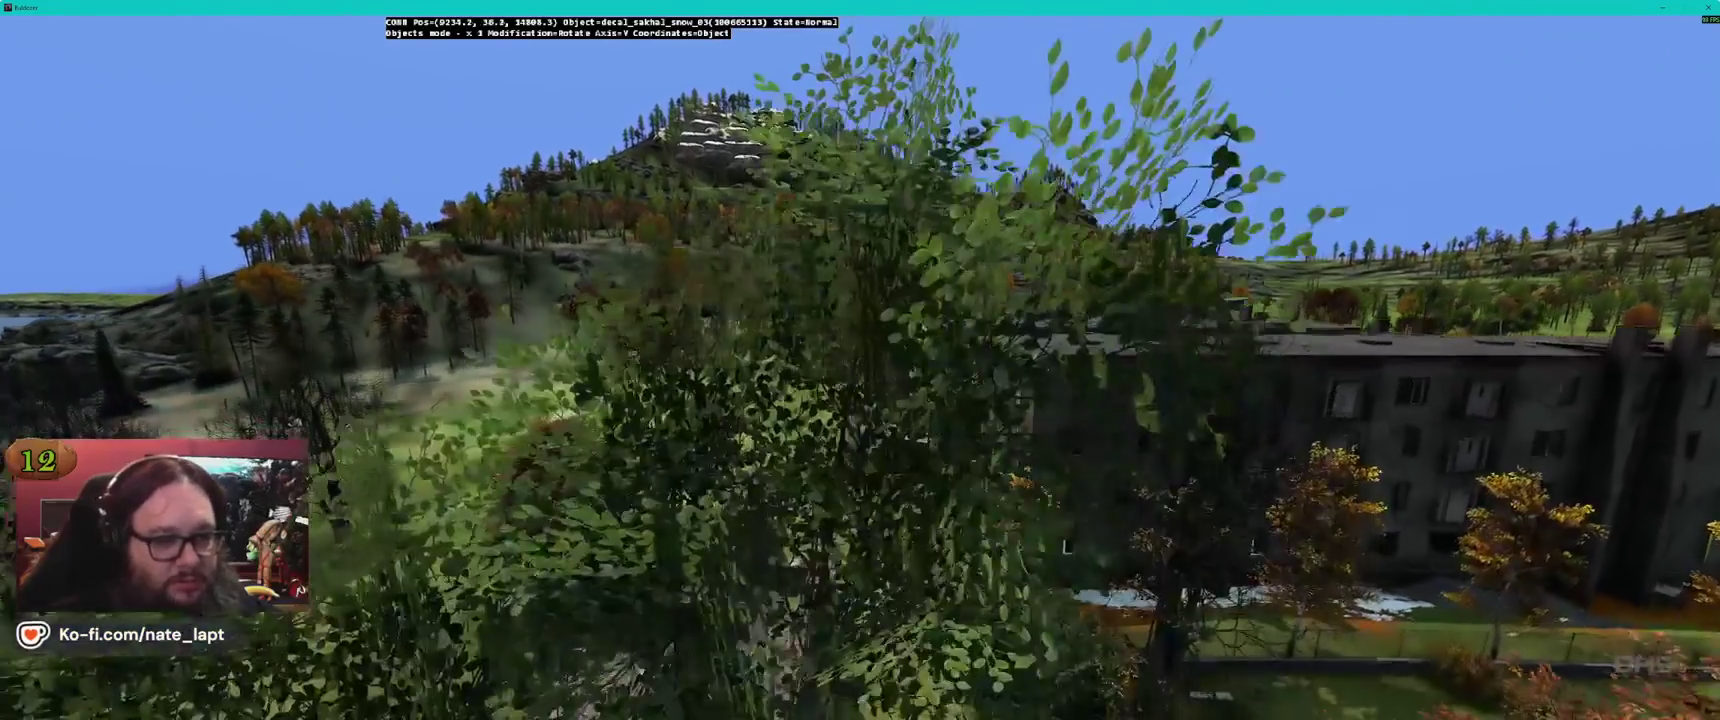
key(w)
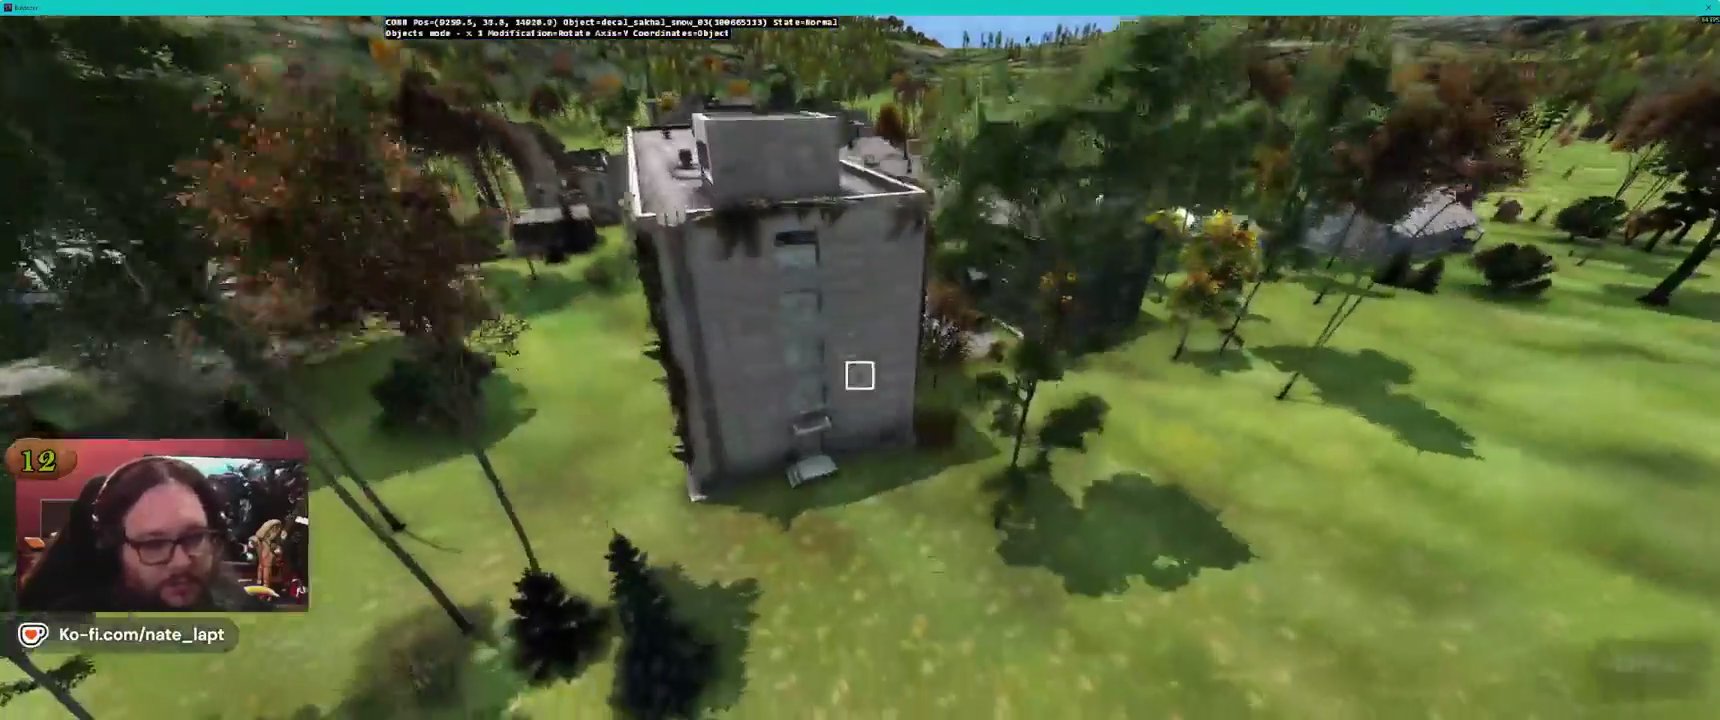
key(alt+Tab)
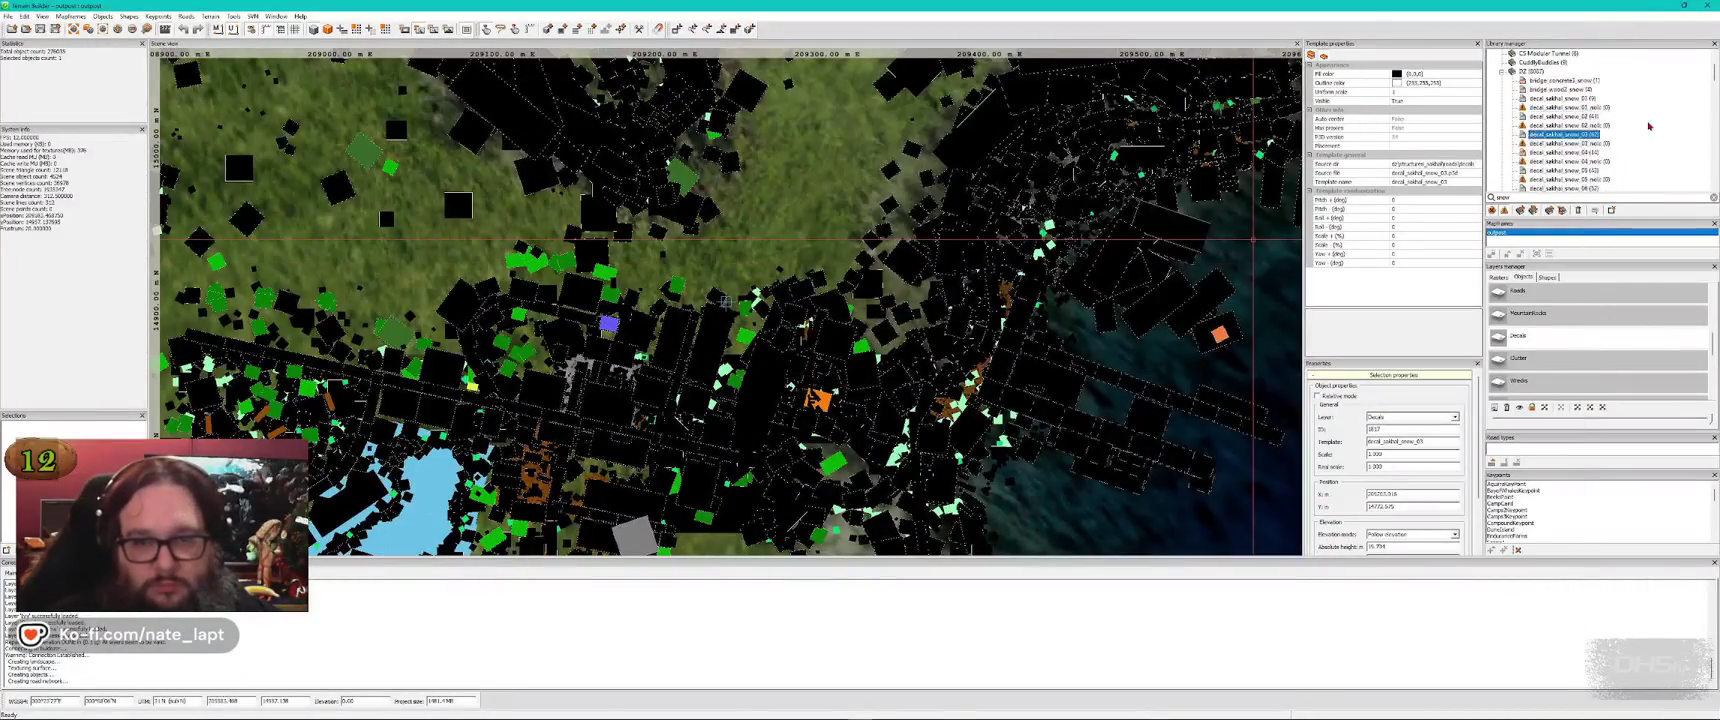
Rotate and move the snow decal to fit snugly around the tall block's entrance steps
key(alt+Tab)
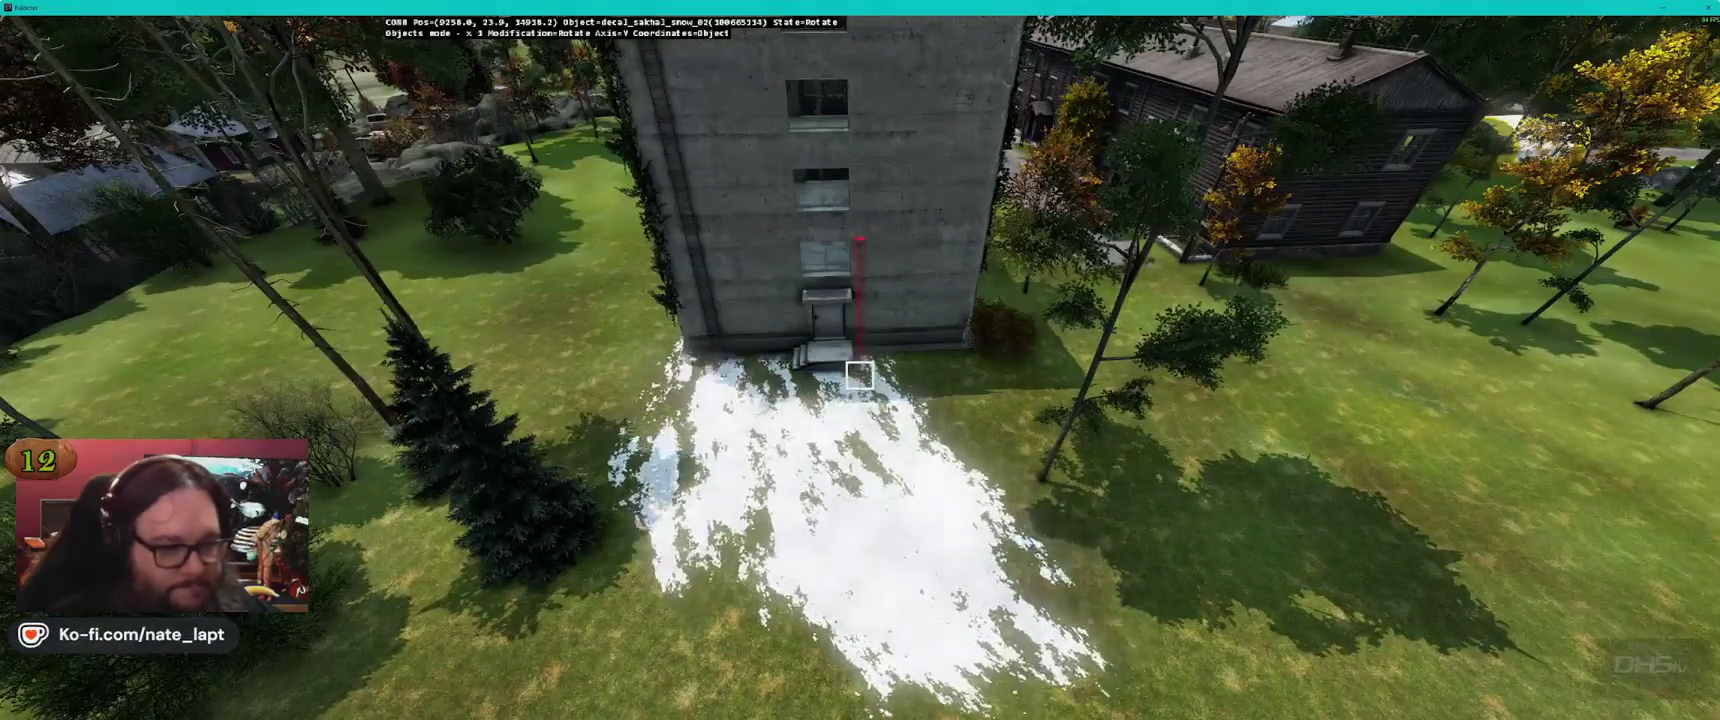
drag(859, 376, 859, 377)
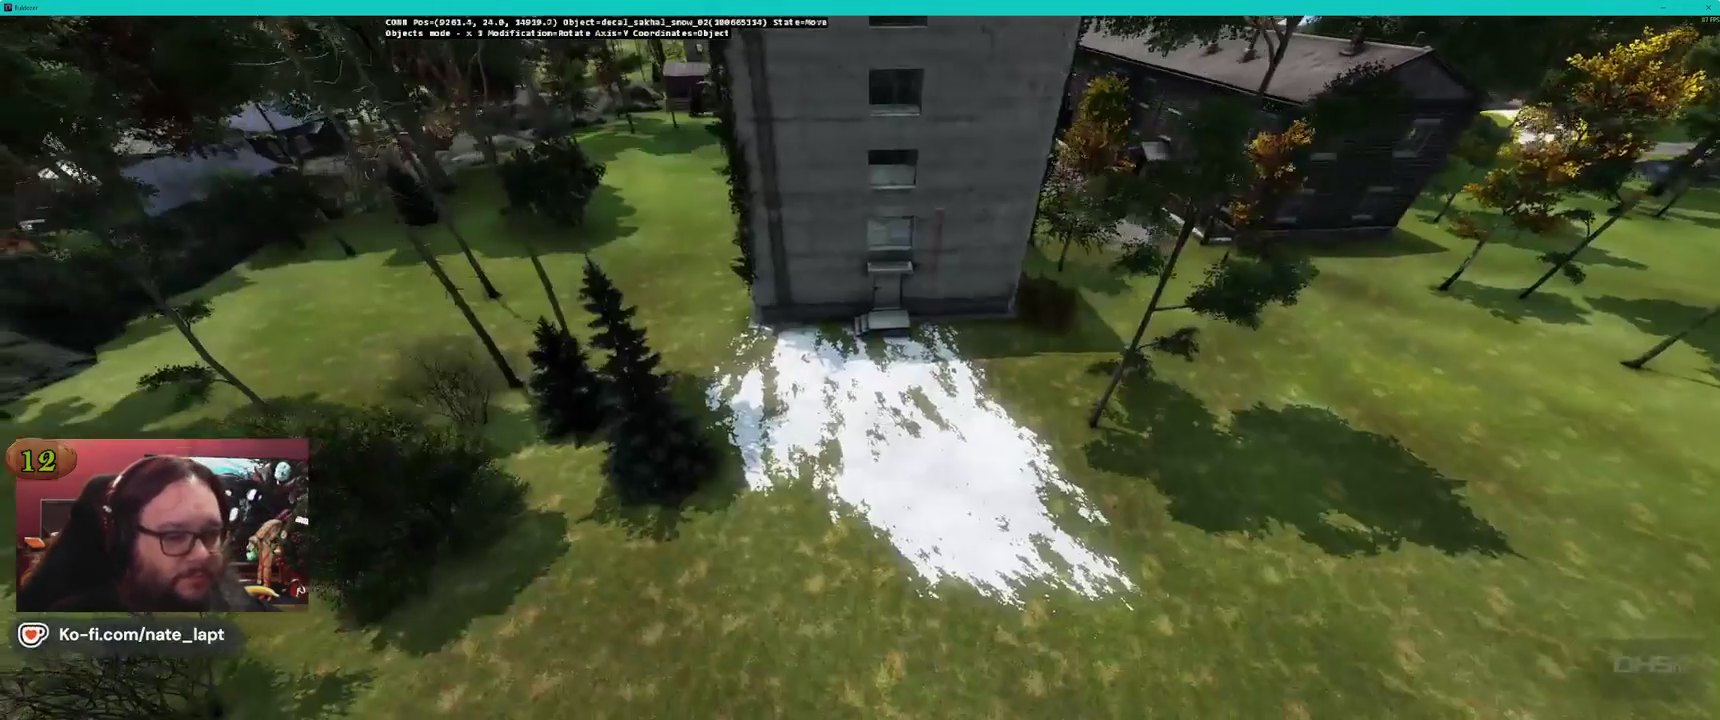
drag(859, 376, 859, 376)
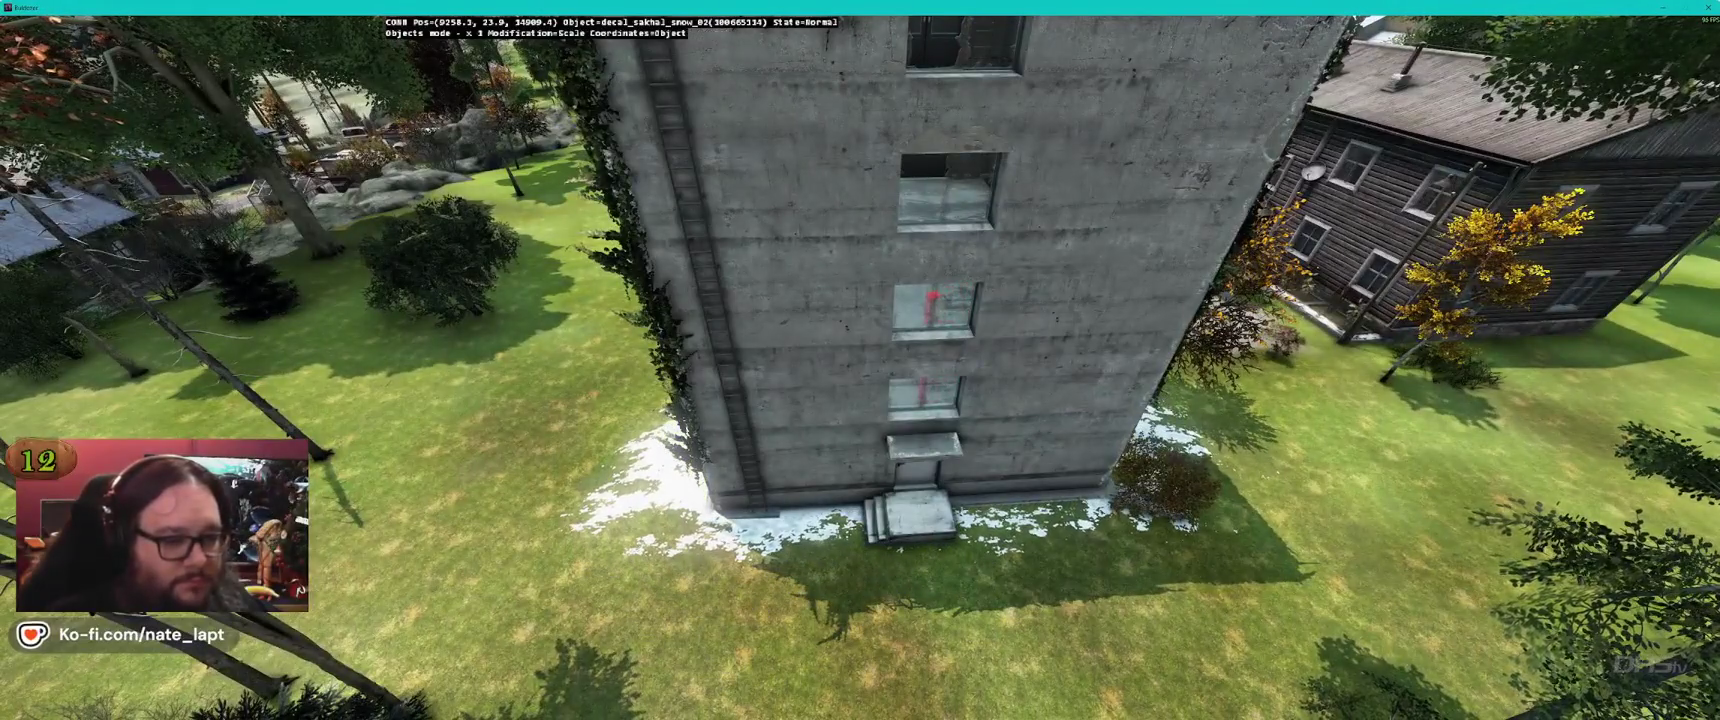
drag(931, 310, 930, 311)
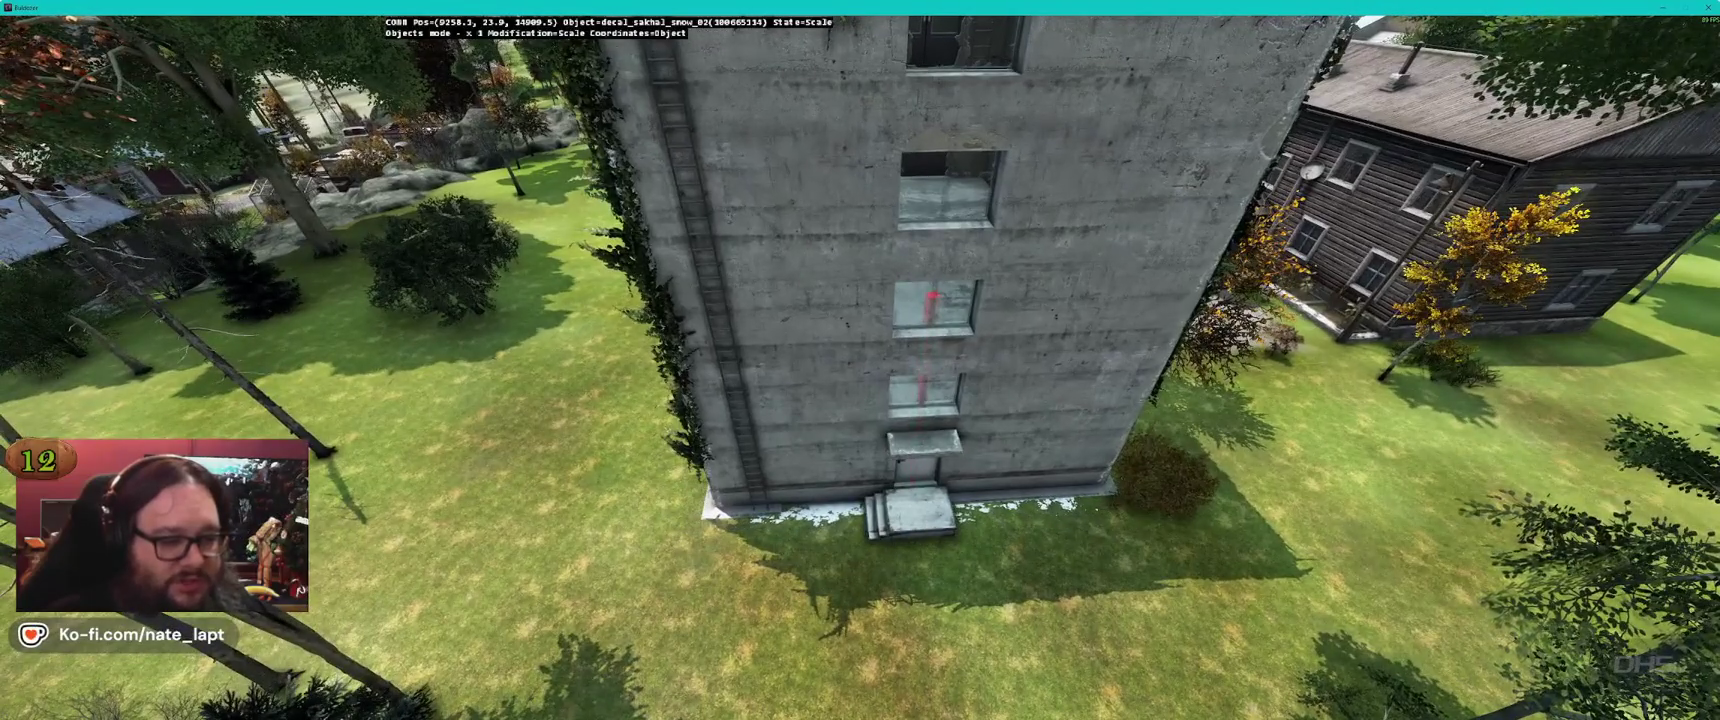
drag(930, 310, 931, 310)
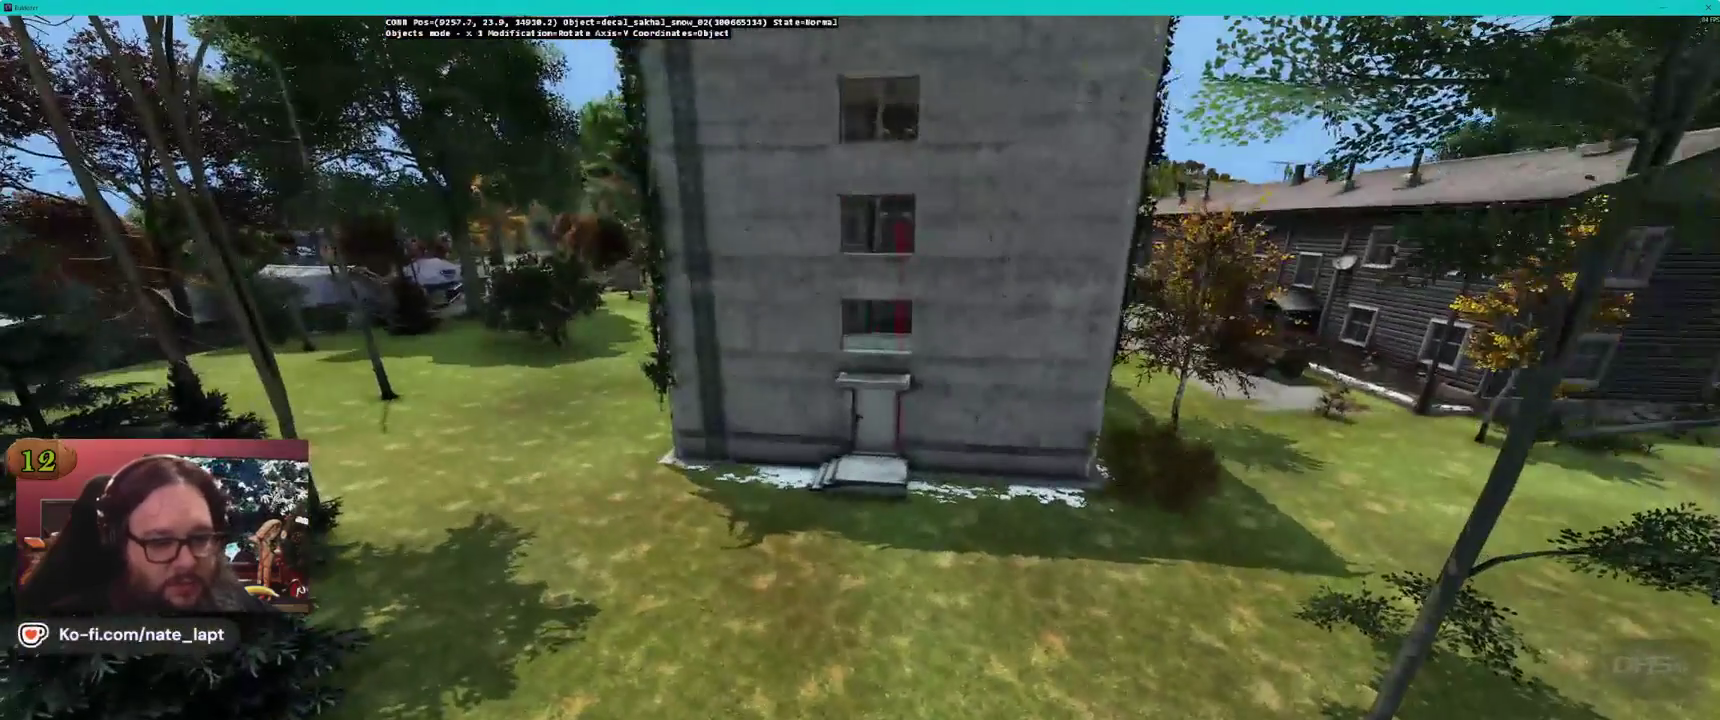
Place another snow decal along the base of the wooden house
key(d)
key(w)
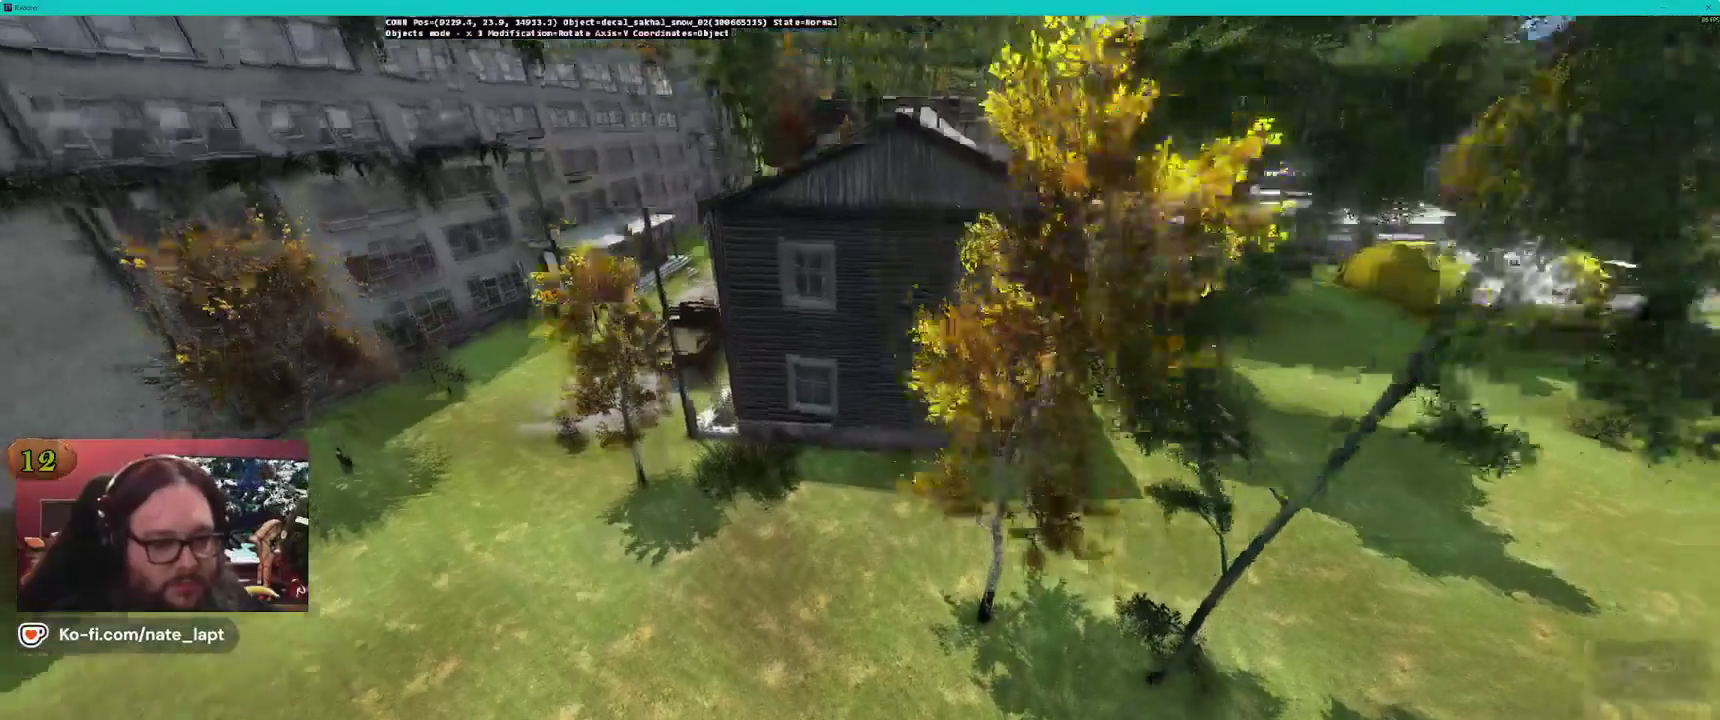
key(w)
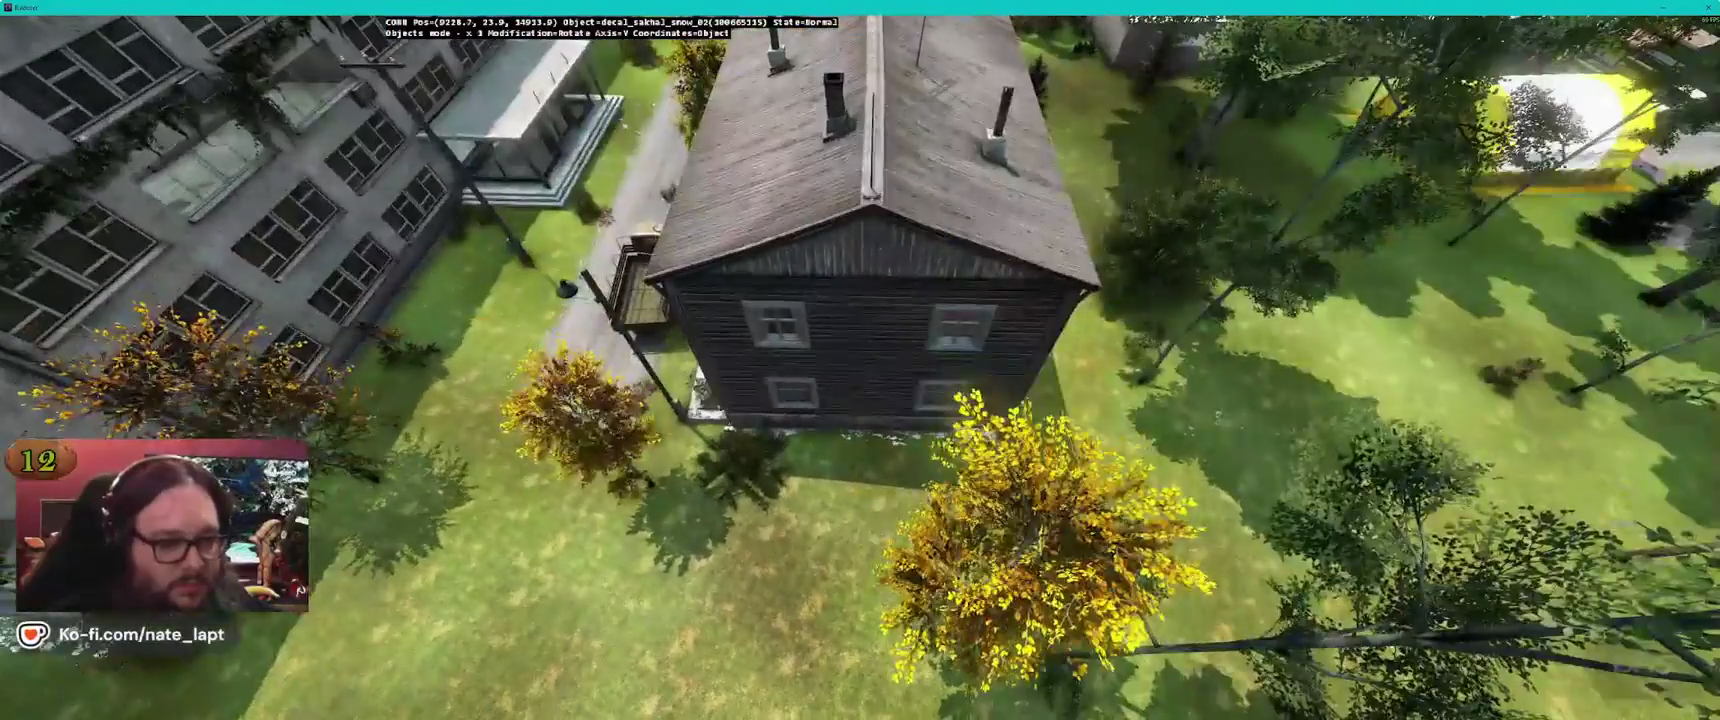
key(a)
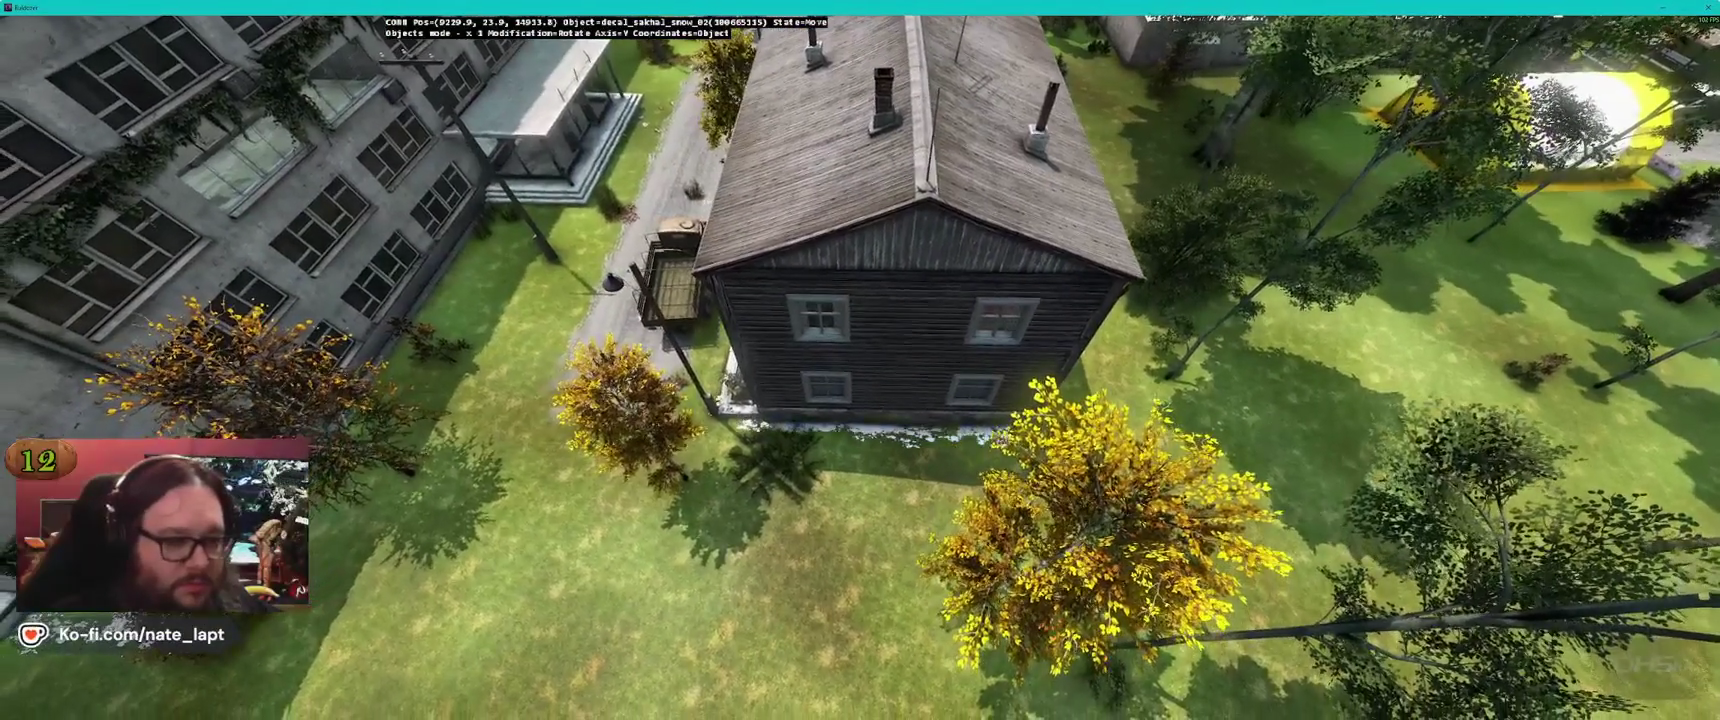
key(w)
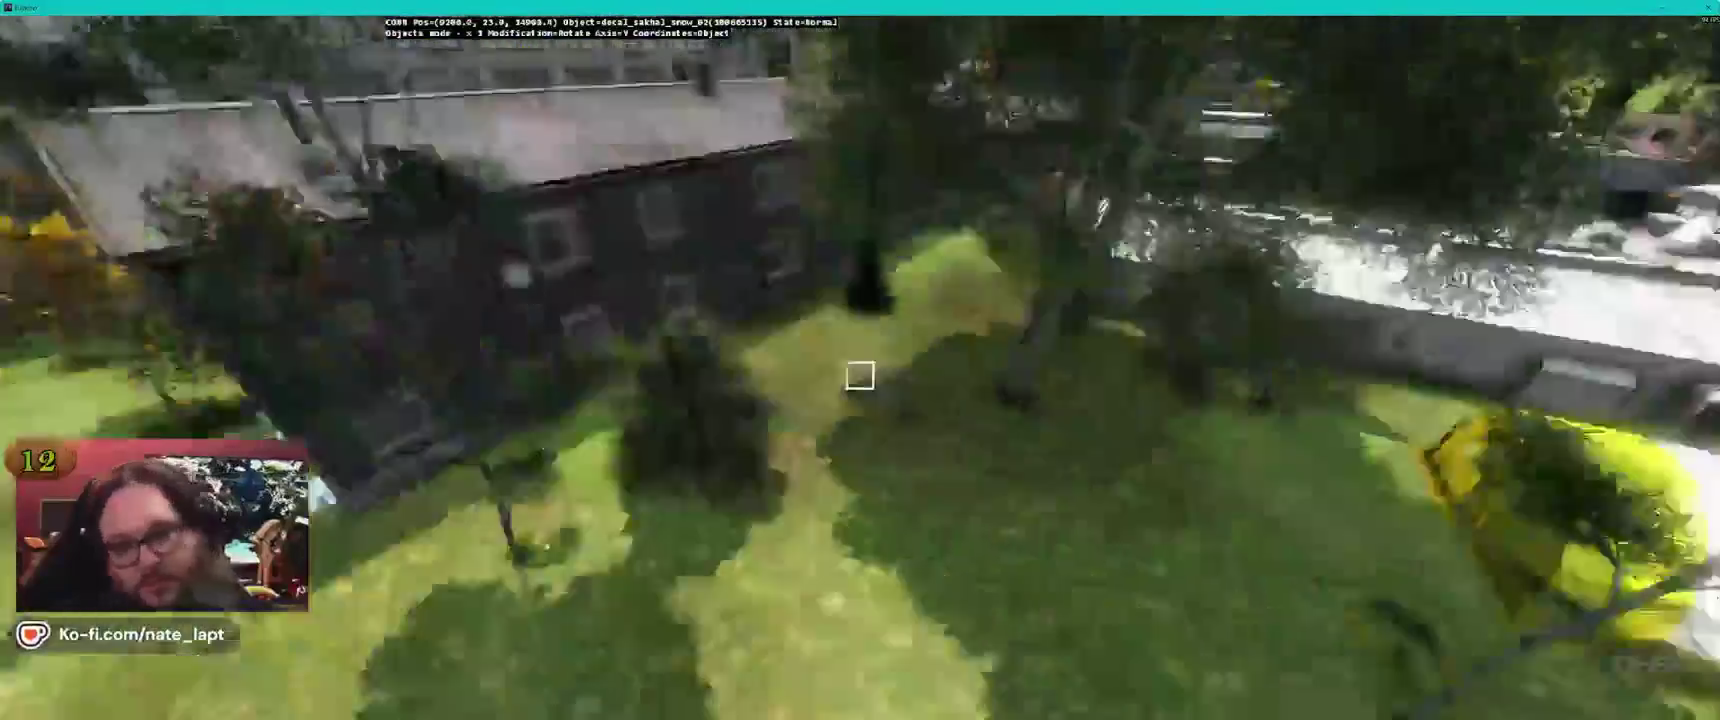
Survey the warehouse roof from several angles toward the tree beside it
key(a)
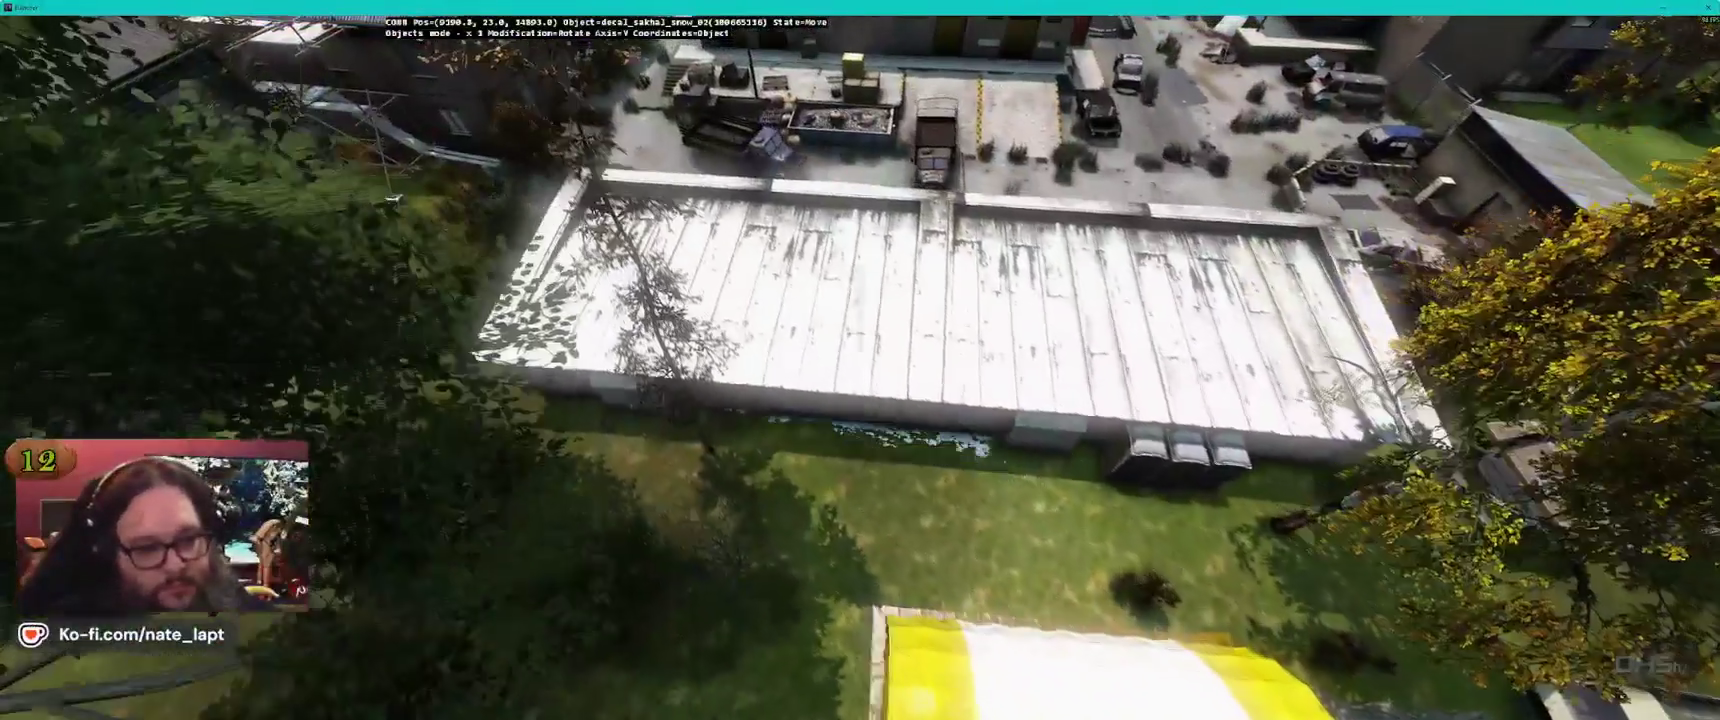
key(a)
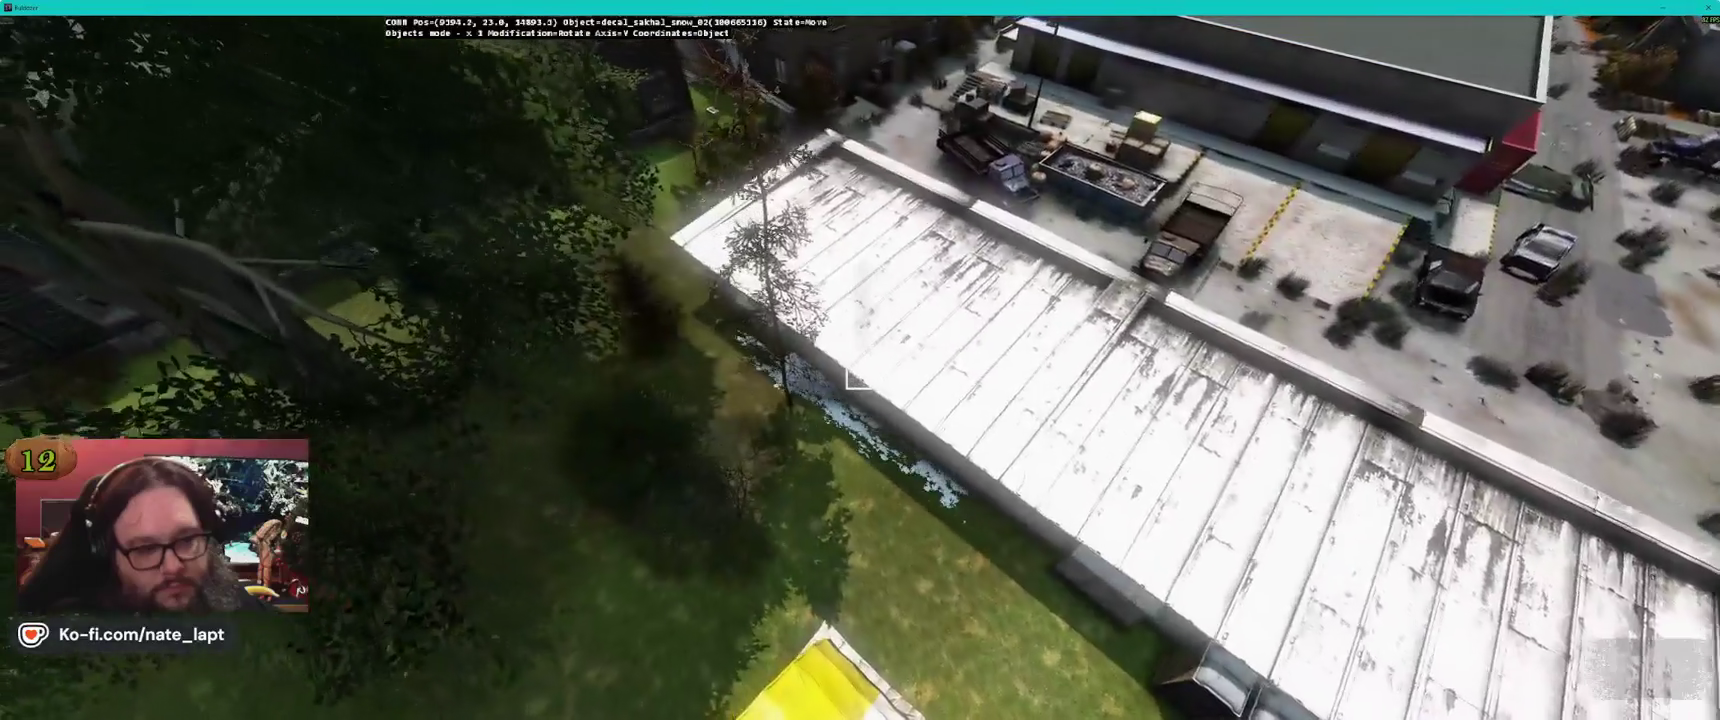
key(a)
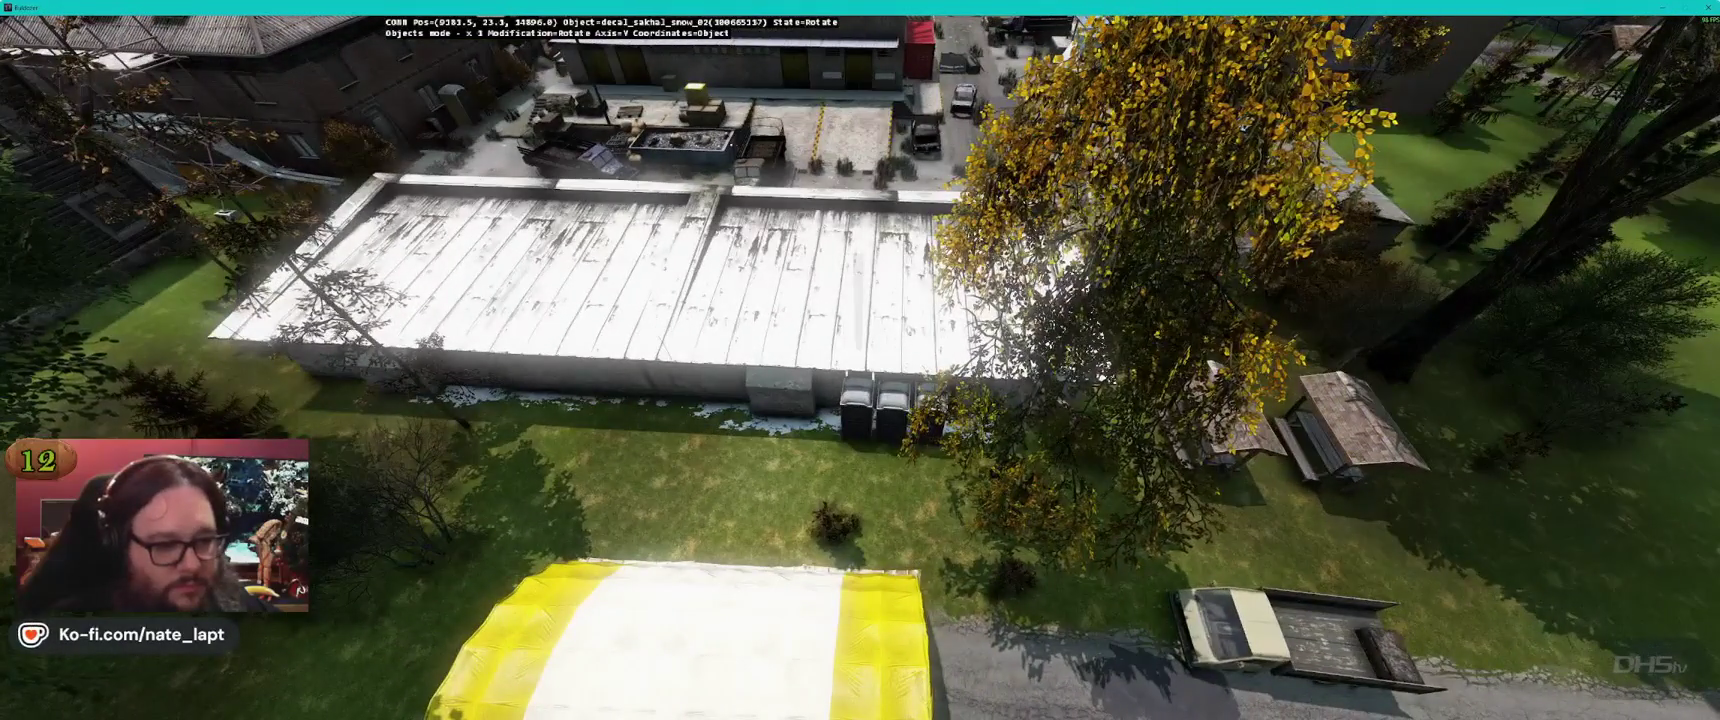
drag(860, 361, 858, 370)
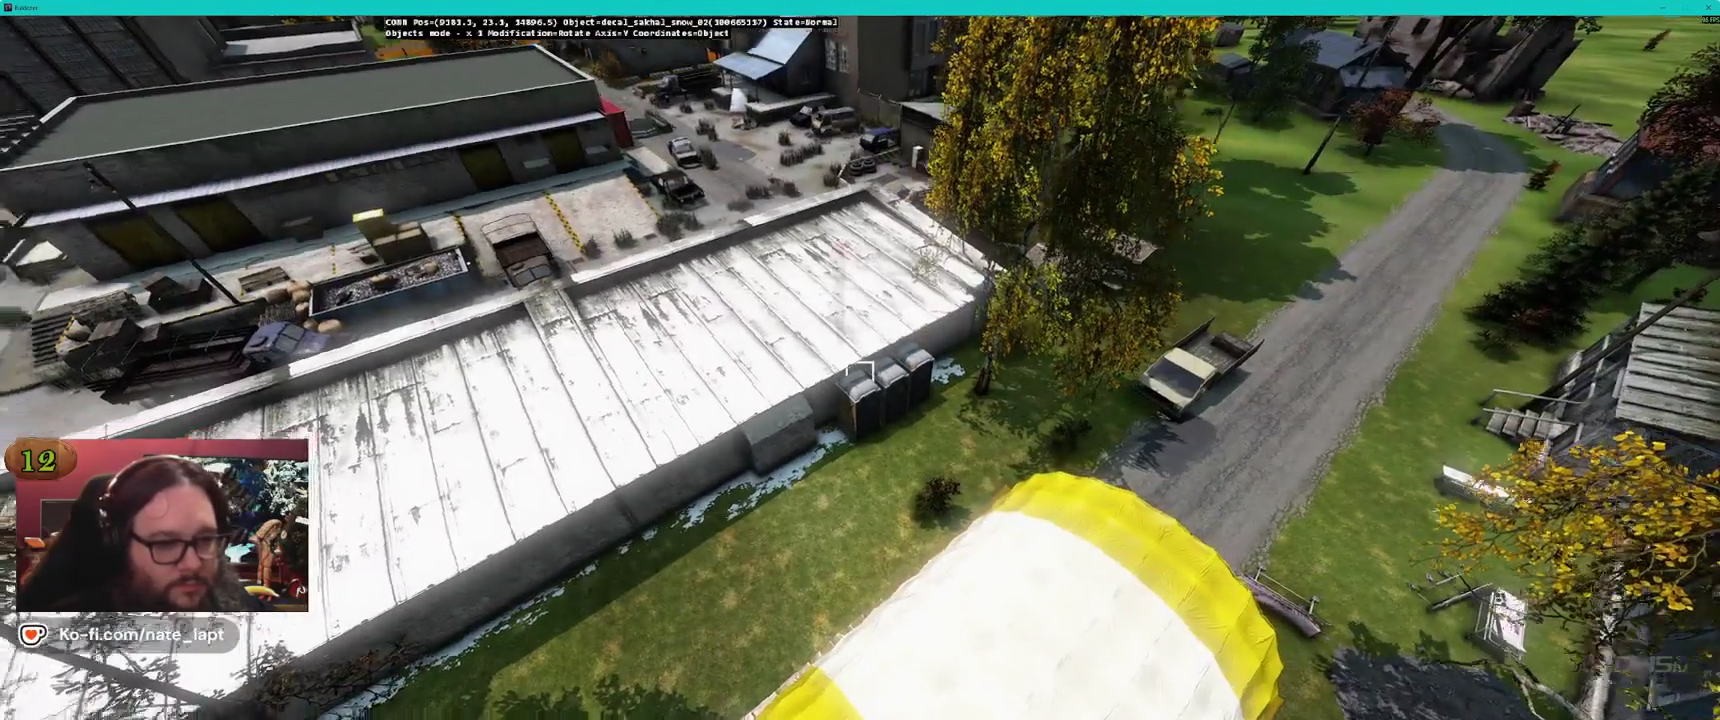
key(w)
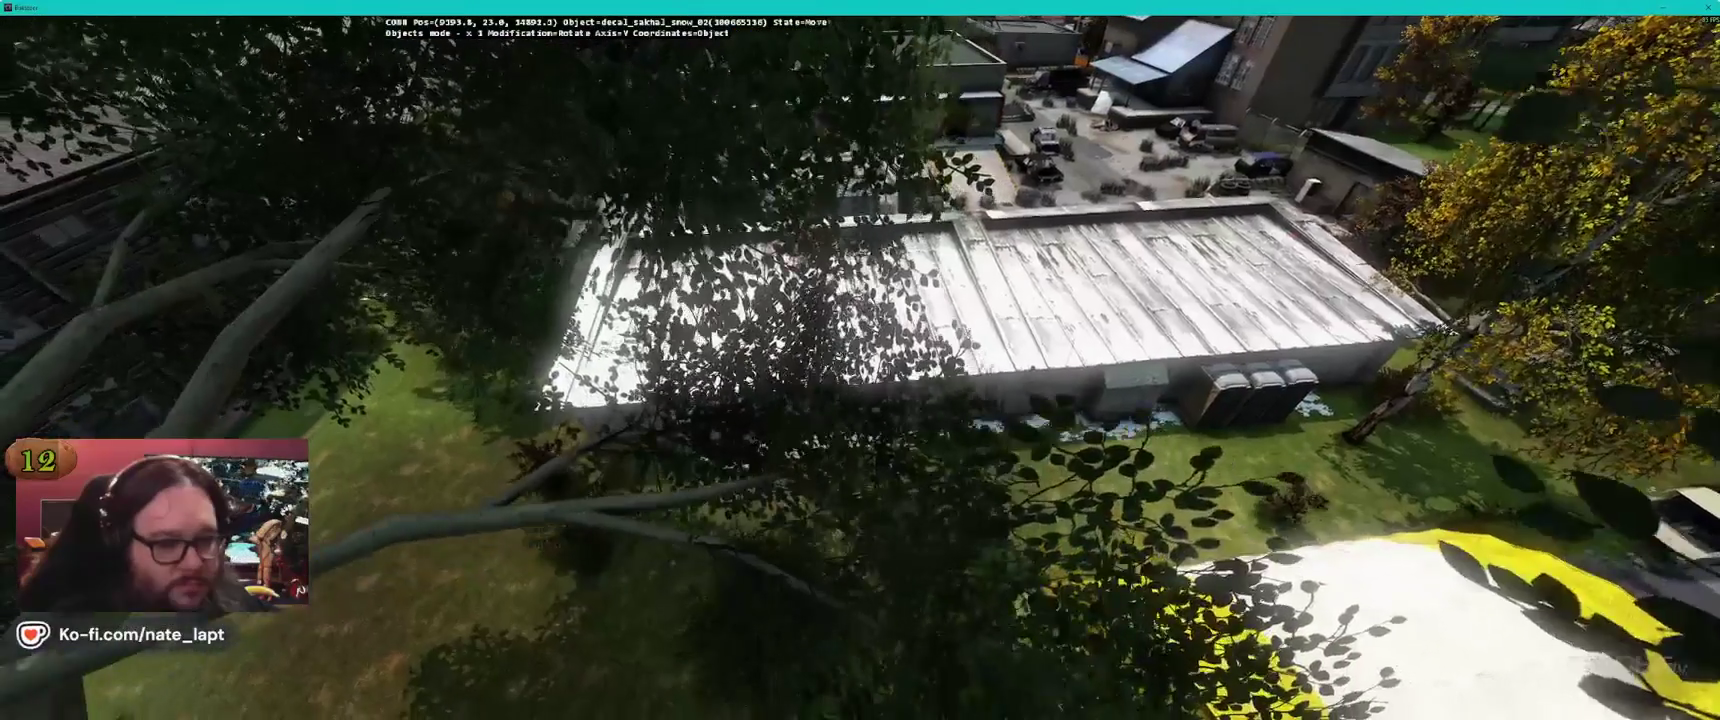
Fly to the brick house and rotate its snow patch away from the wall
key(s)
key(s)
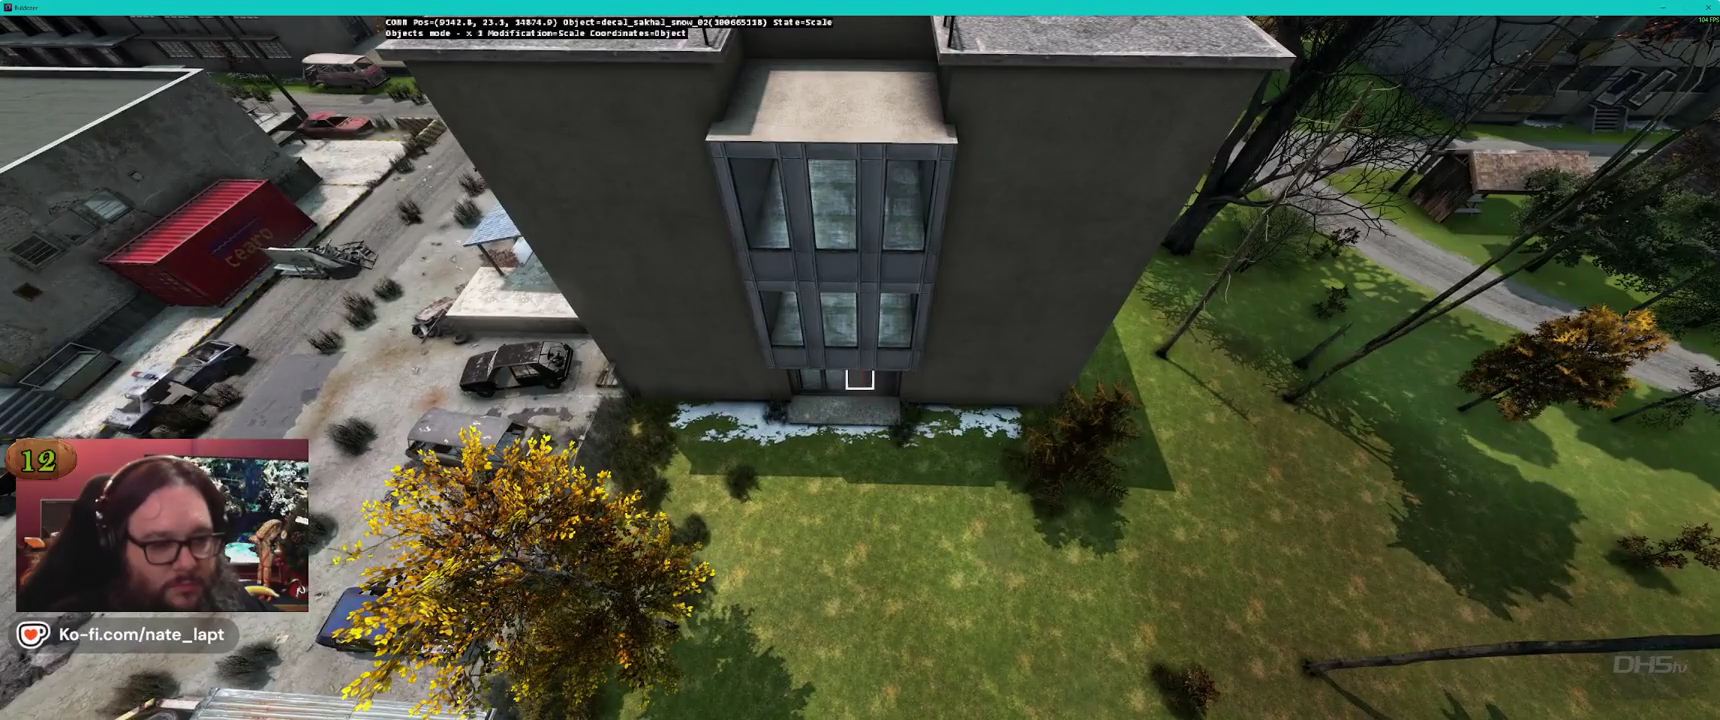
key(w)
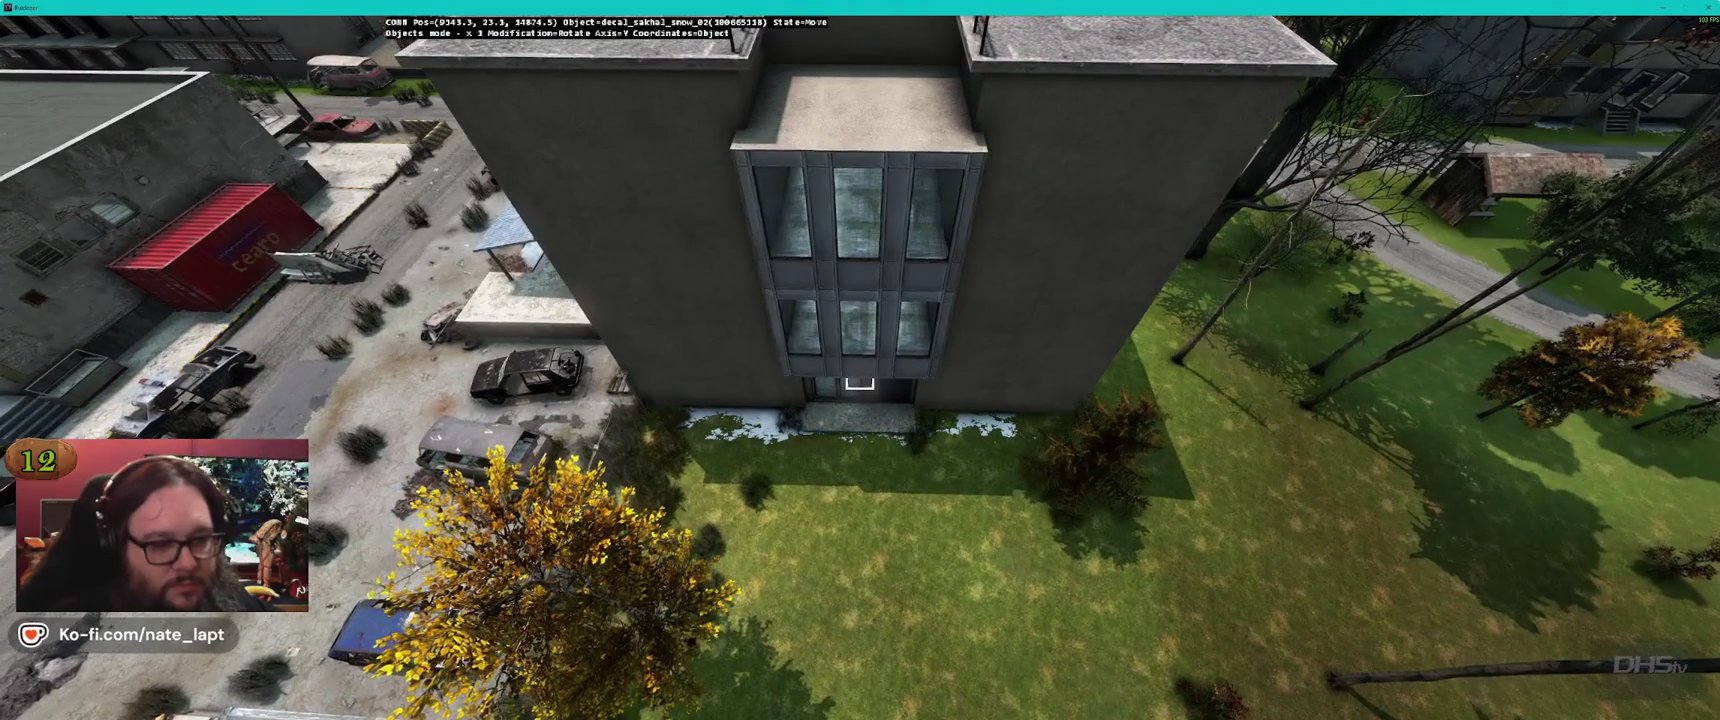
key(w)
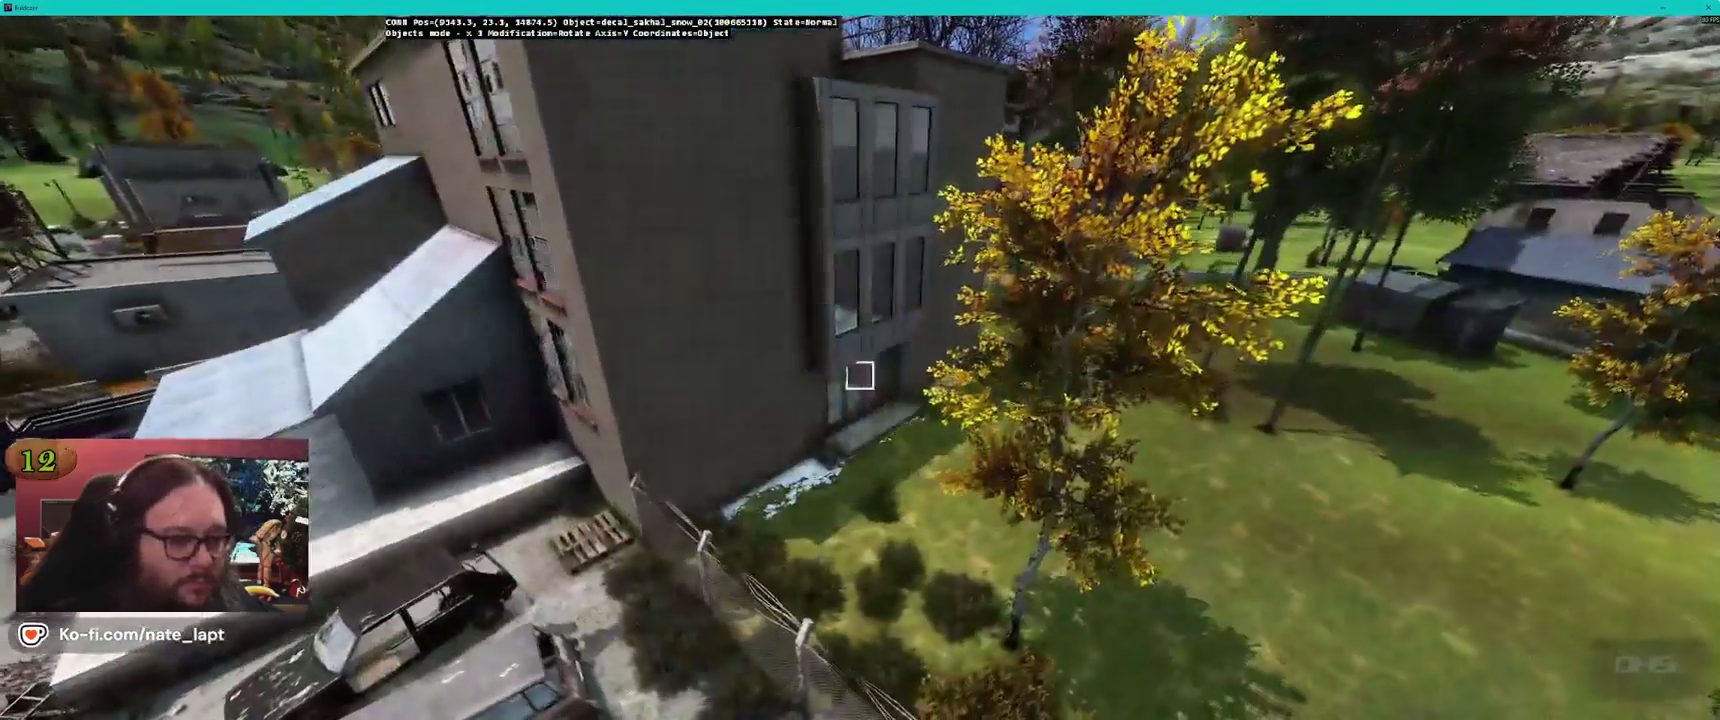
key(w)
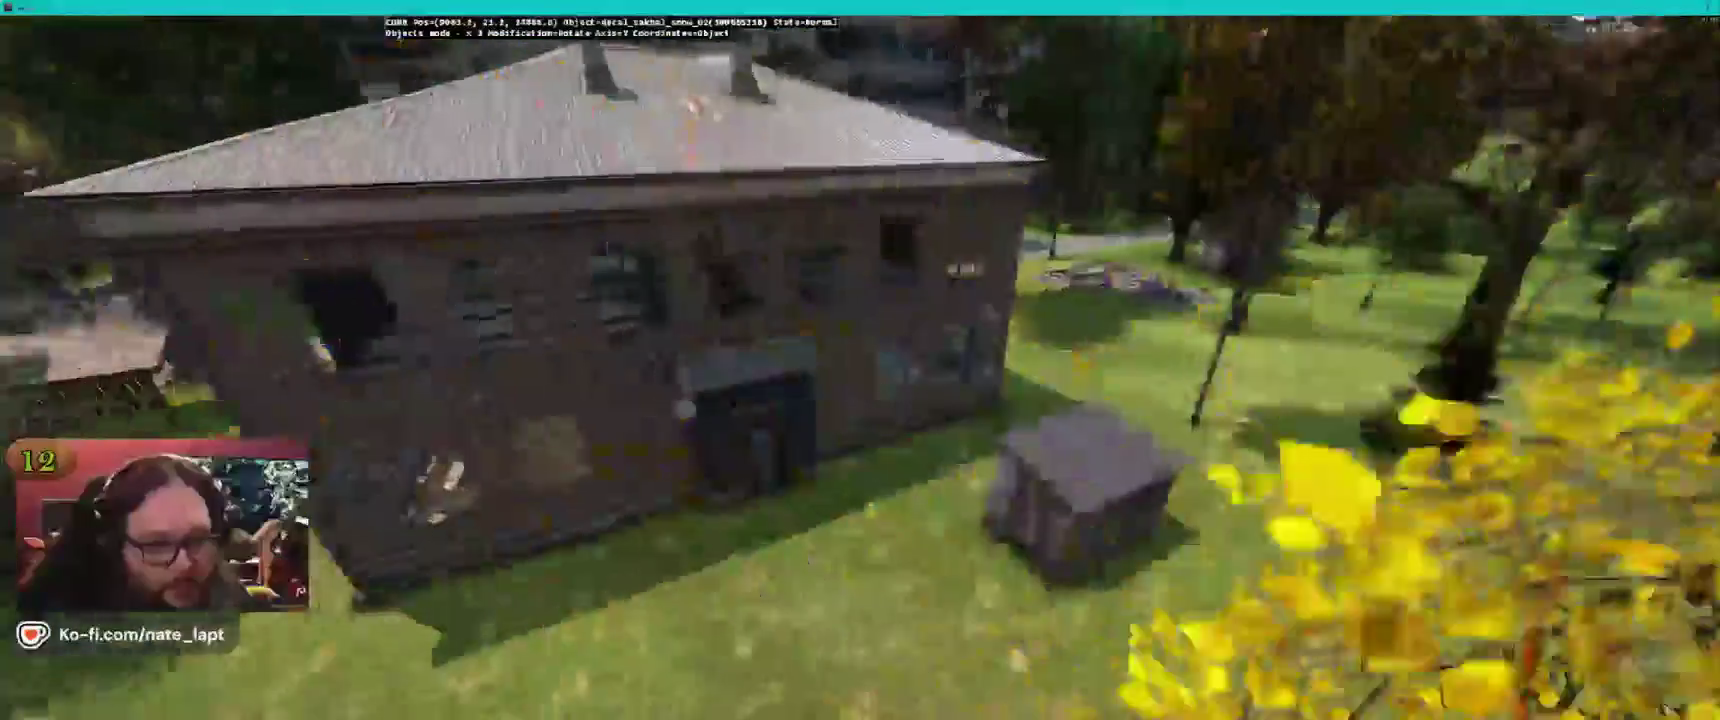
key(s)
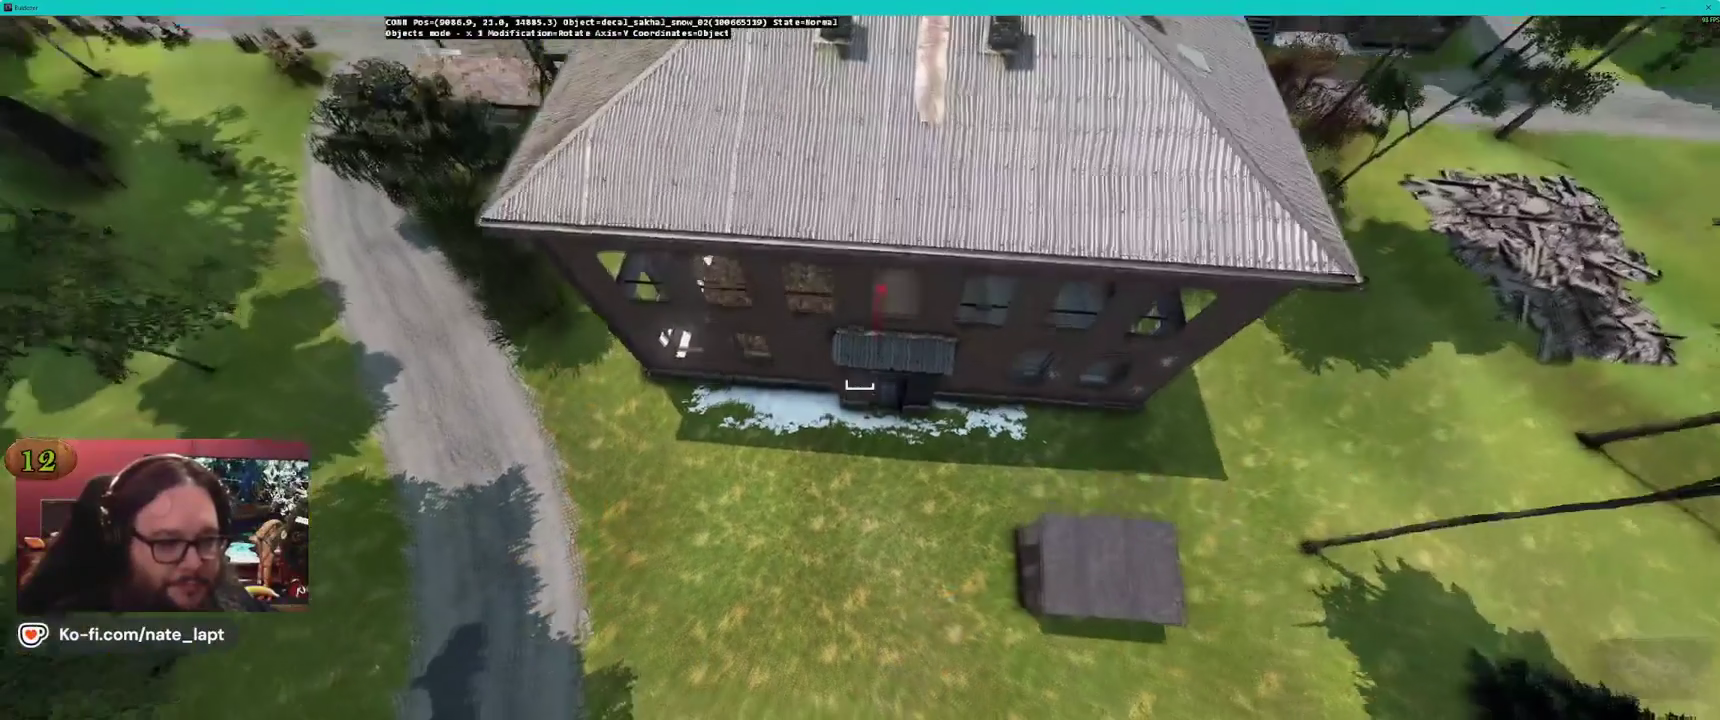
drag(854, 383, 858, 386)
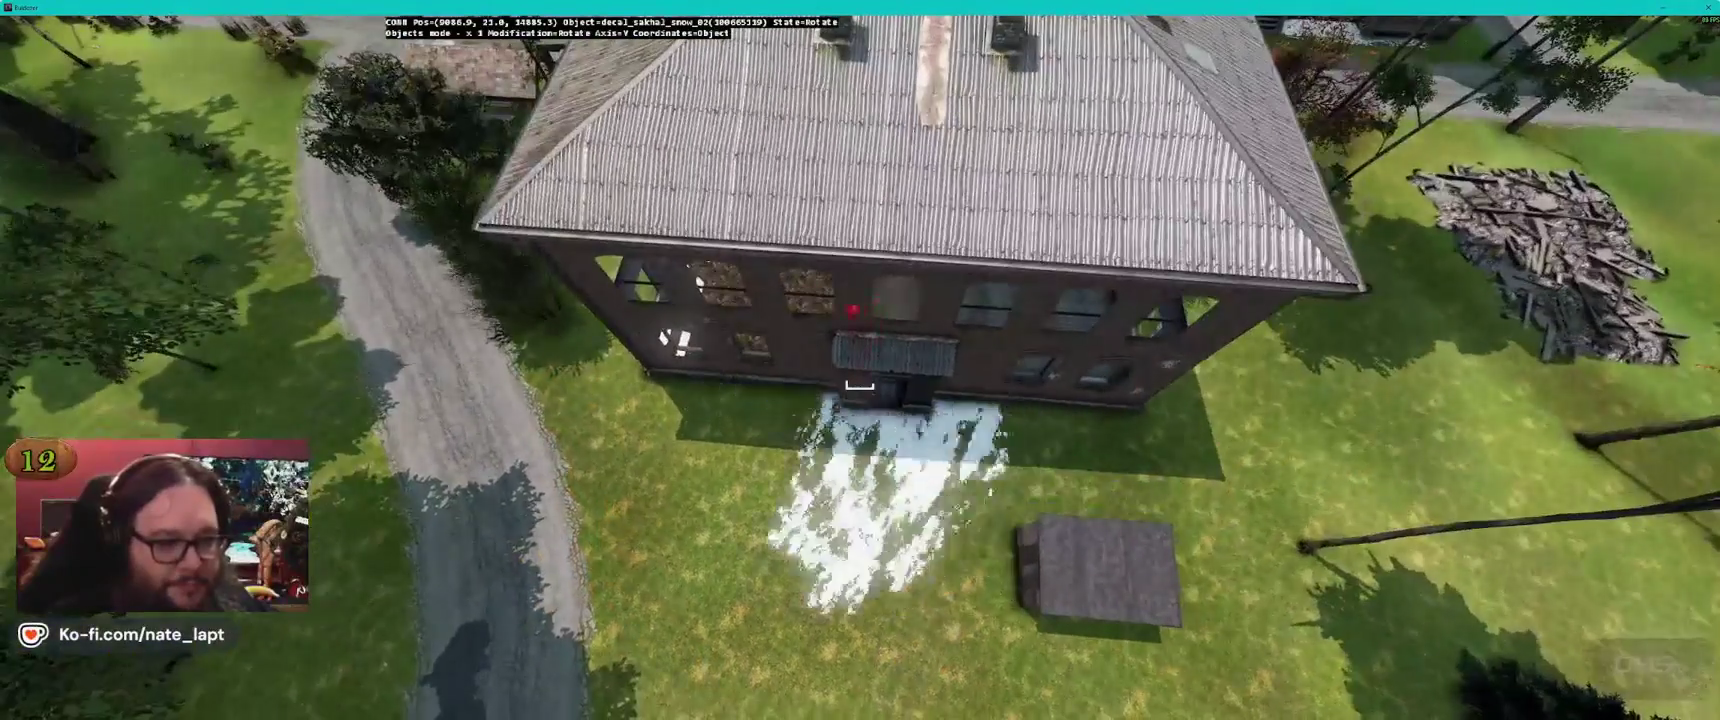
key(w)
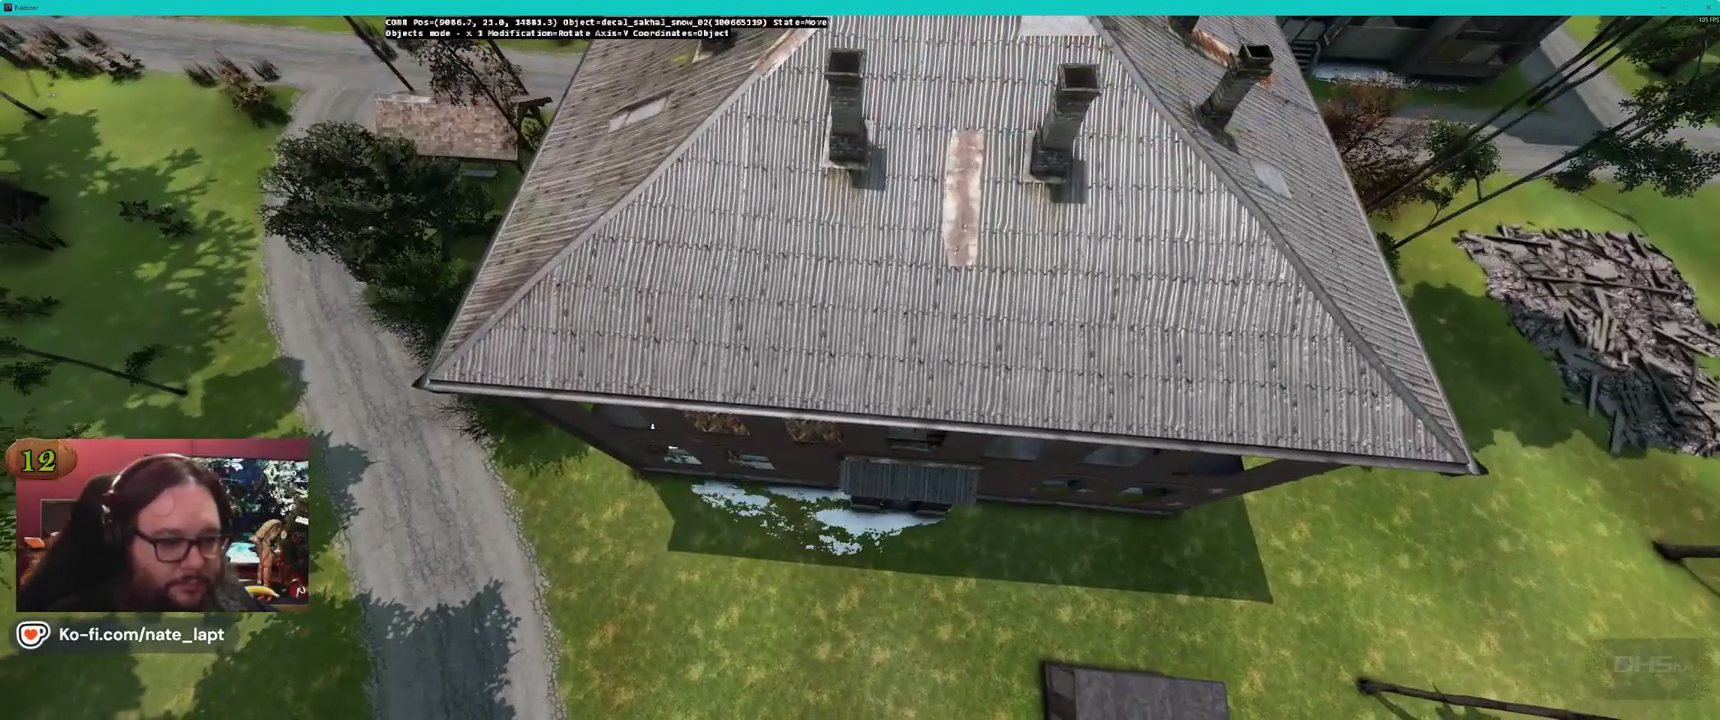
key(a)
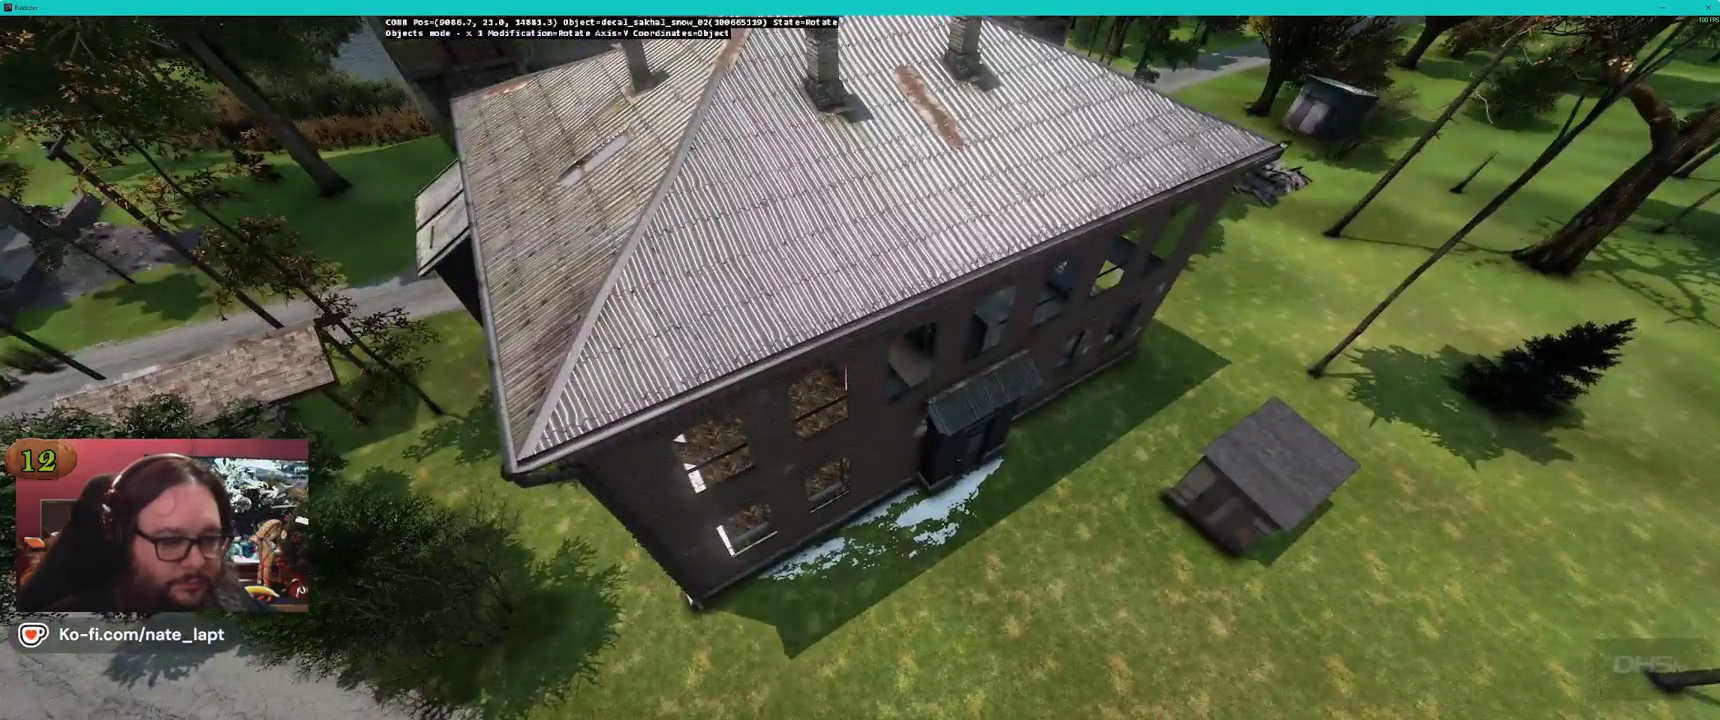
key(a)
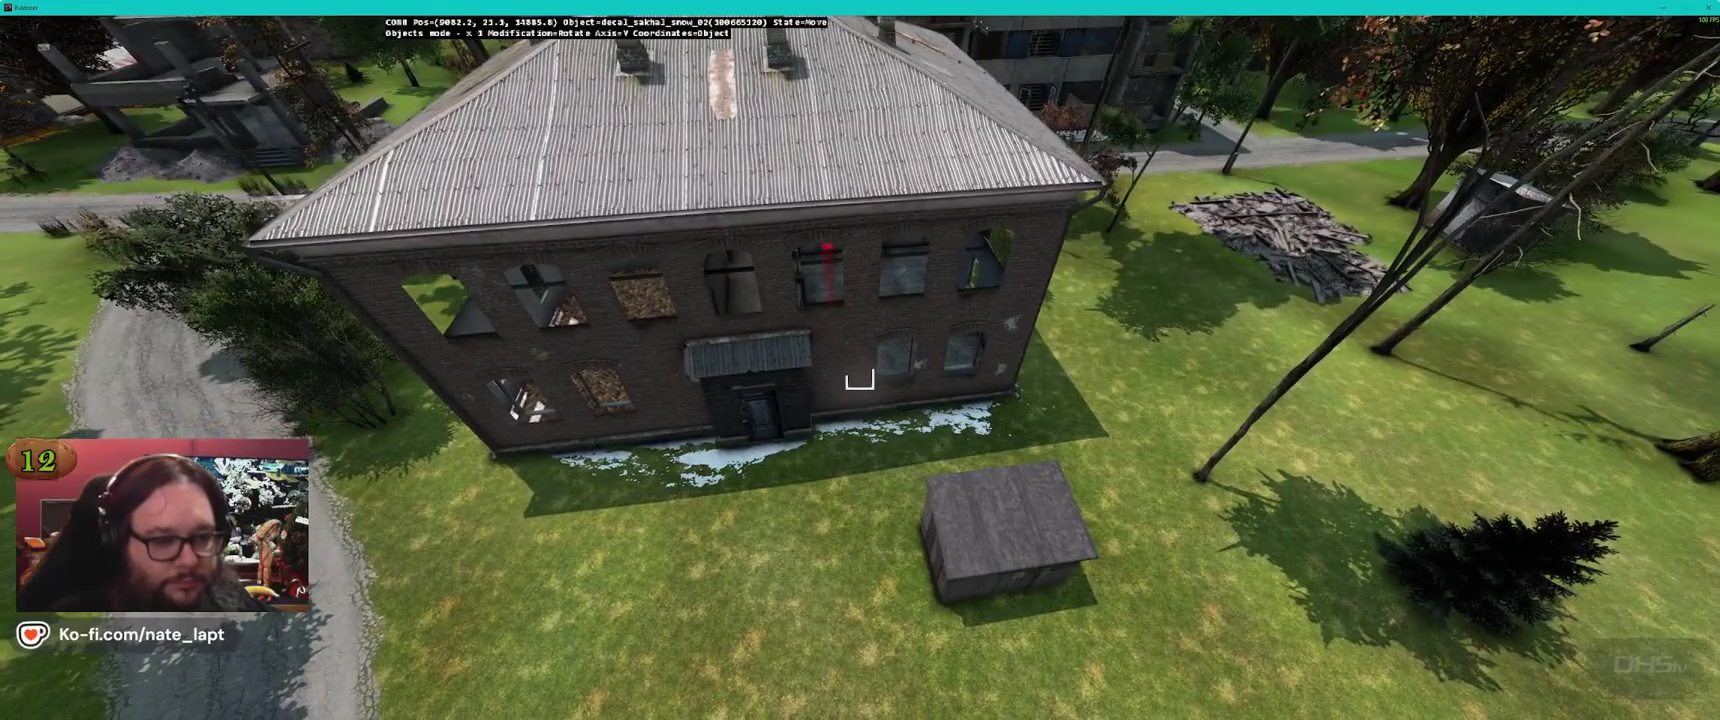
Shift and rotate the snow patch along the apartment block's base
key(d)
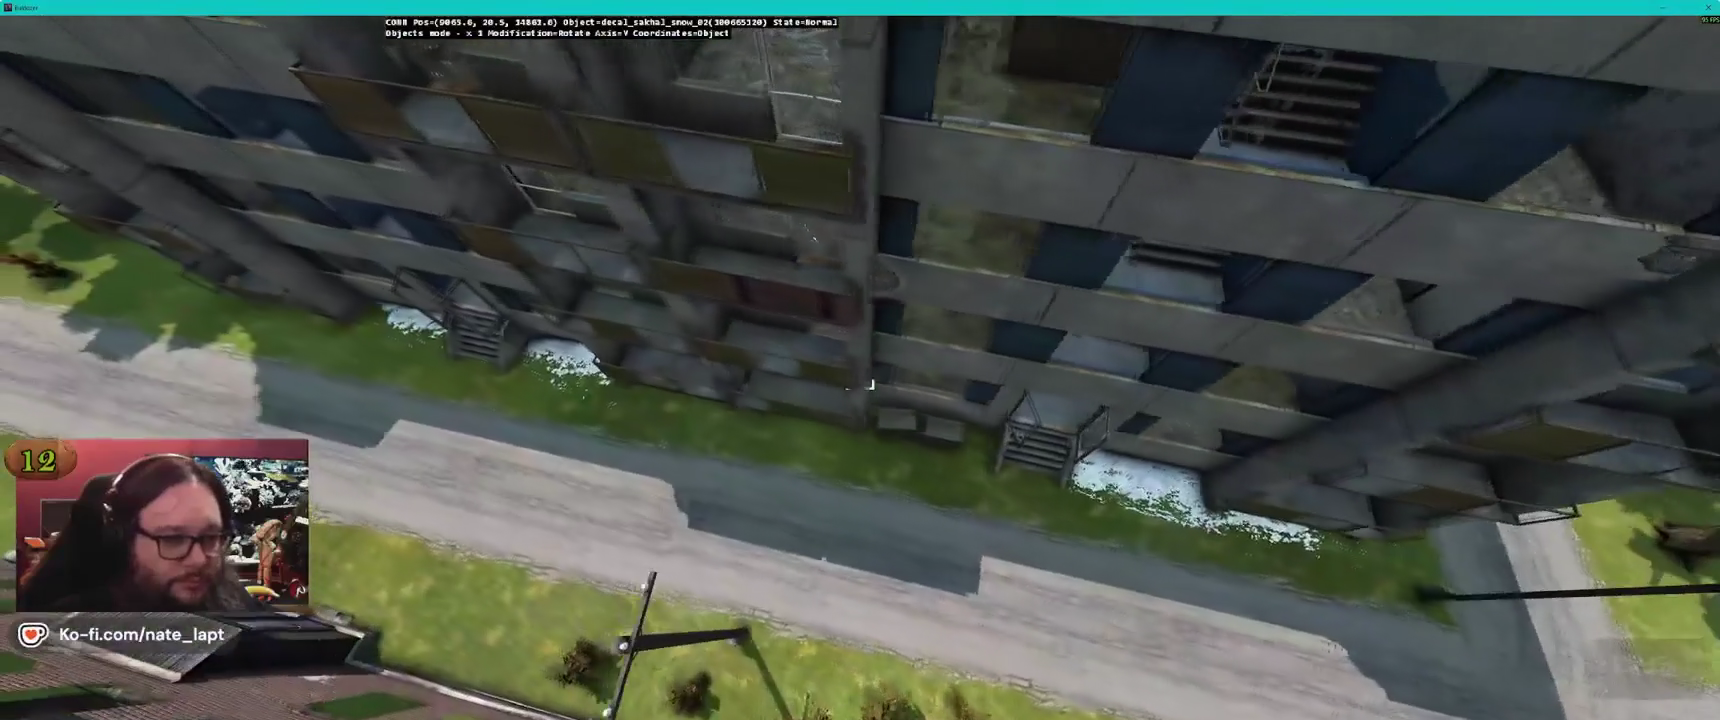
drag(860, 386, 860, 385)
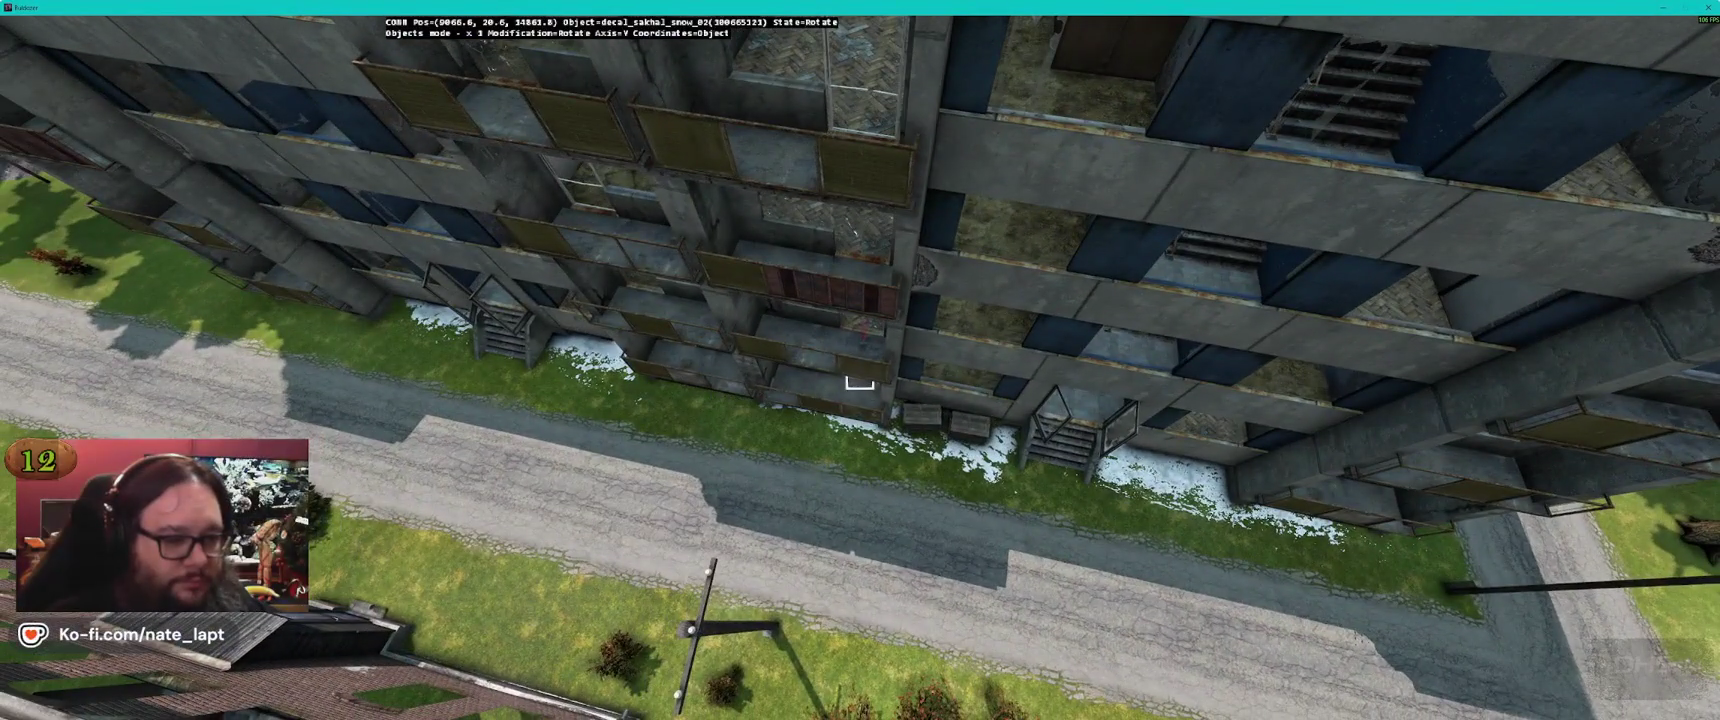
key(s)
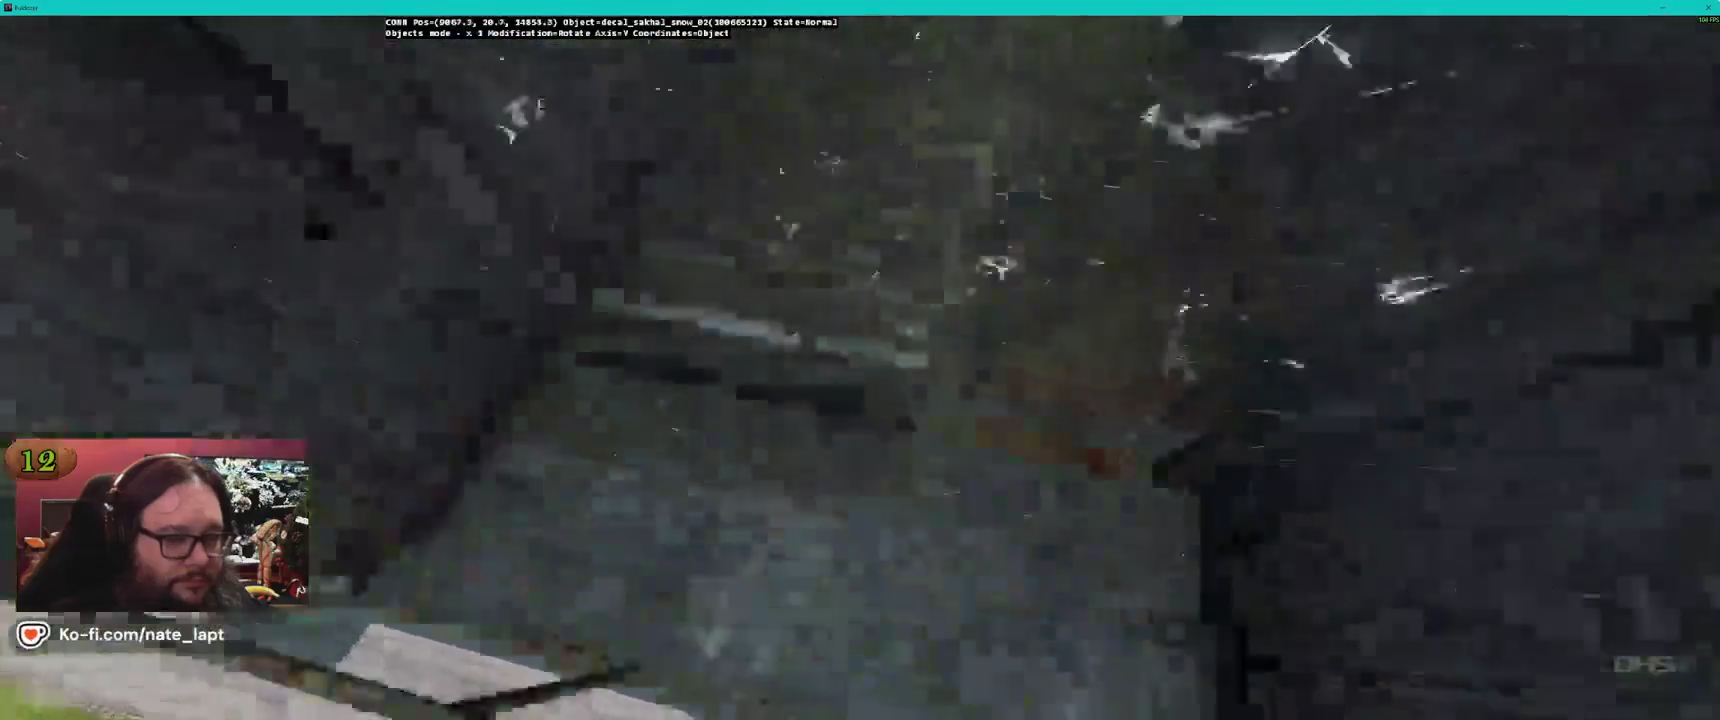
key(w)
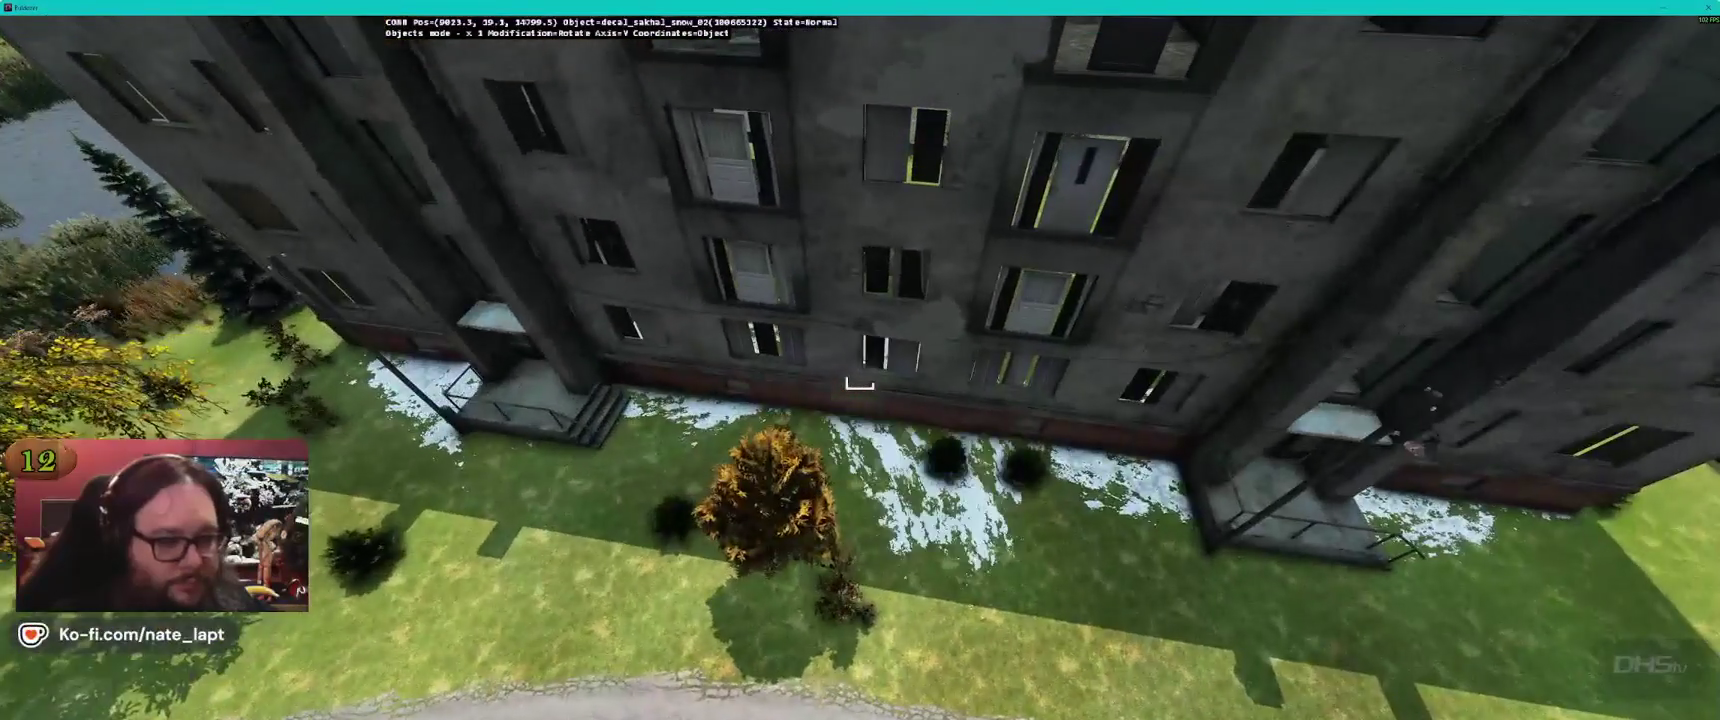
drag(860, 380, 860, 380)
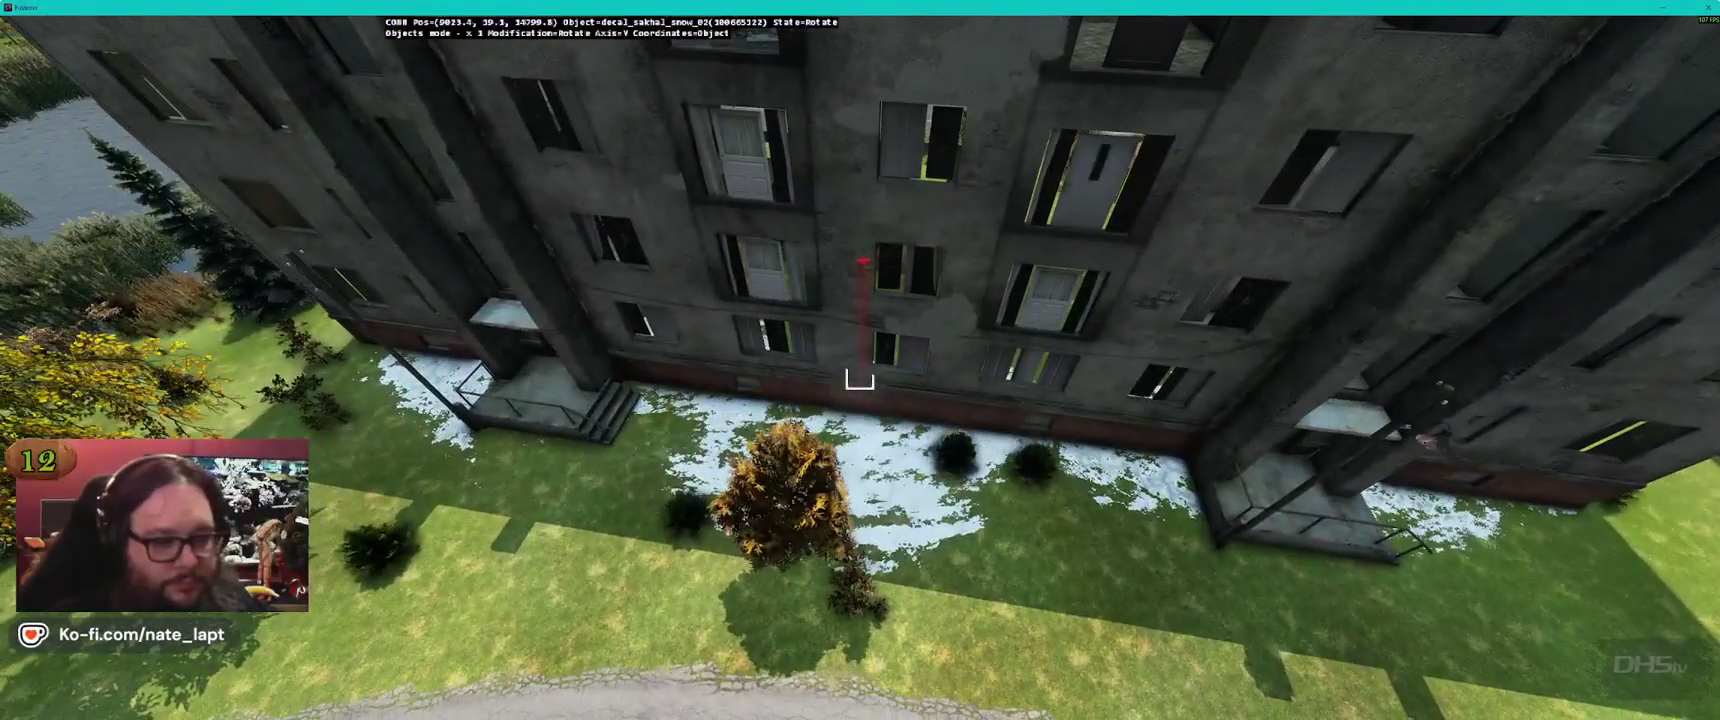
Fly across the apartment block to an overhead view of the white-roofed shed
key(s)
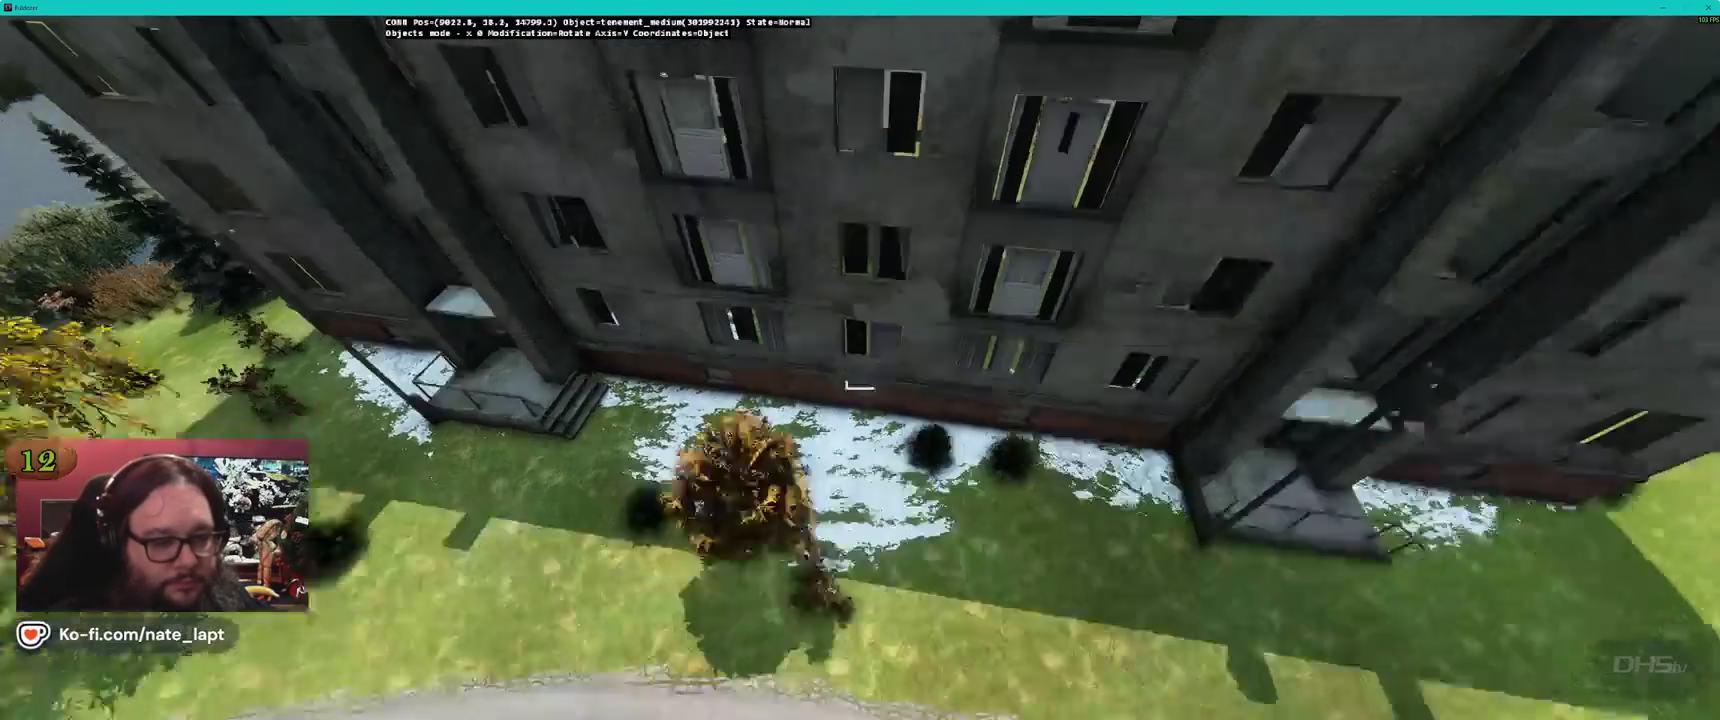
key(w)
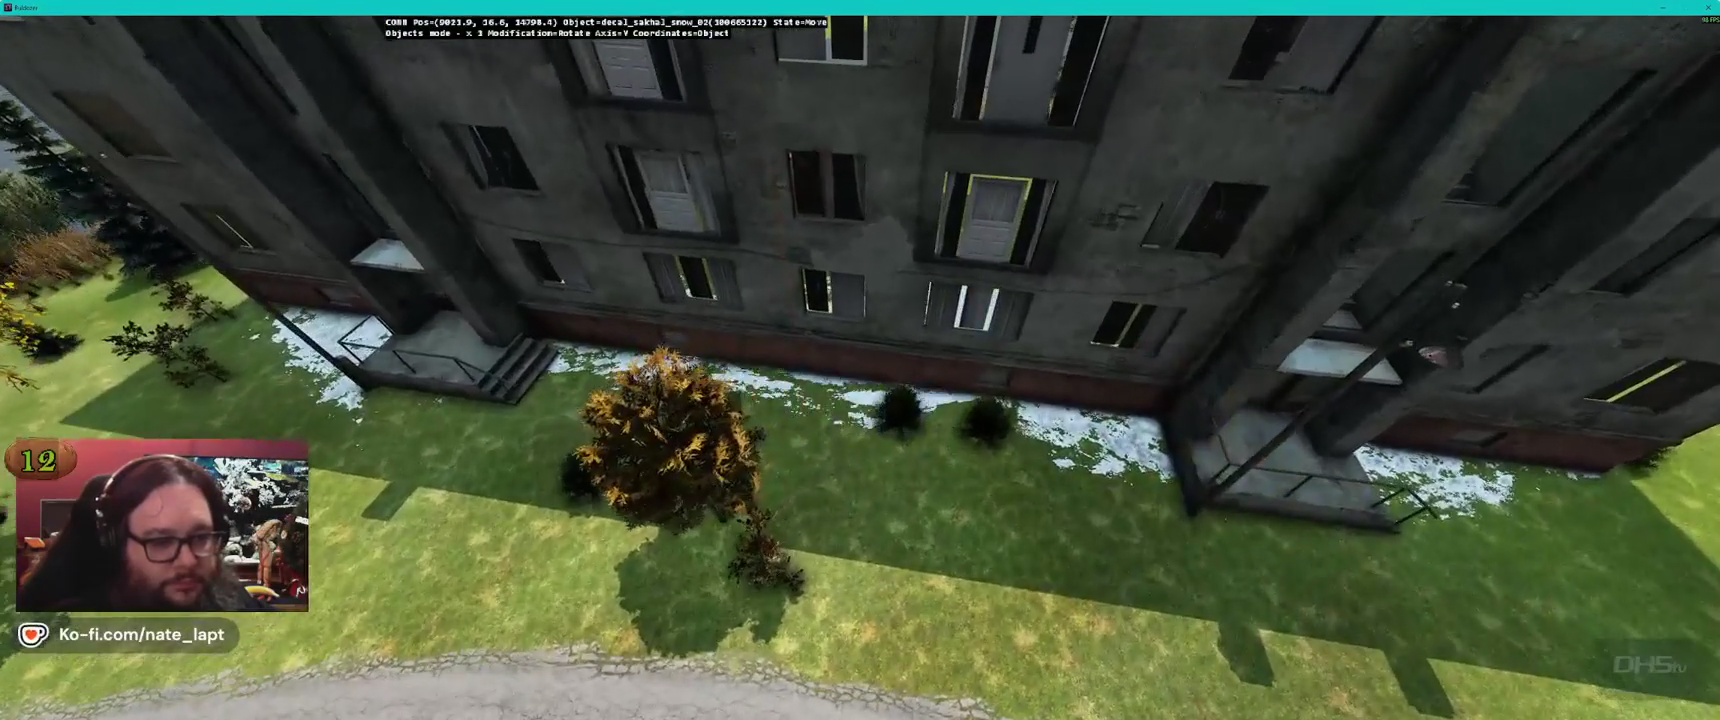
key(w)
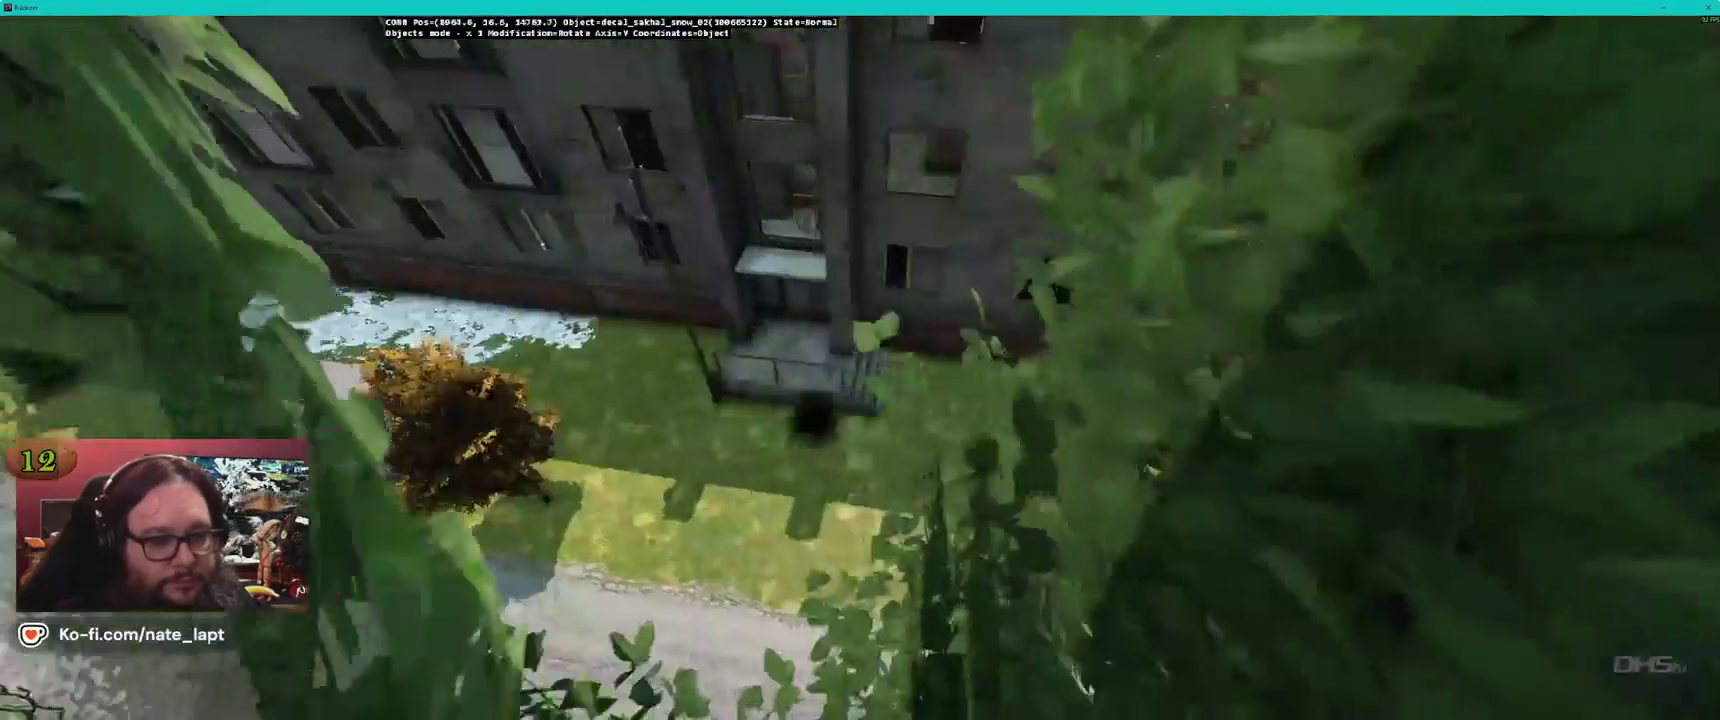
key(w)
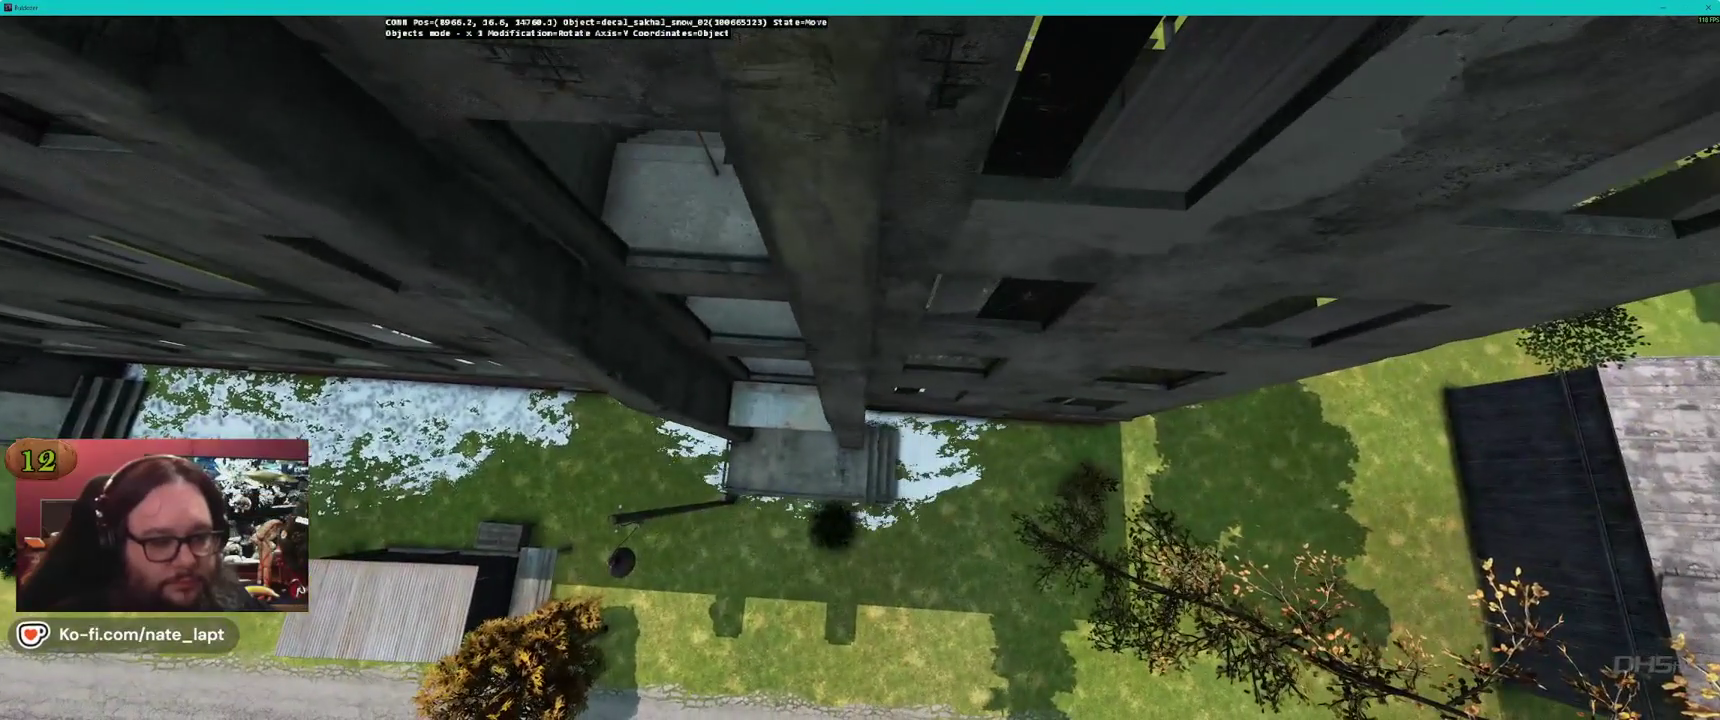
key(w)
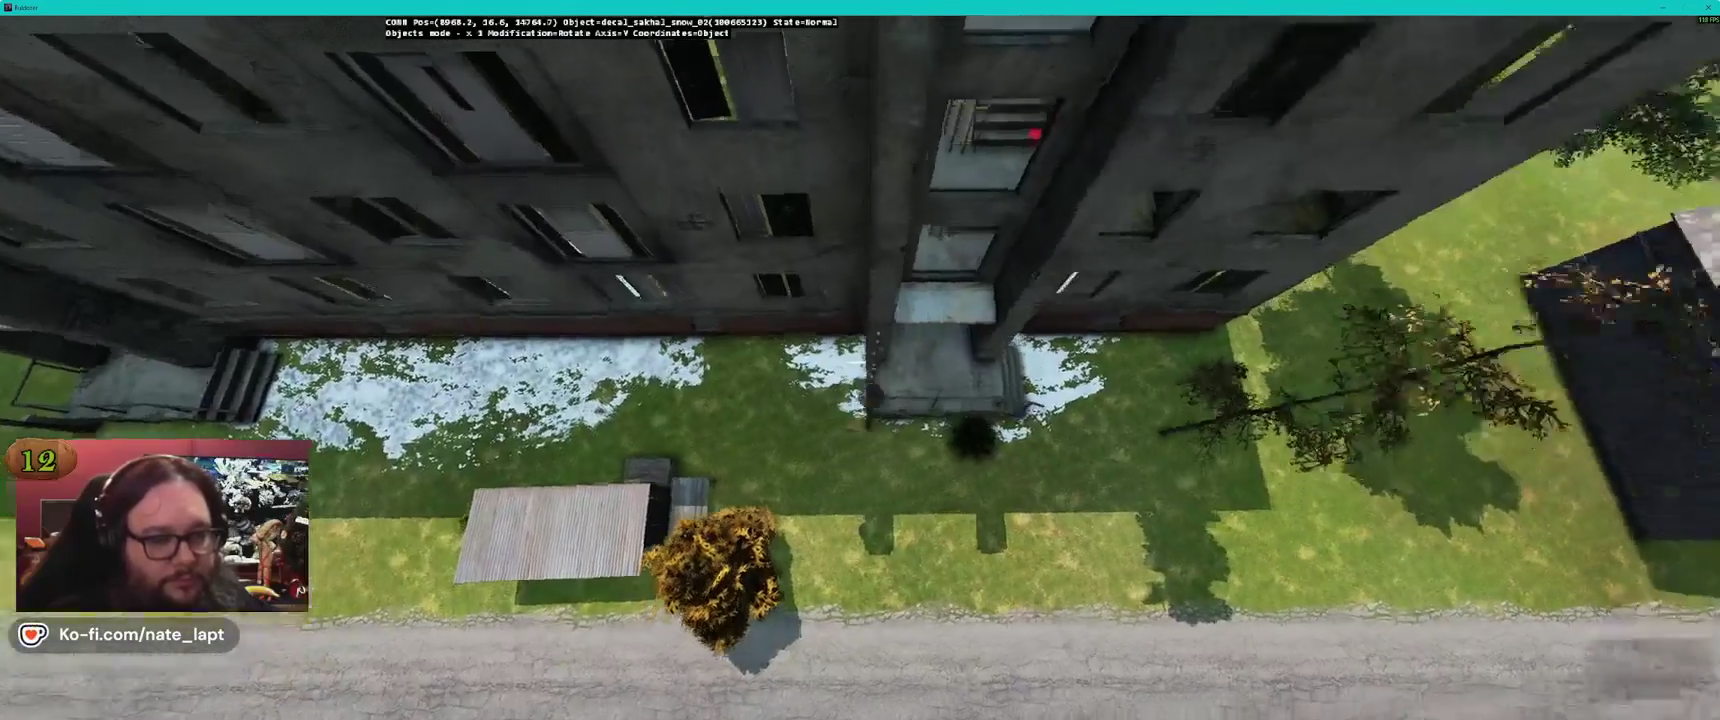
key(s)
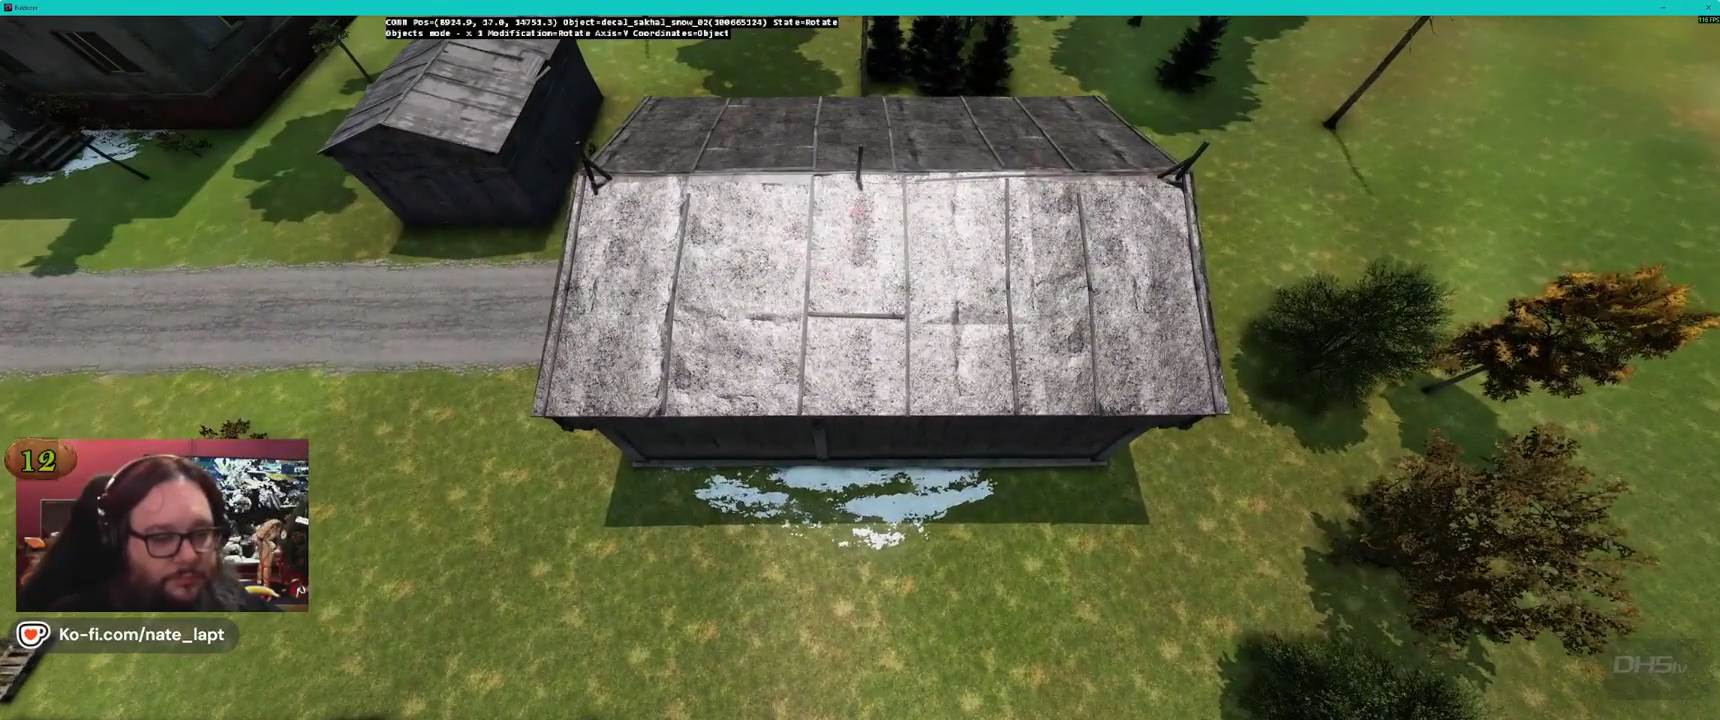
Orbit the dark wooden shed and pull back to inspect its snow patch beside the garage
key(s)
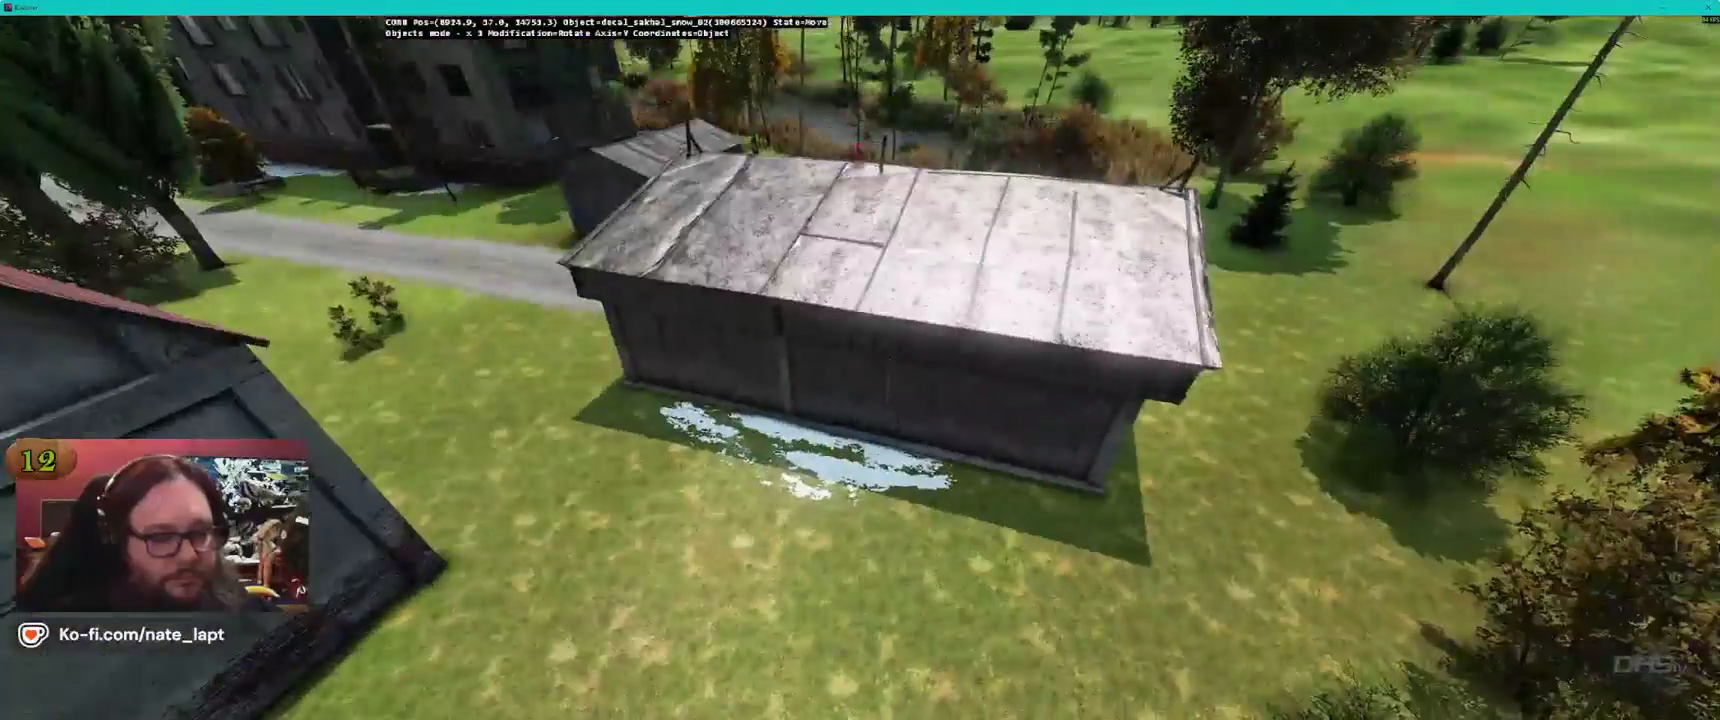
key(w)
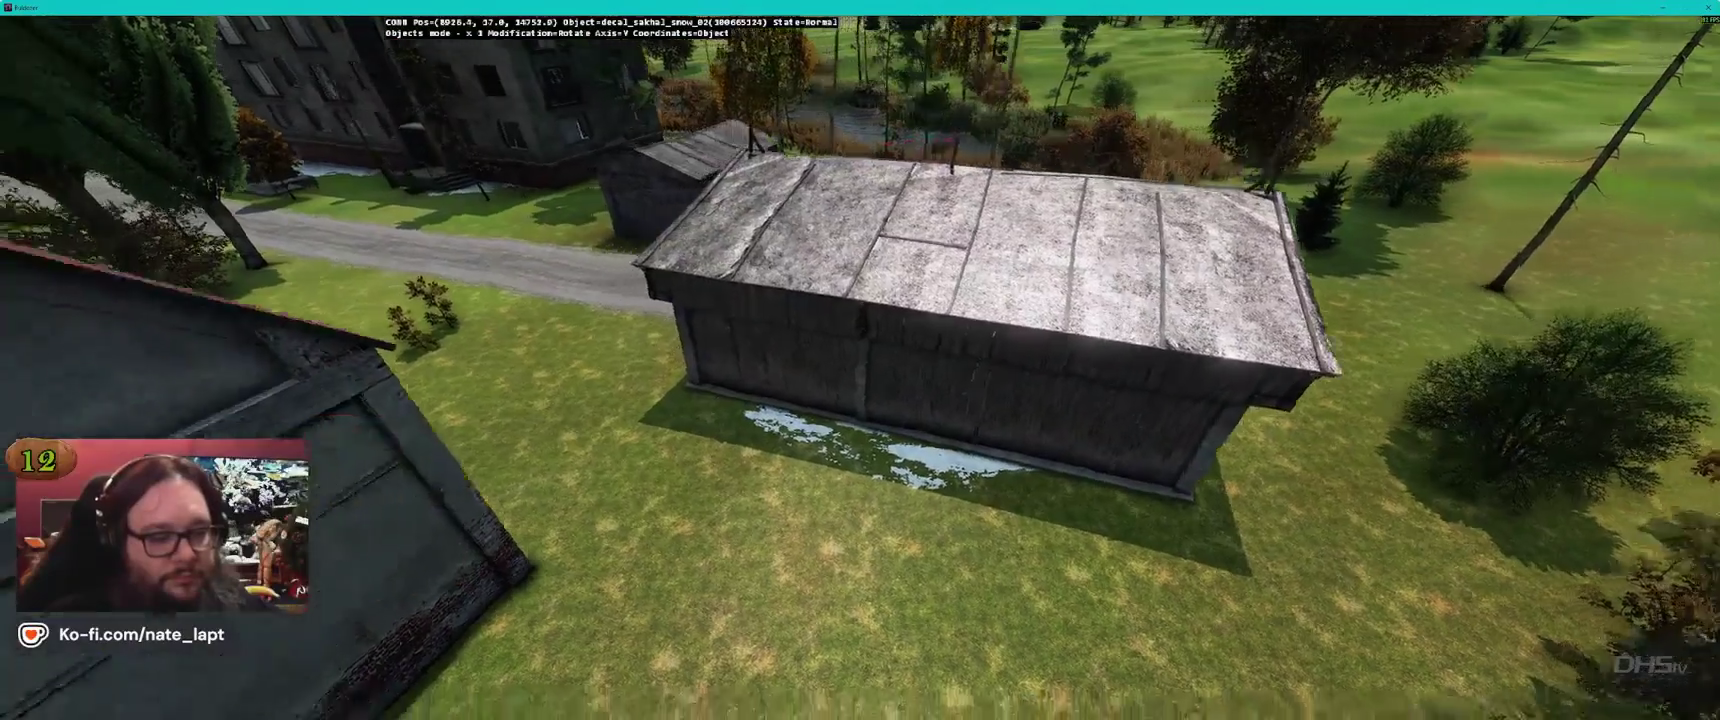
key(s)
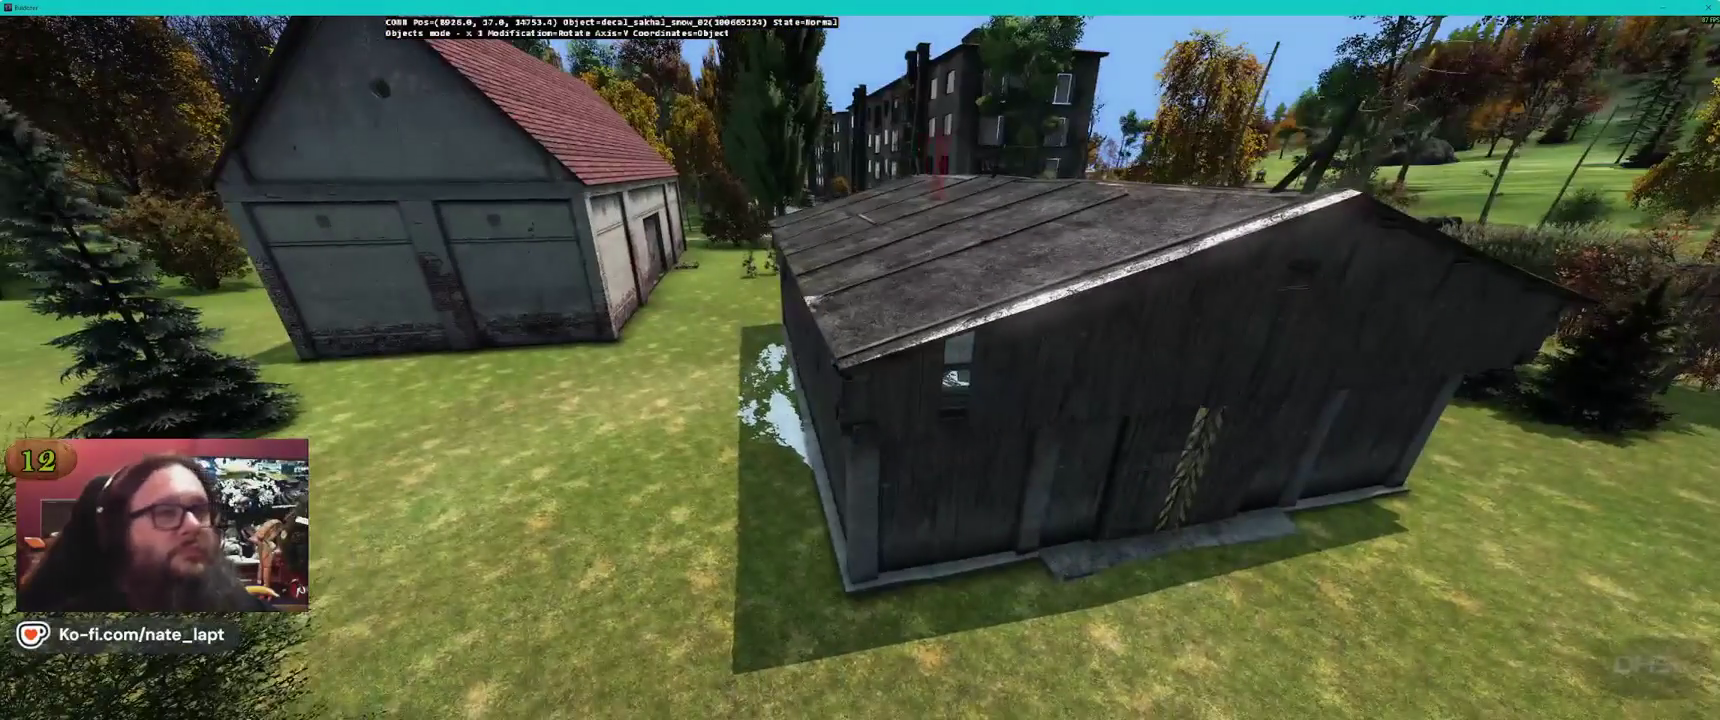
key(s)
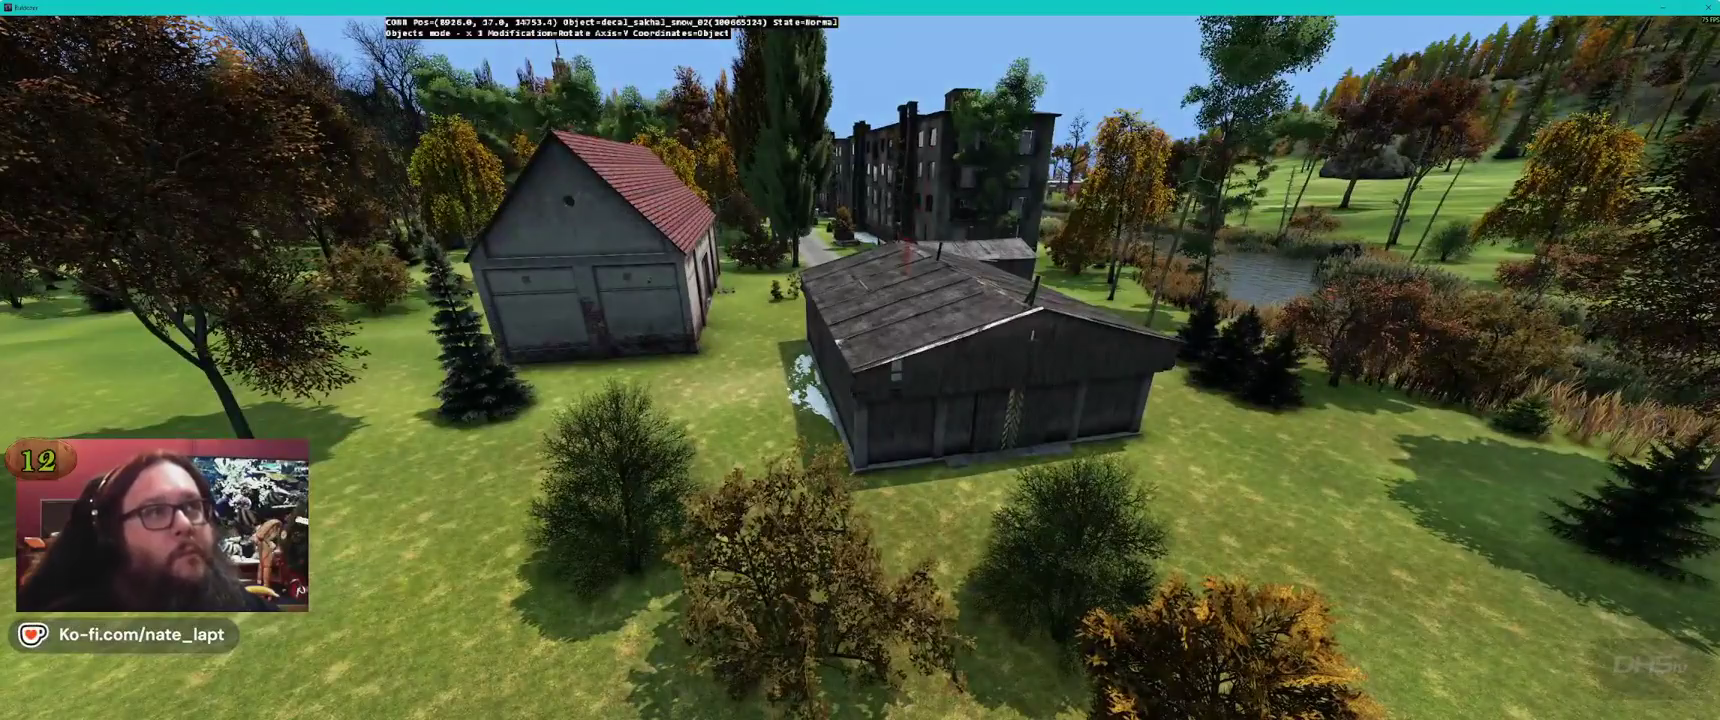
key(a)
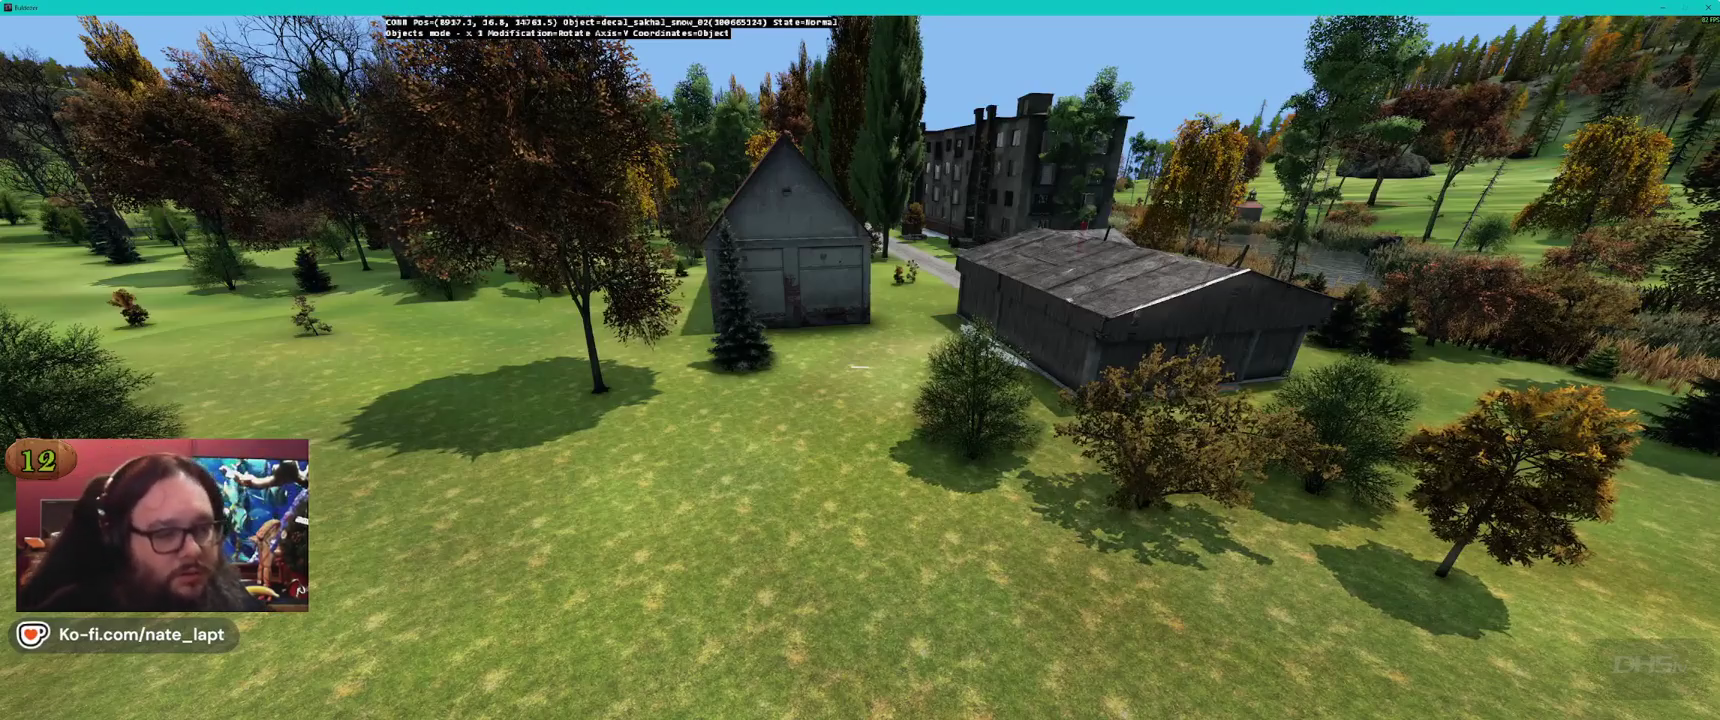
Fly over the river, hangar, harbor village and fields to review the town dressing
key(s)
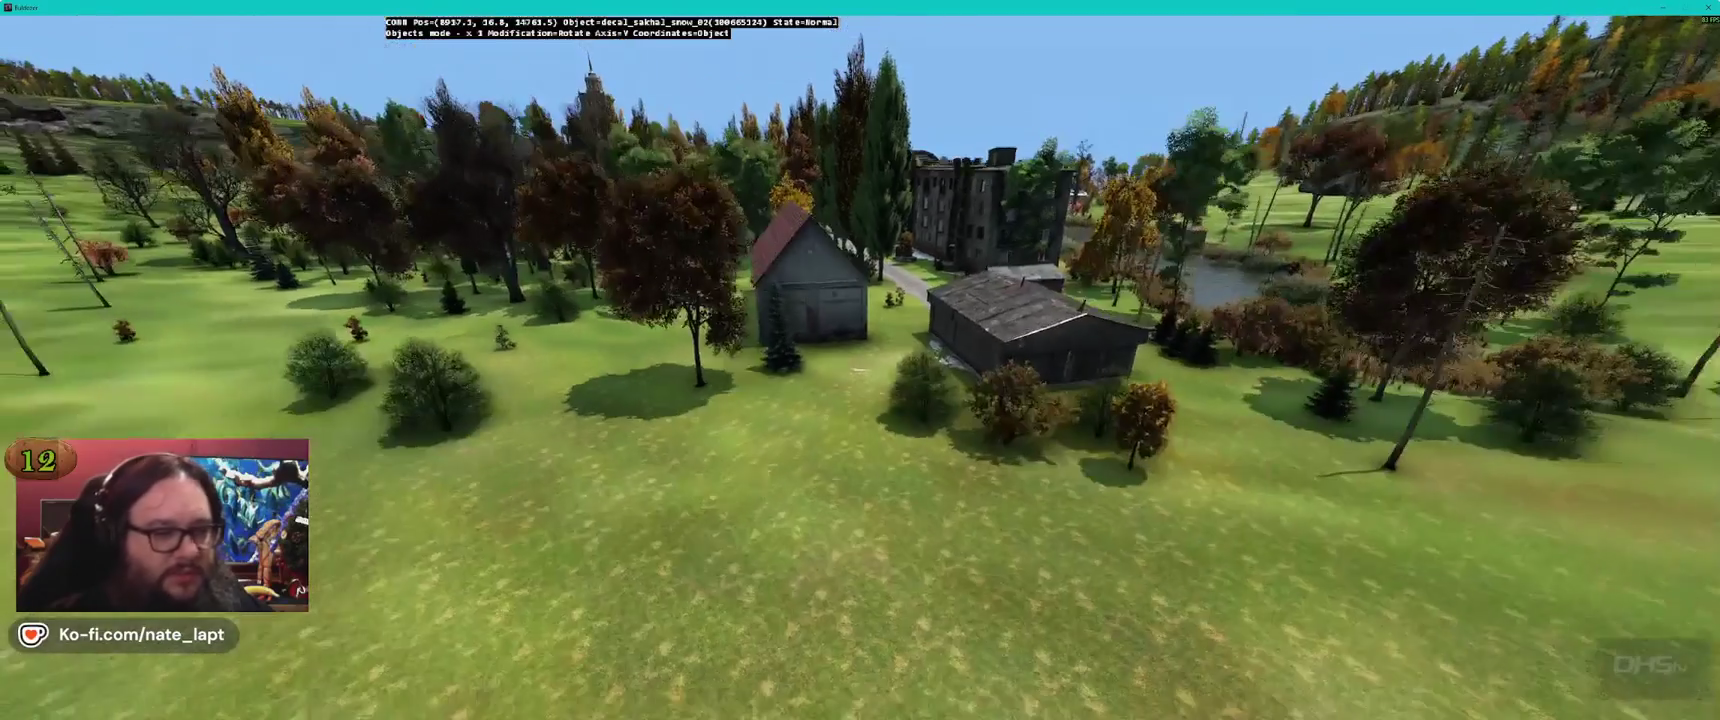
key(w)
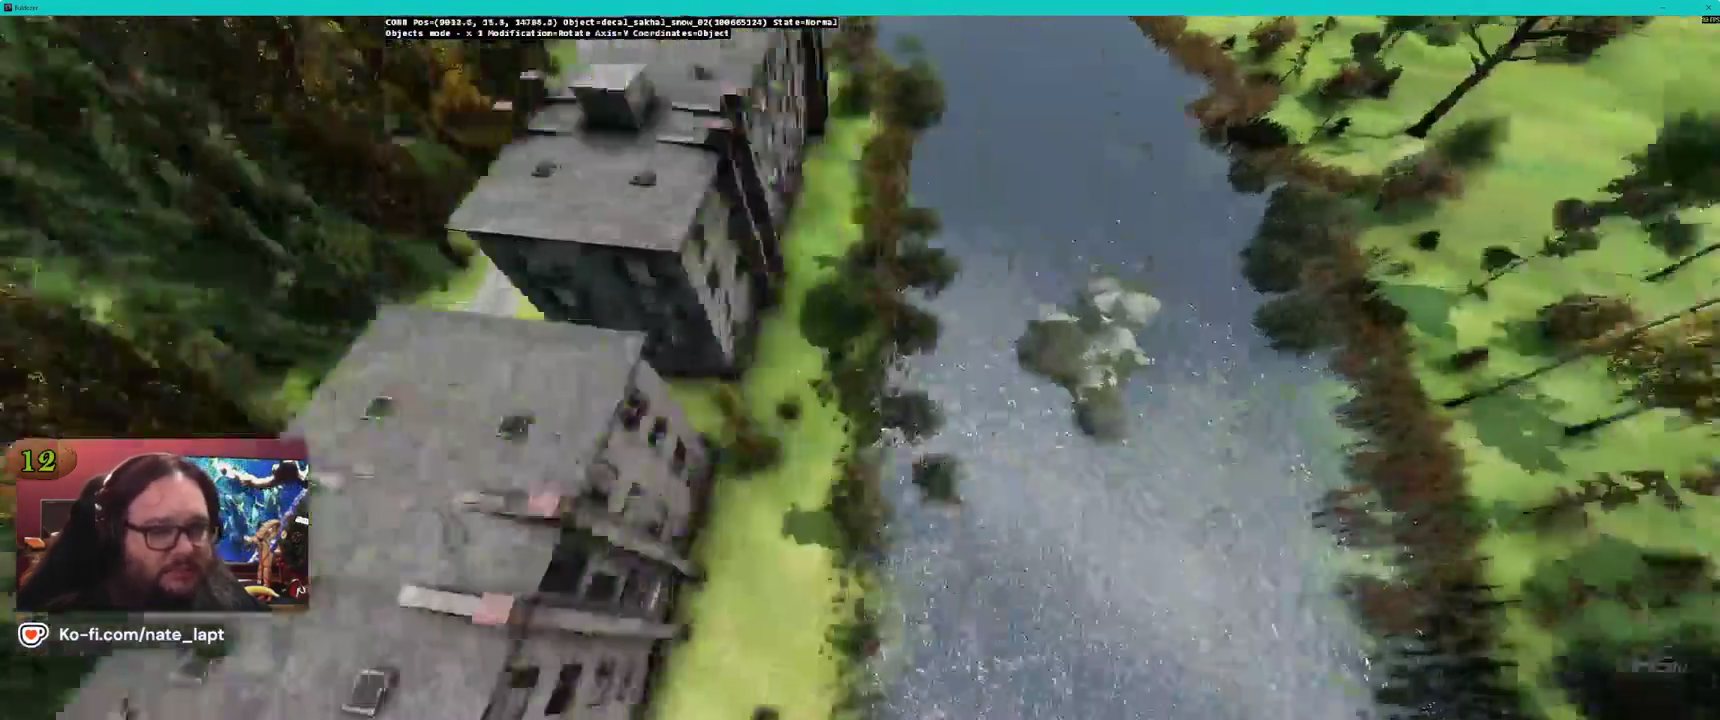
key(w)
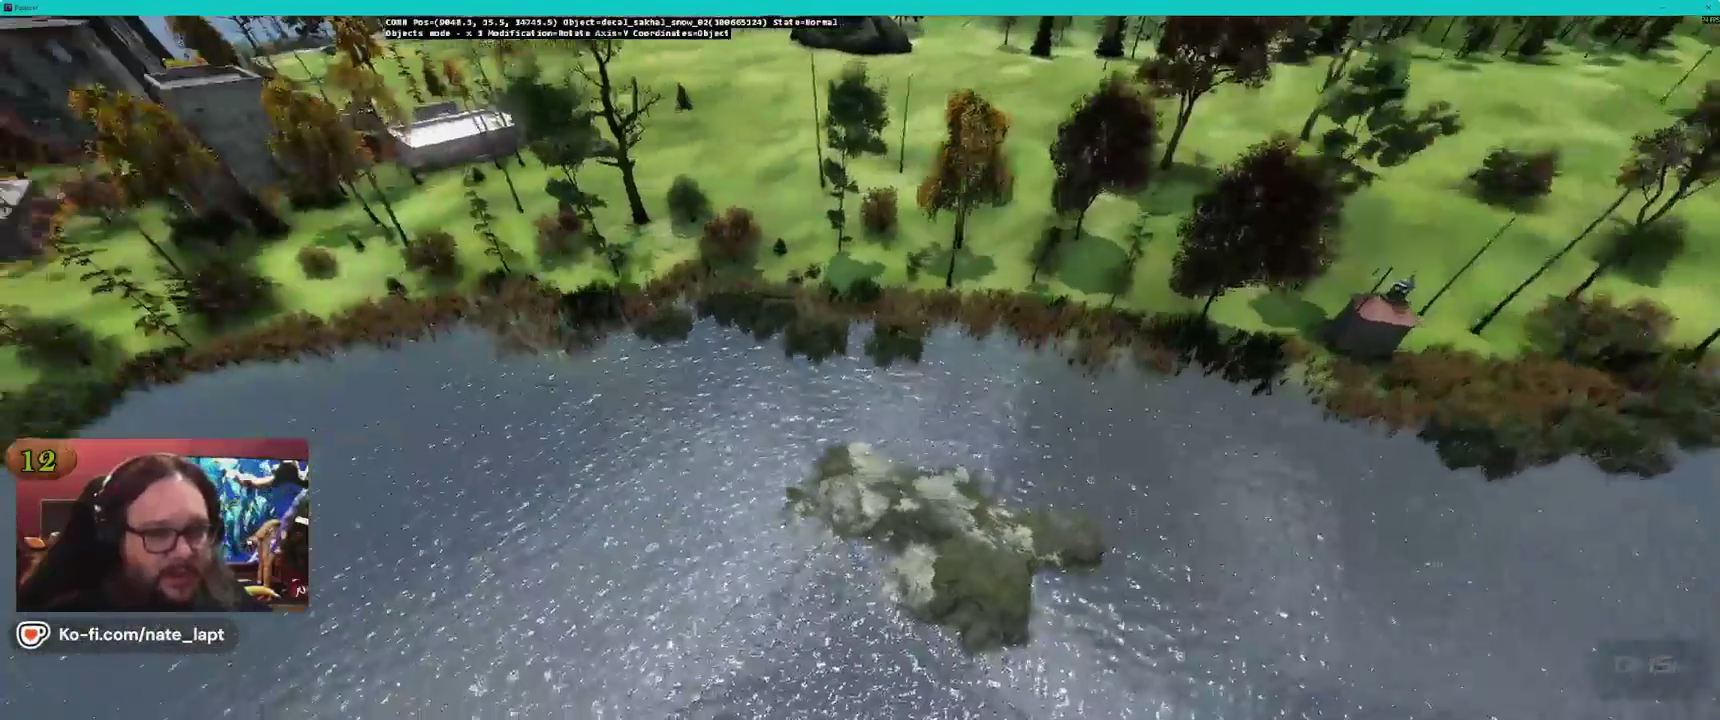
key(w)
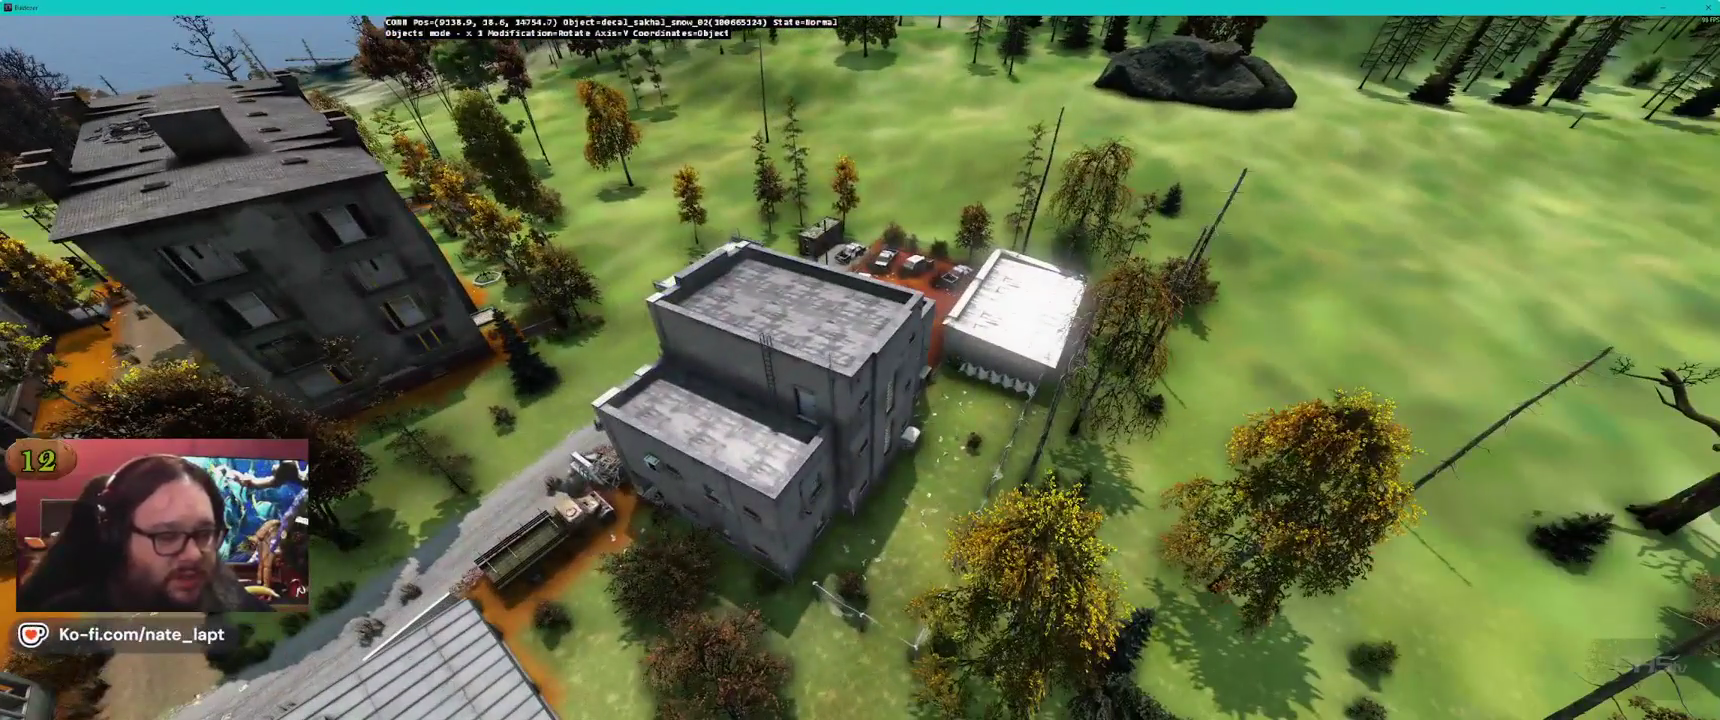
key(w)
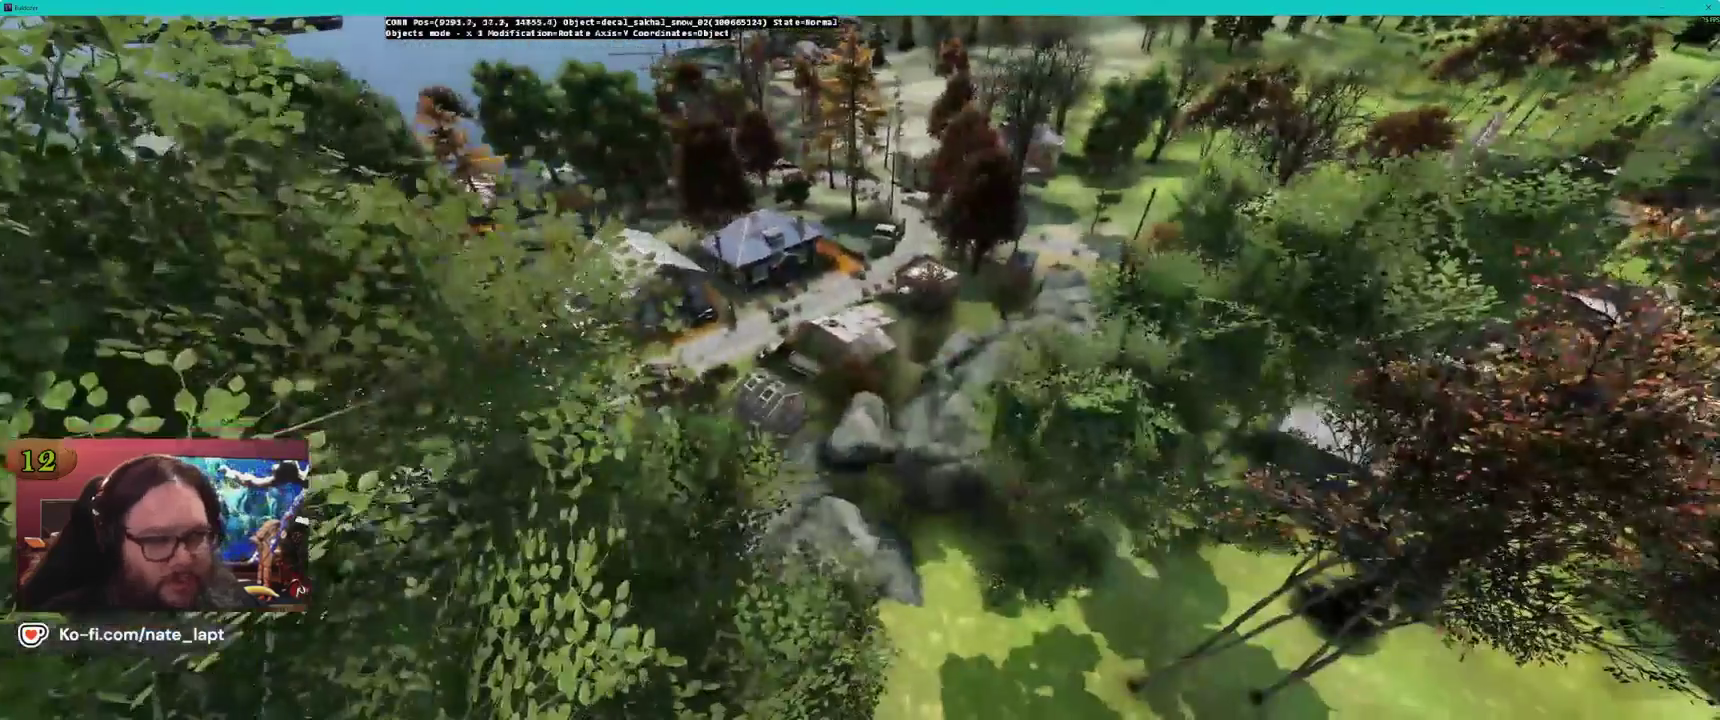
key(w)
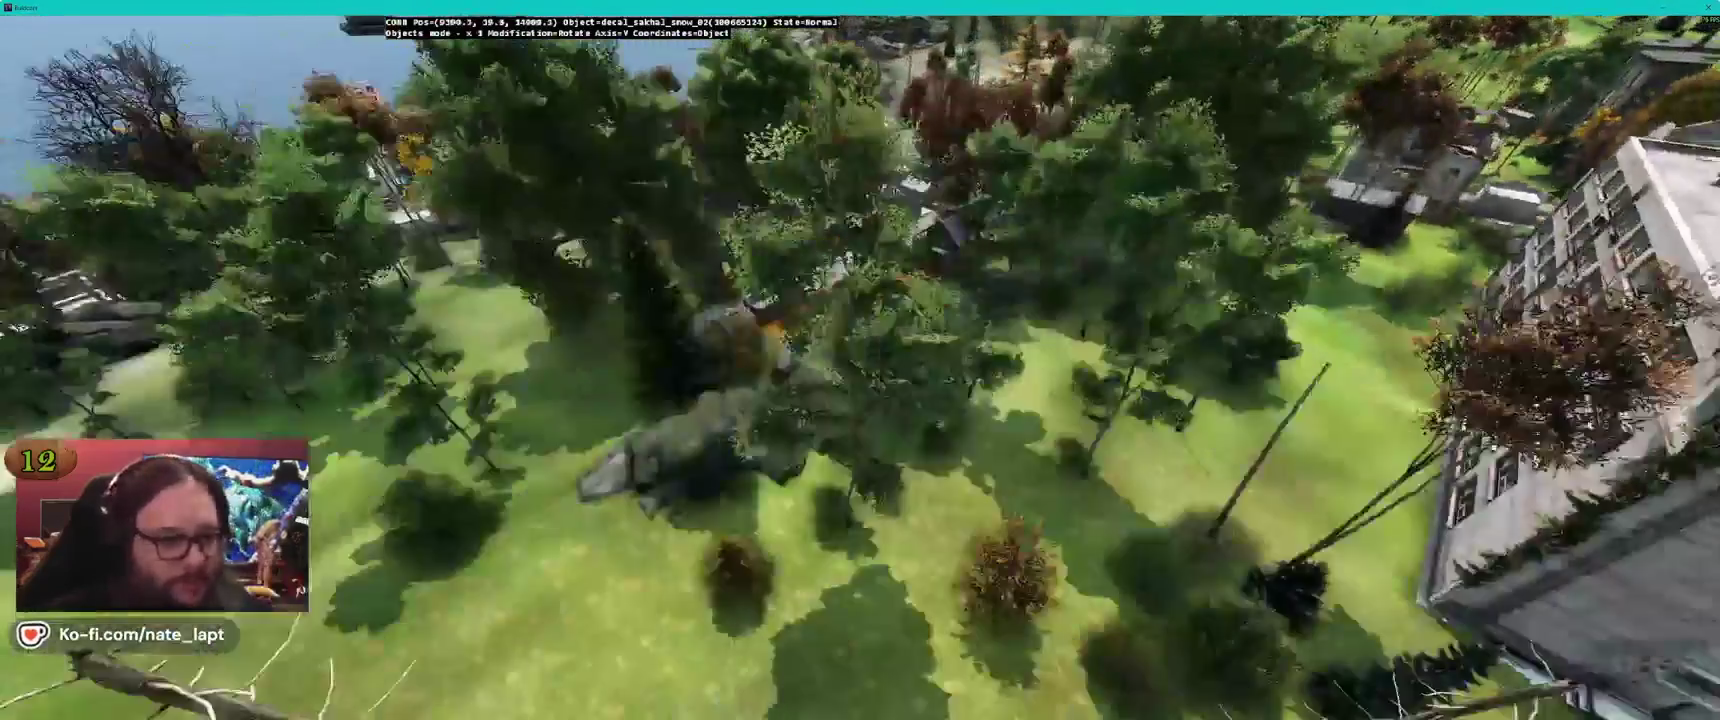
key(w)
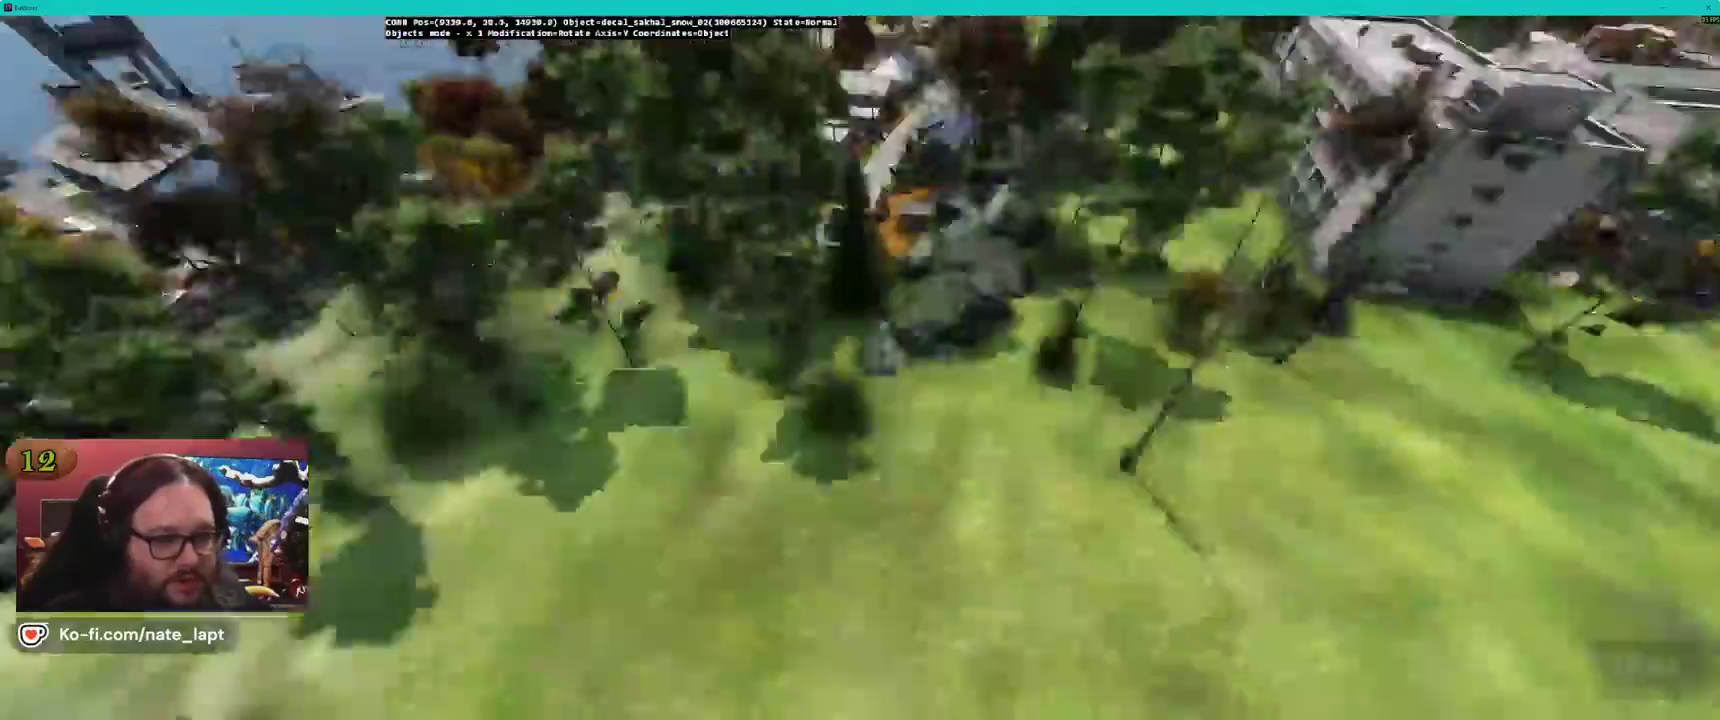
key(w)
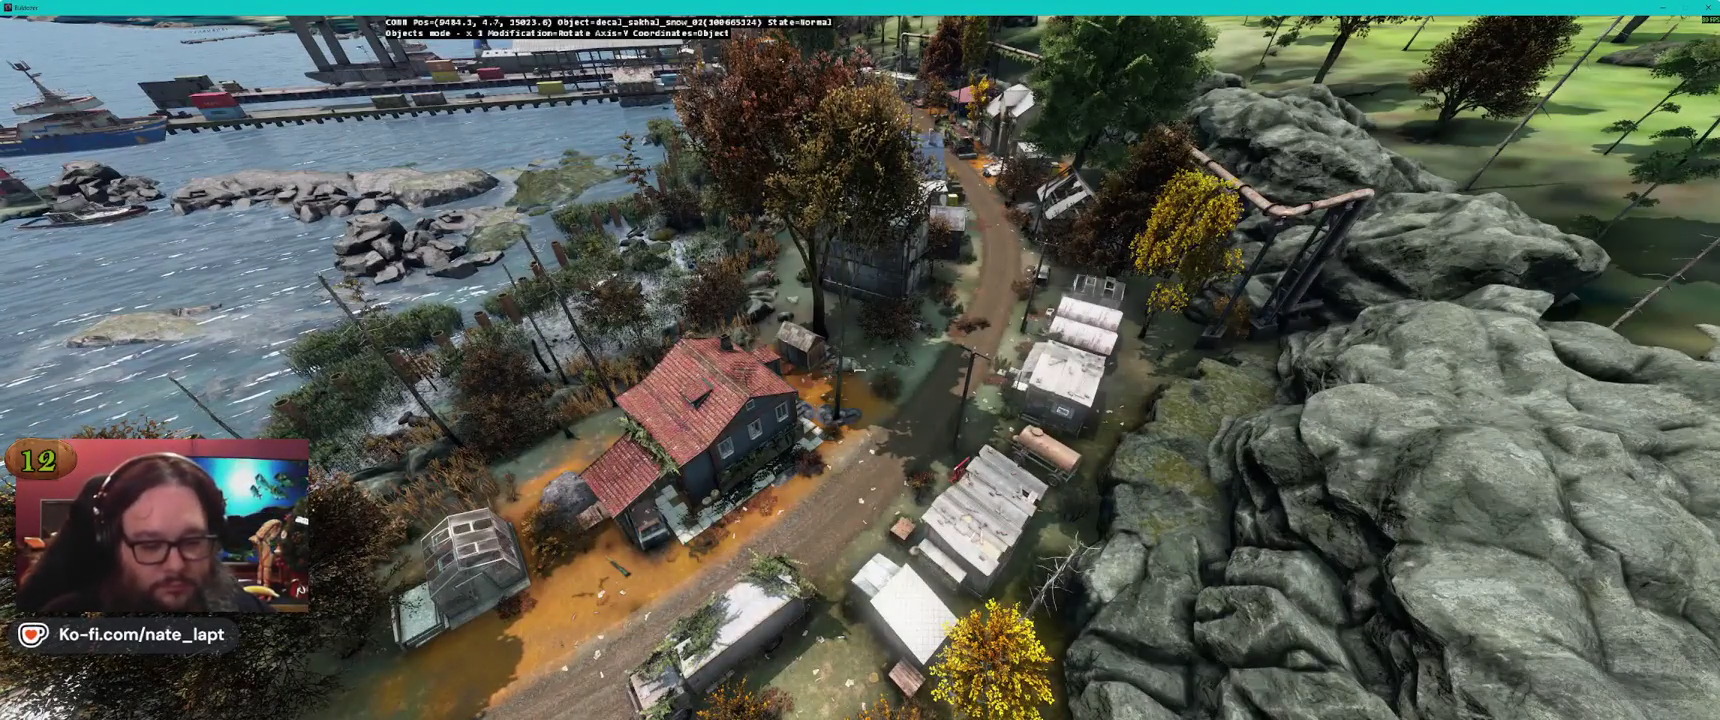
key(w)
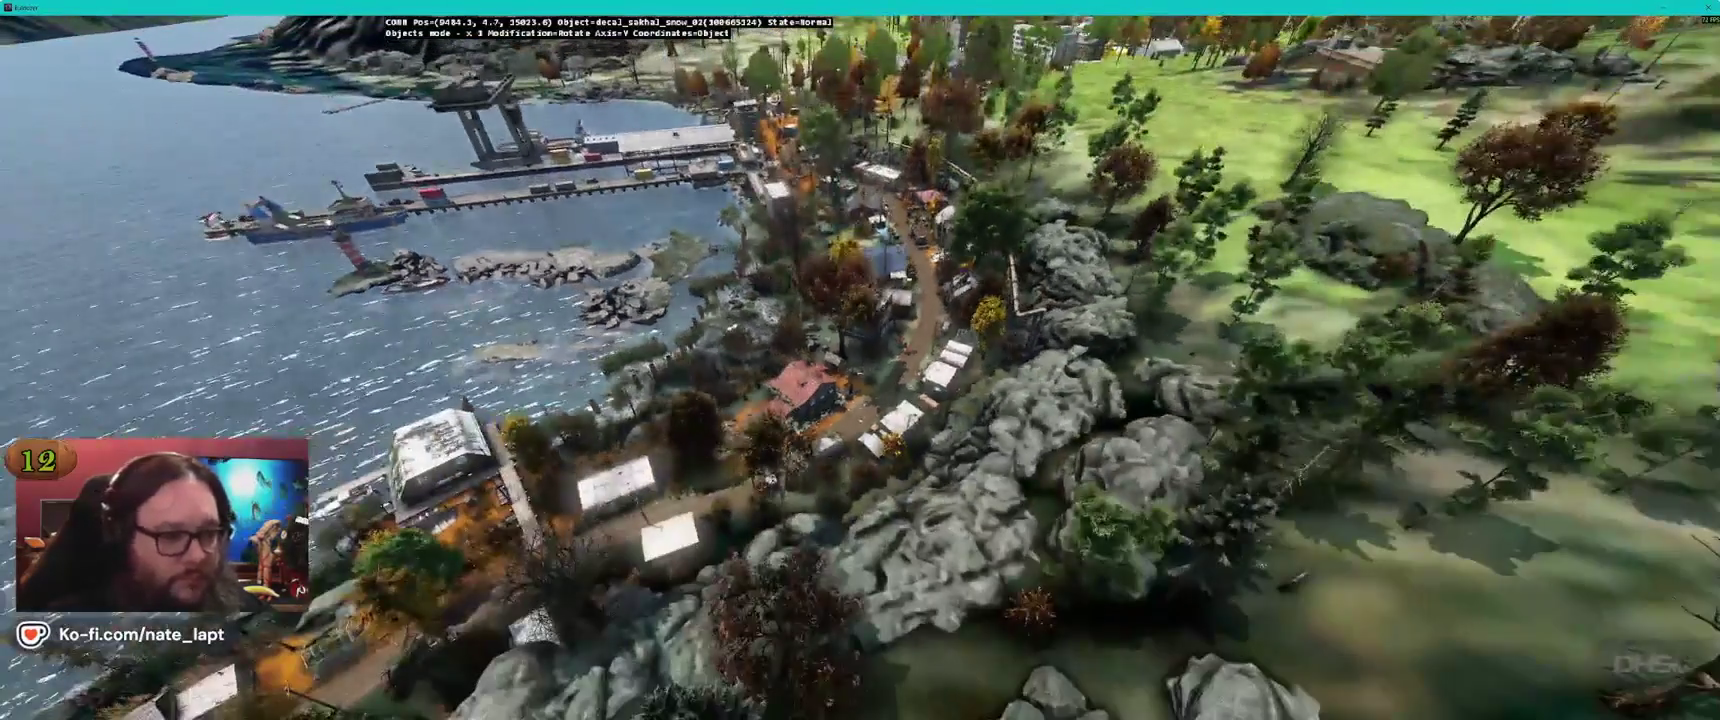
key(w)
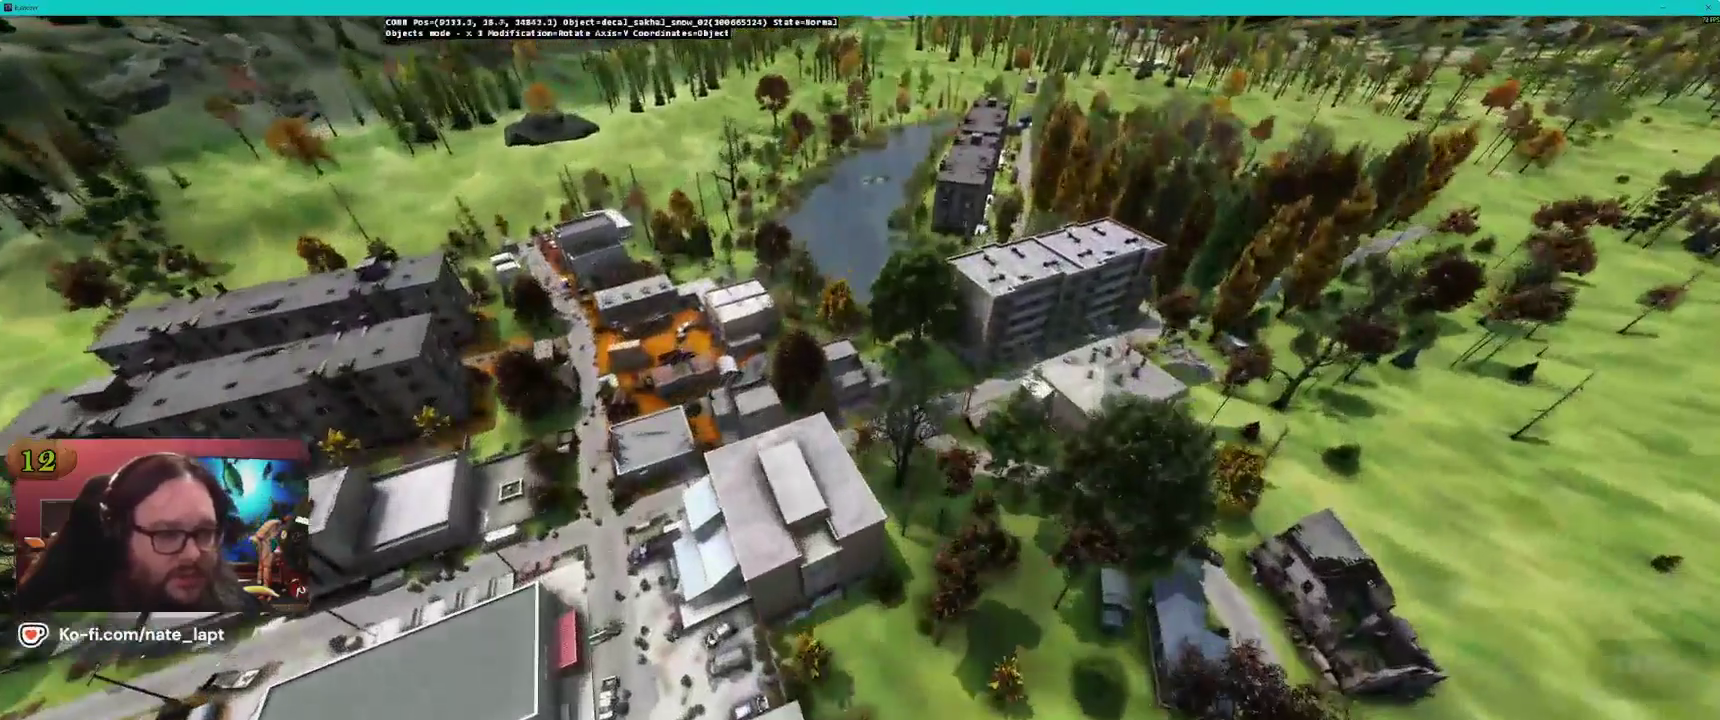
Compare a saved DayZ screenshot of the town street, then clear the library selection
key(alt+Tab)
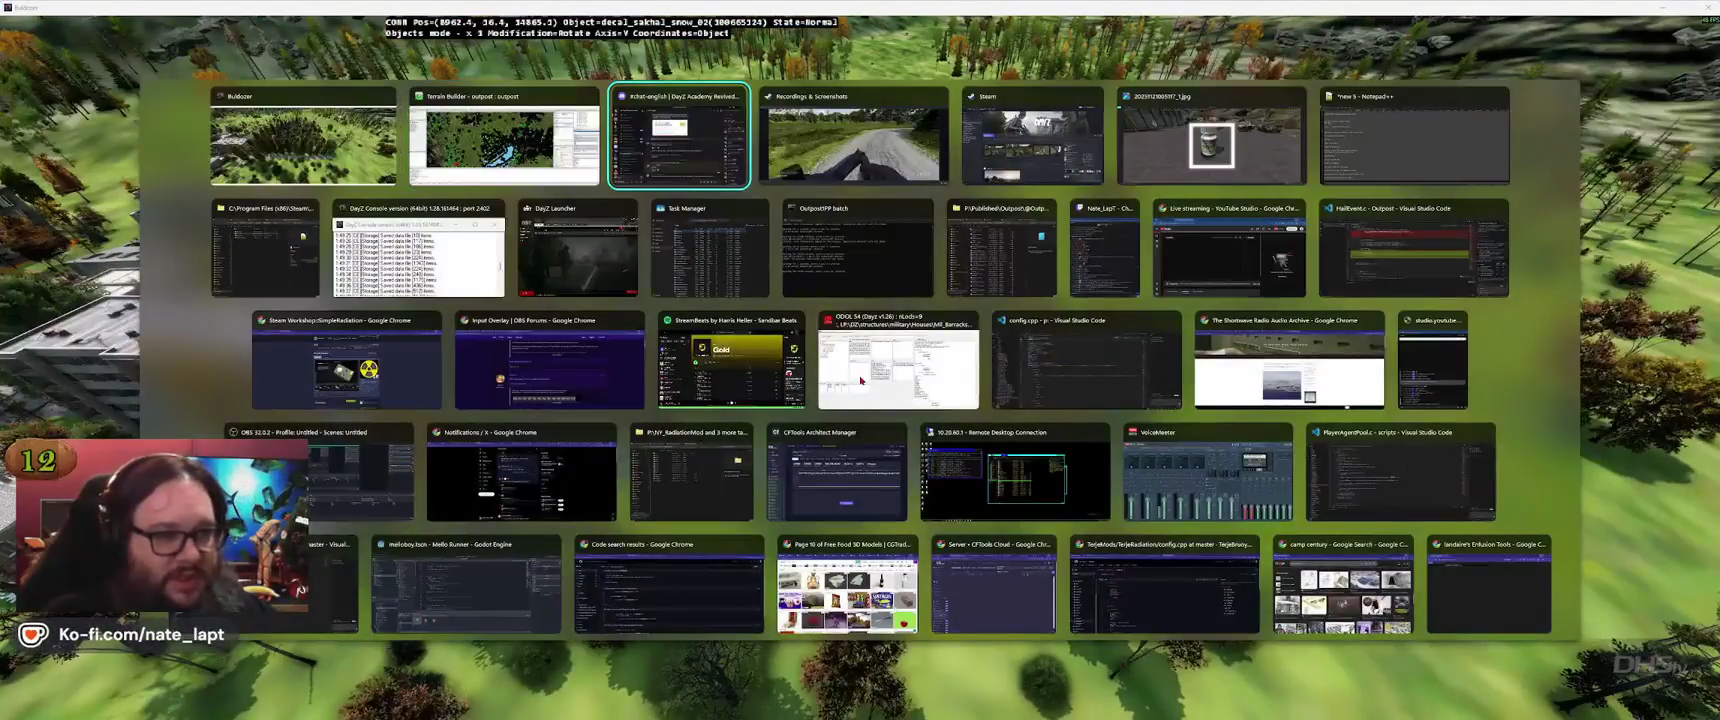
key(Tab)
key(Right)
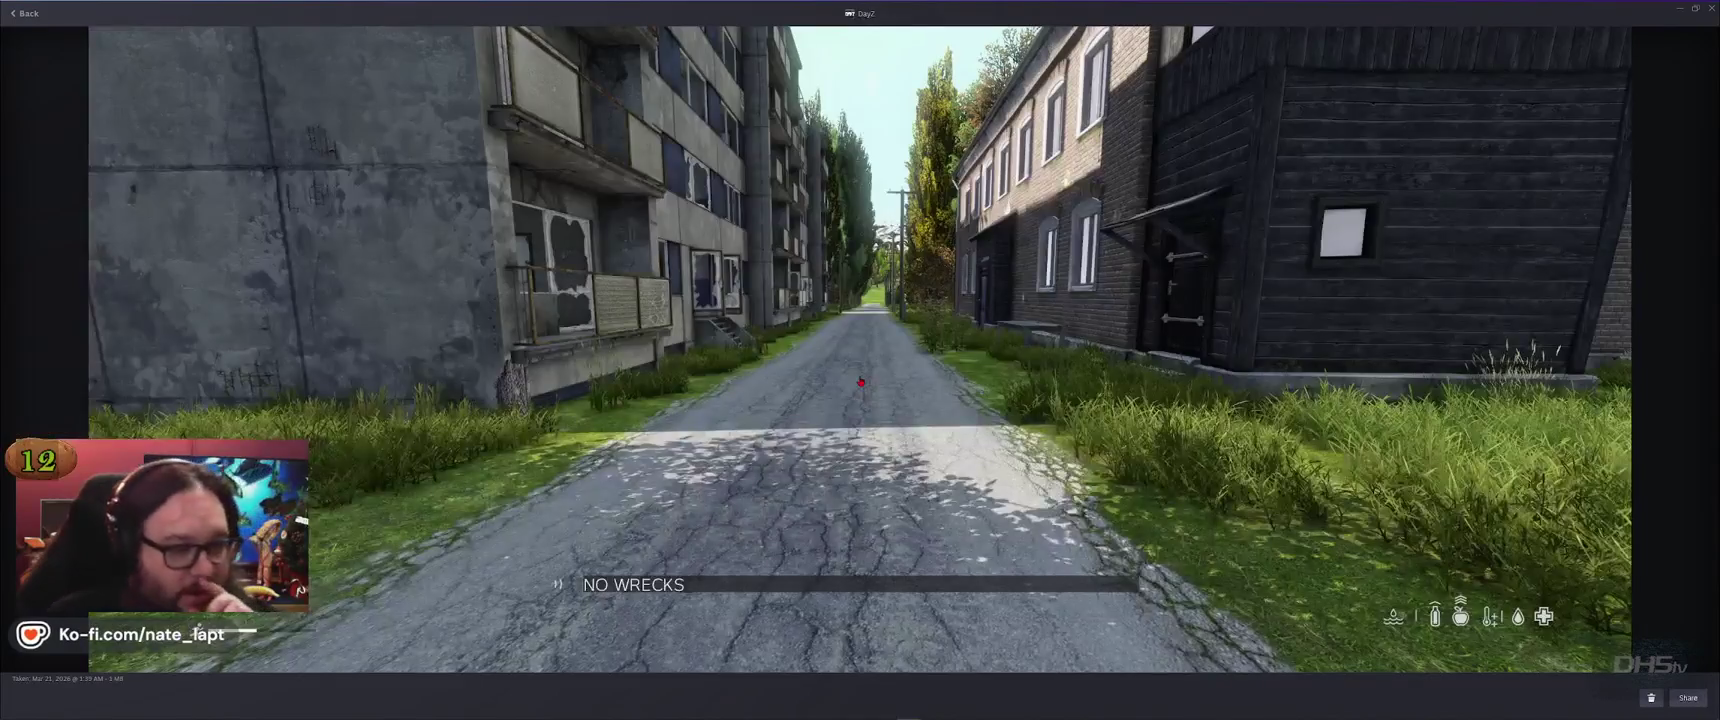
key(alt+Tab)
key(alt+Tab)
key(Escape)
Replace the library search 'snow' with 'wreck', save the project, and return to Buldozer
double_click(1530, 199)
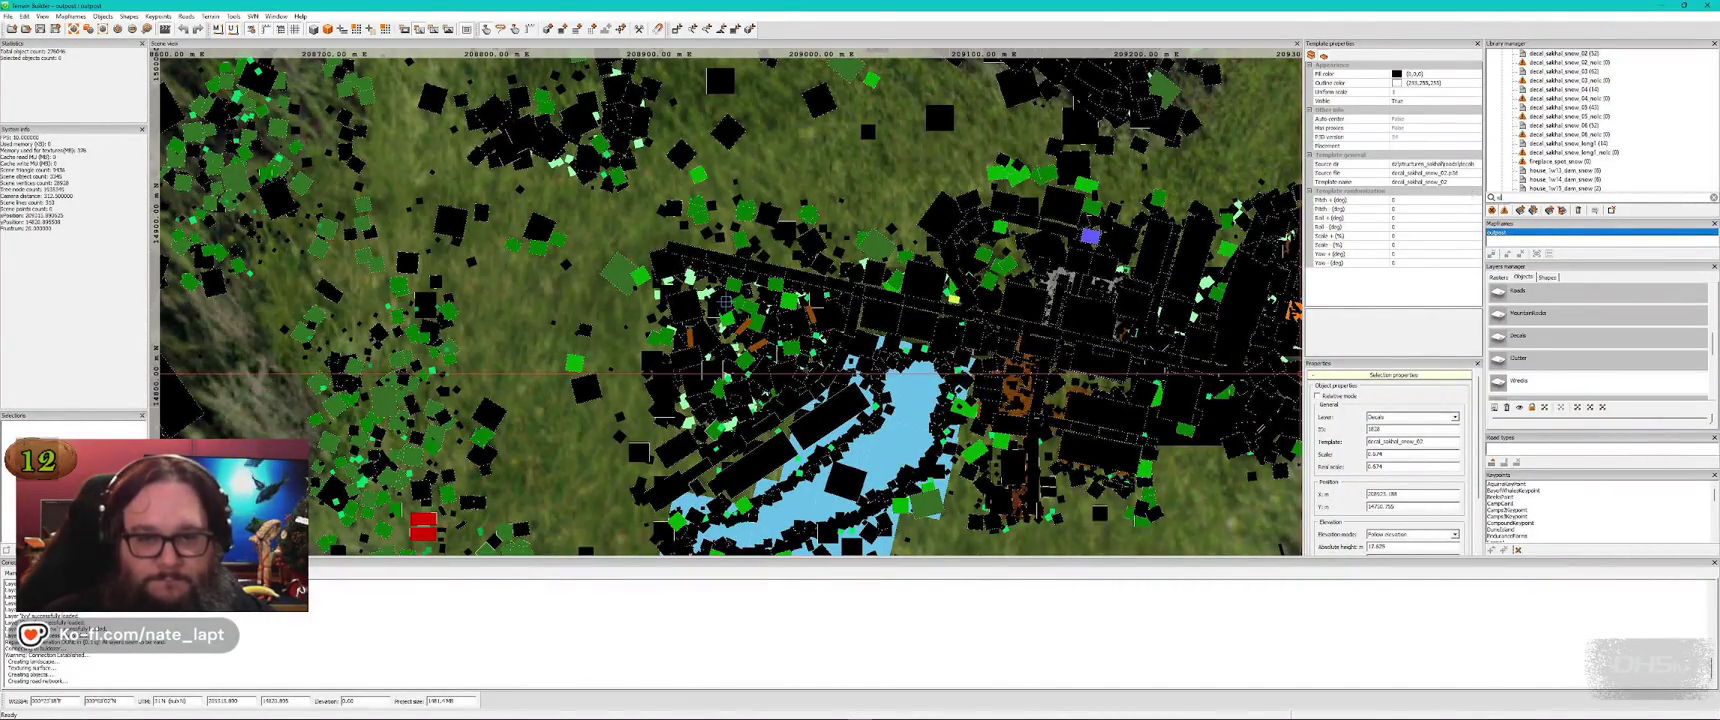
text(wreck)
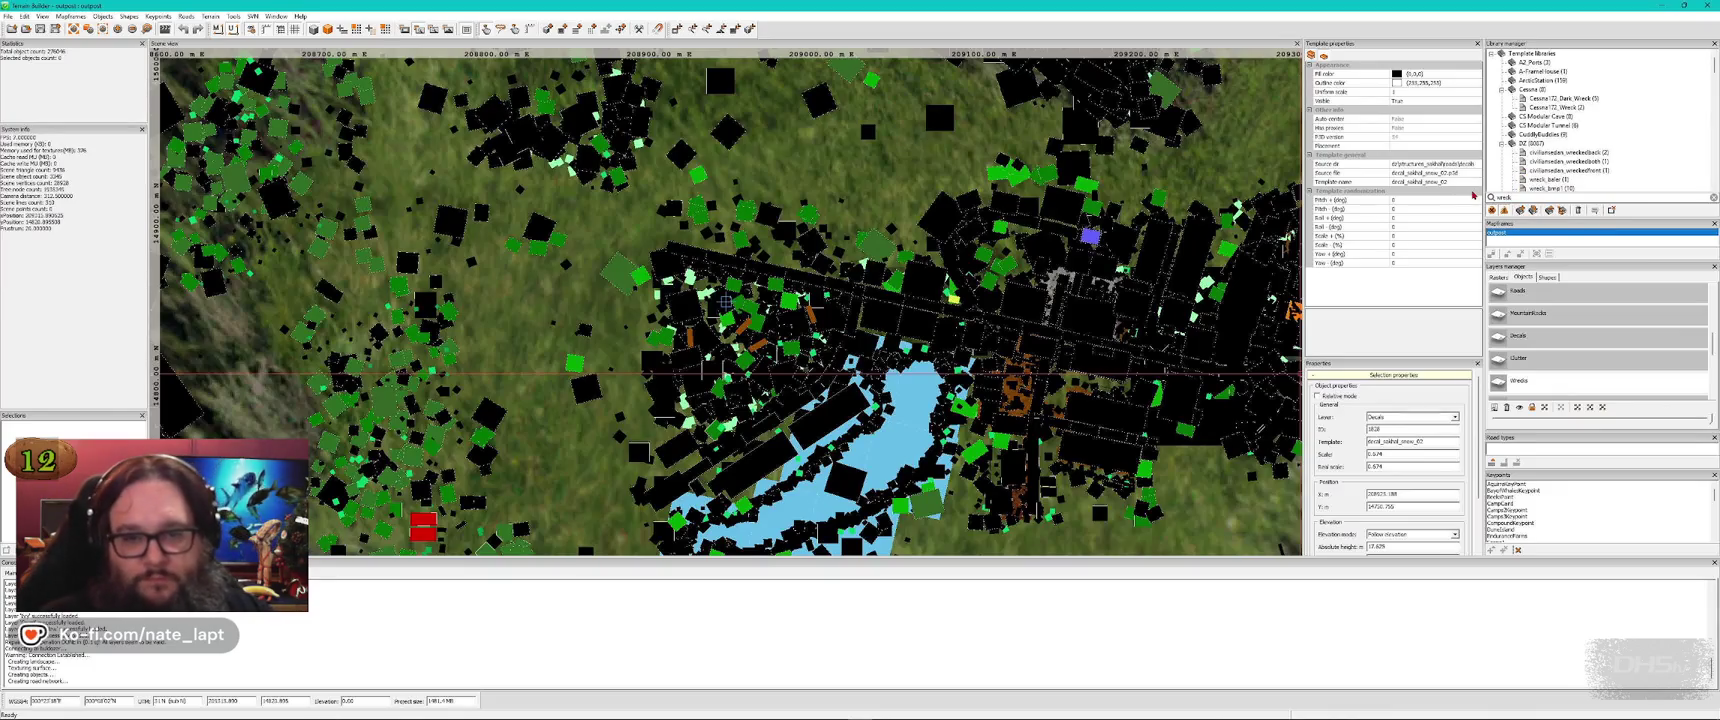
key(alt+Tab)
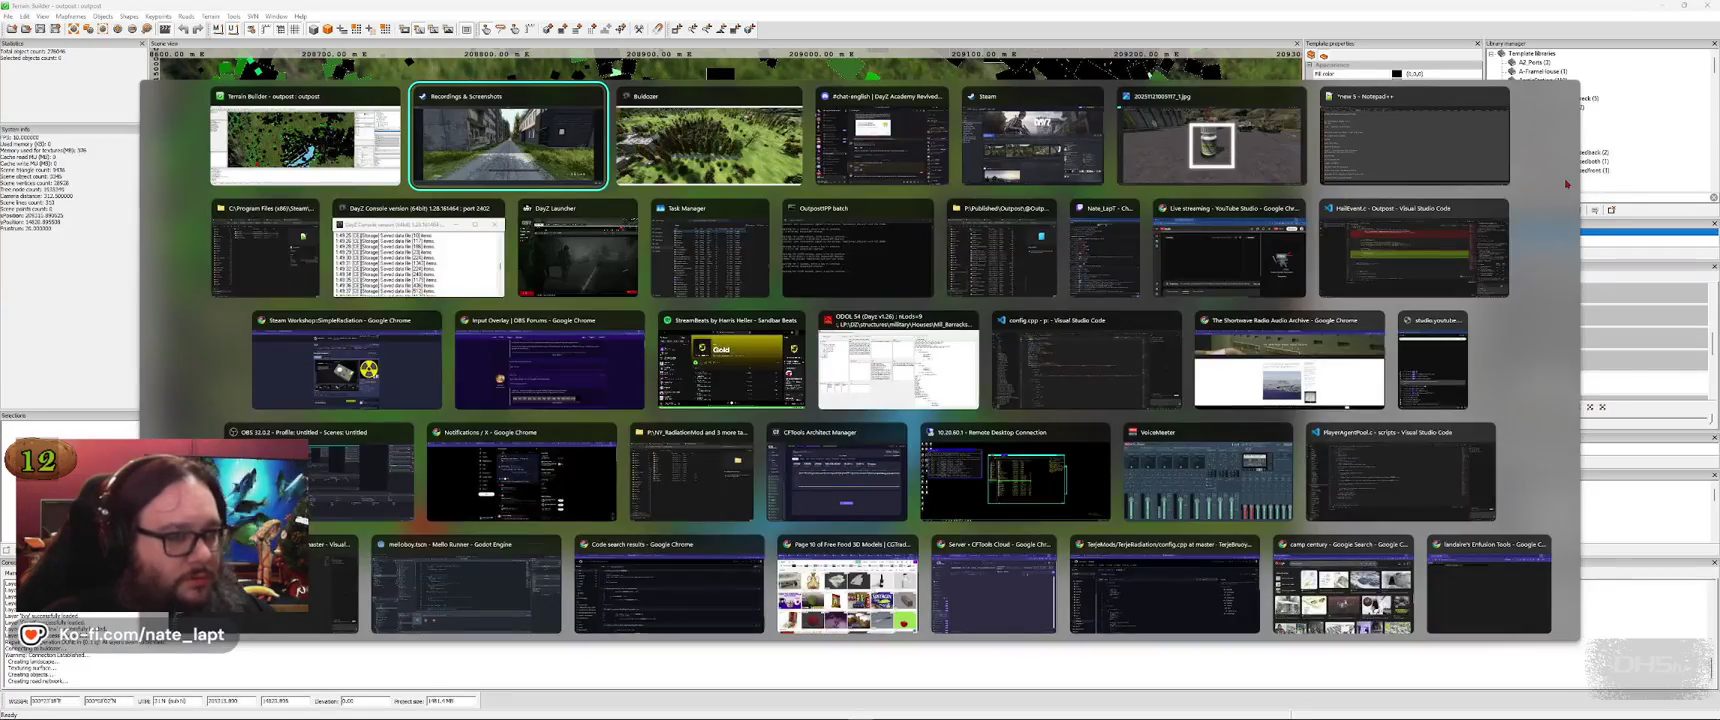
key(Tab)
key(alt+Tab)
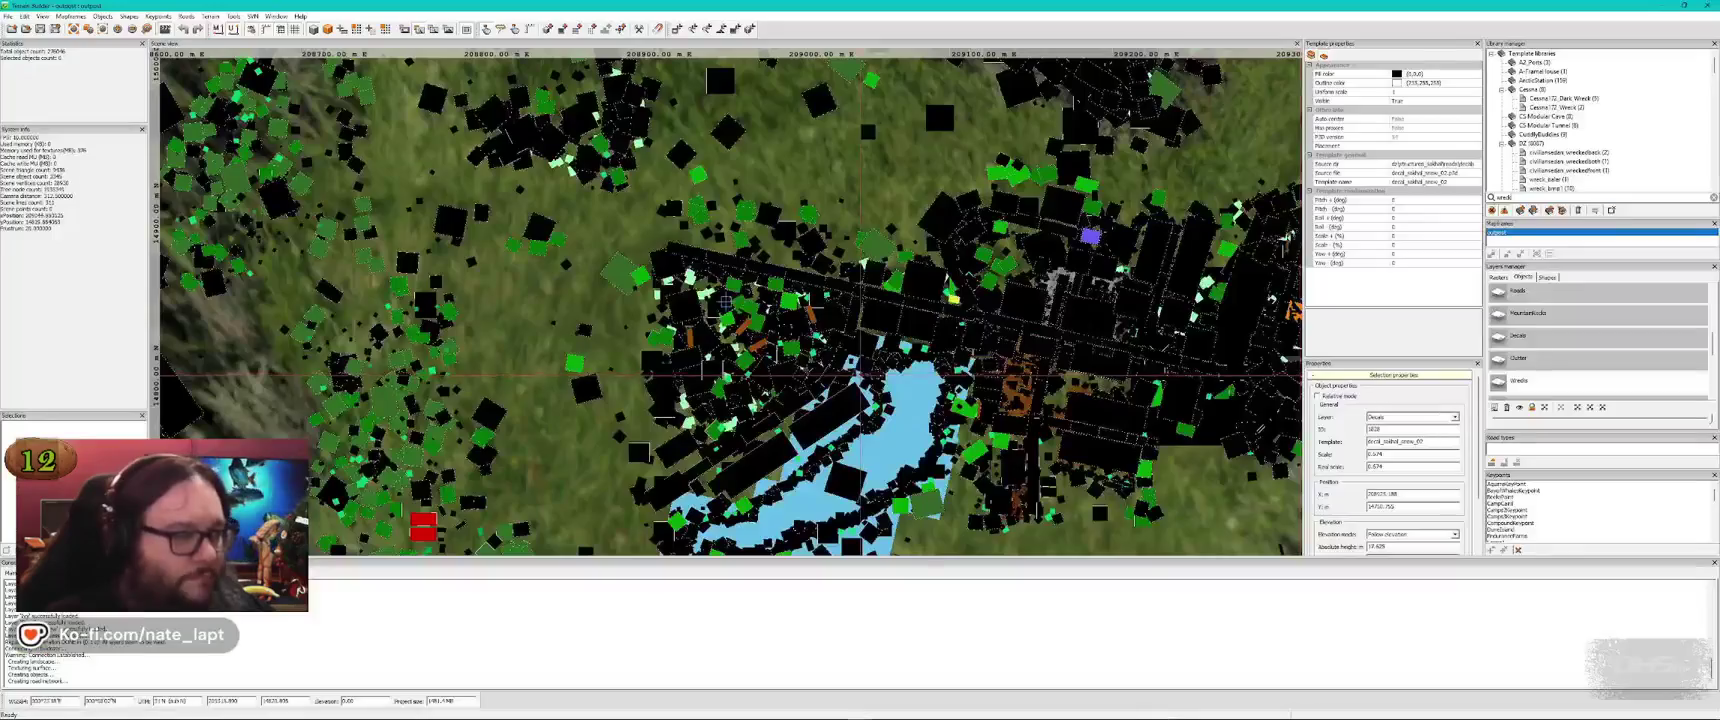
click(41, 28)
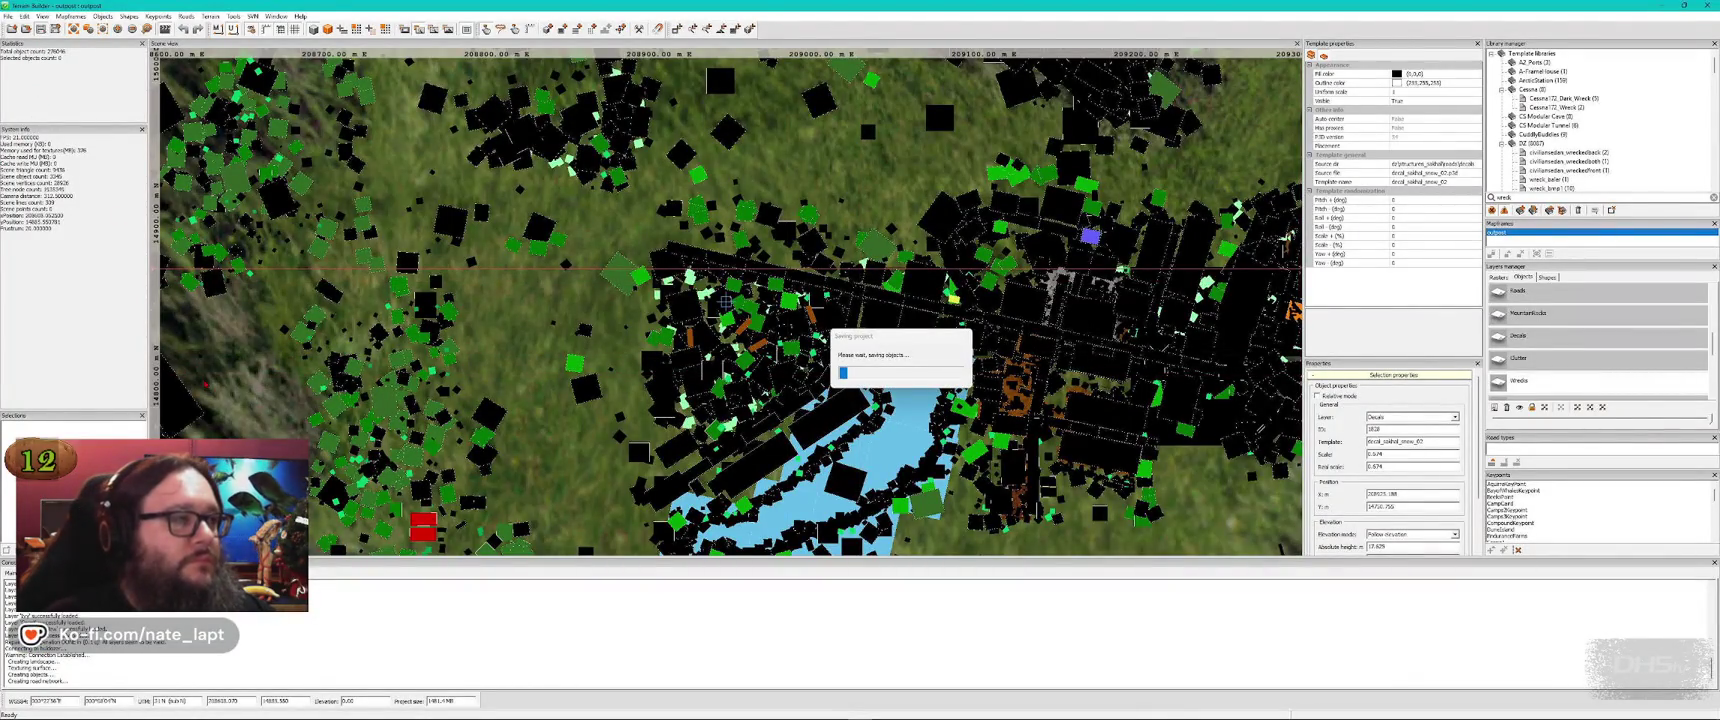
key(alt+Tab)
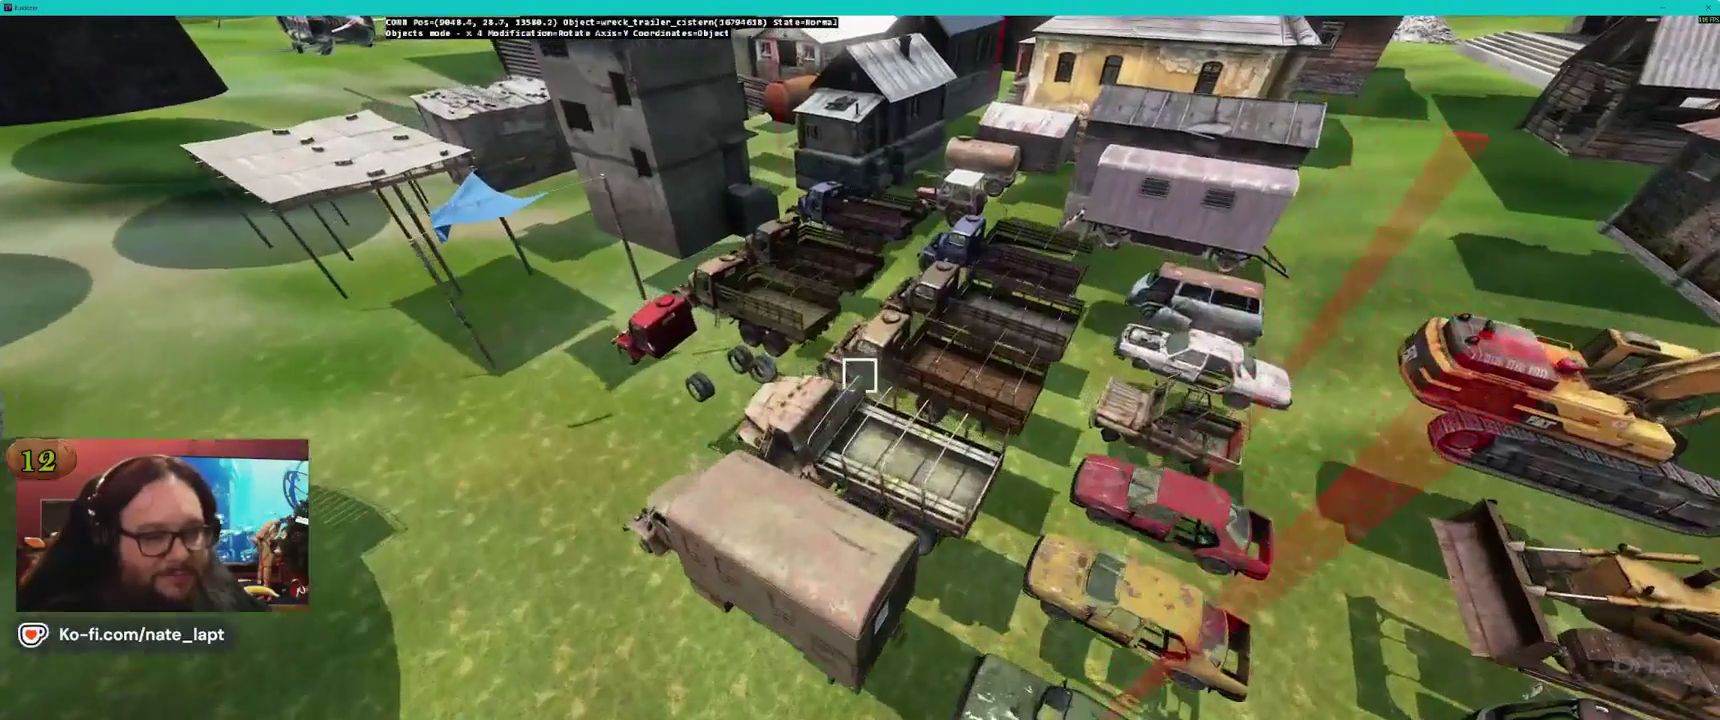
Survey the yard's wrecks, containers, scaffolding, sheds and tarps, then go back to Terrain Builder
key(w)
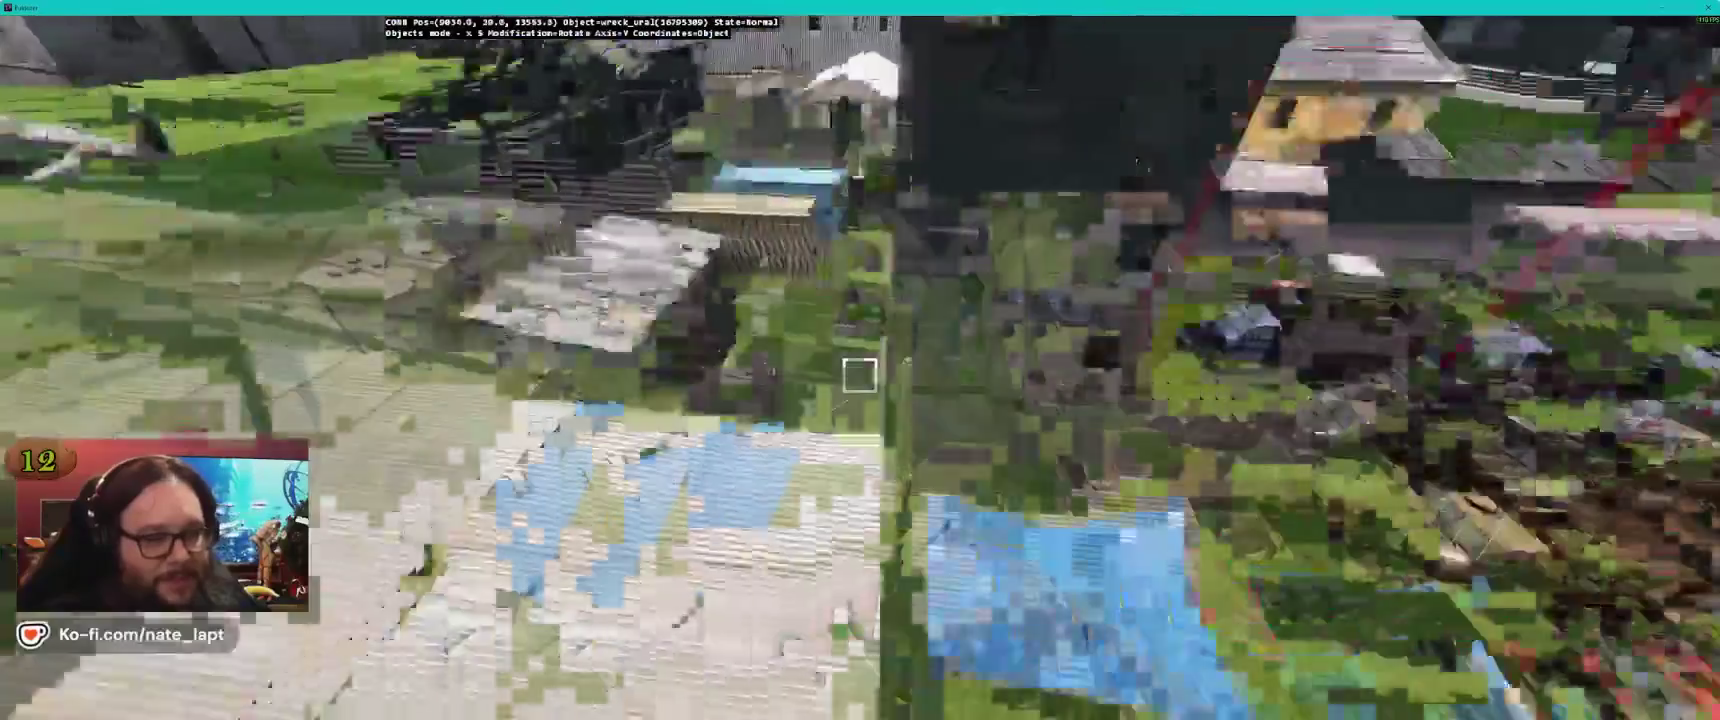
key(w)
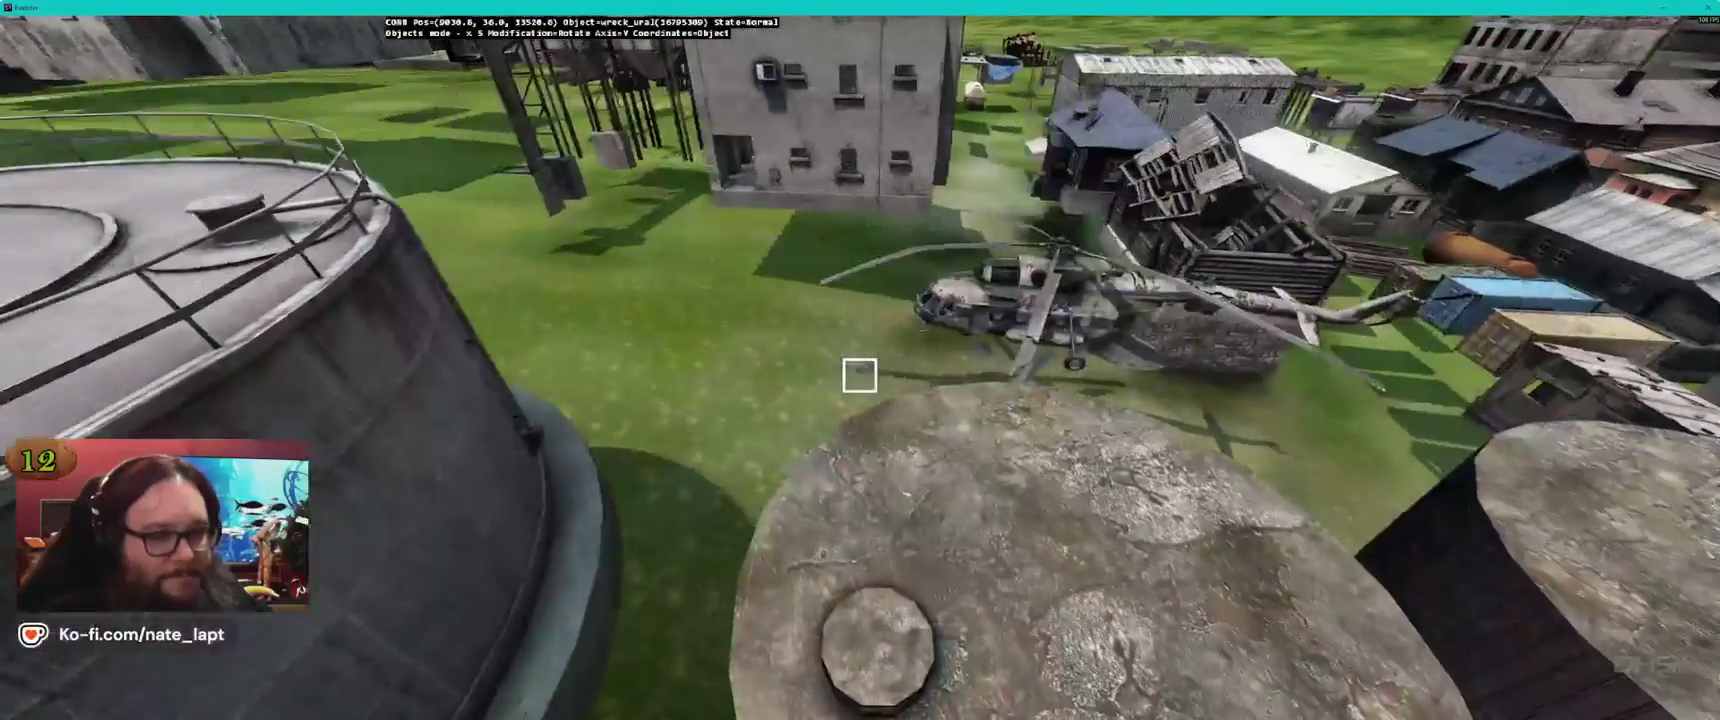
key(w)
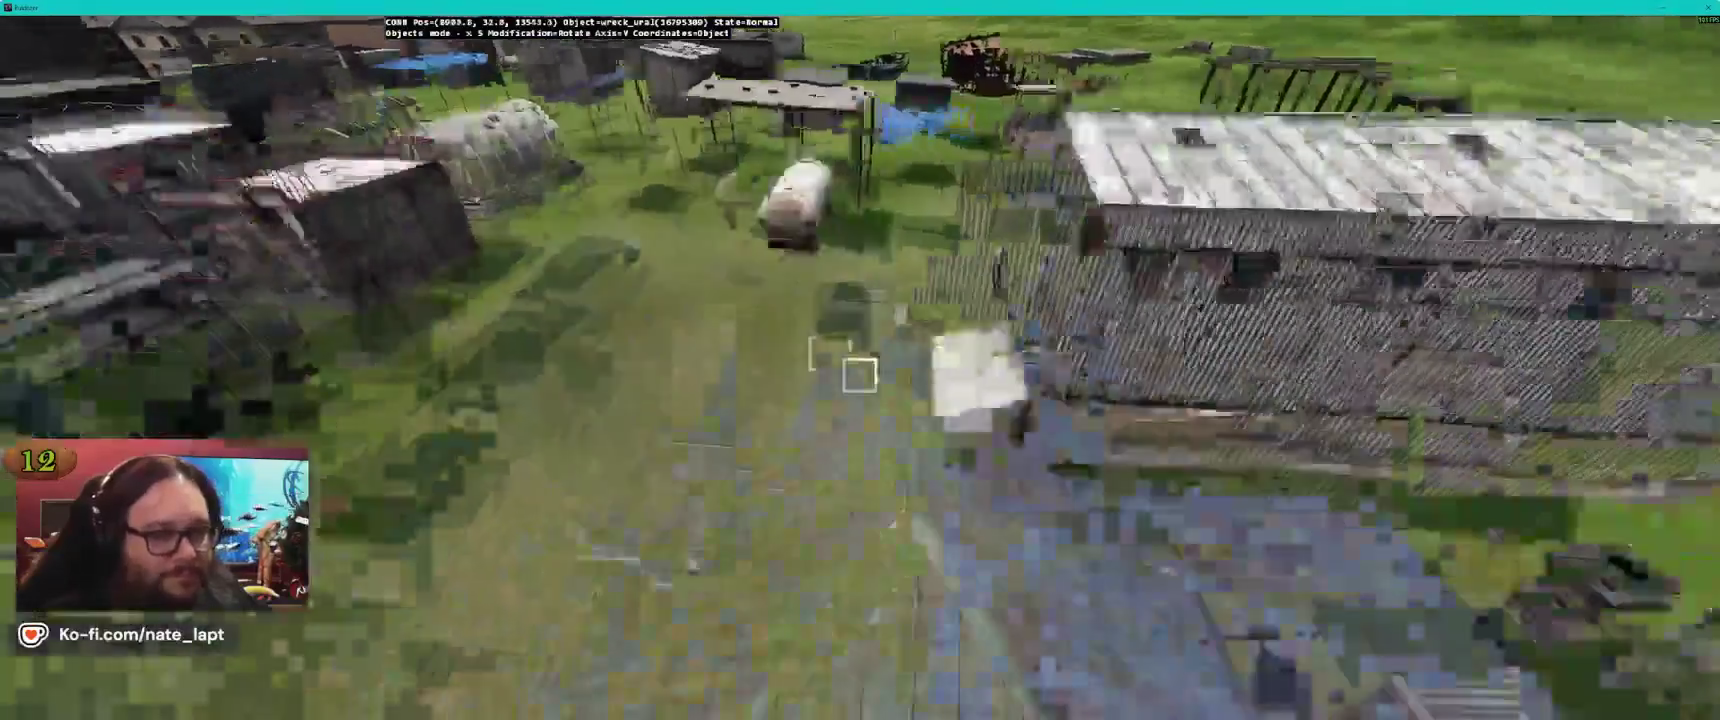
key(w)
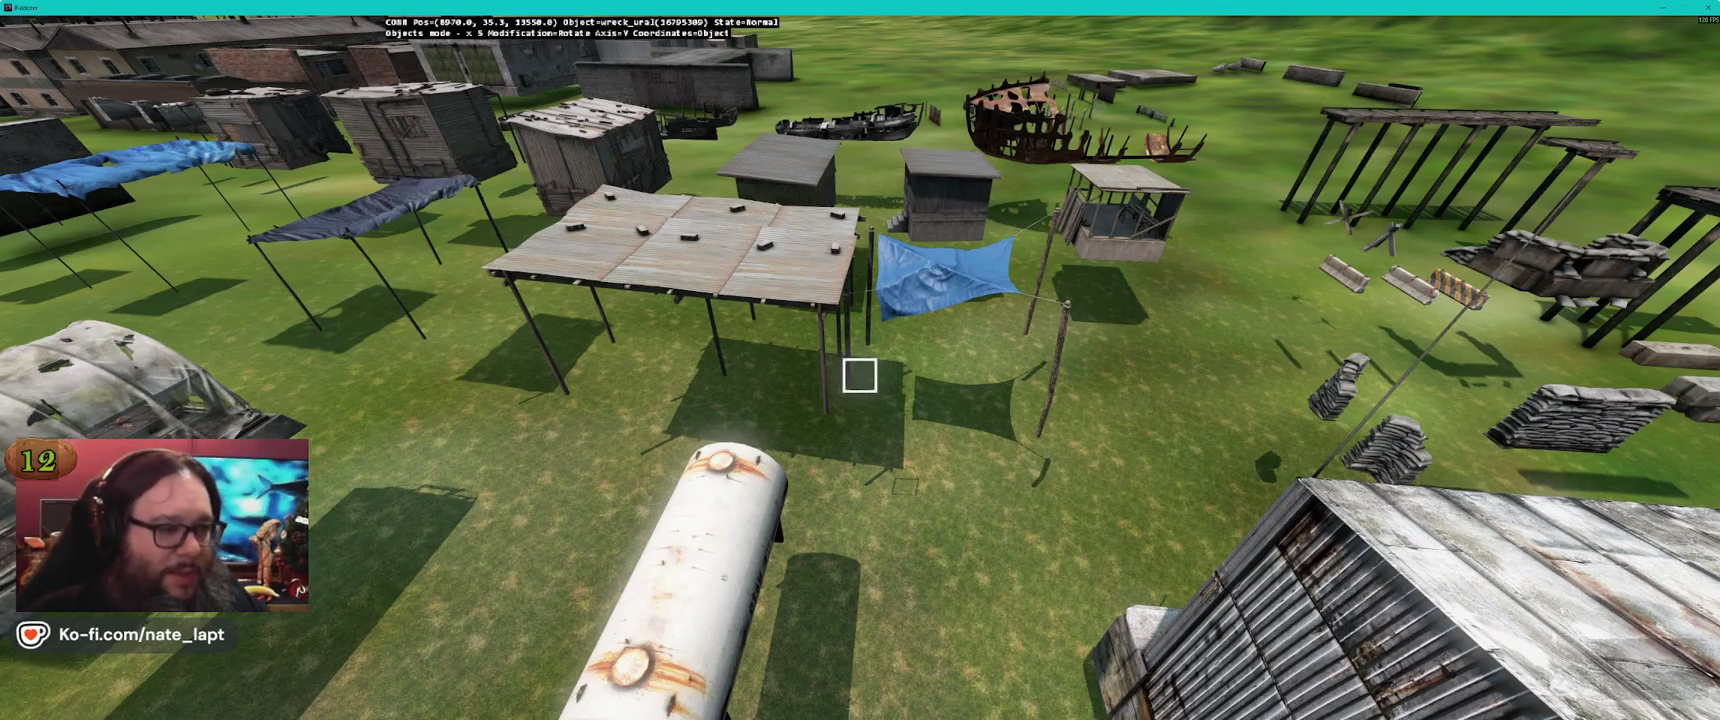
key(alt+Tab)
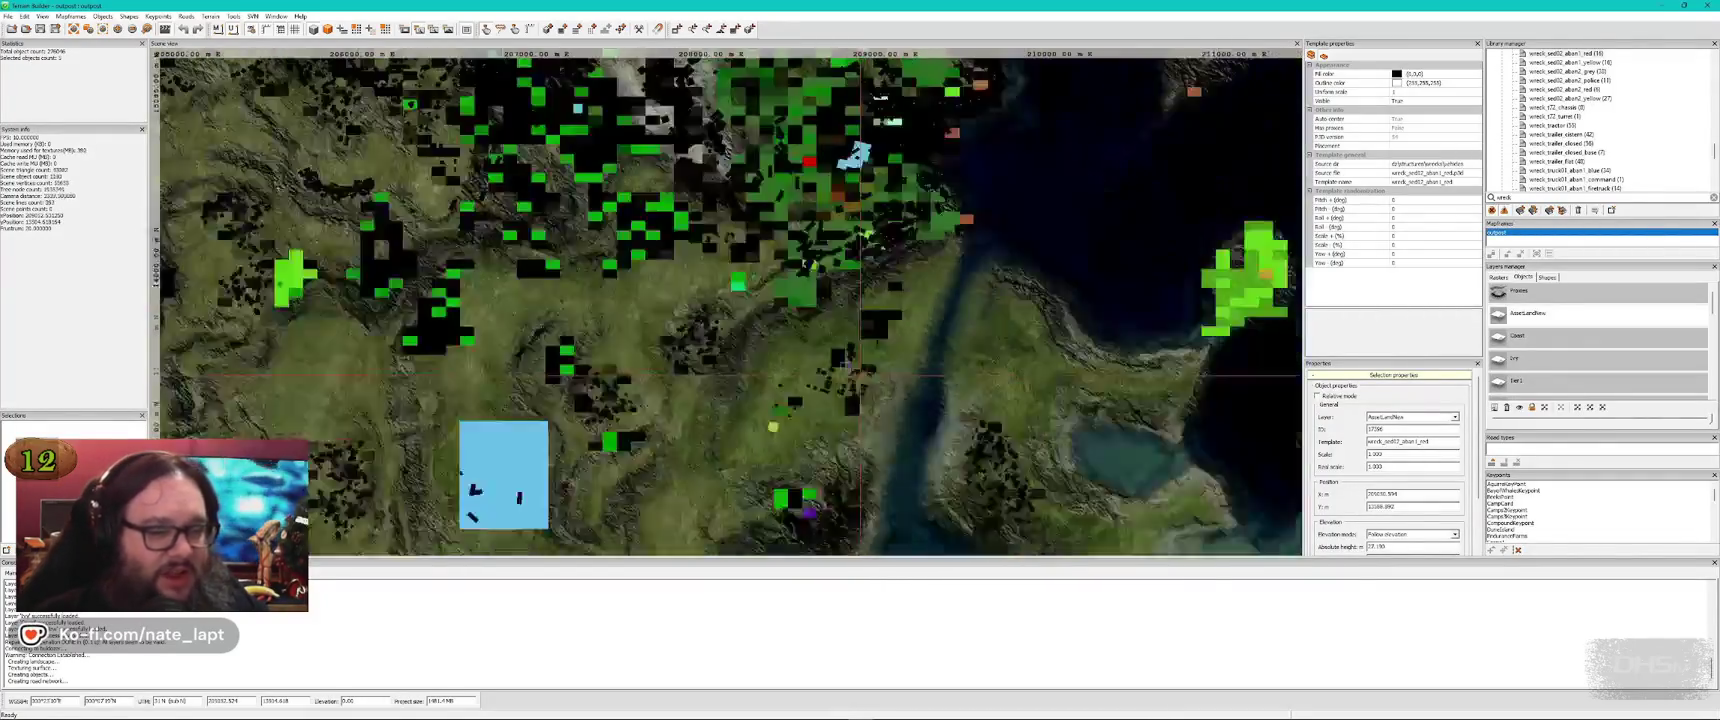
Place five wreck objects in the empty grass clearing and preview them in Buldozer
scroll(920, 471, down, 2)
scroll(921, 471, up, 5)
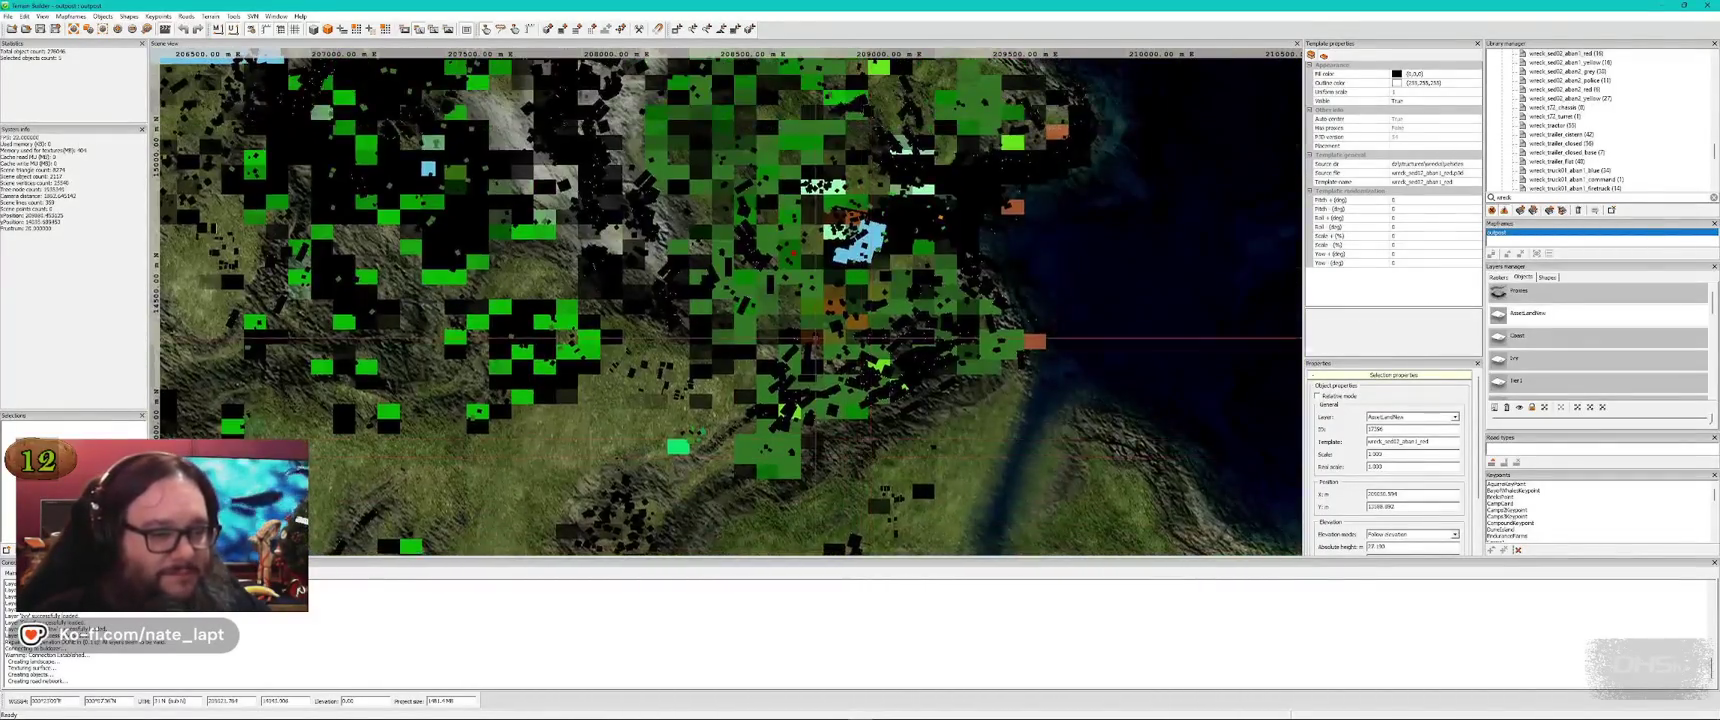
scroll(815, 350, up, 5)
scroll(895, 382, up, 3)
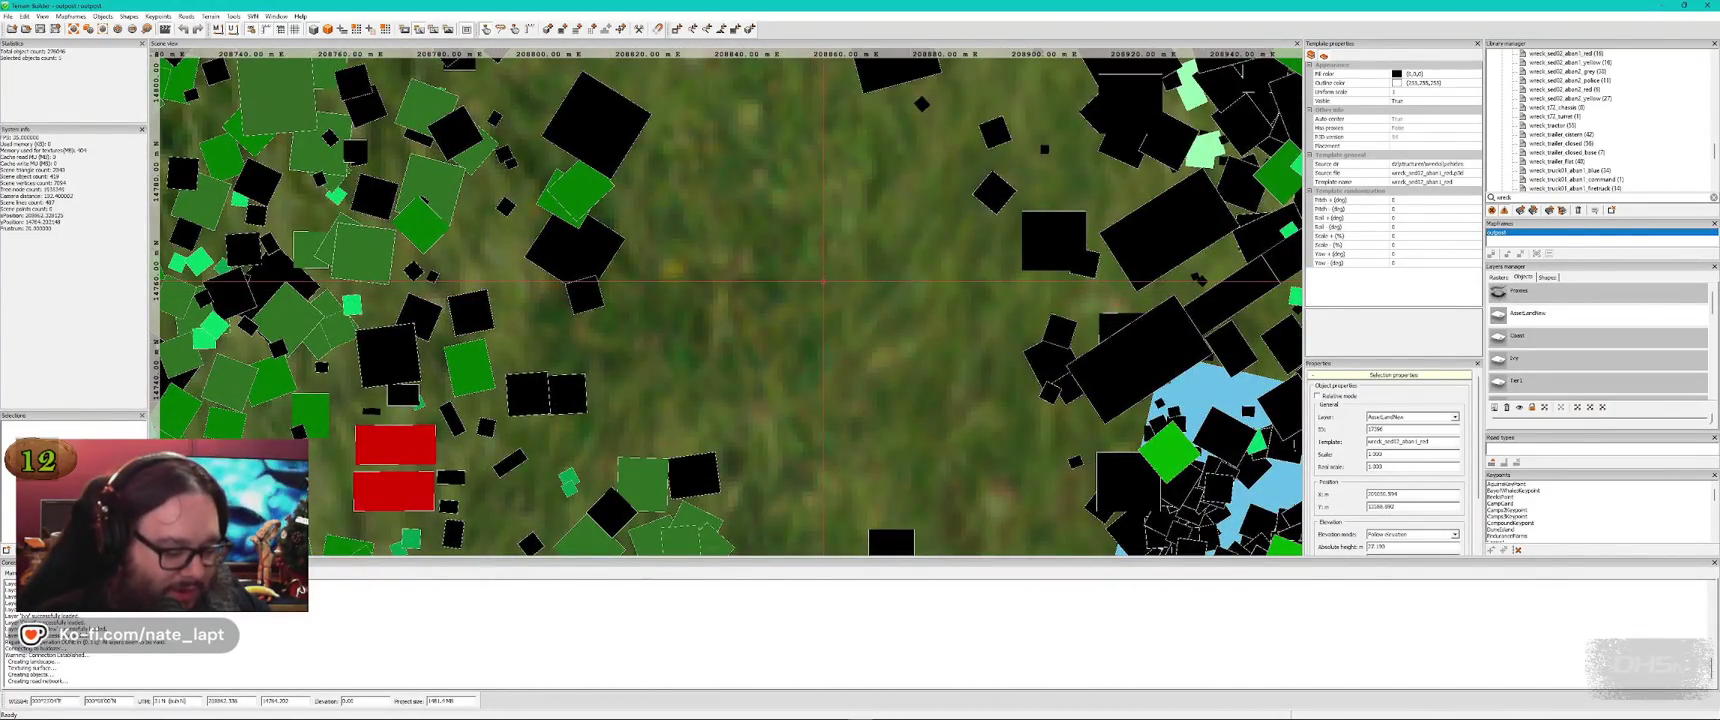
click(813, 262)
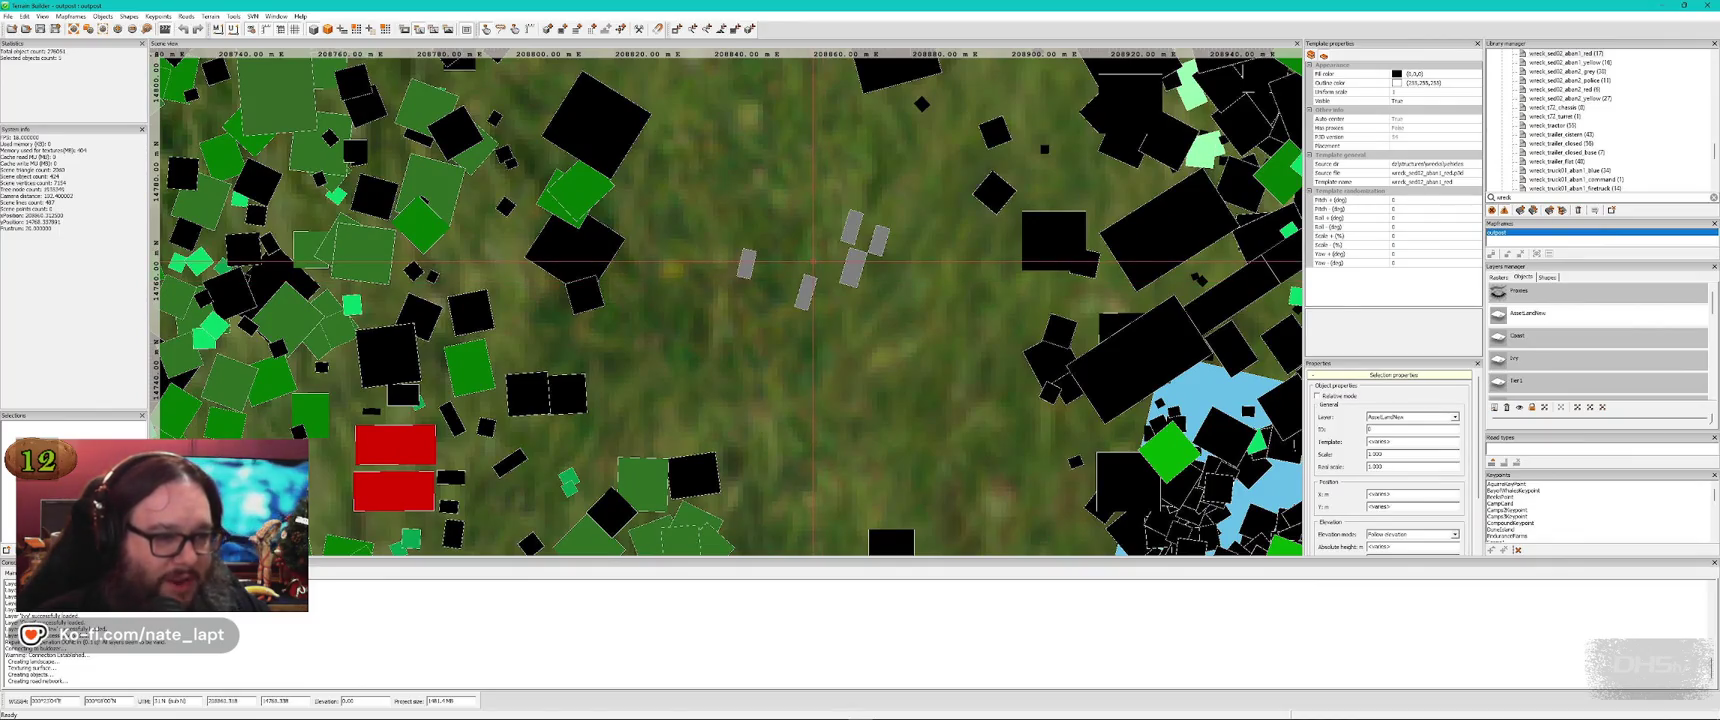
key(alt+Tab)
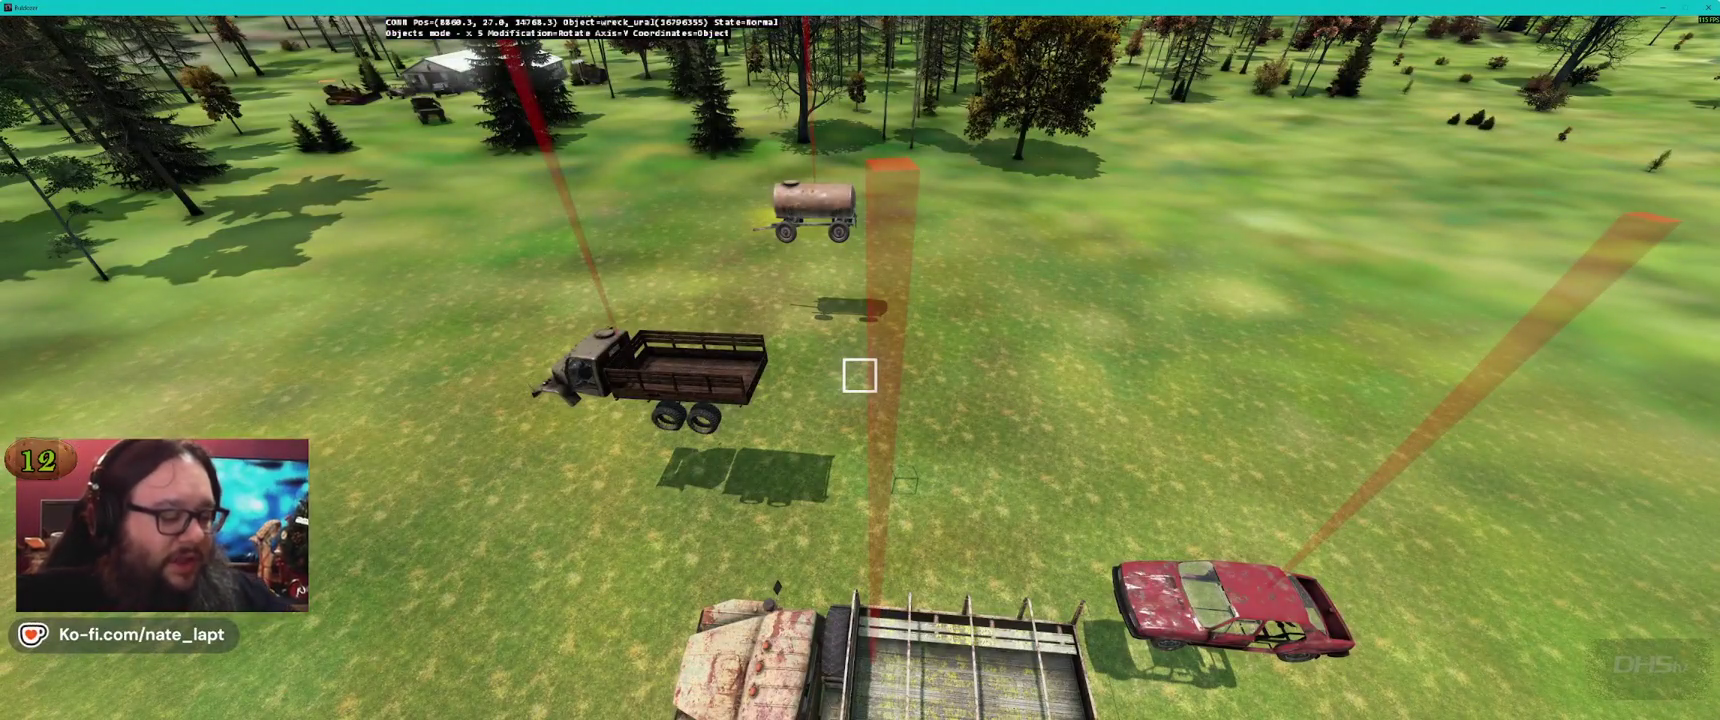
Fly to the row of wrecks and move the cistern trailer near the white buildings
key(s)
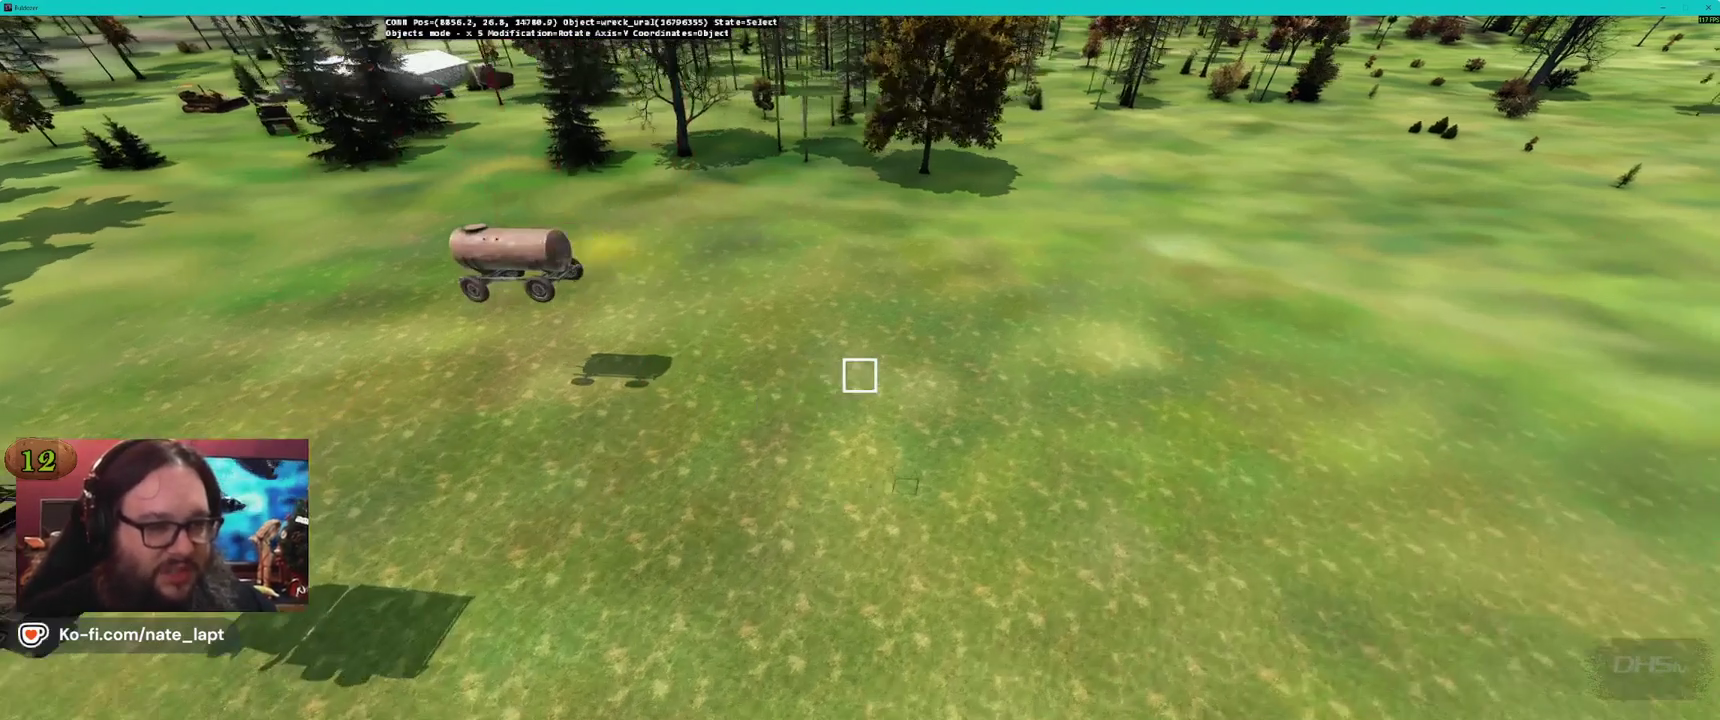
key(a)
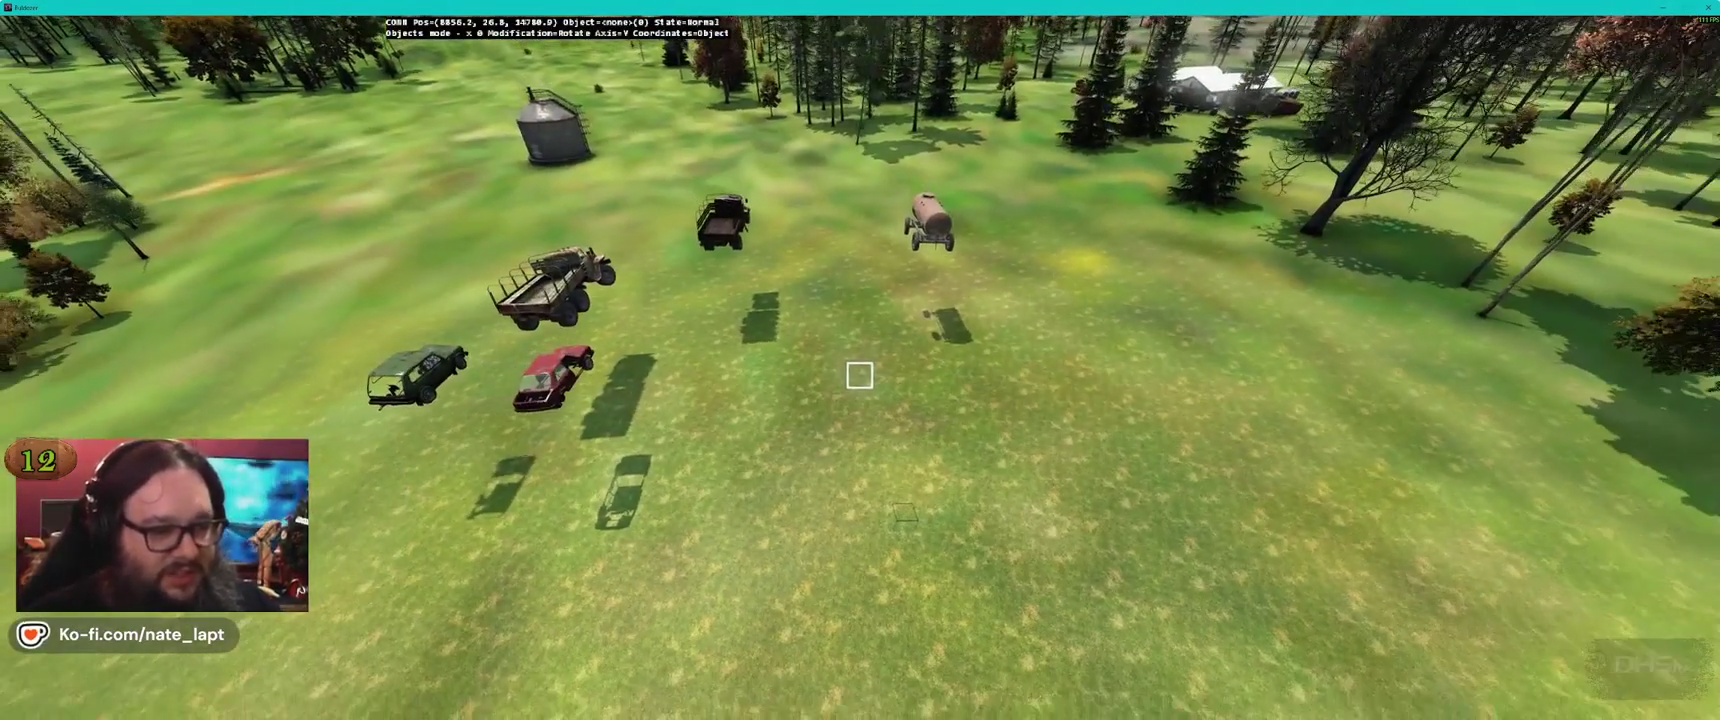
key(w)
drag(859, 375, 852, 375)
Nudge the cistern trailer and lower it onto the ground, checking it side-on
key(w)
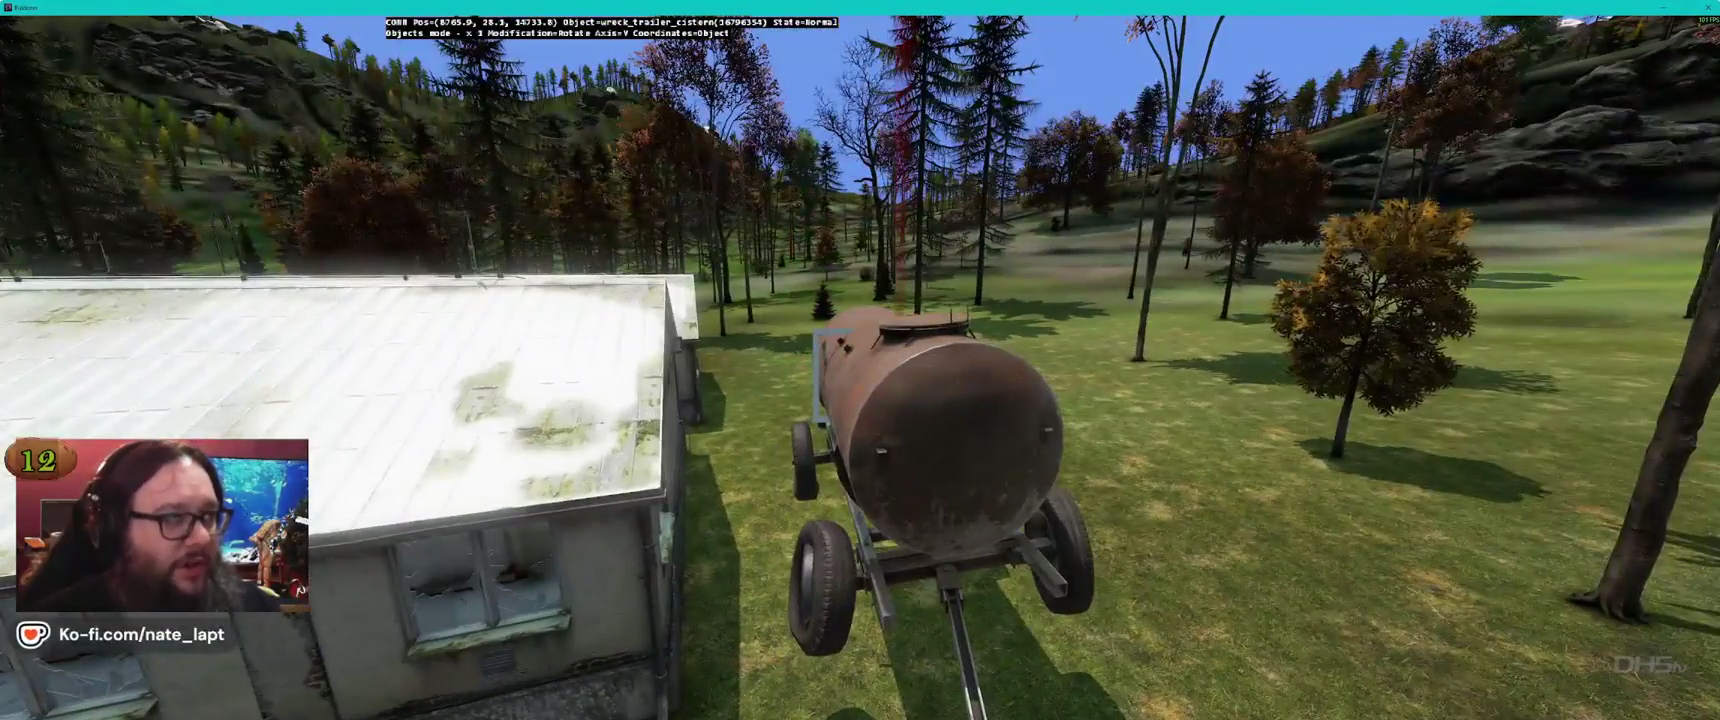
drag(859, 376, 855, 376)
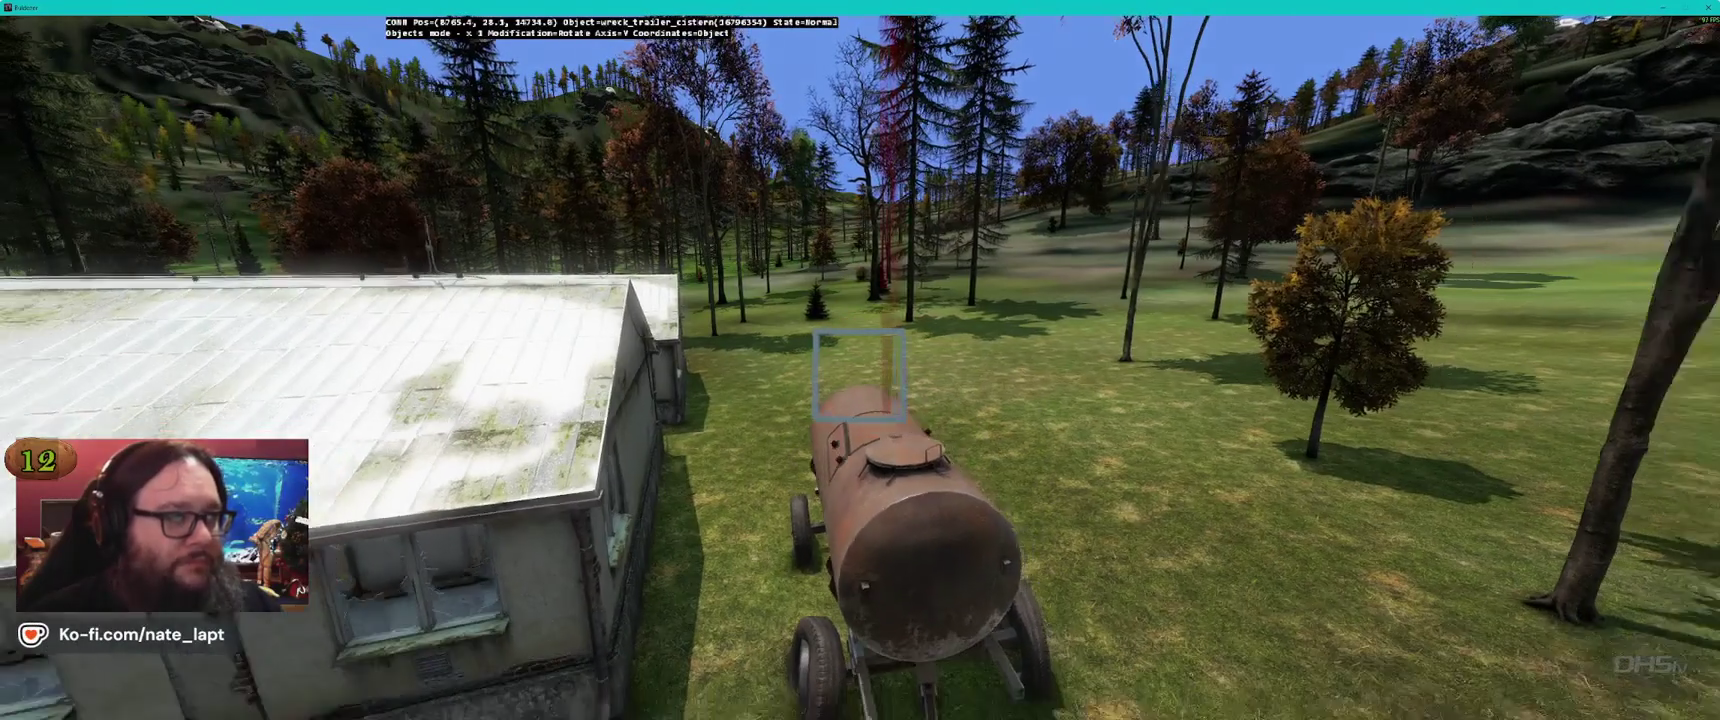
key(s)
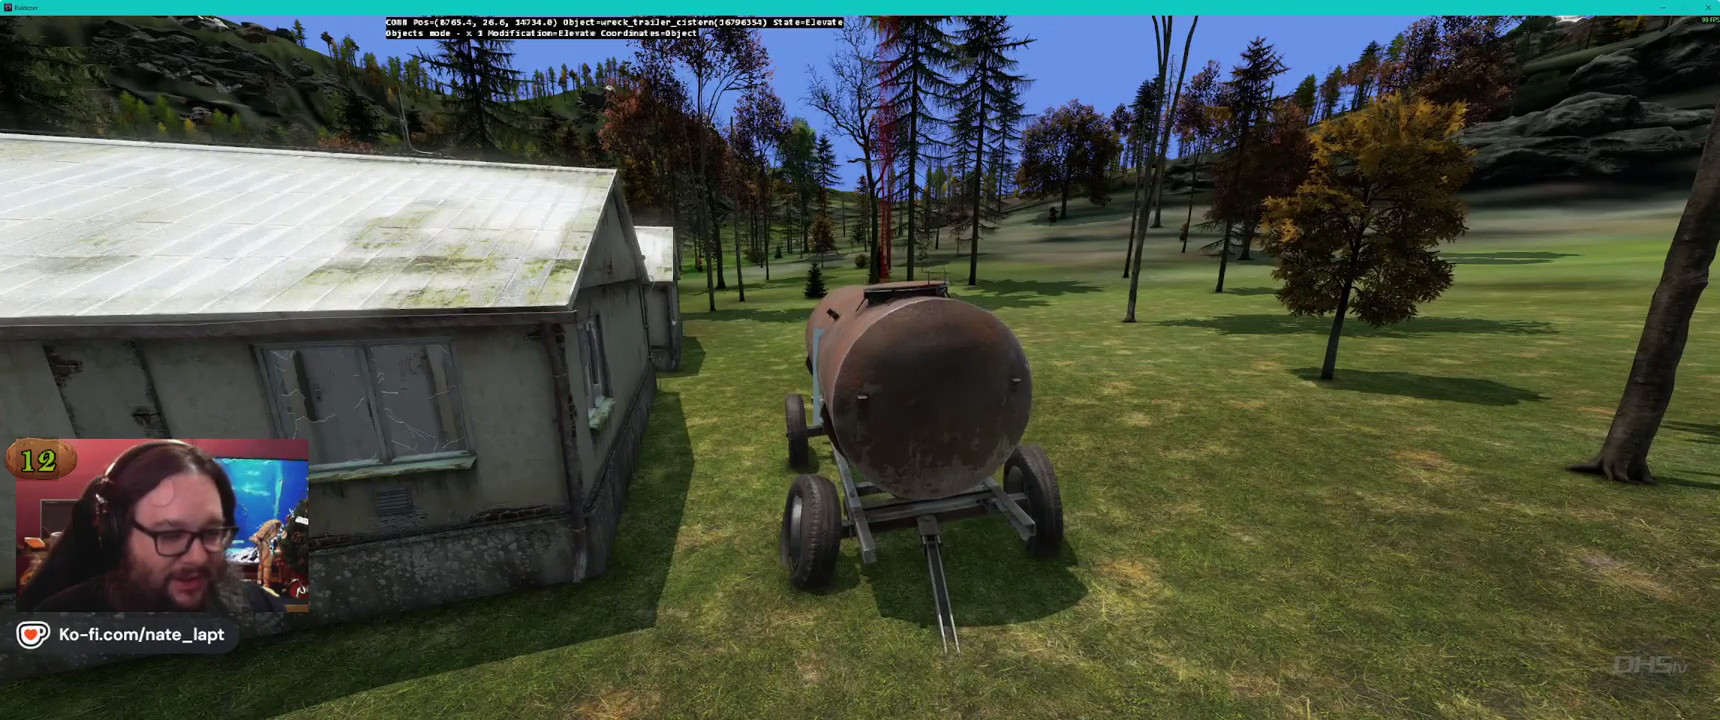
key(shift)
key(alt)
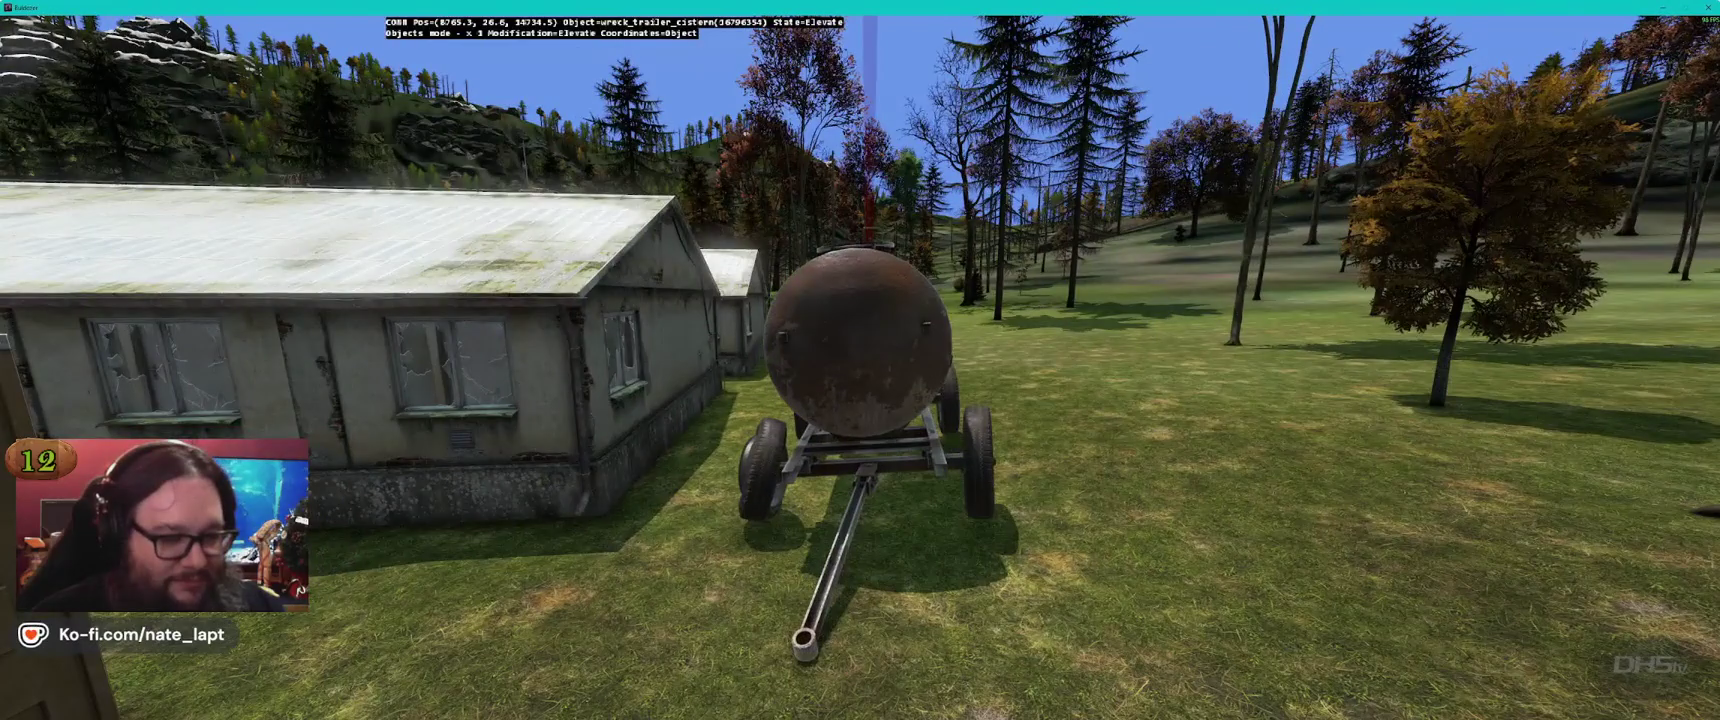
key(shift)
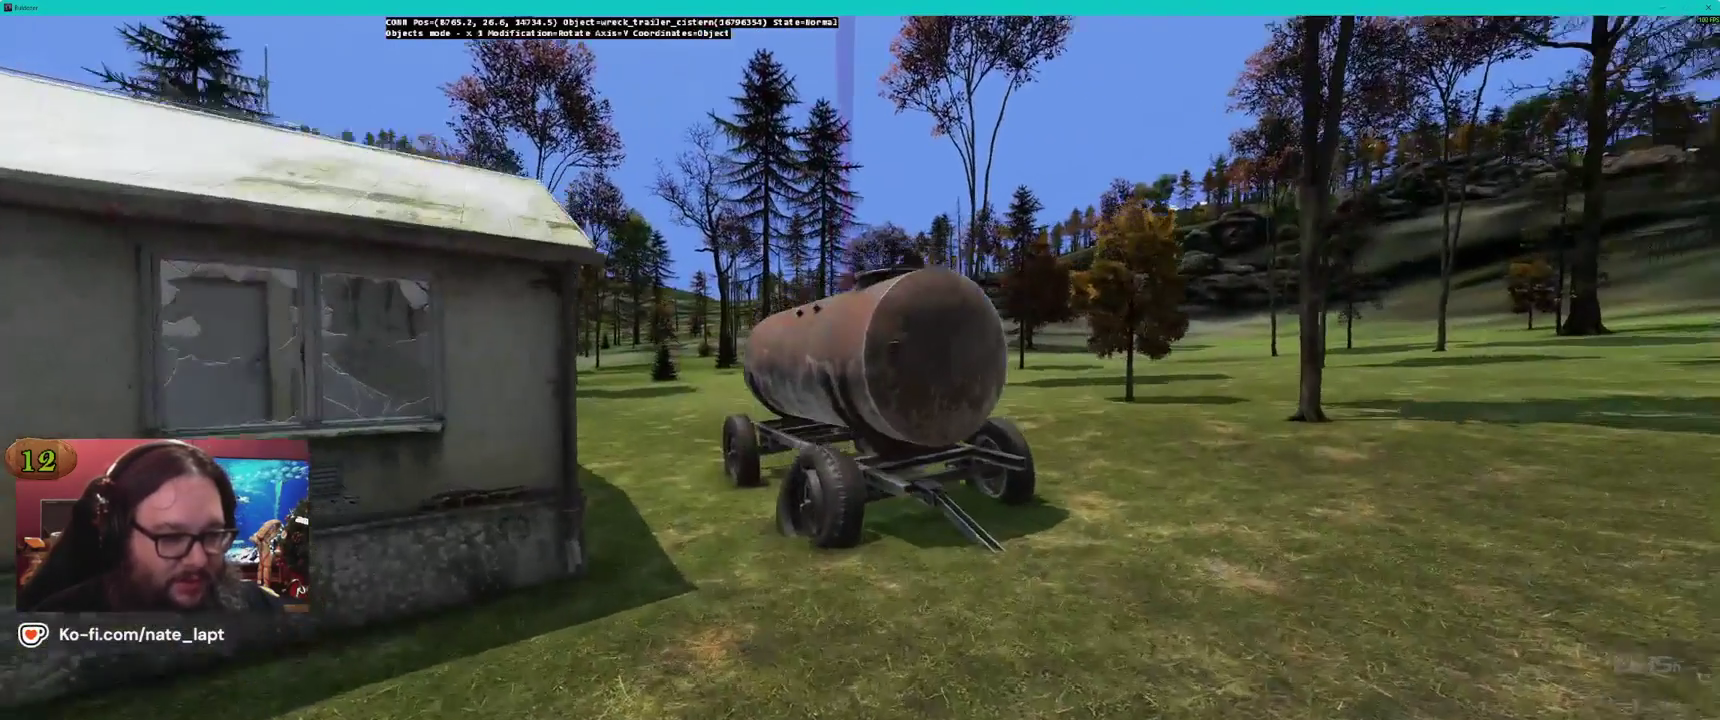
Survey the toilets, wrecks and trucks from above, then select the small object beside the red blocks
key(s)
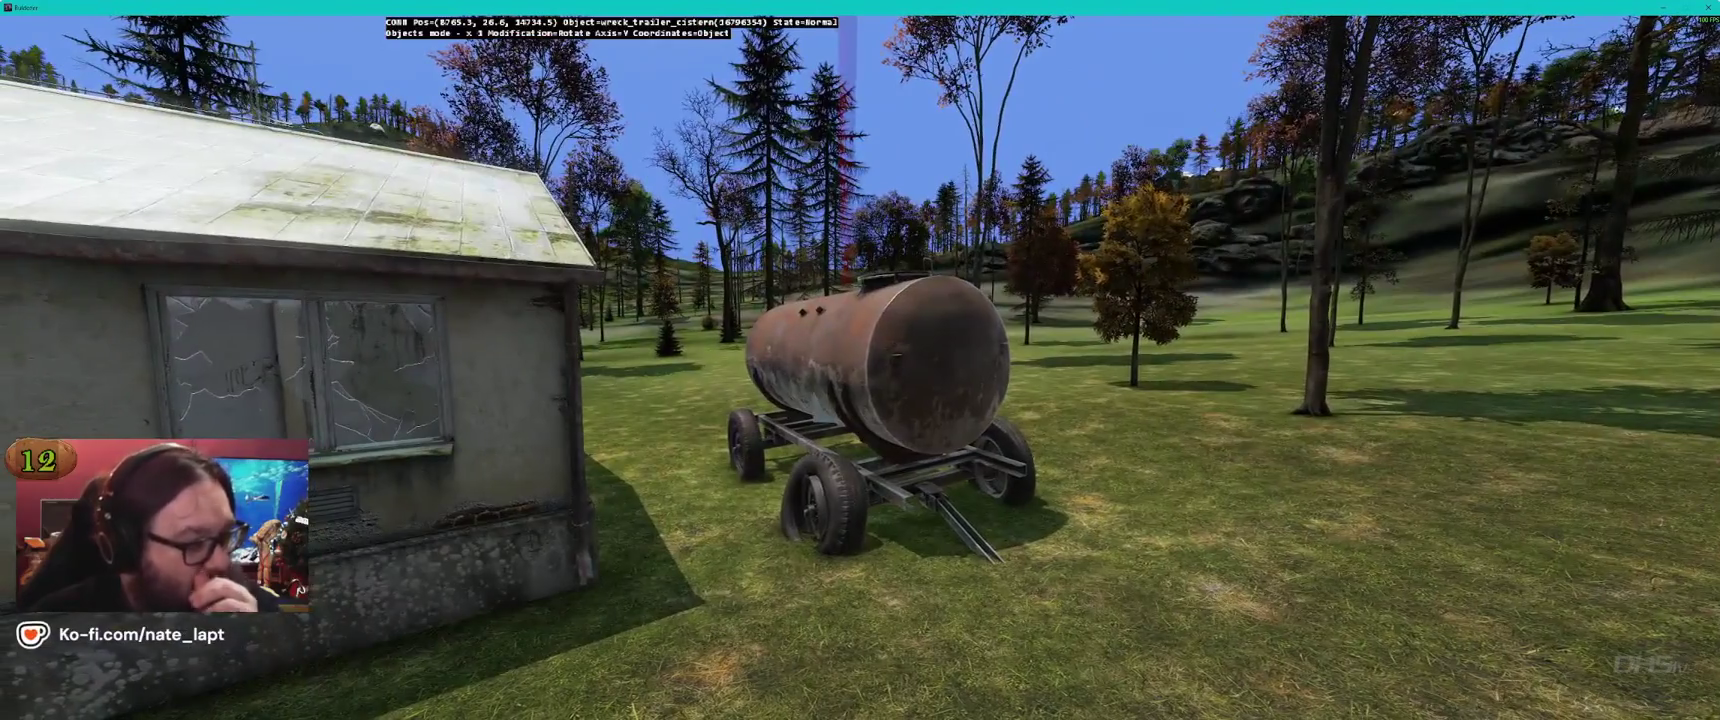
key(q)
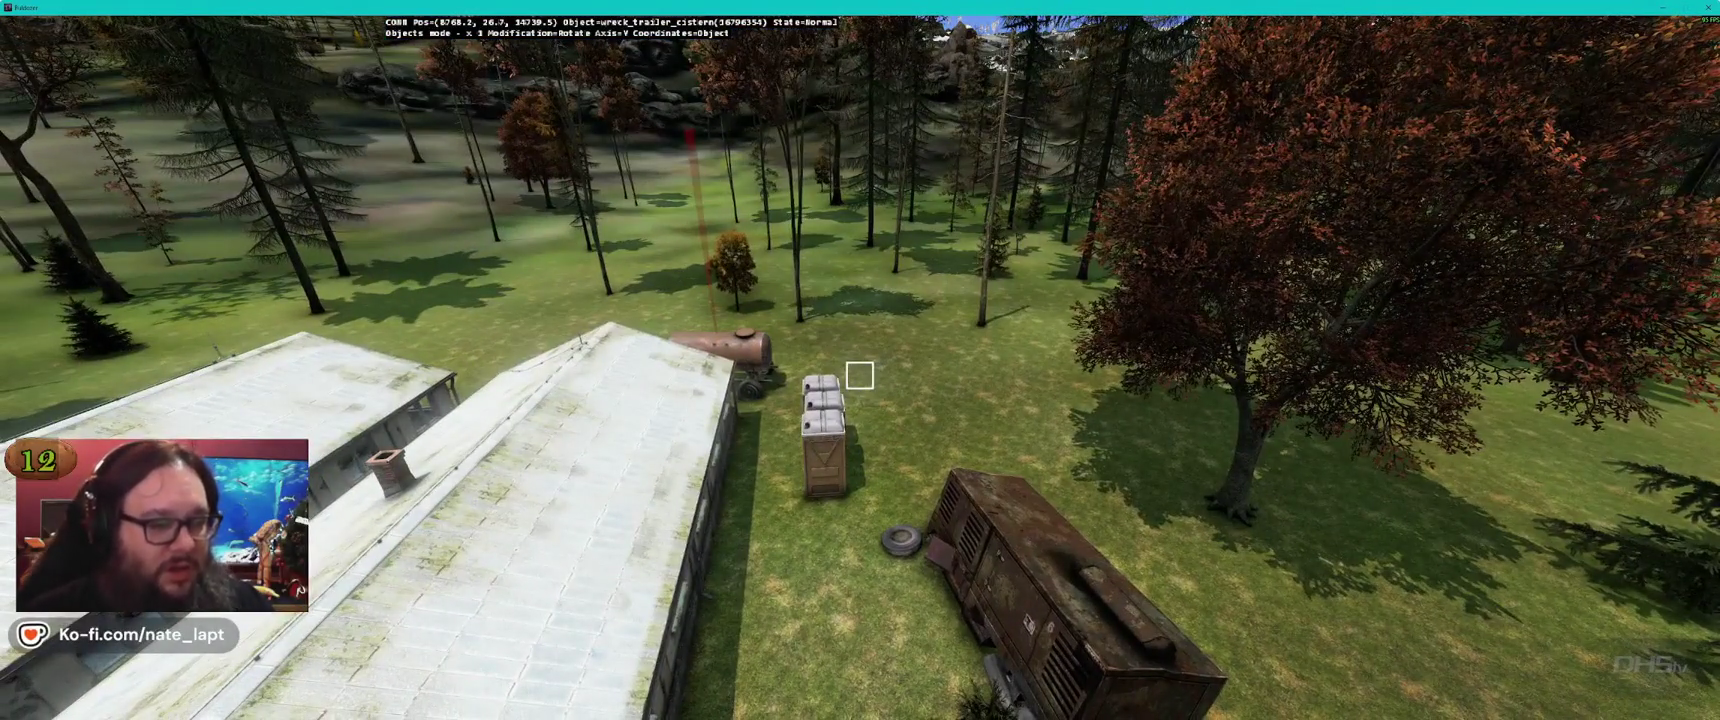
key(w)
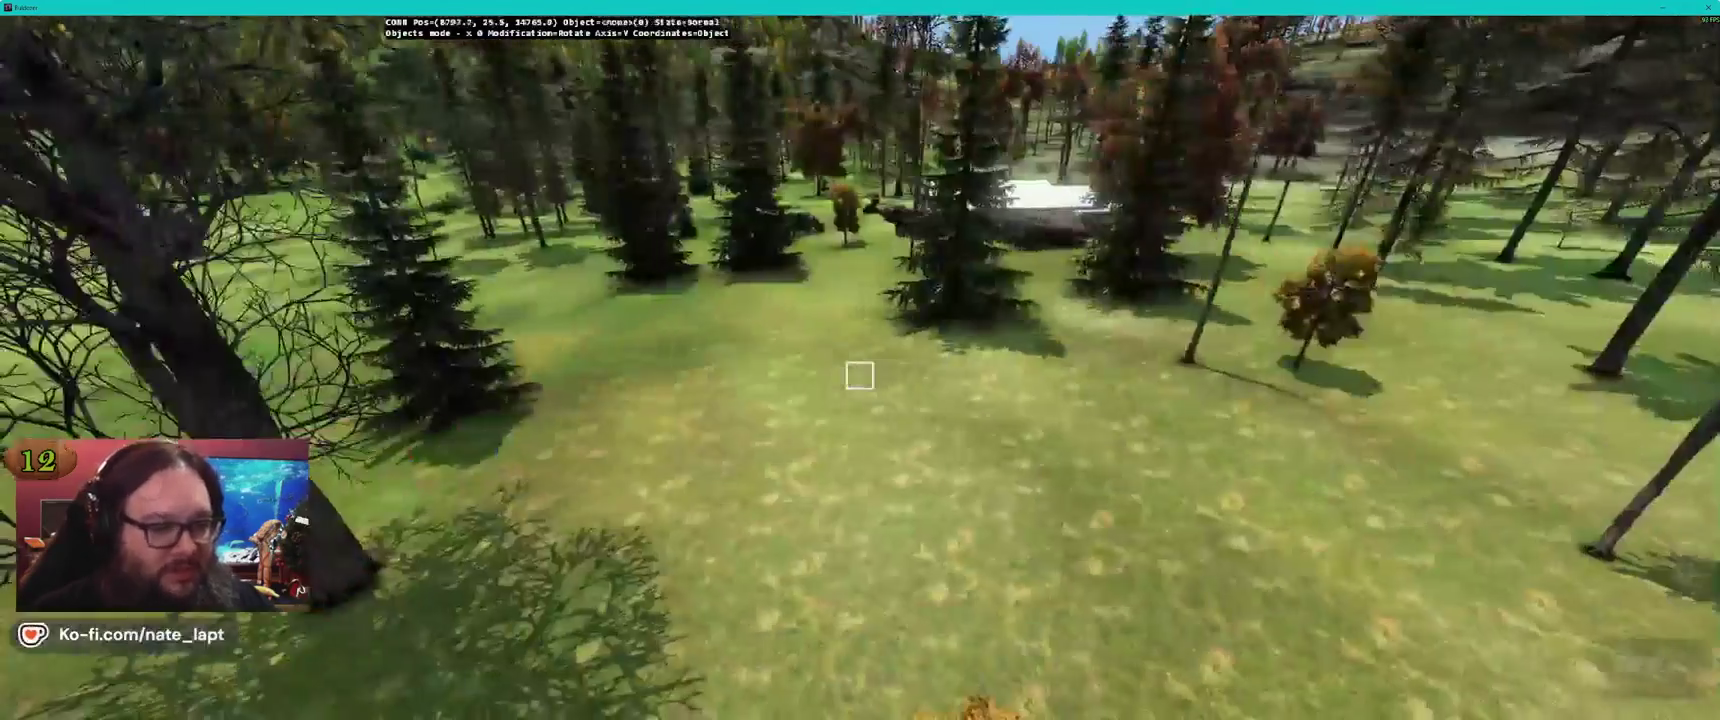
key(w)
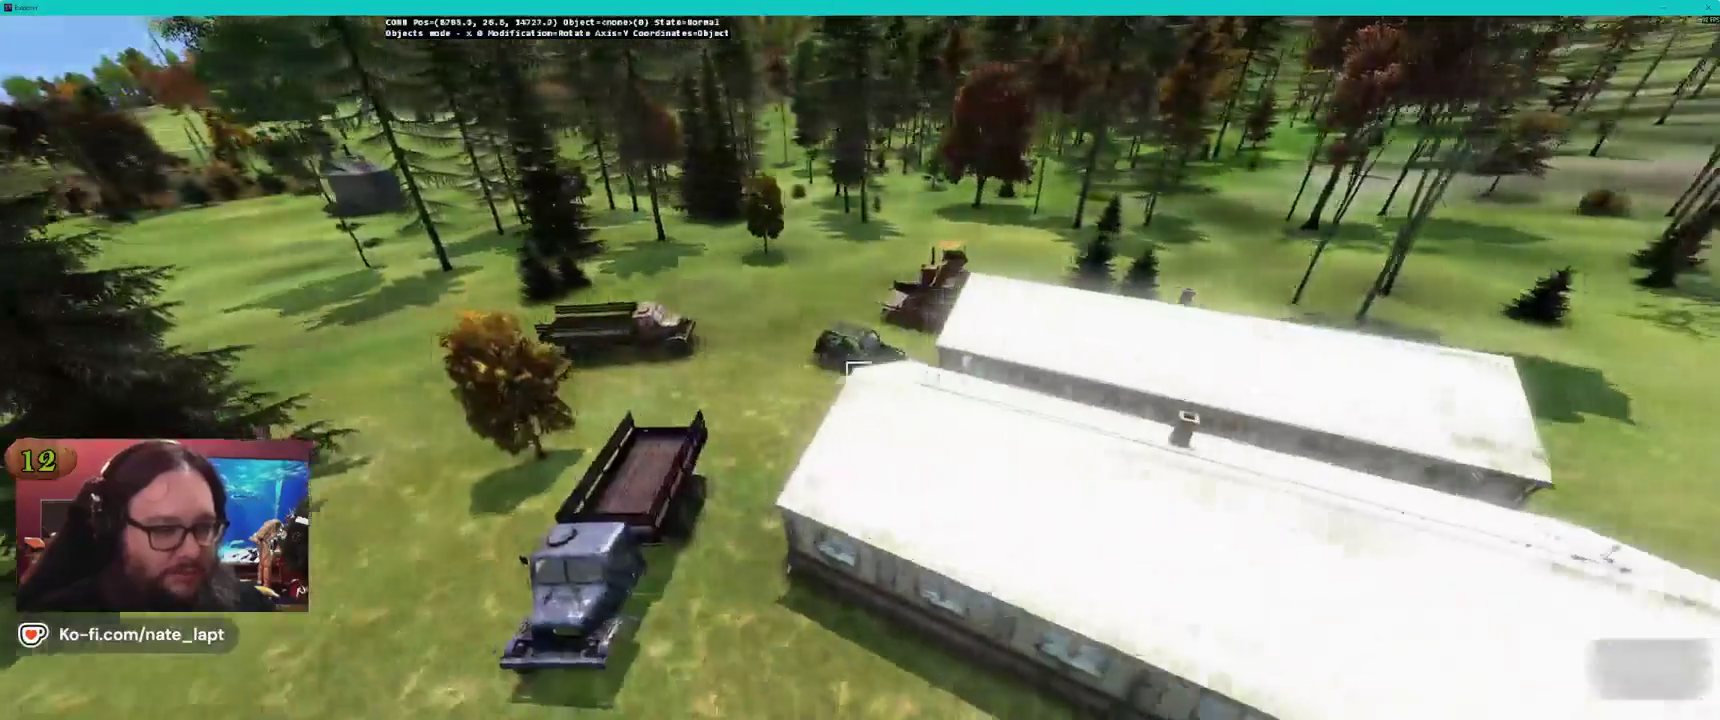
key(alt+Tab)
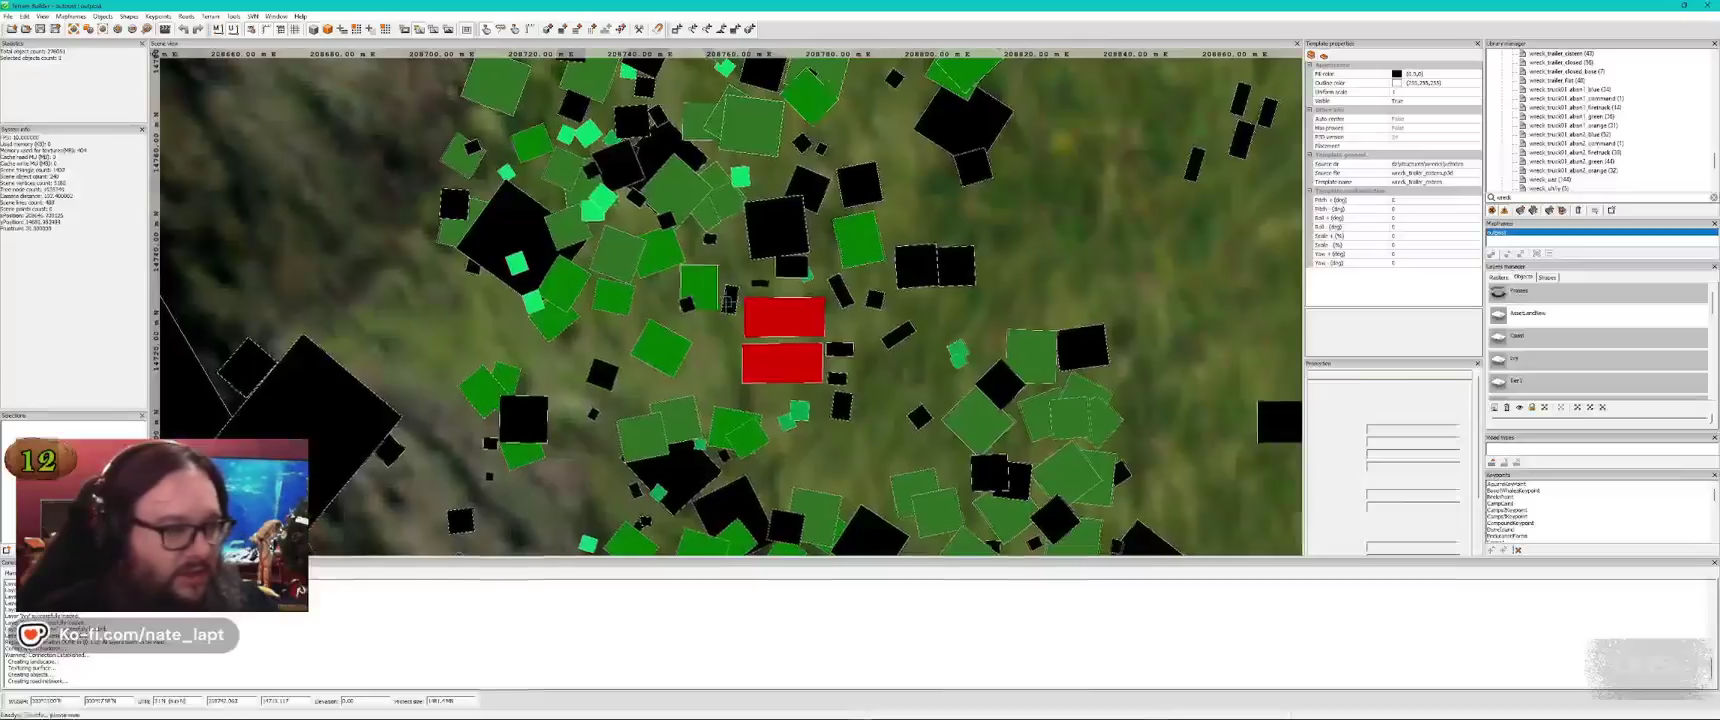
click(729, 302)
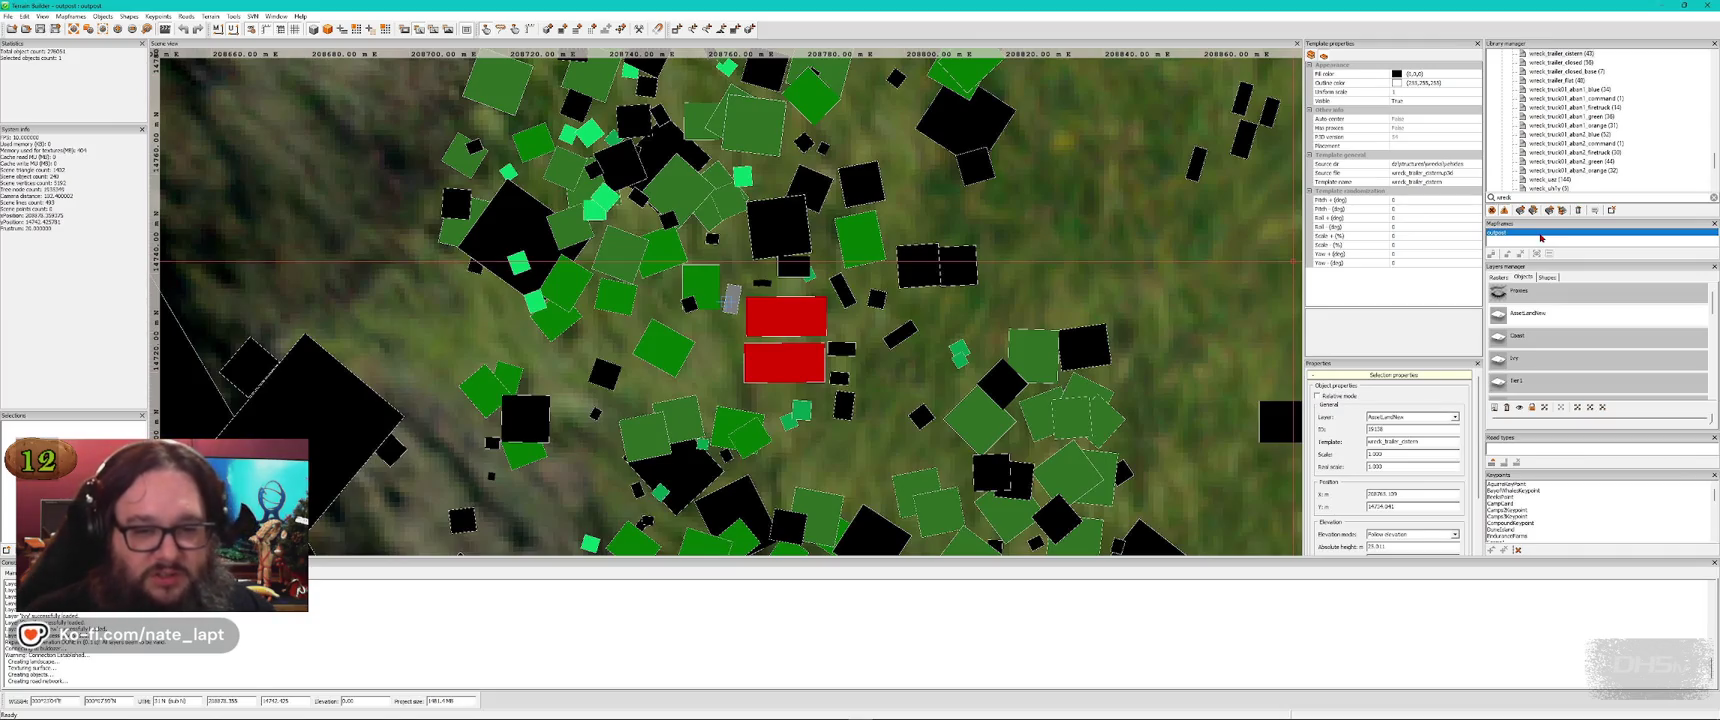
Move the selected small object onto a different layer from the Layer dropdown
click(1421, 416)
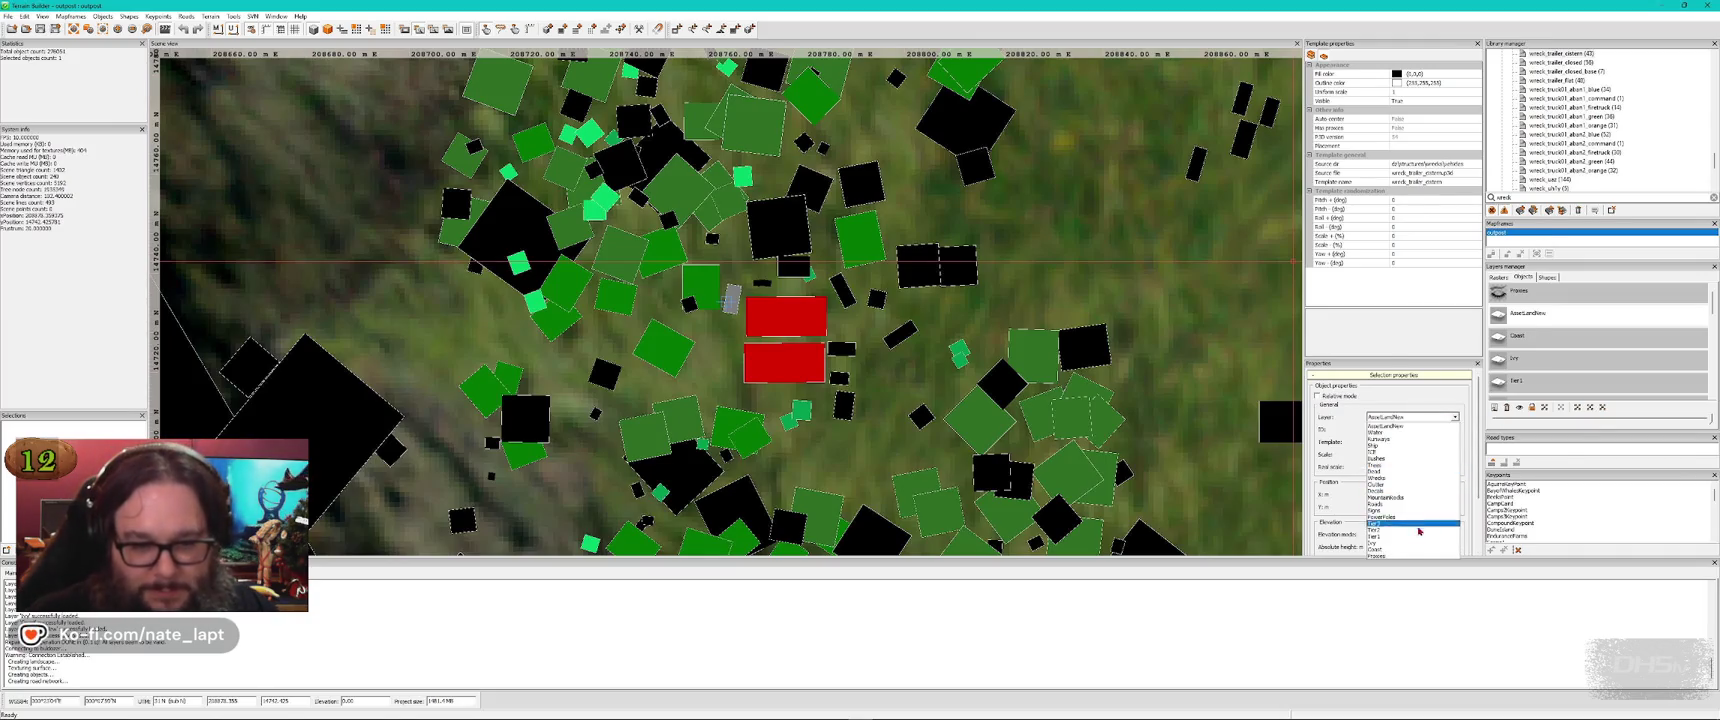
click(1395, 480)
key(super+Tab)
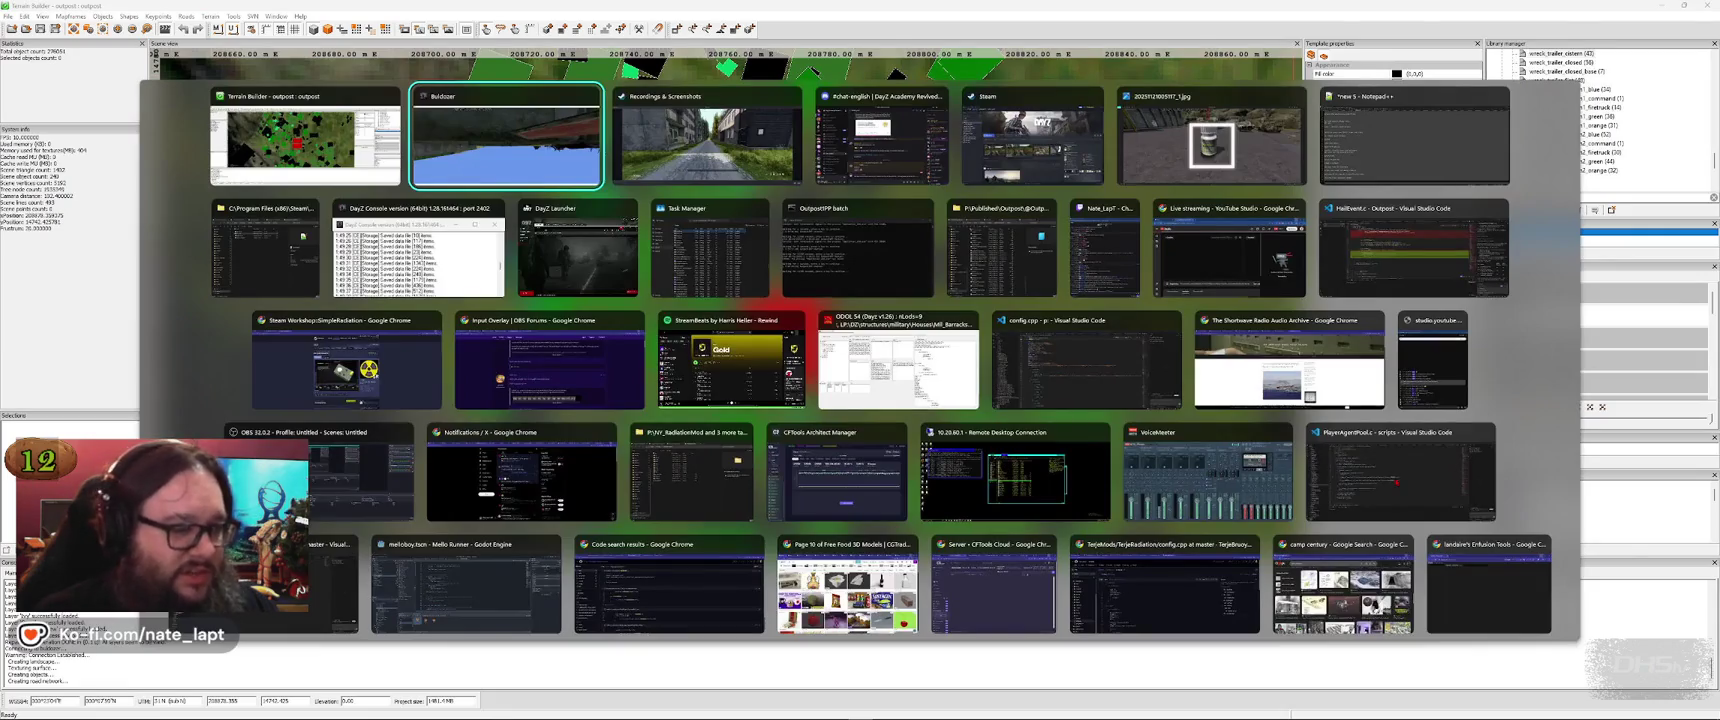
key(Down)
key(Down)
key(Down)
key(Right)
key(Right)
key(Right)
key(Return)
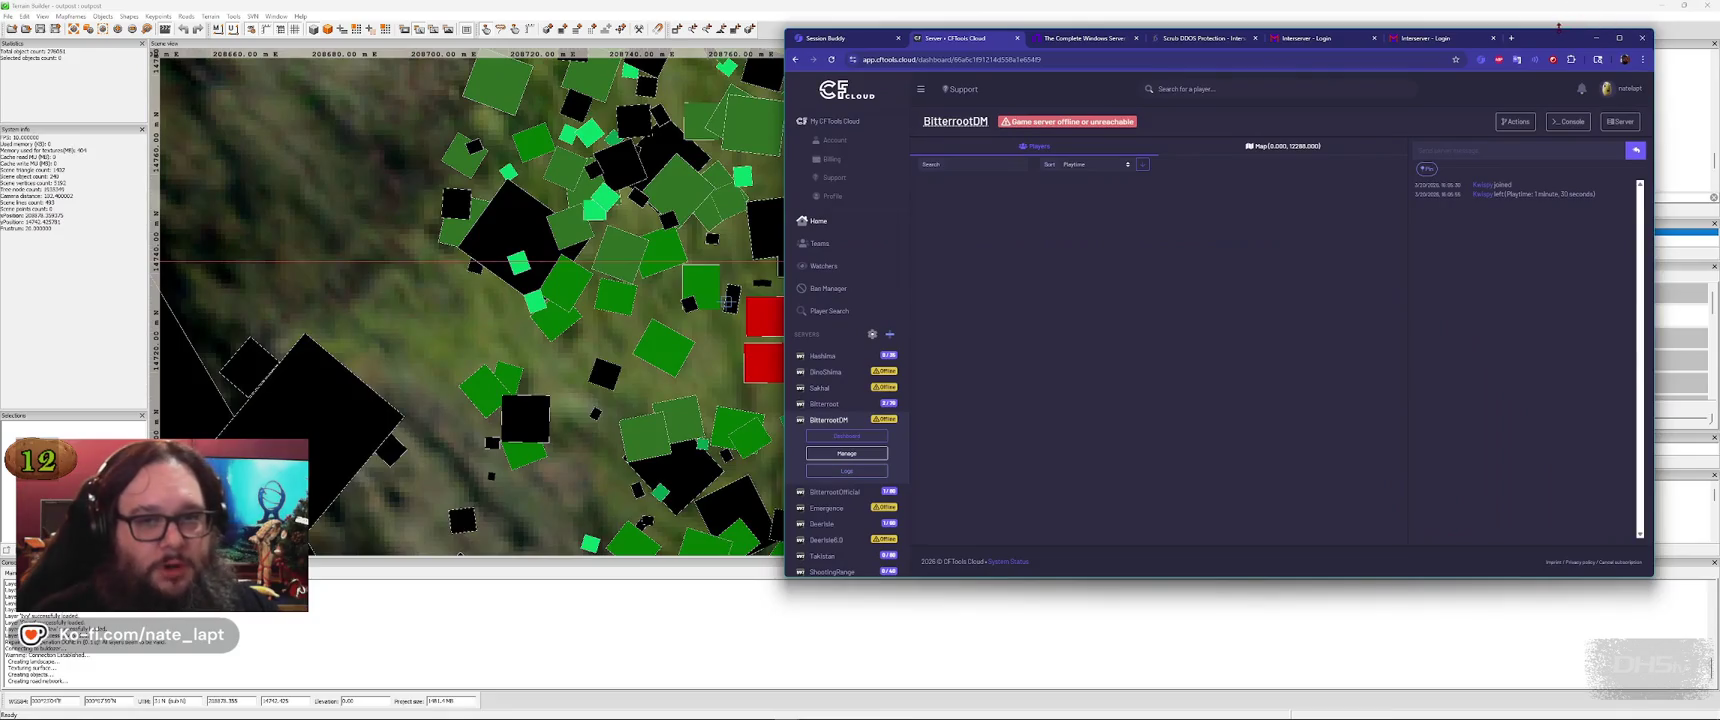
click(1597, 38)
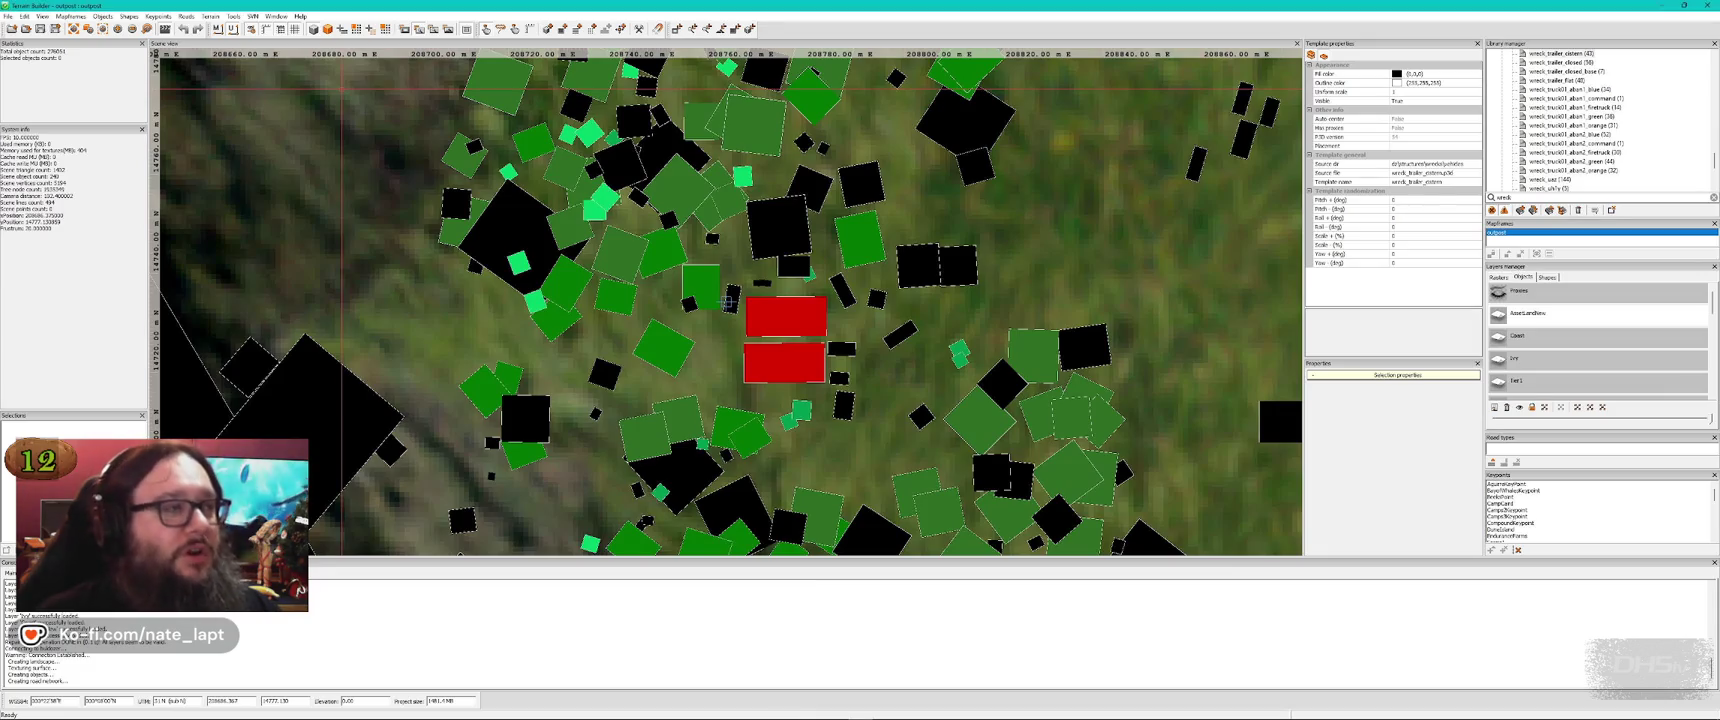
Carry the red wrecked sedan to the roadside by the grey apartment block and adjust its elevation
key(alt+Tab)
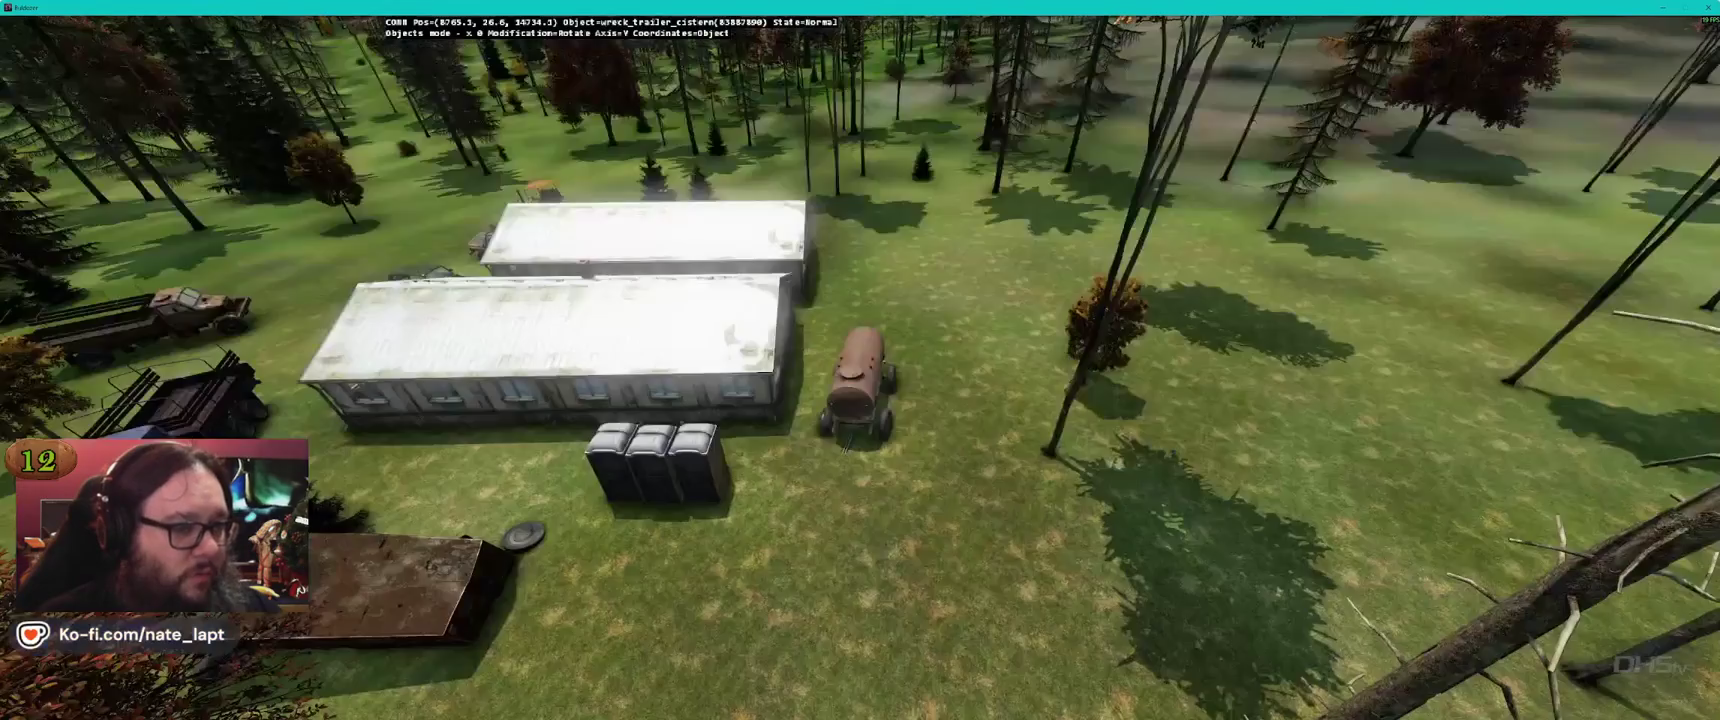
key(w)
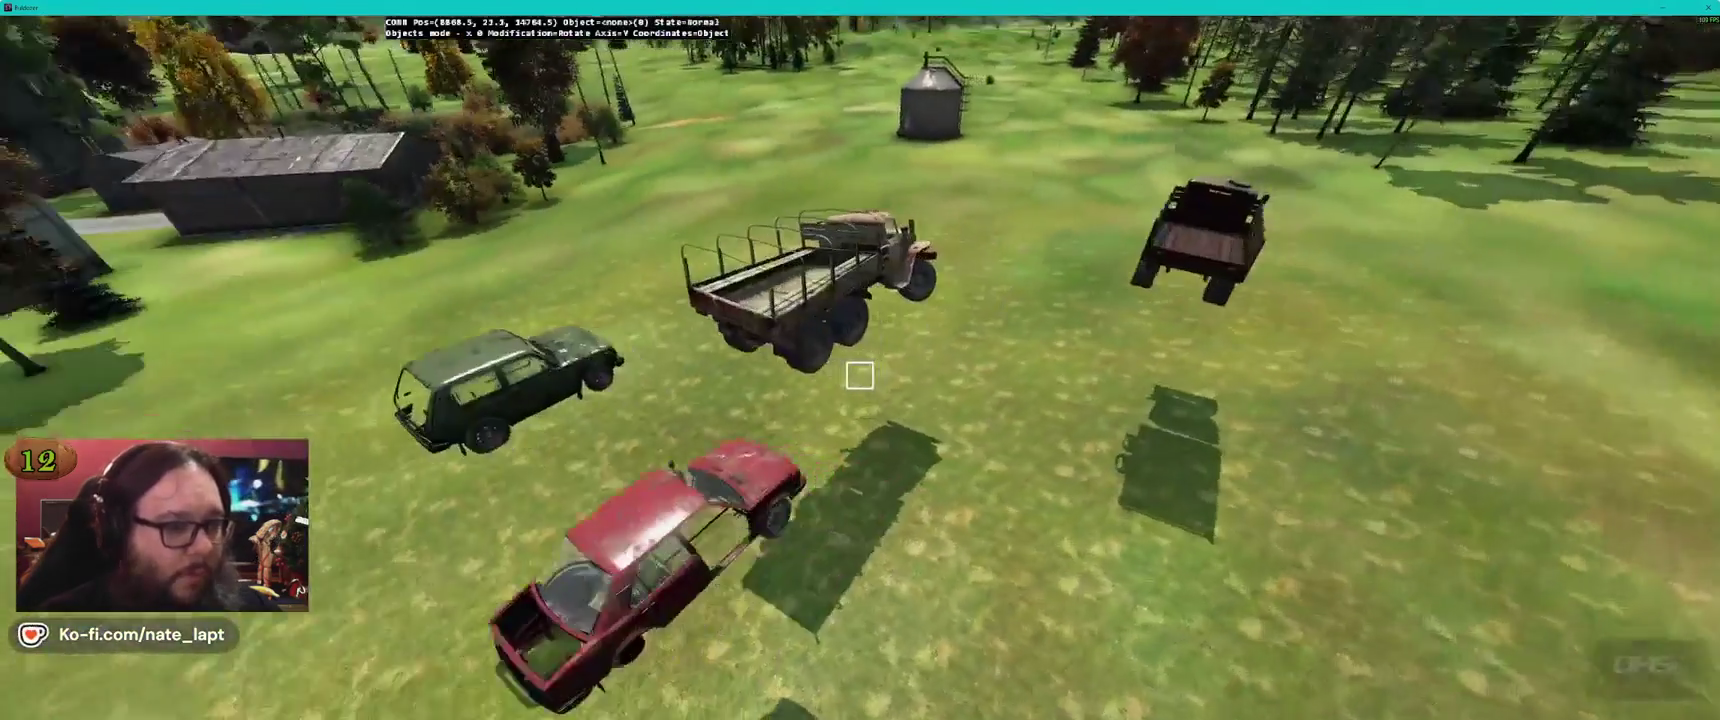
key(s)
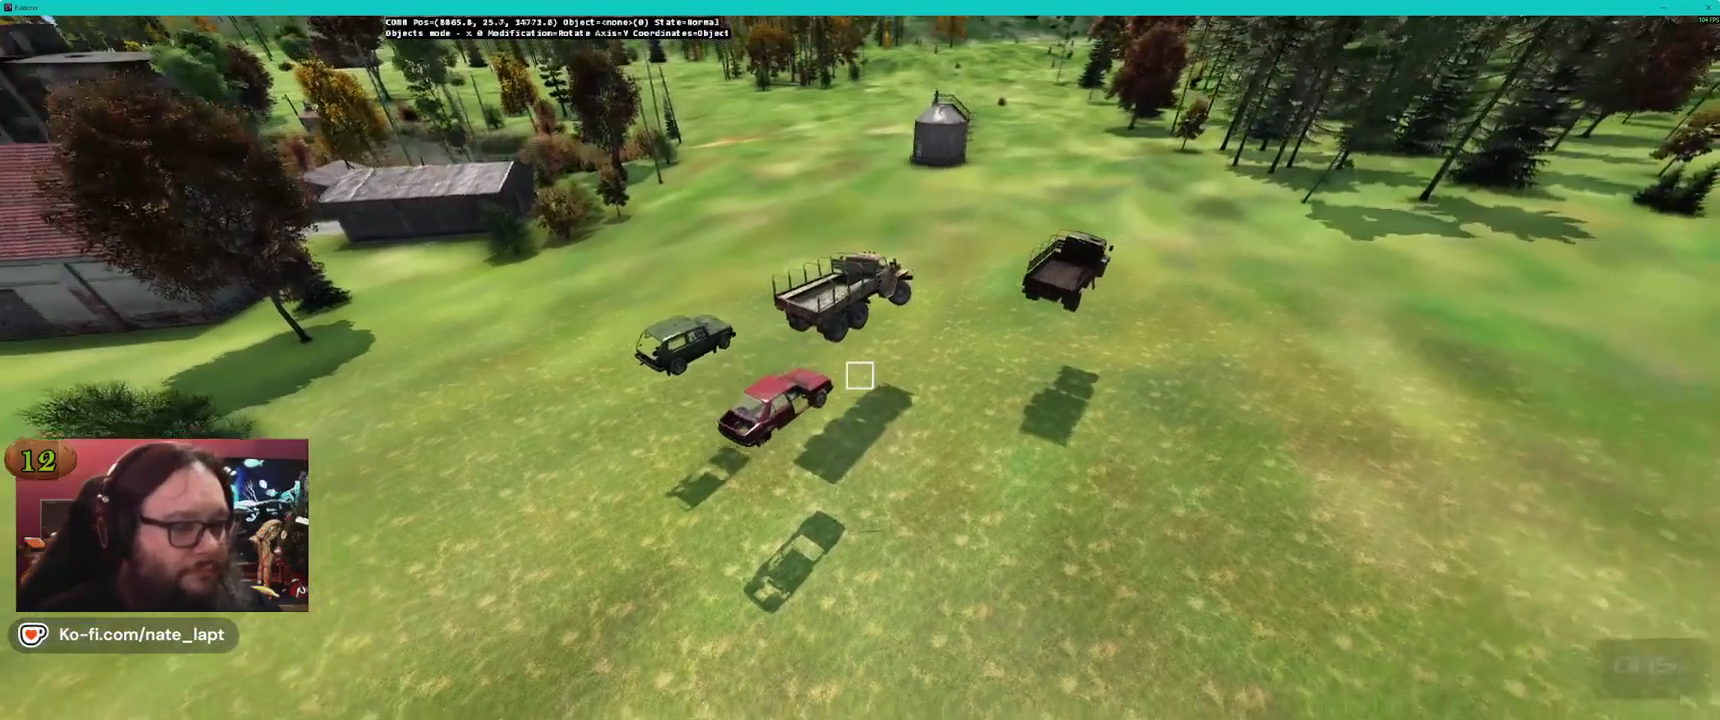
click(858, 375)
key(w)
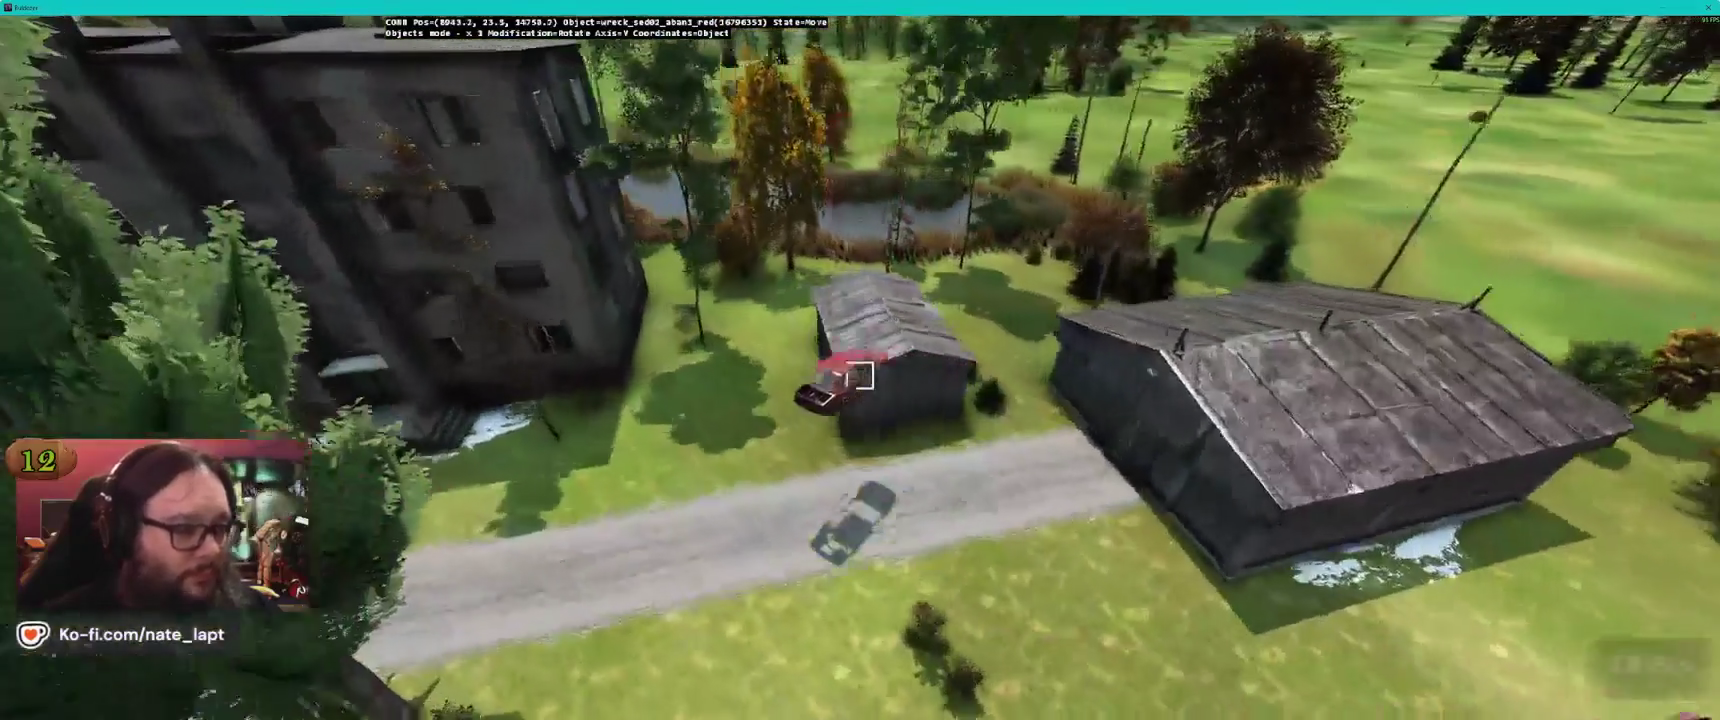
key(w)
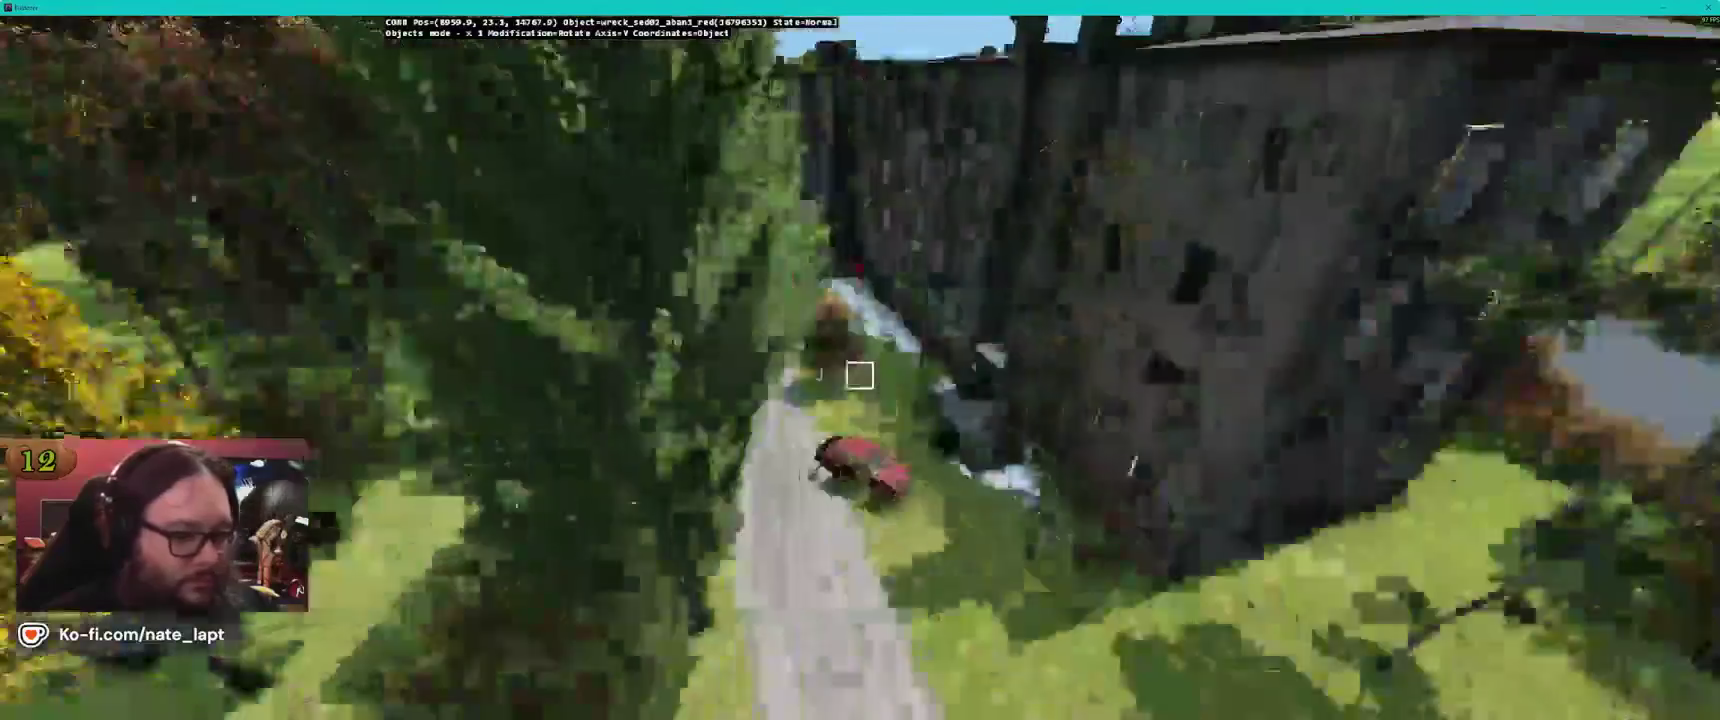
key(w)
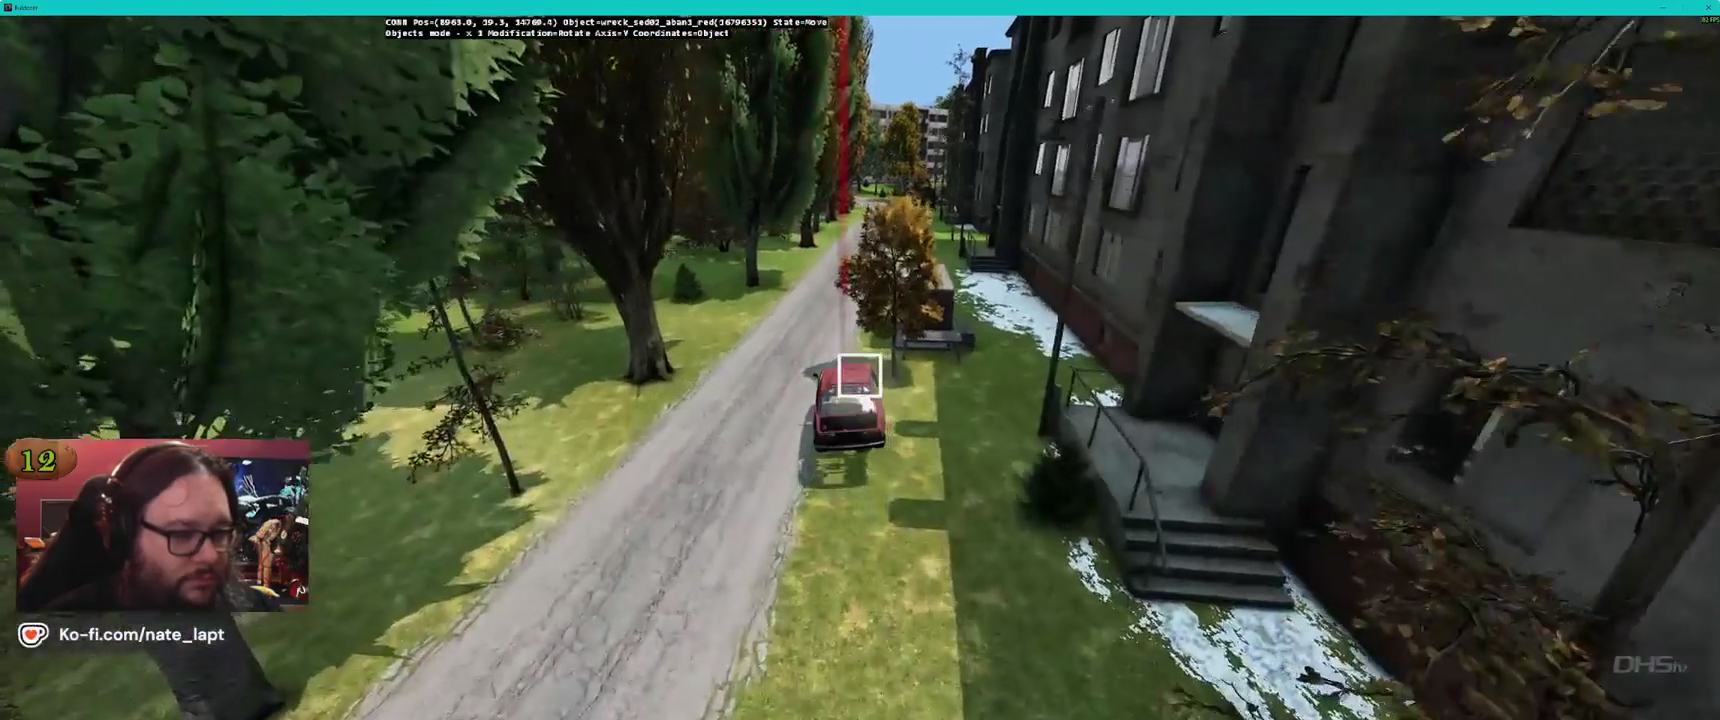
key(w)
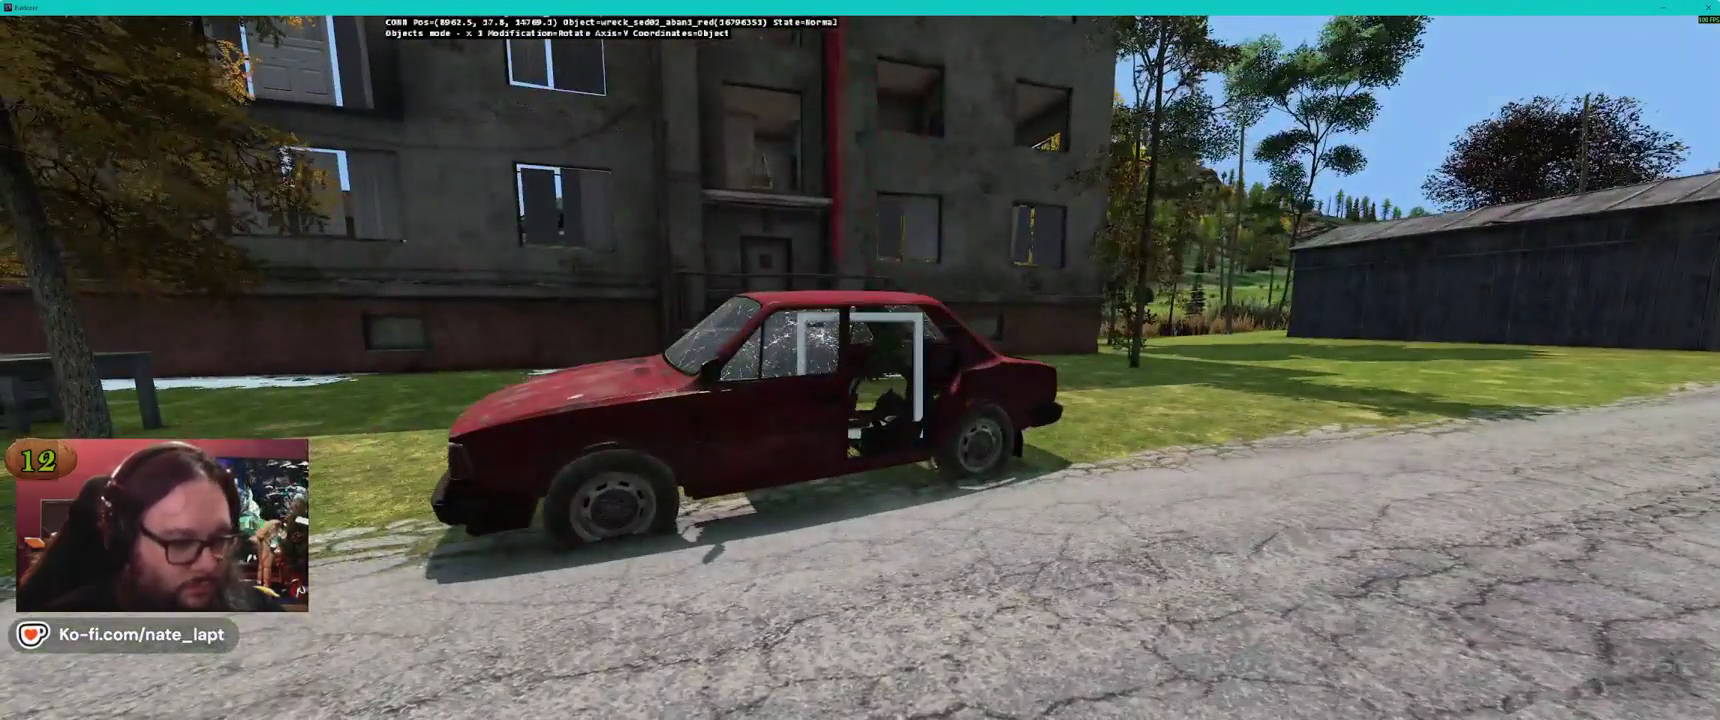
key(alt)
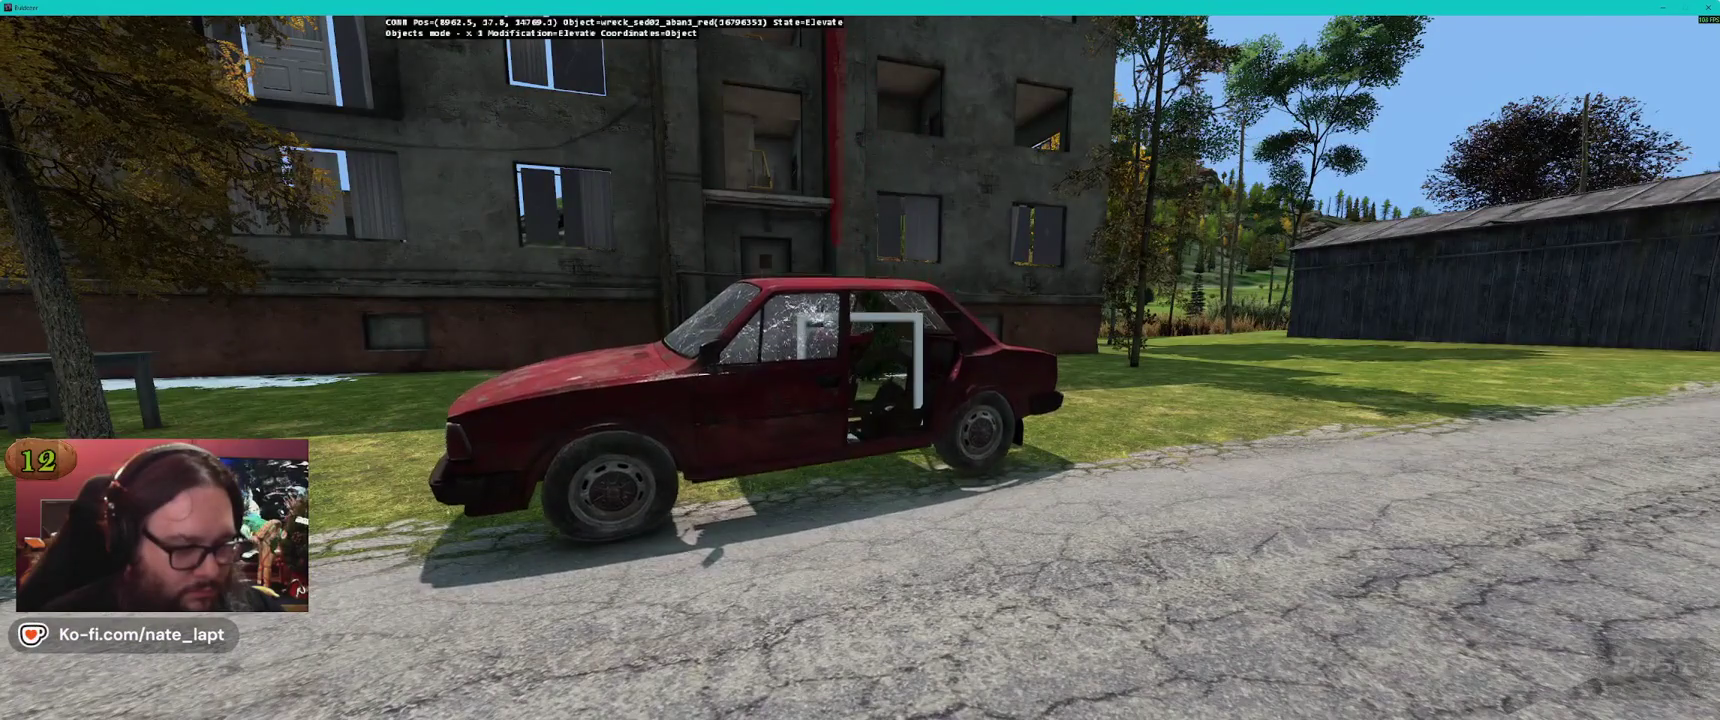
key(alt+Tab)
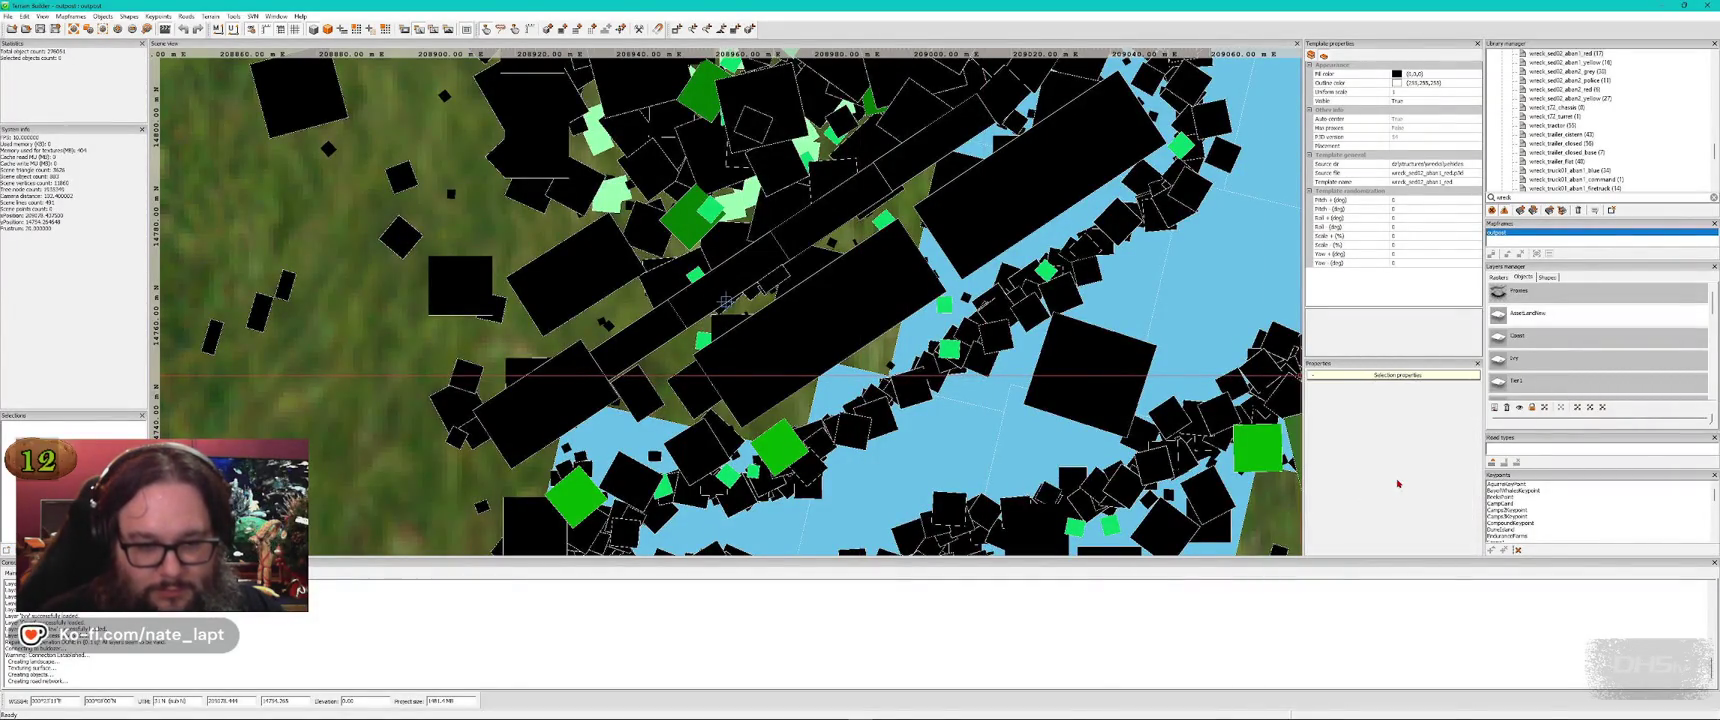
Fly along the road between buildings and inspect the red wrecked car from above
key(alt+Tab)
key(w)
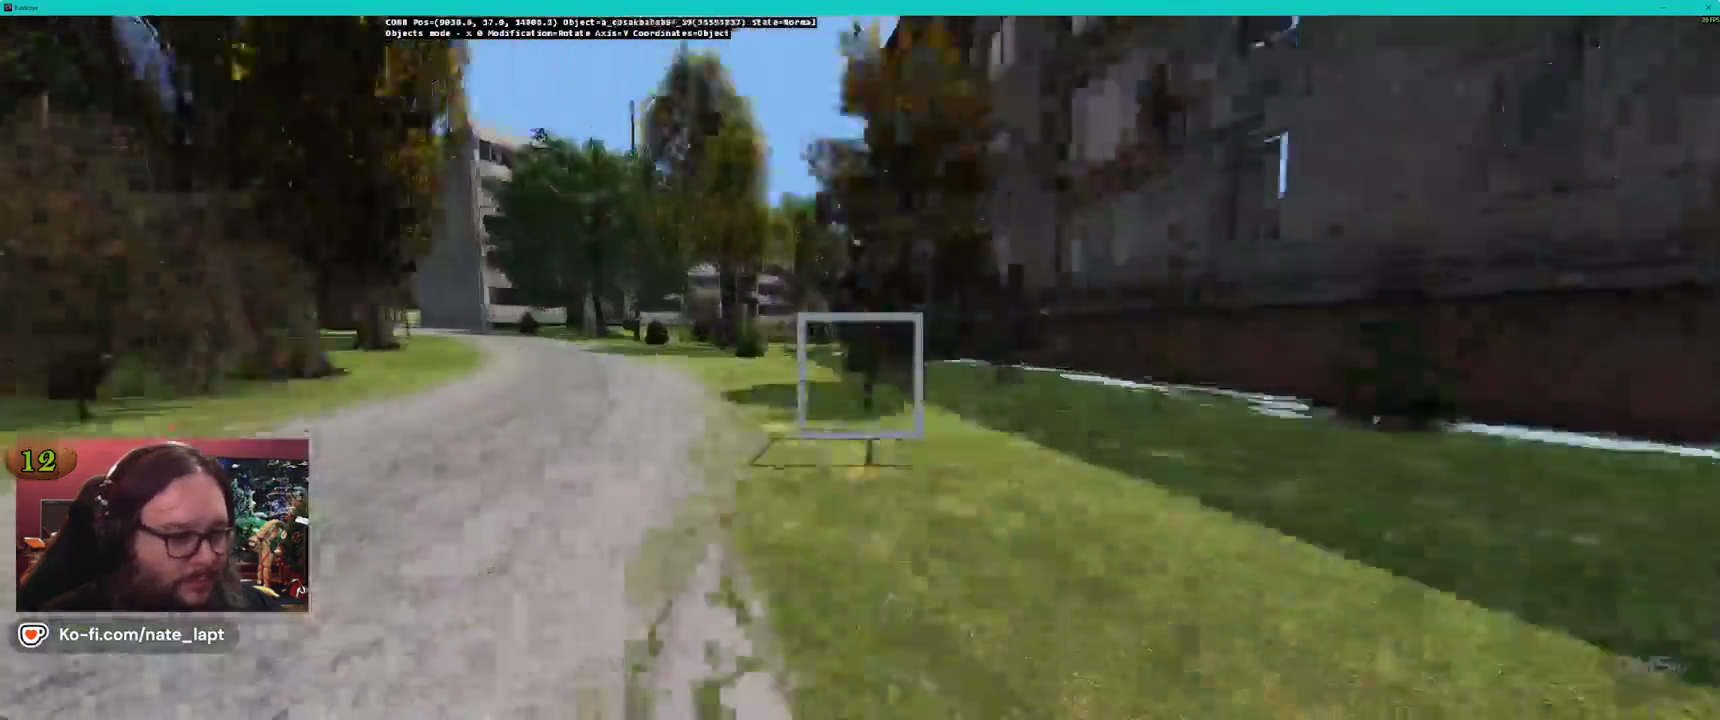
key(w)
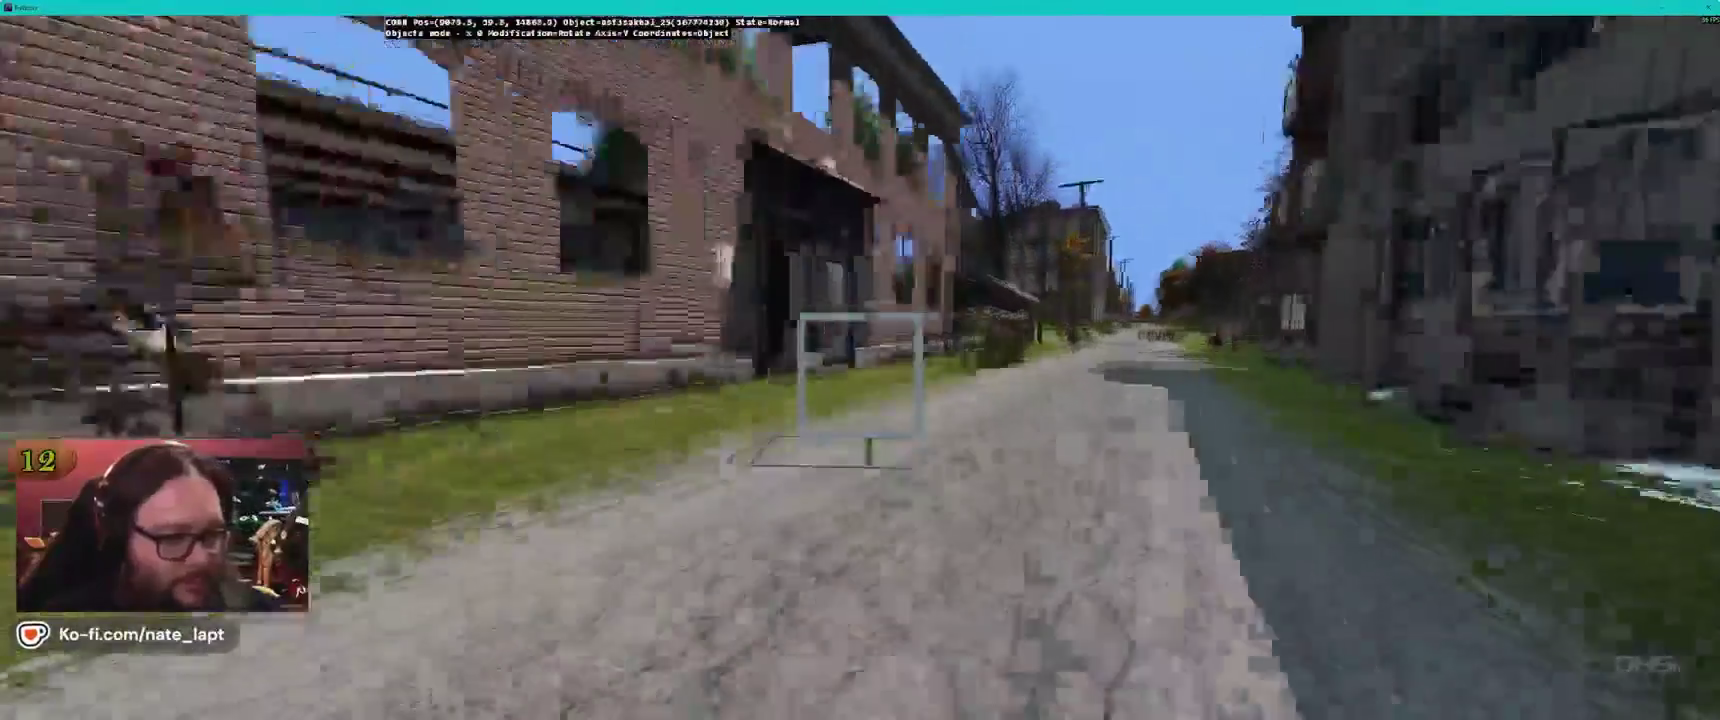
key(w)
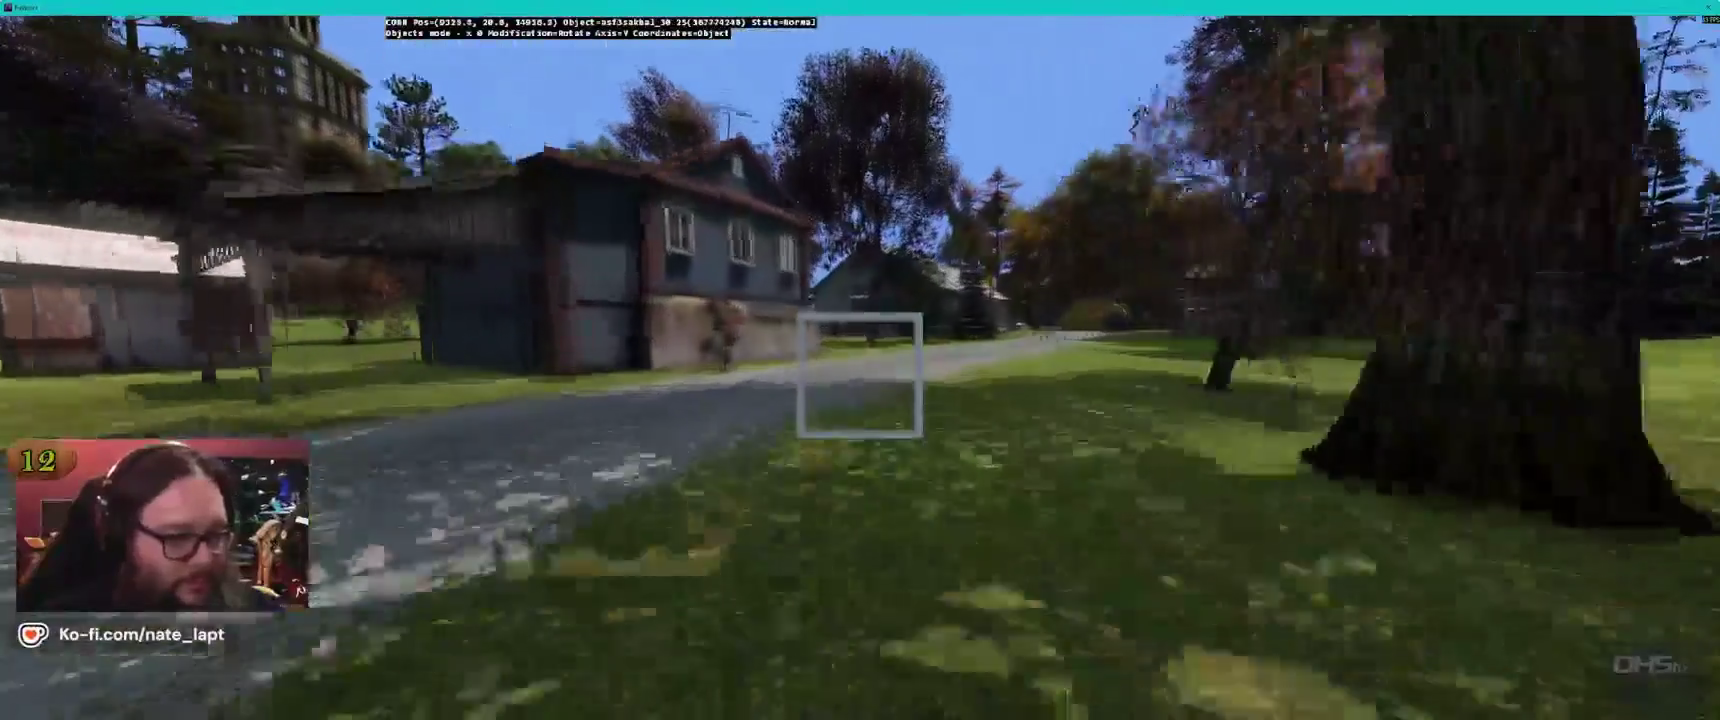
key(w)
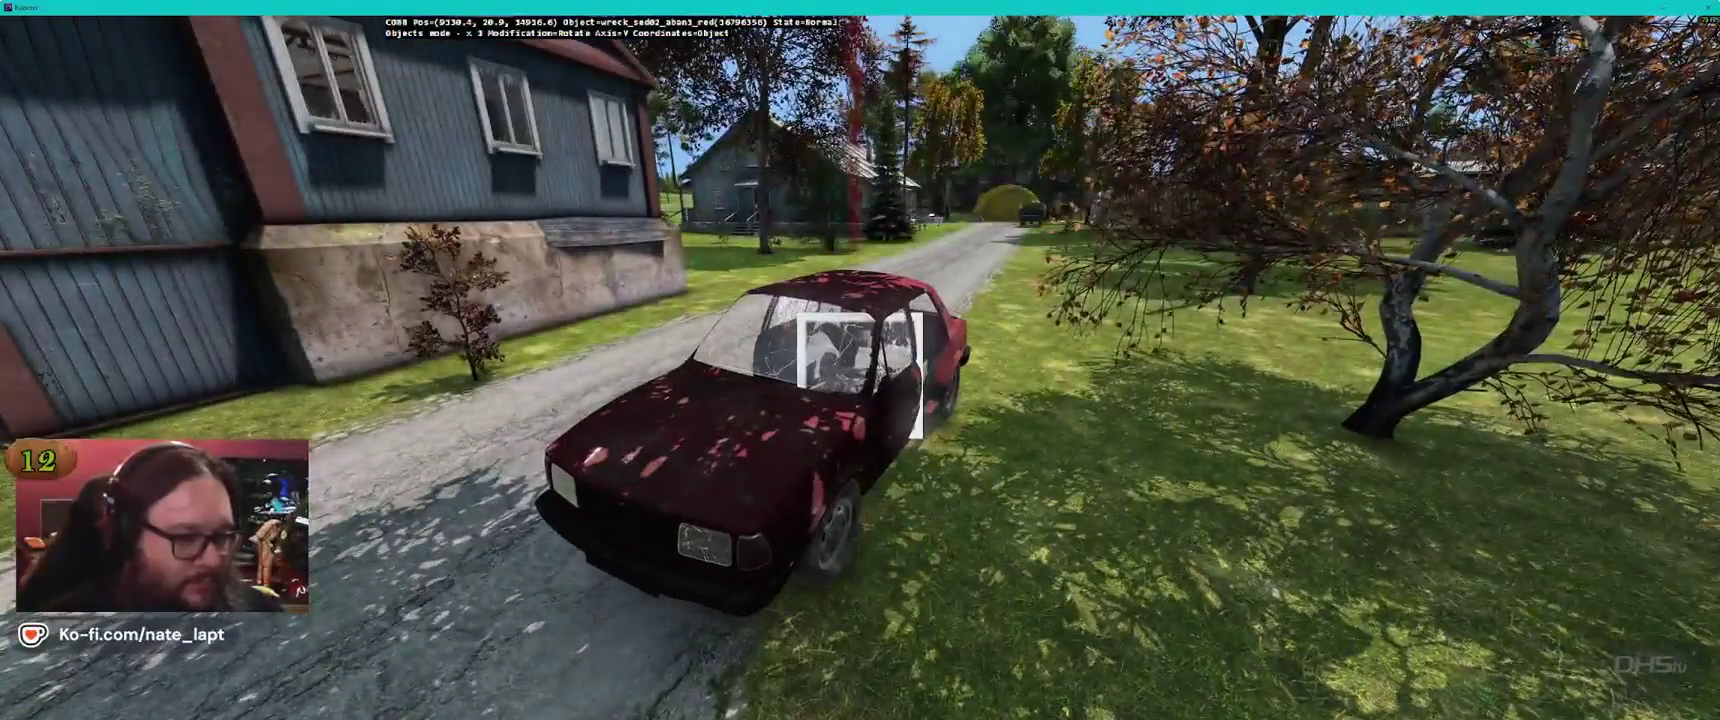
key(s)
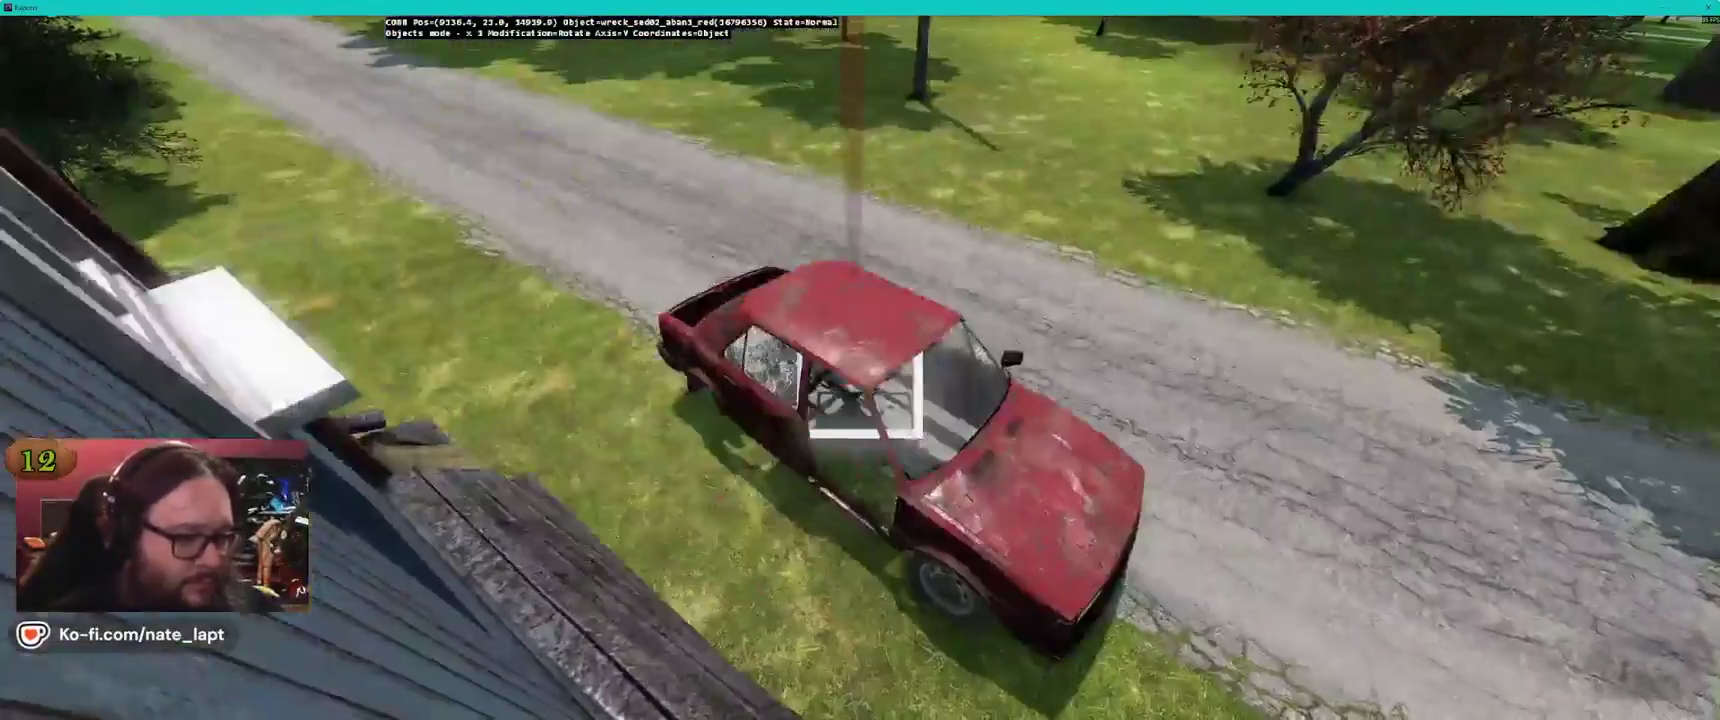
key(a)
key(a)
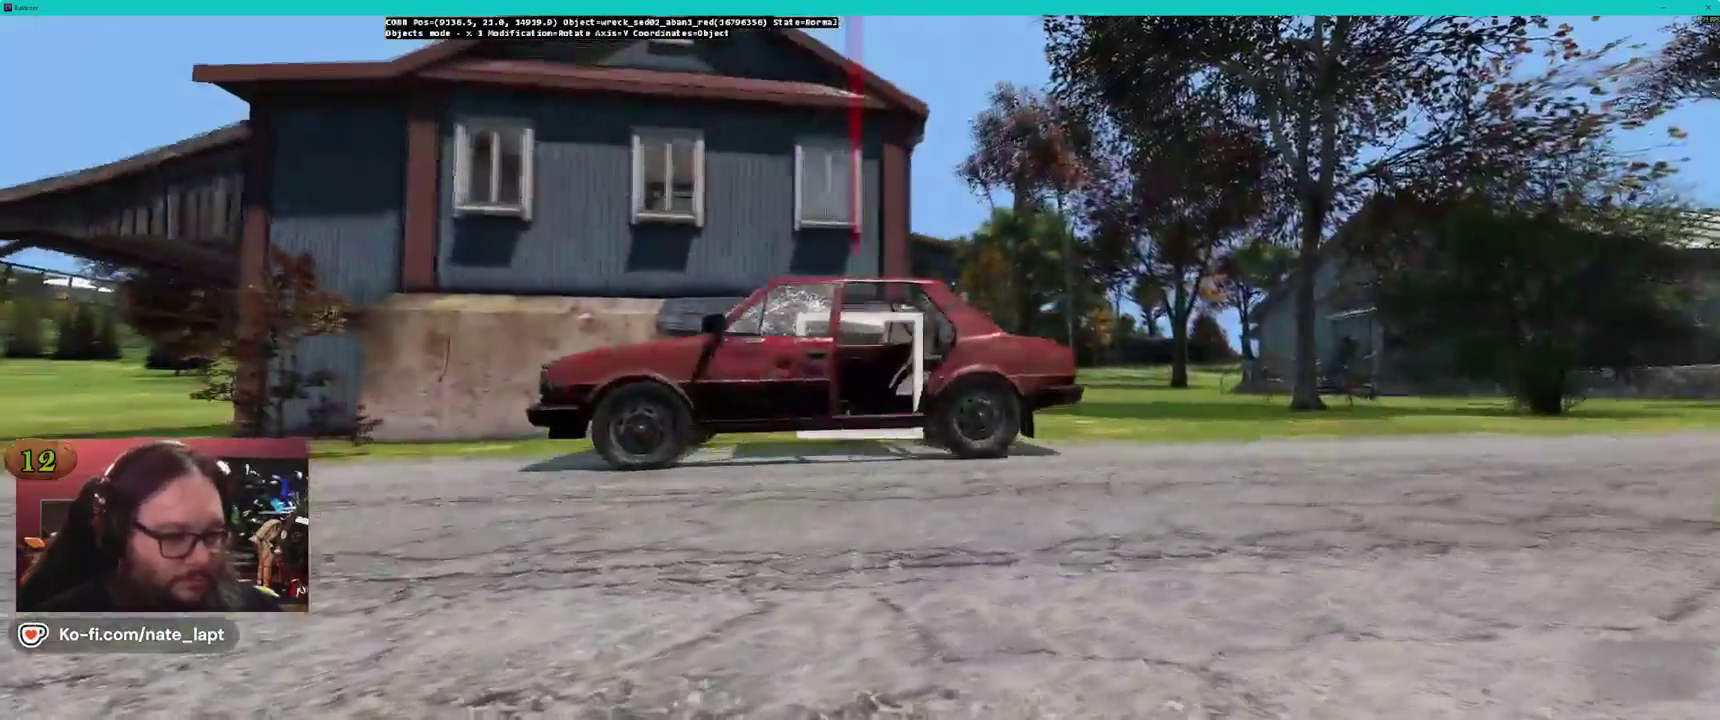
Drop the wrecked Ural truck onto the tree-lined road in town
key(w)
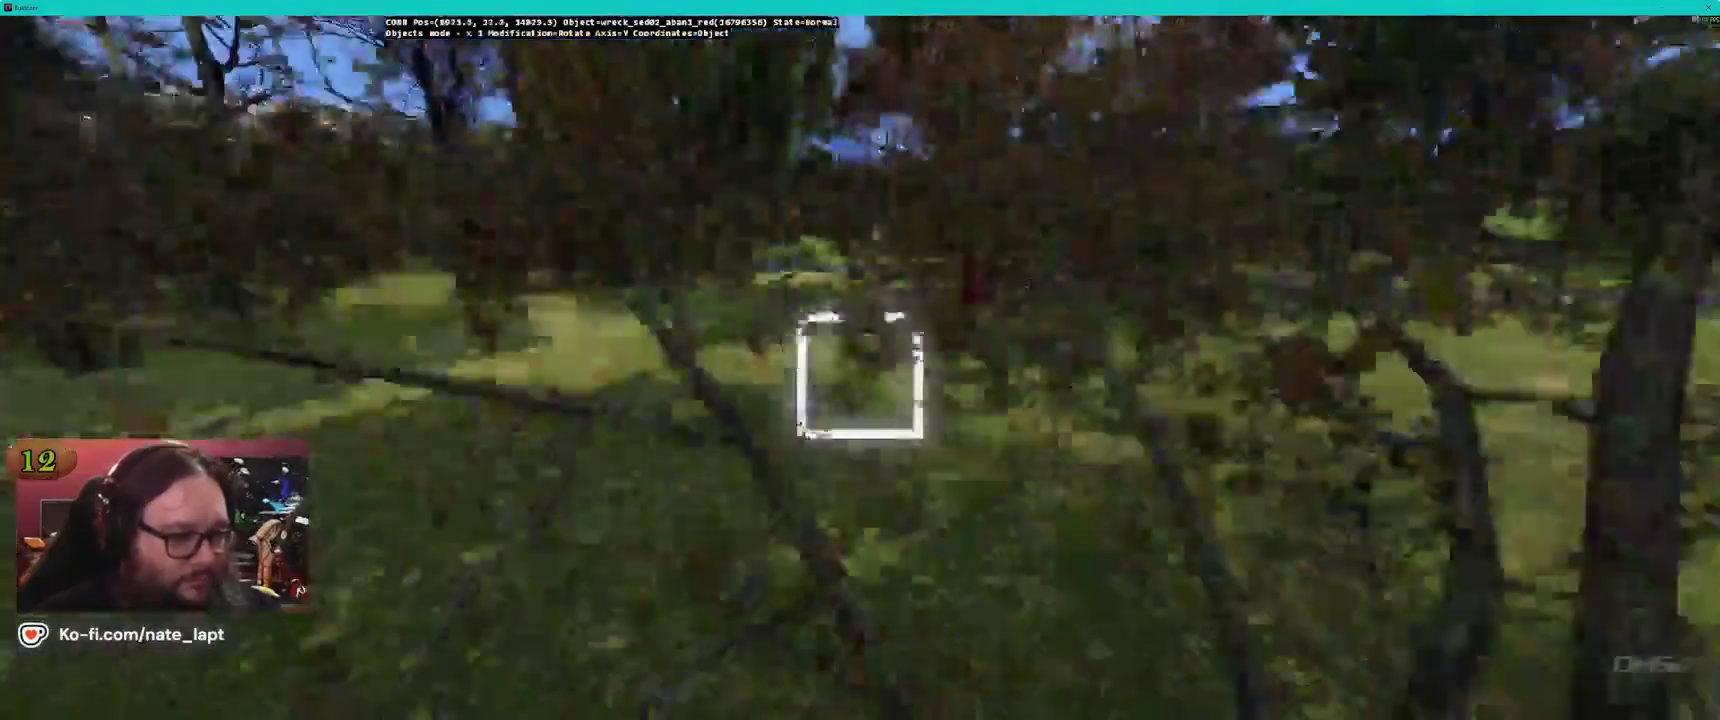
key(w)
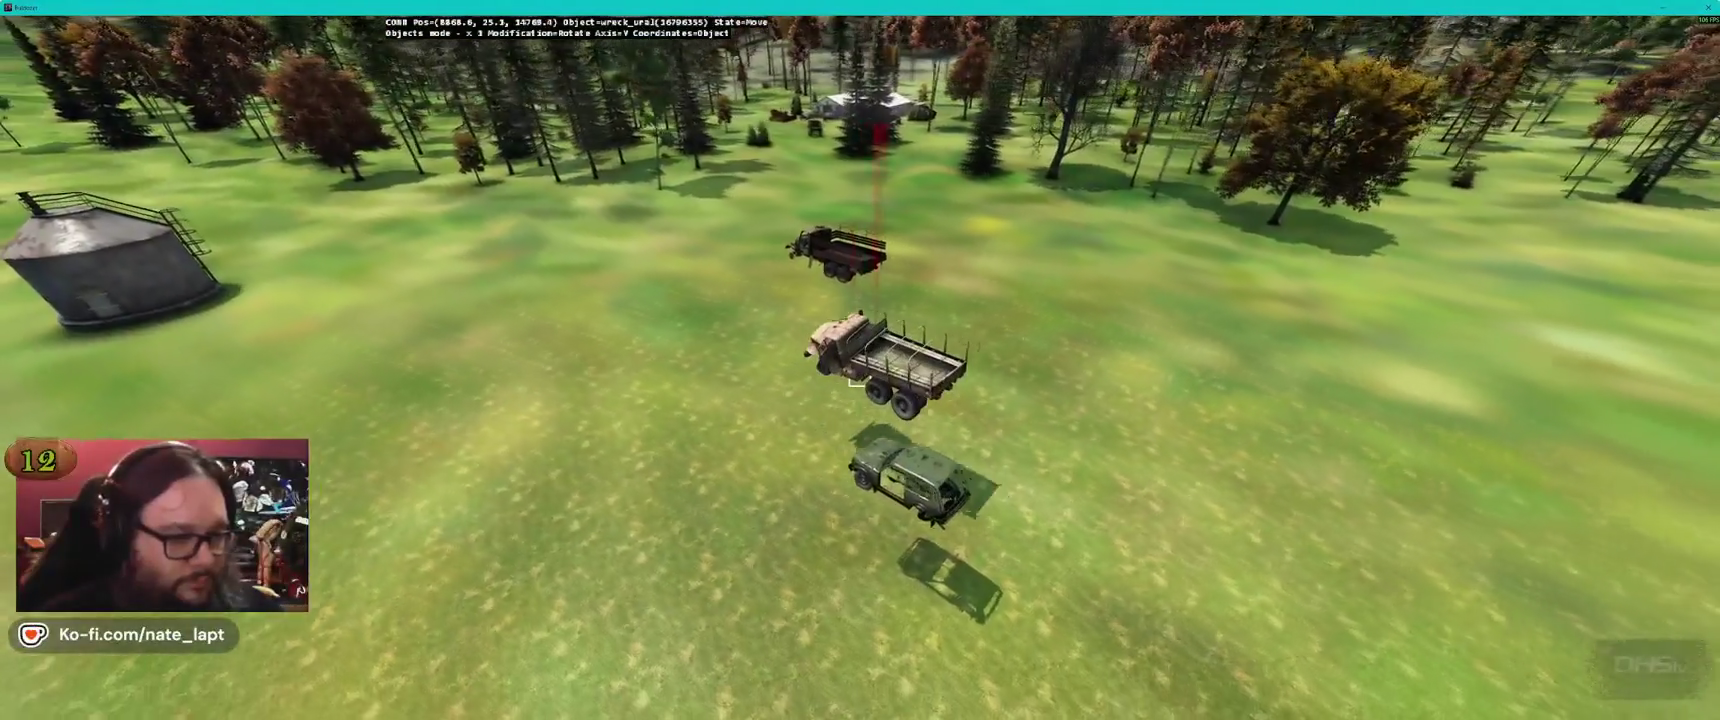
key(w)
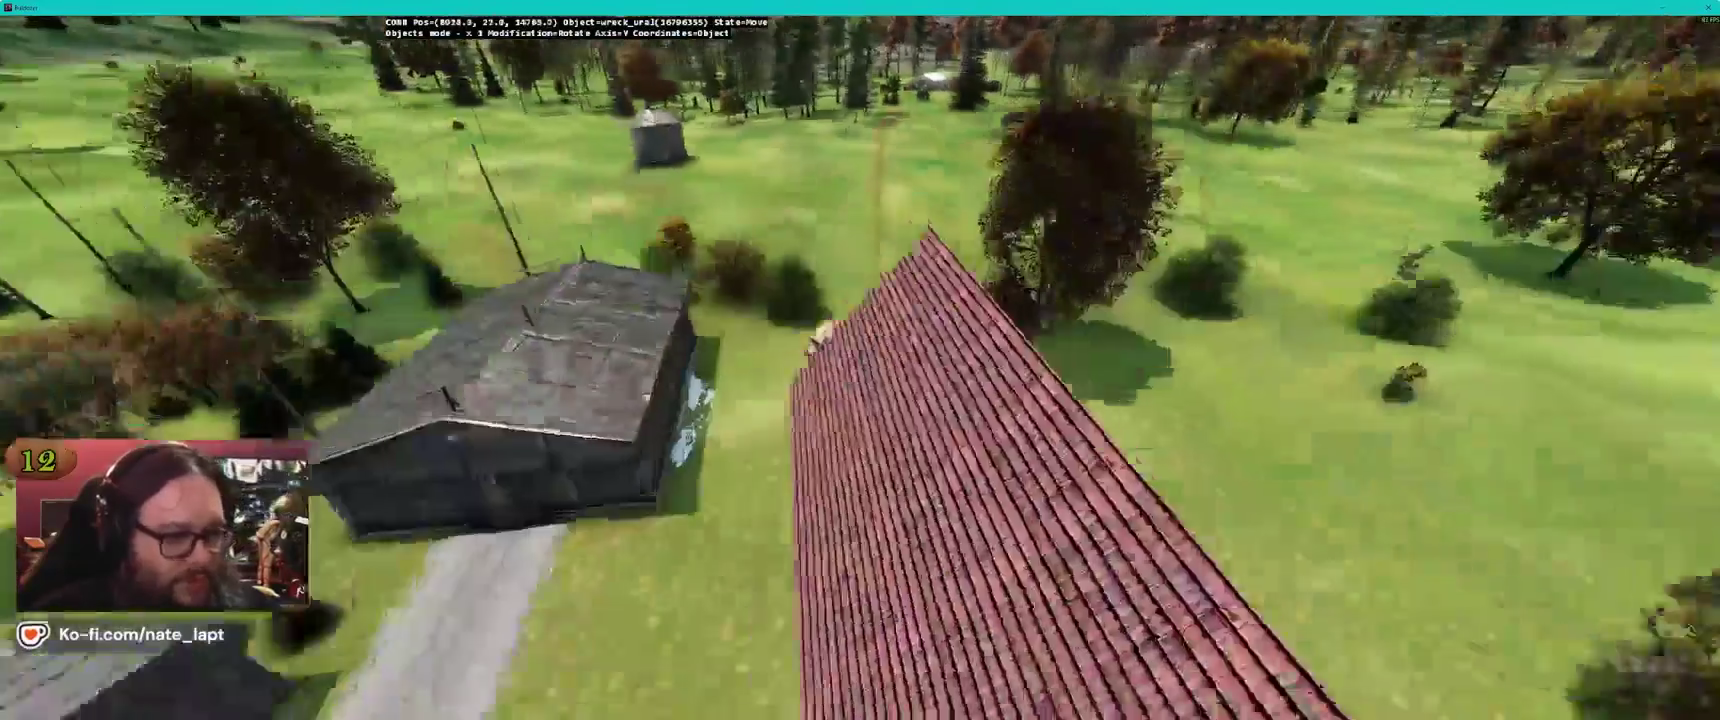
key(w)
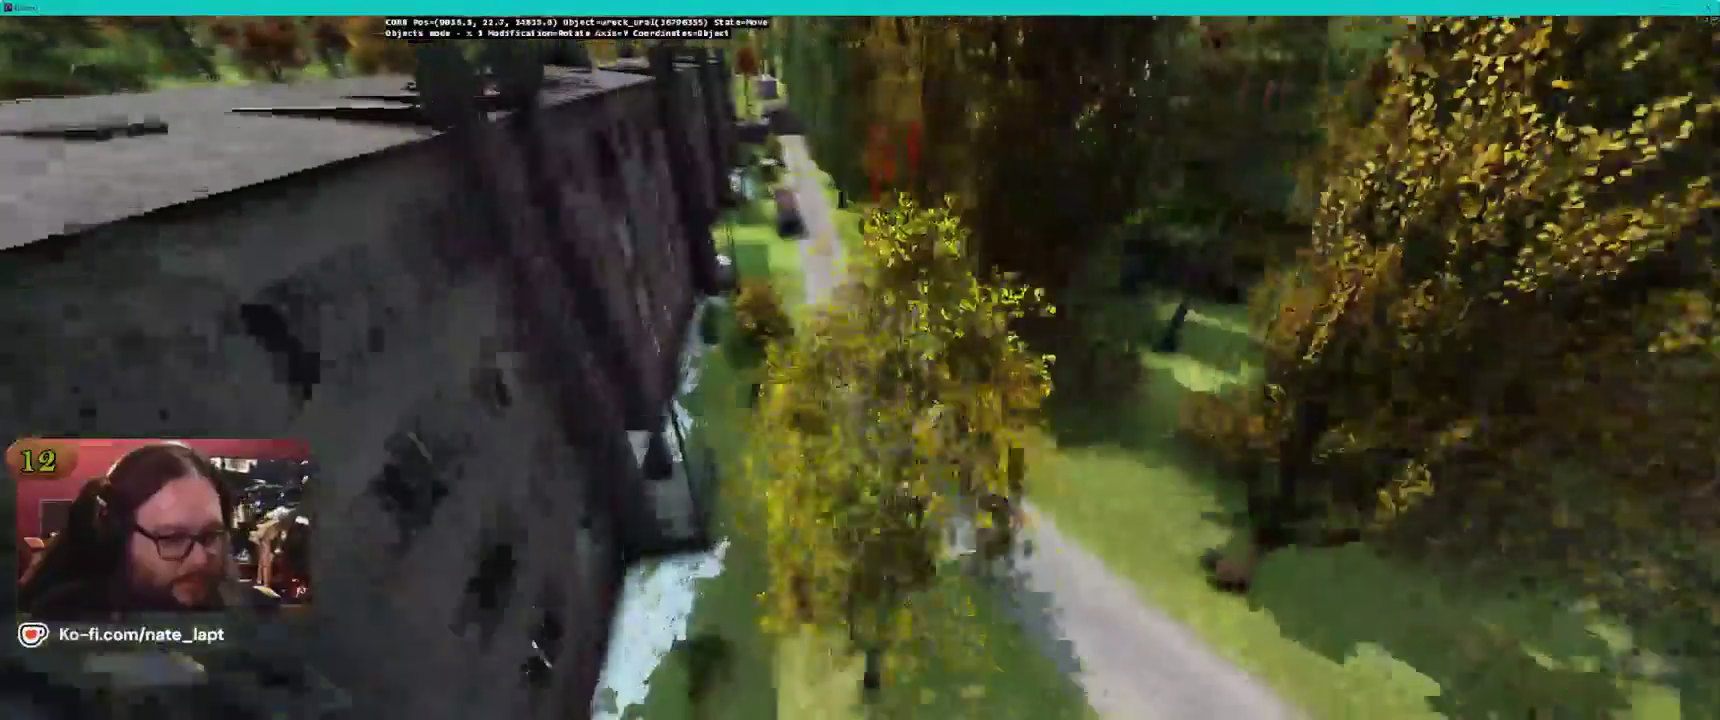
key(w)
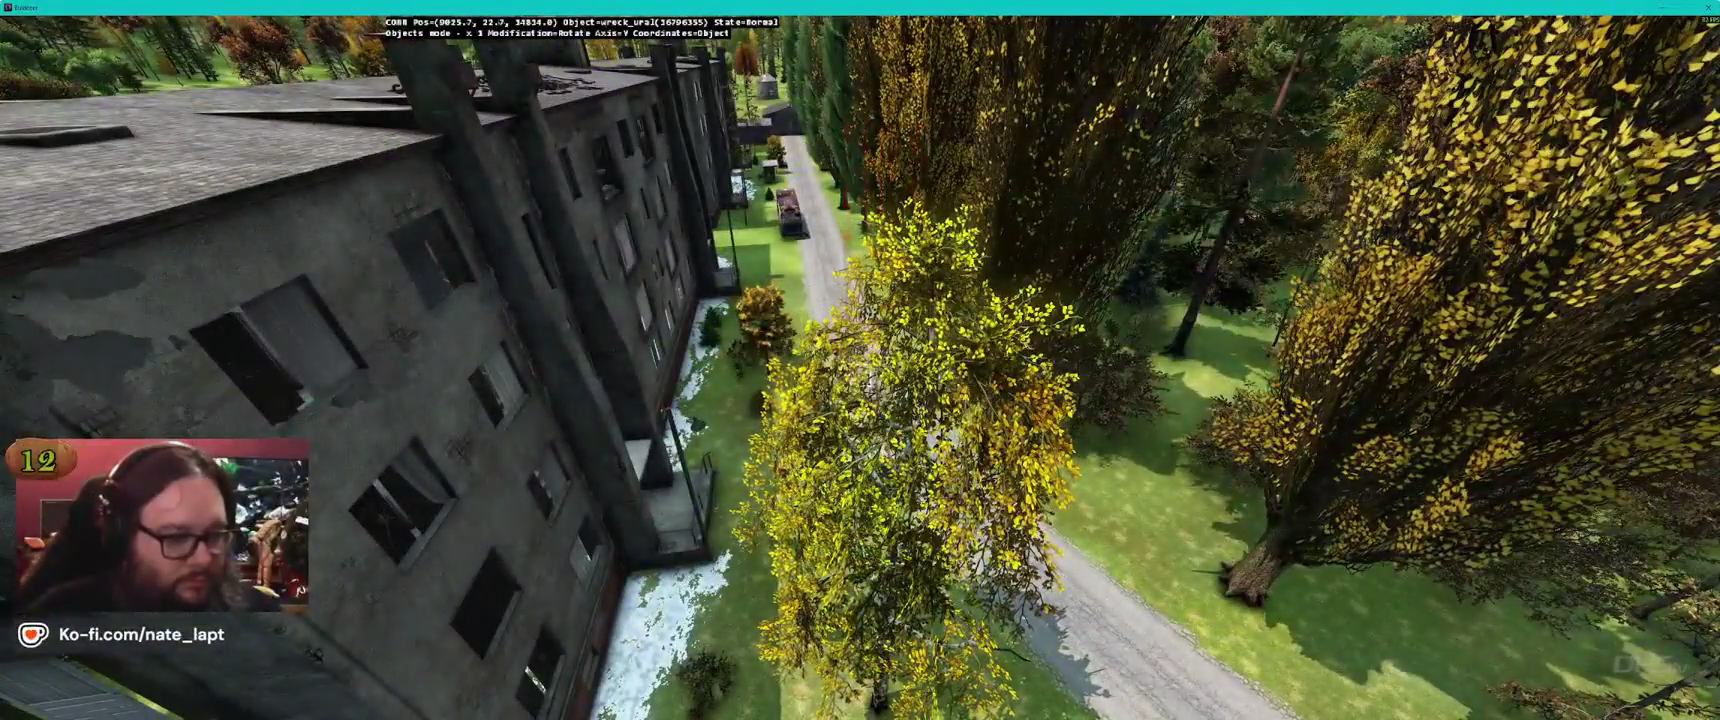
key(w)
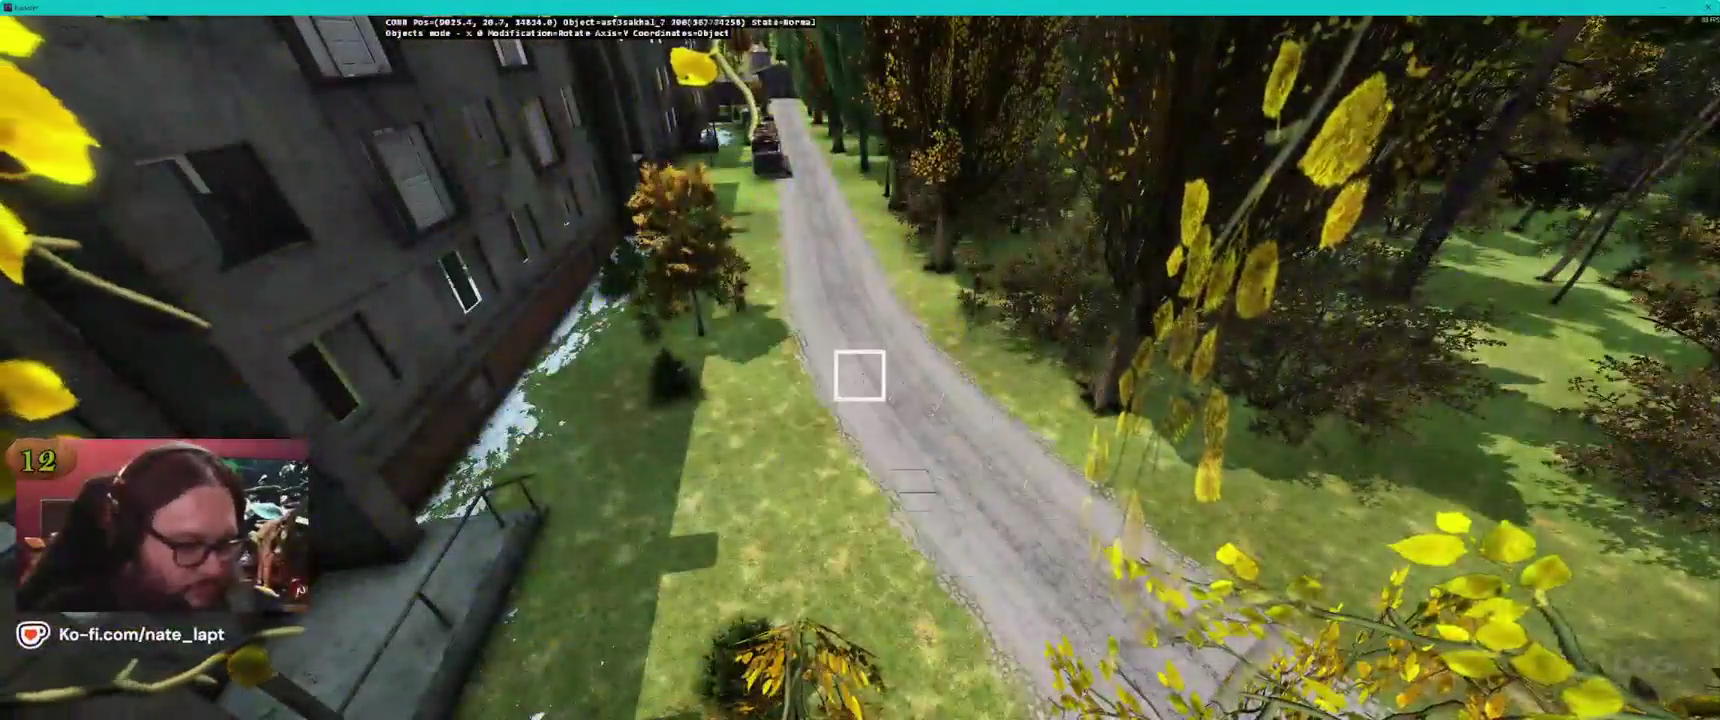
key(Insert)
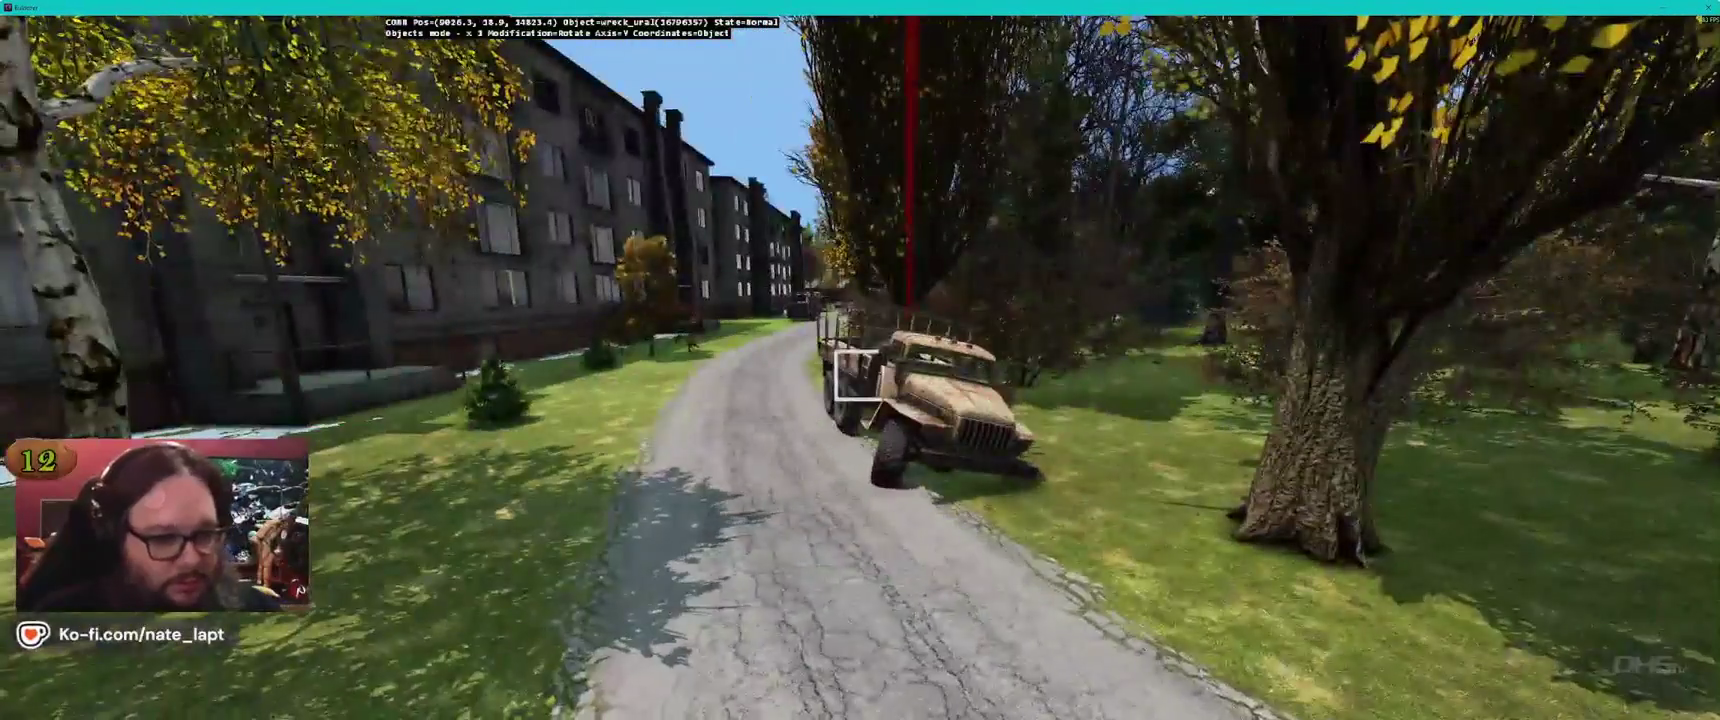
key(alt+Tab)
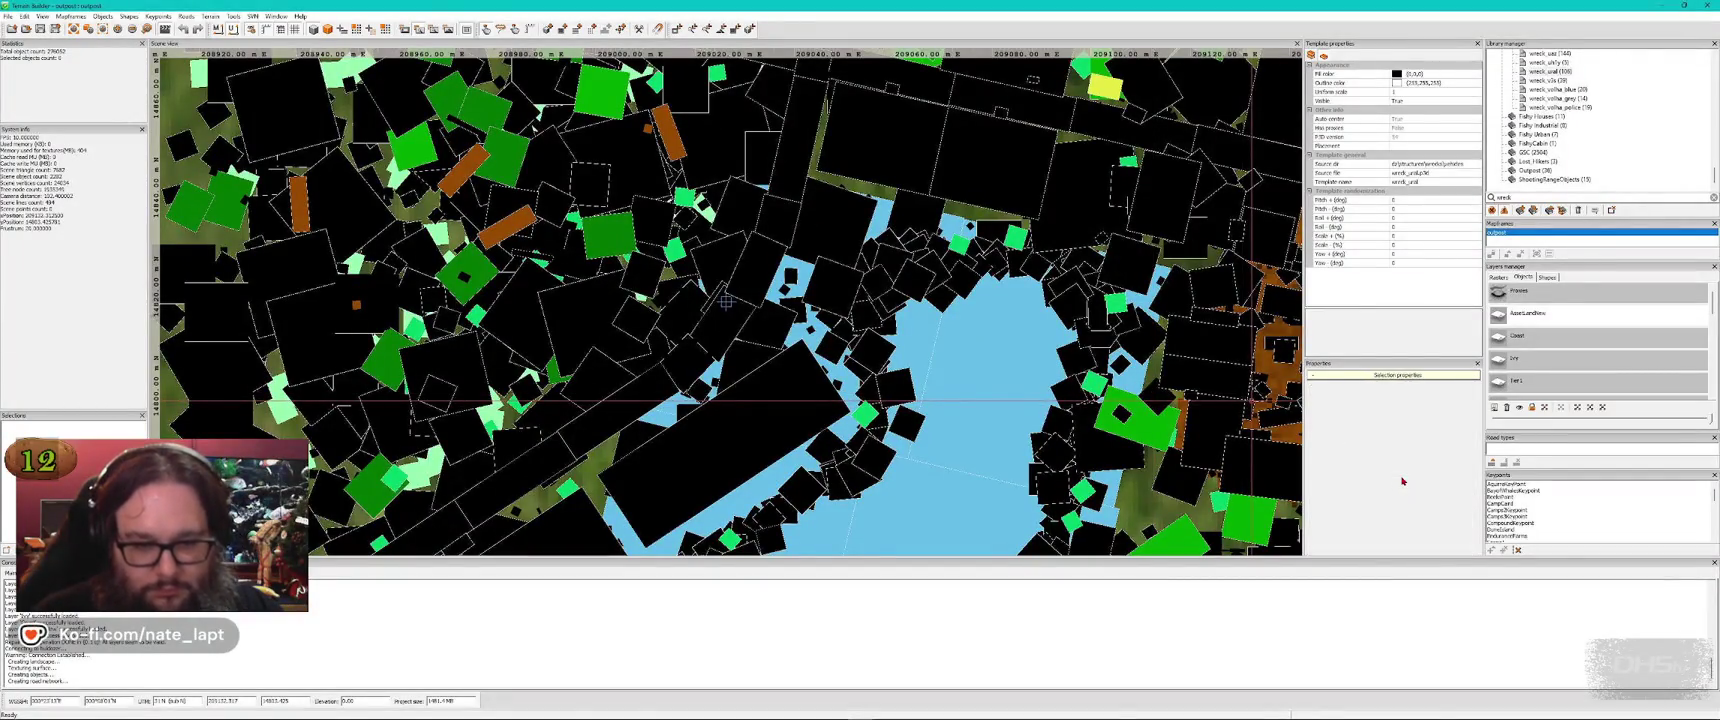
key(alt+Tab)
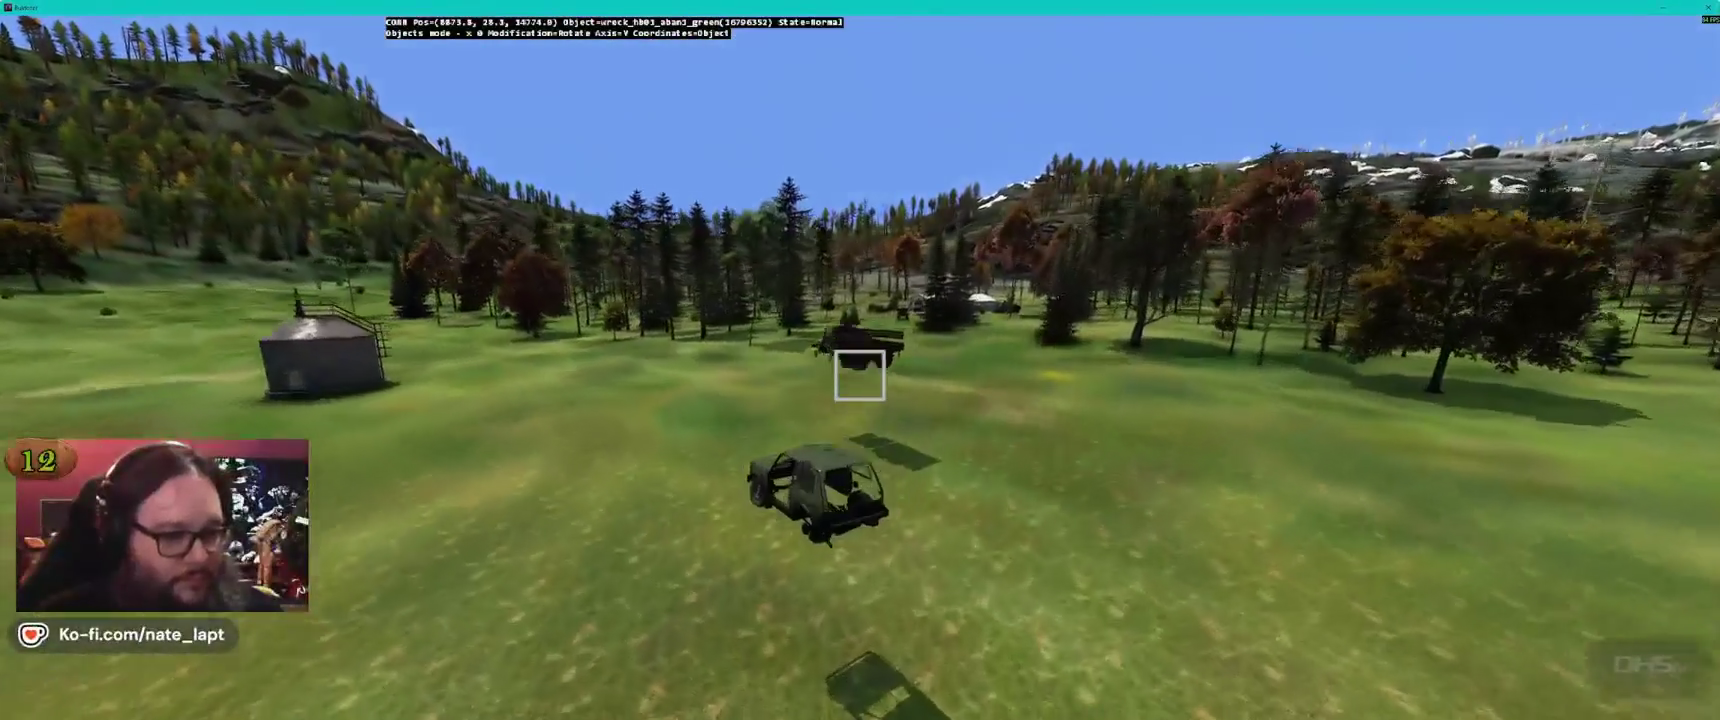
Slide the wrecked flatbed truck up beside the green jeep wreck
key(w)
mouse_move(869, 291)
mouse_down()
mouse_move(980, 306)
mouse_move(883, 339)
mouse_move(861, 377)
mouse_up()
key(s)
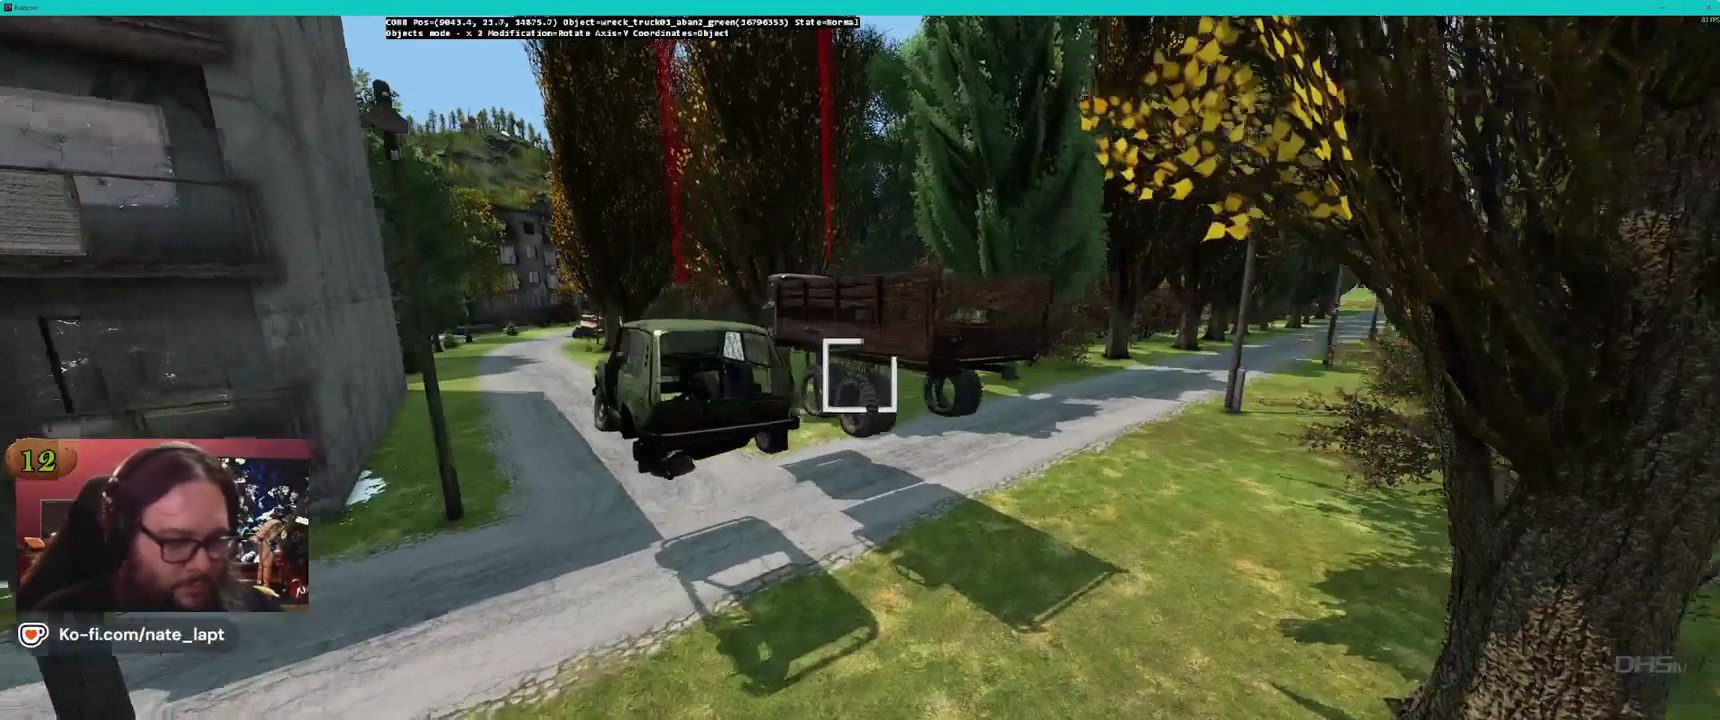
key(q)
key(w)
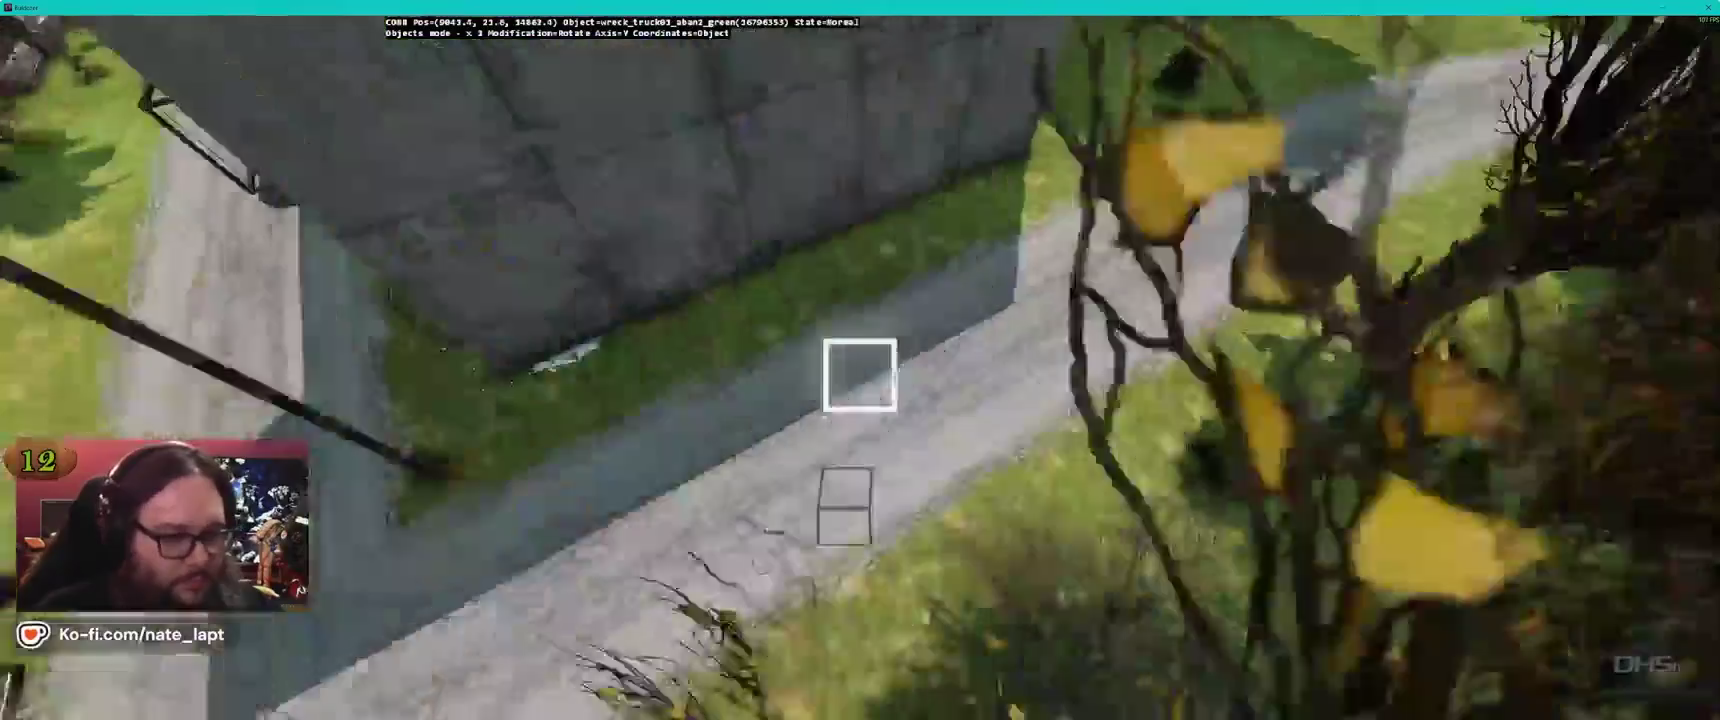
Reposition the wrecked truck along the street beside the buildings
key(s)
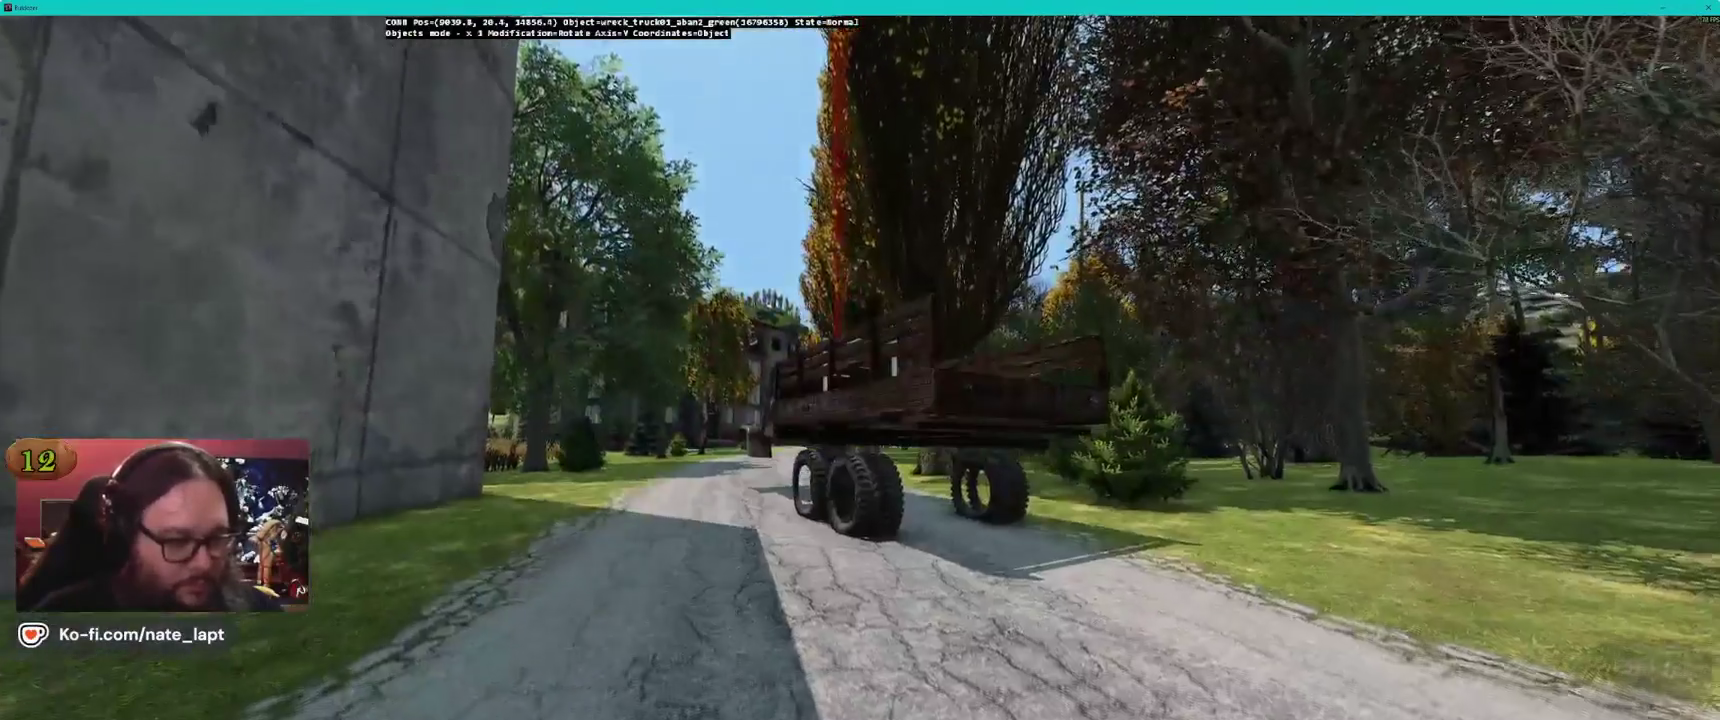
key(q)
drag(858, 375, 859, 376)
key(w)
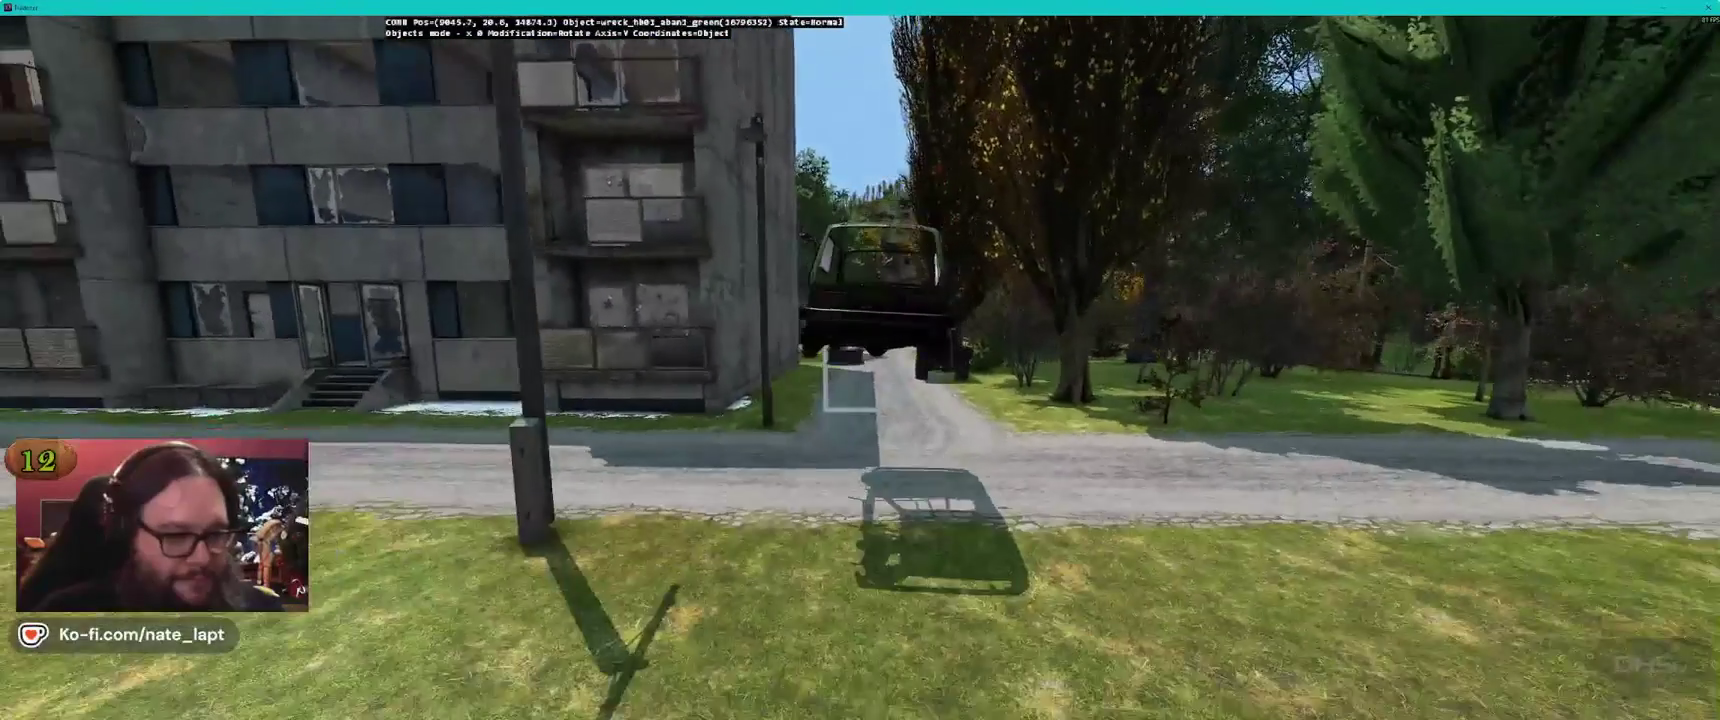
drag(849, 386, 859, 375)
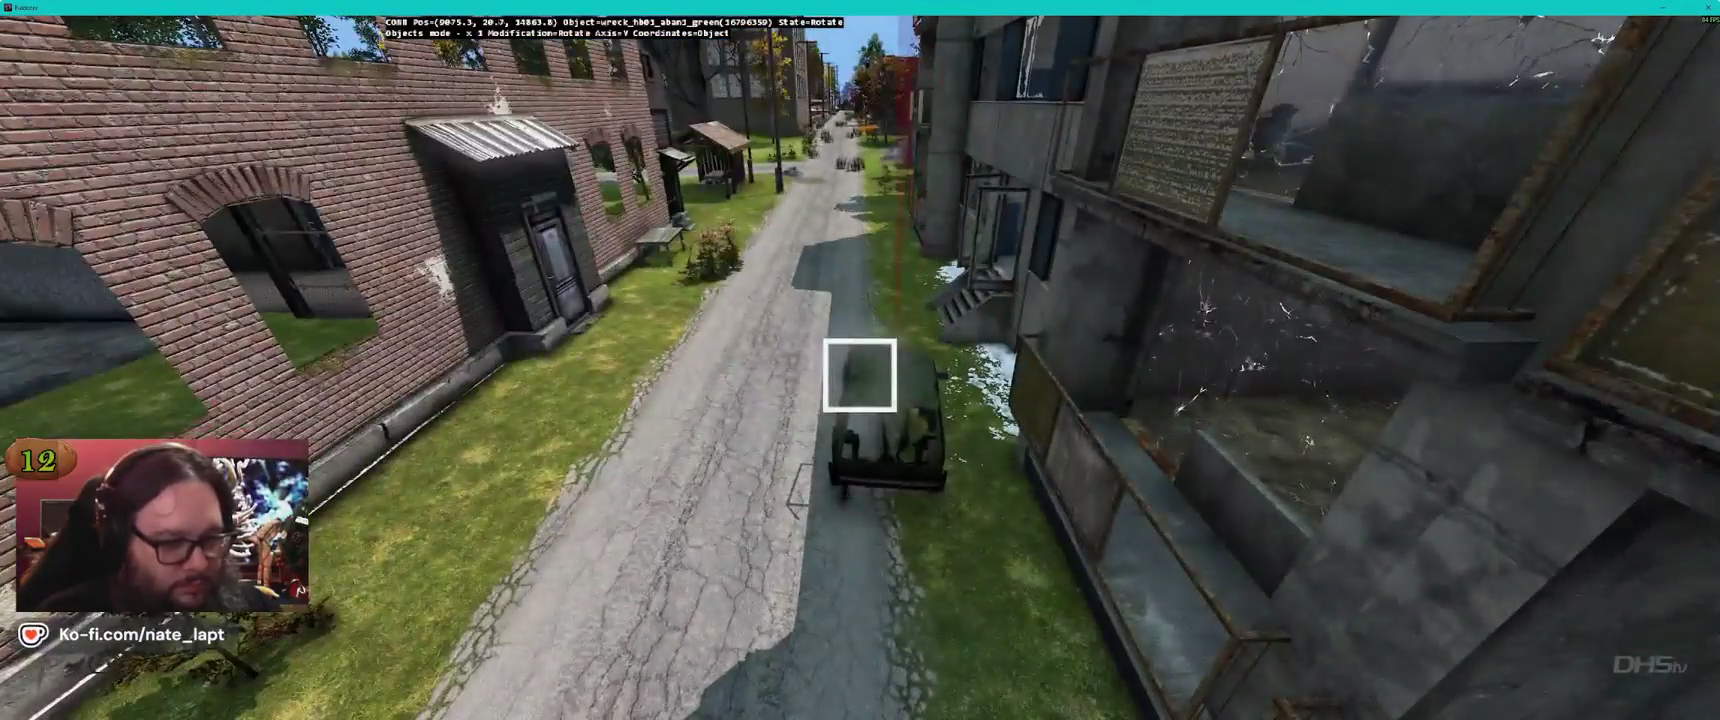
Line the green hatchback wreck up along the dirt path between the apartment blocks
key(w)
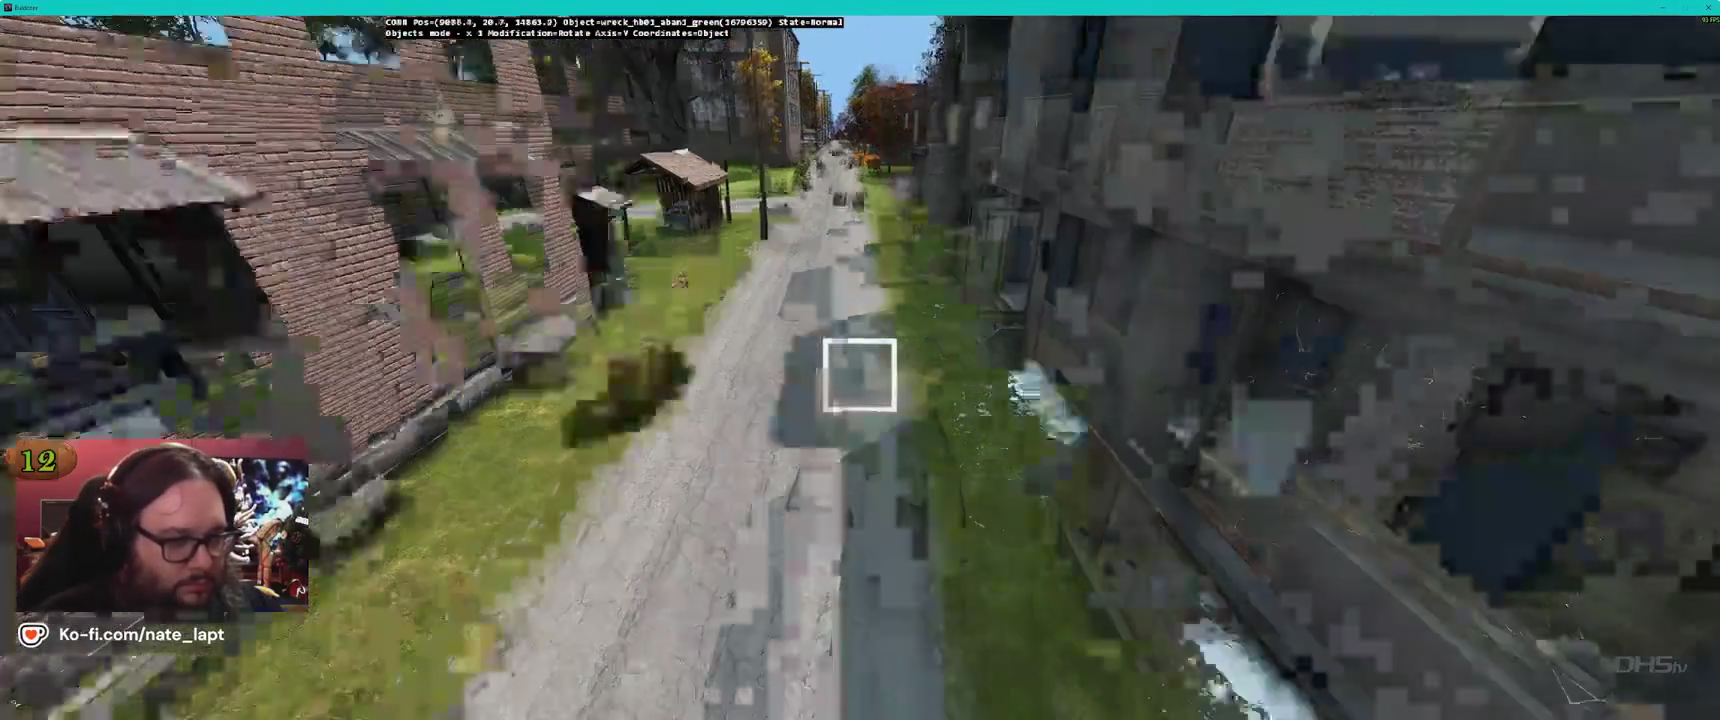
key(w)
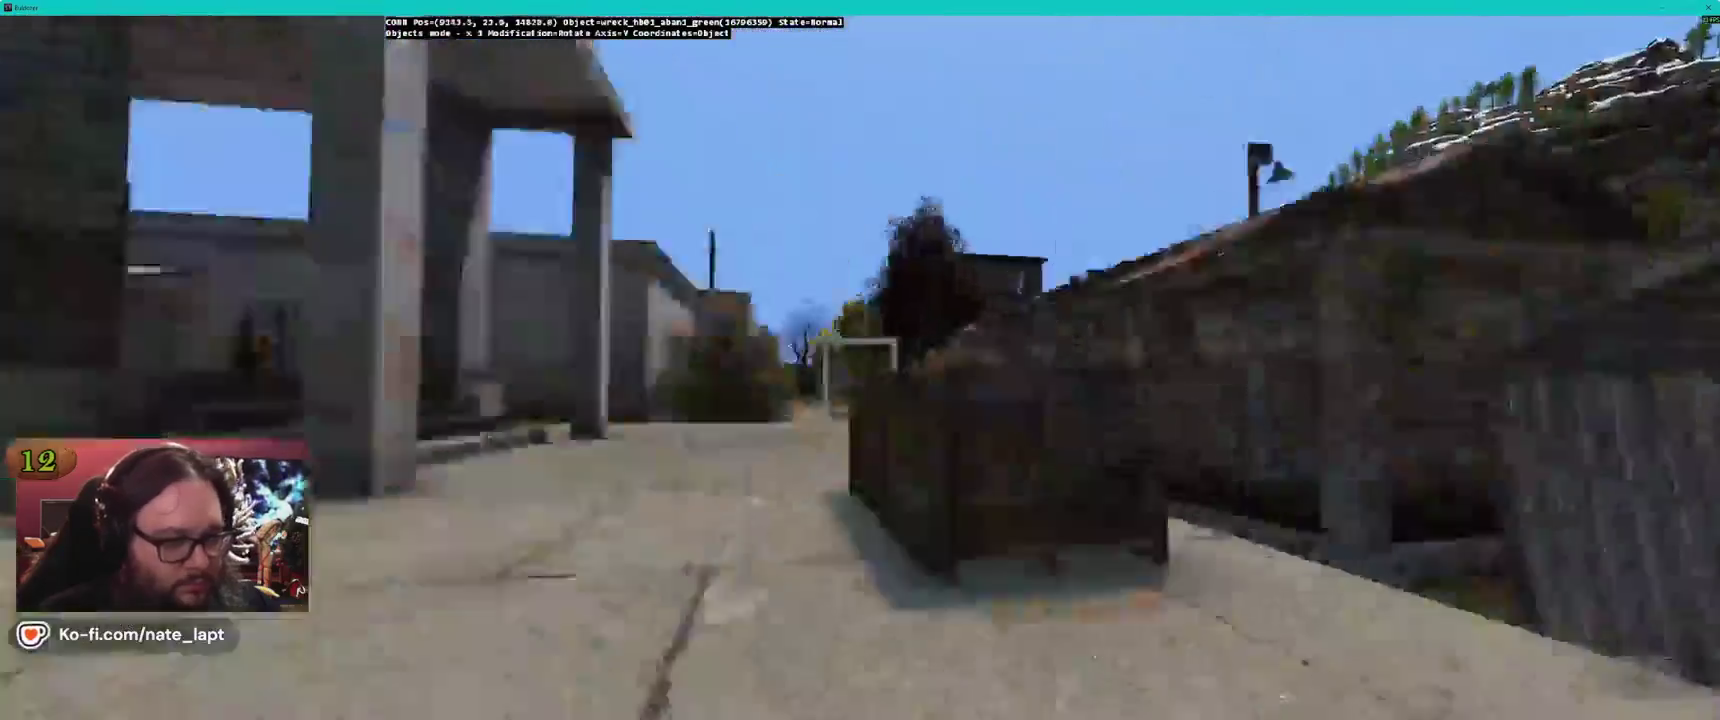
key(w)
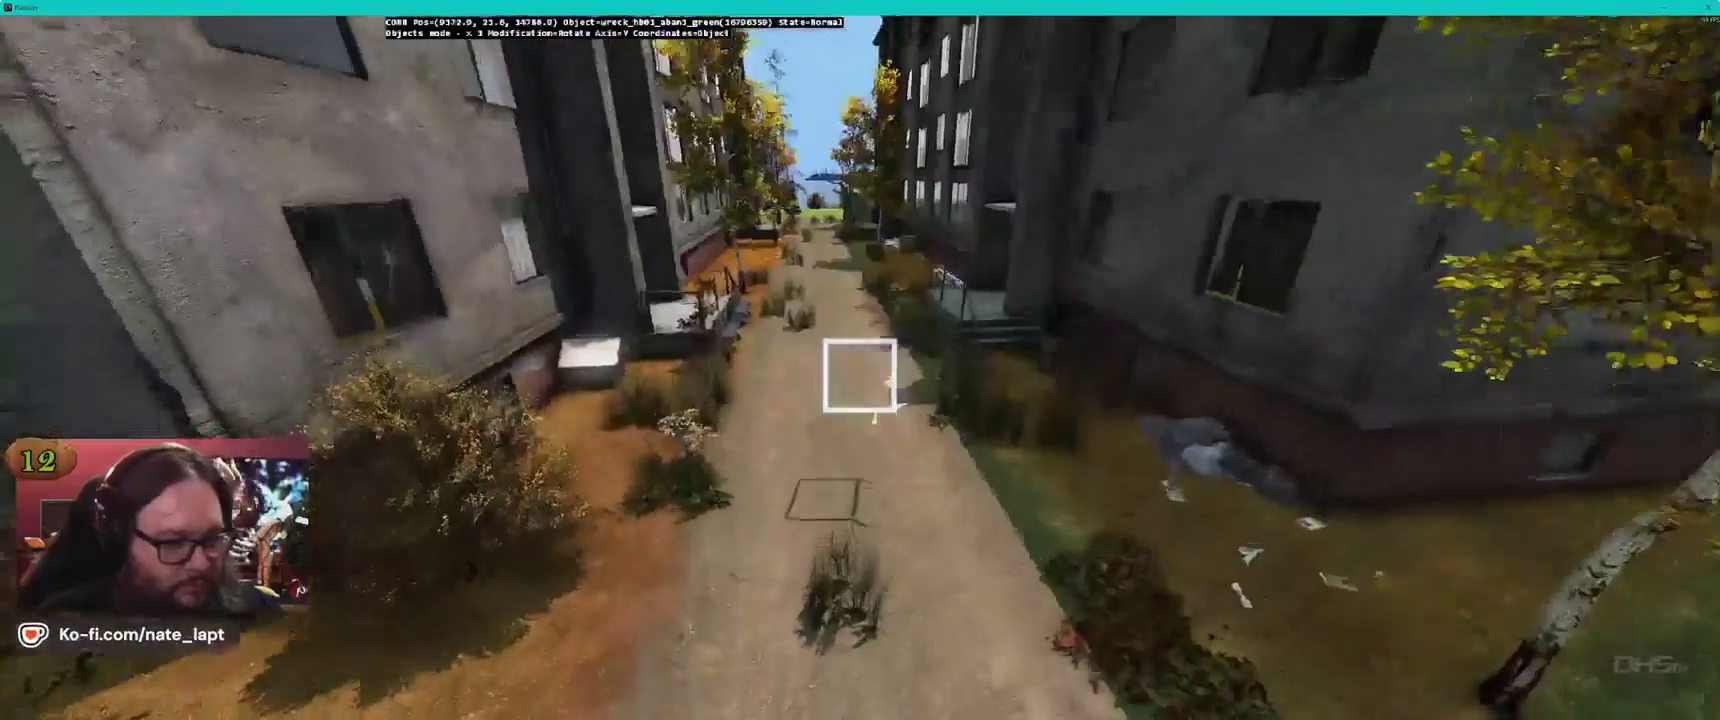
key(w)
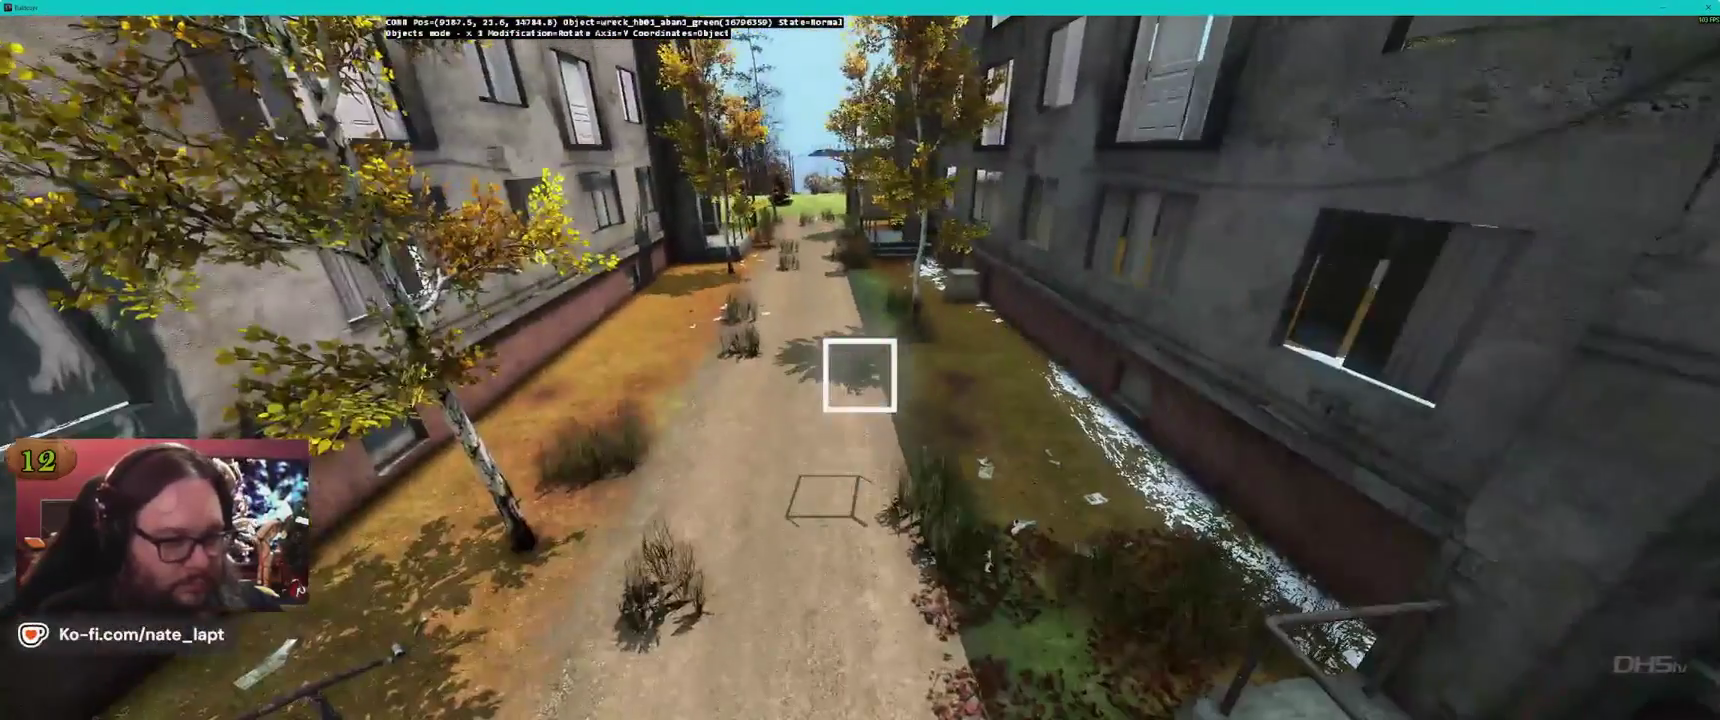
key(a)
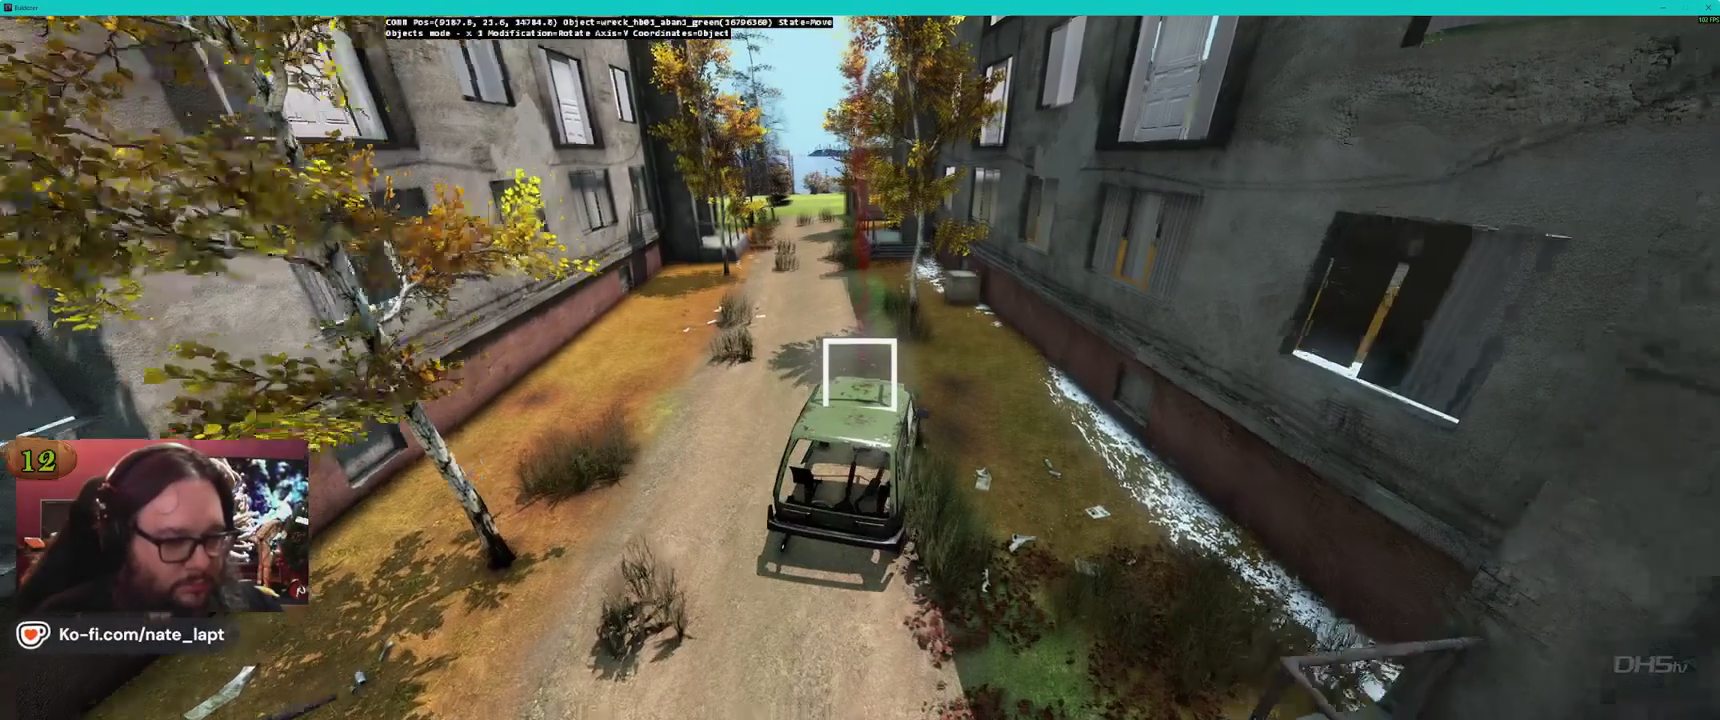
key(w)
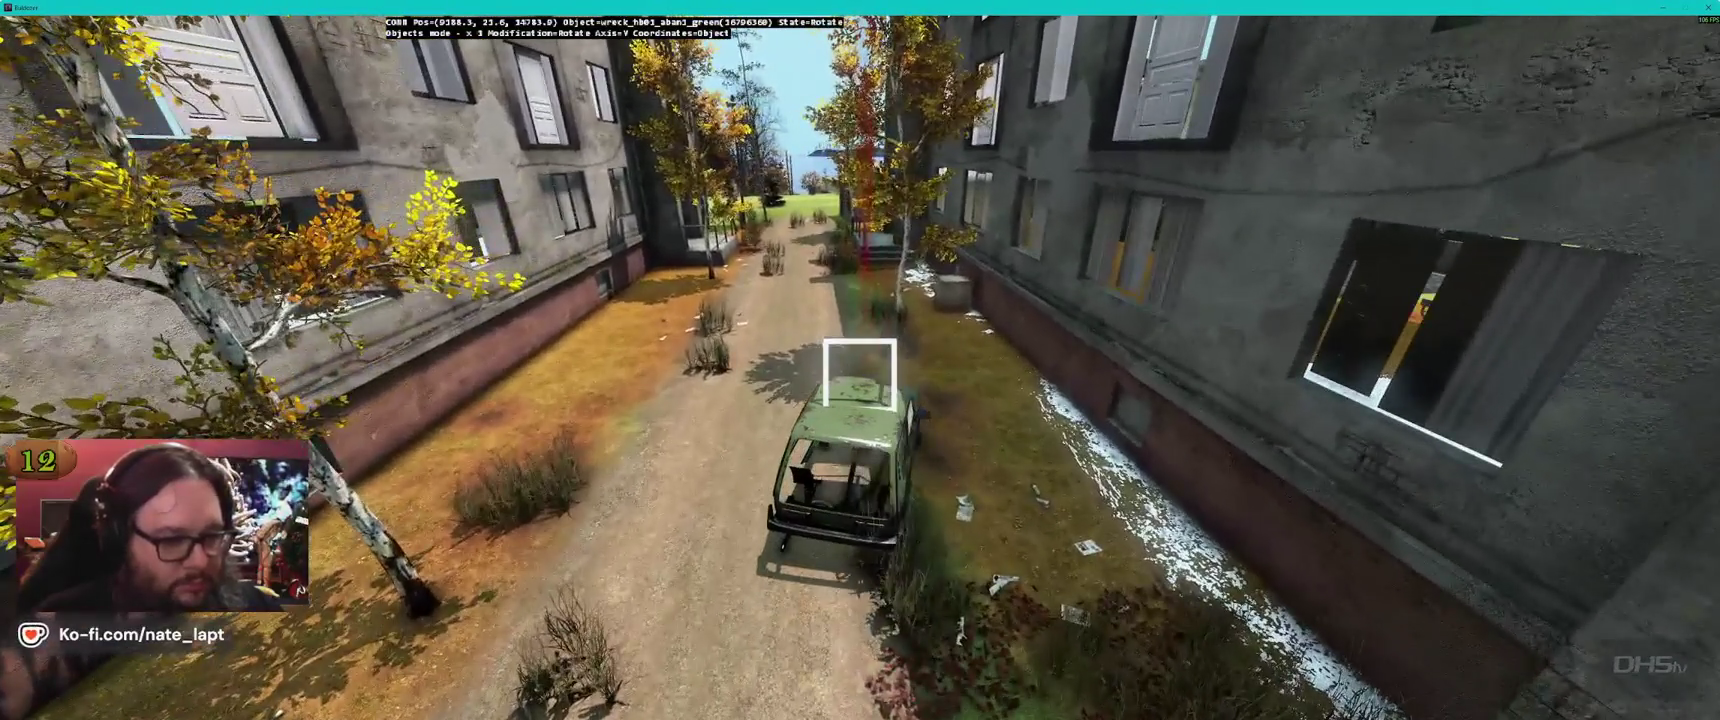
key(w)
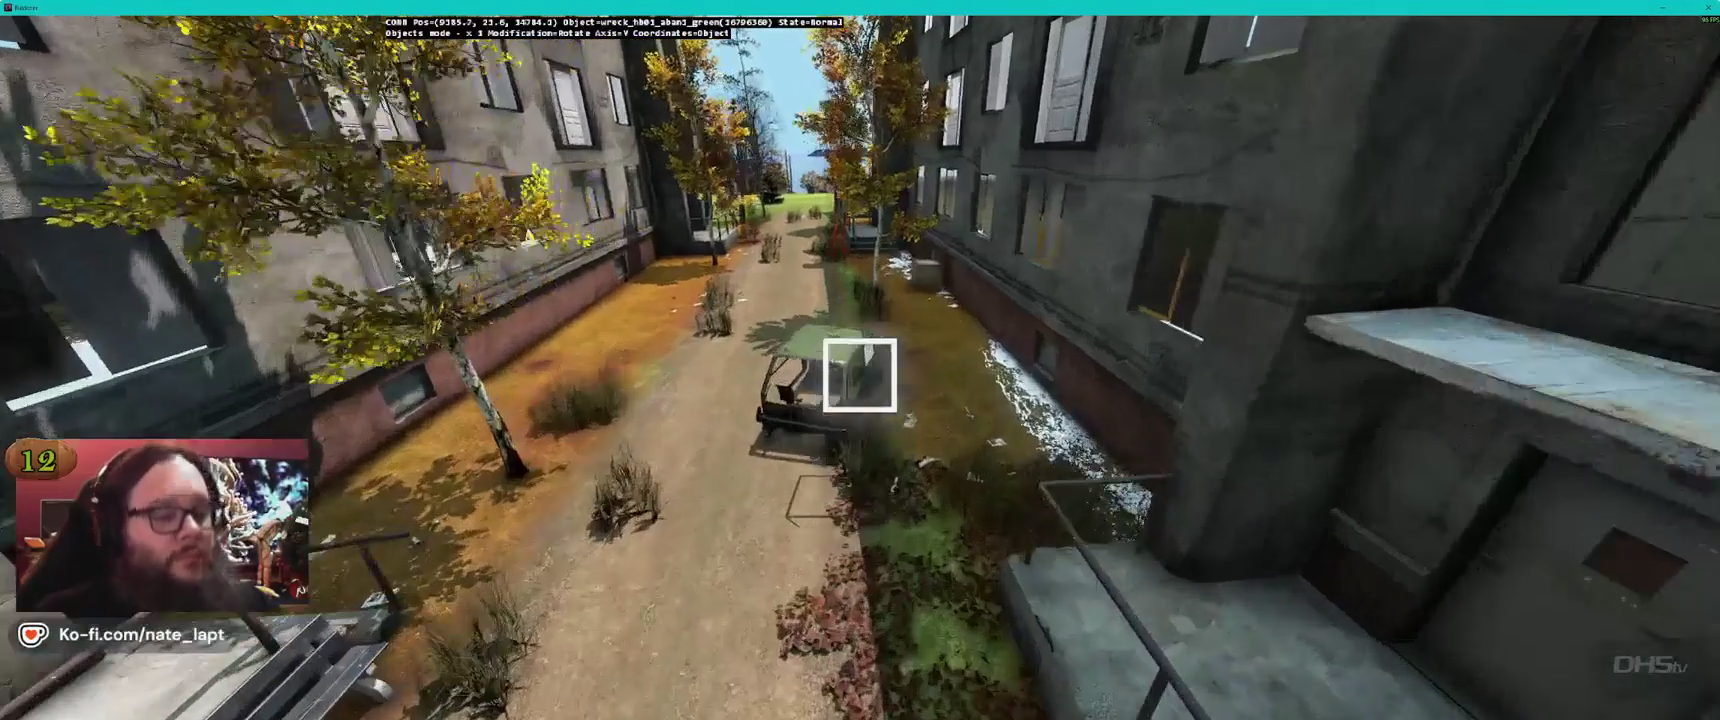
key(w)
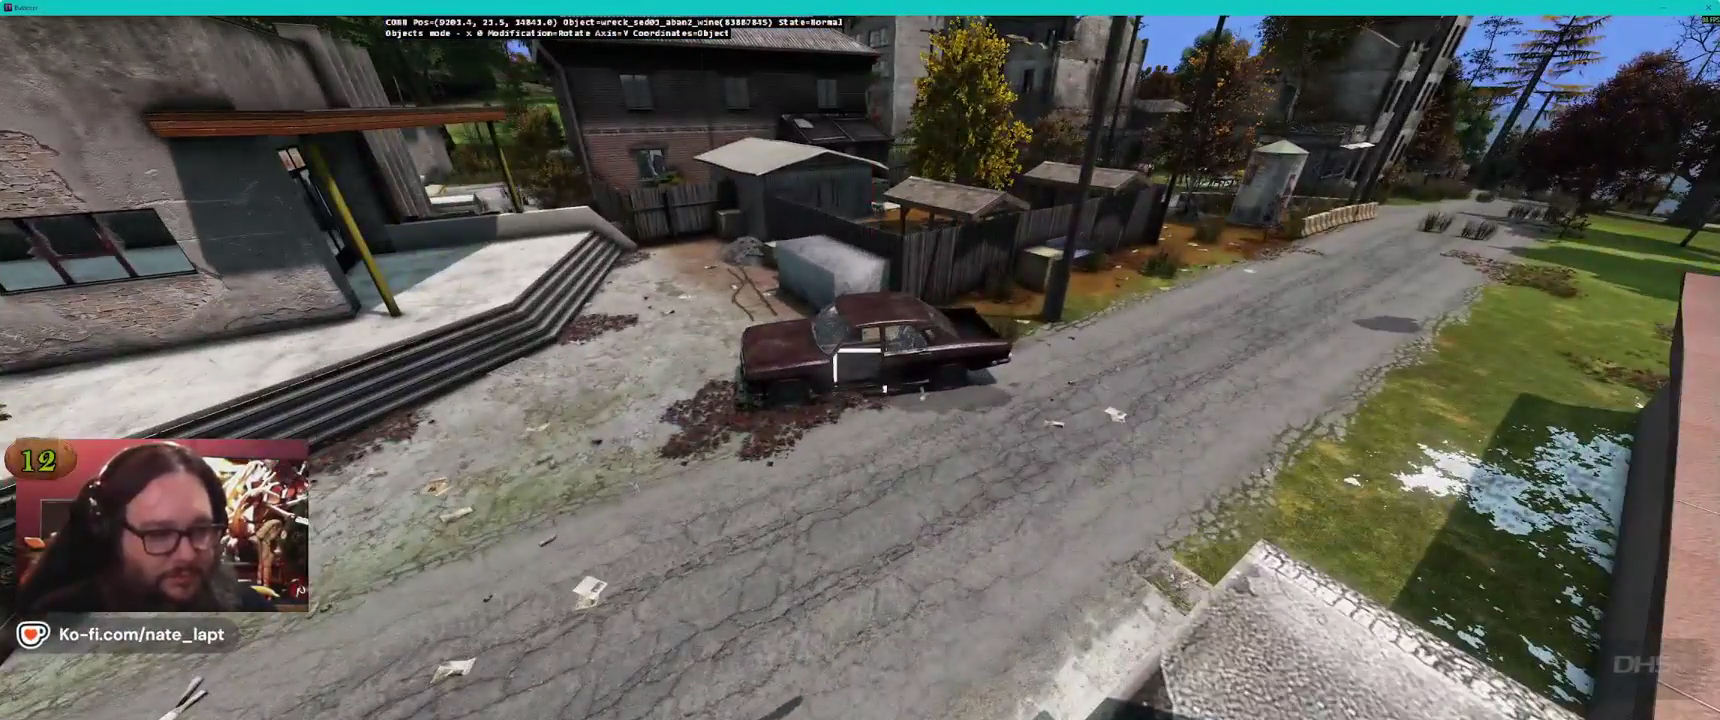
key(alt+Tab)
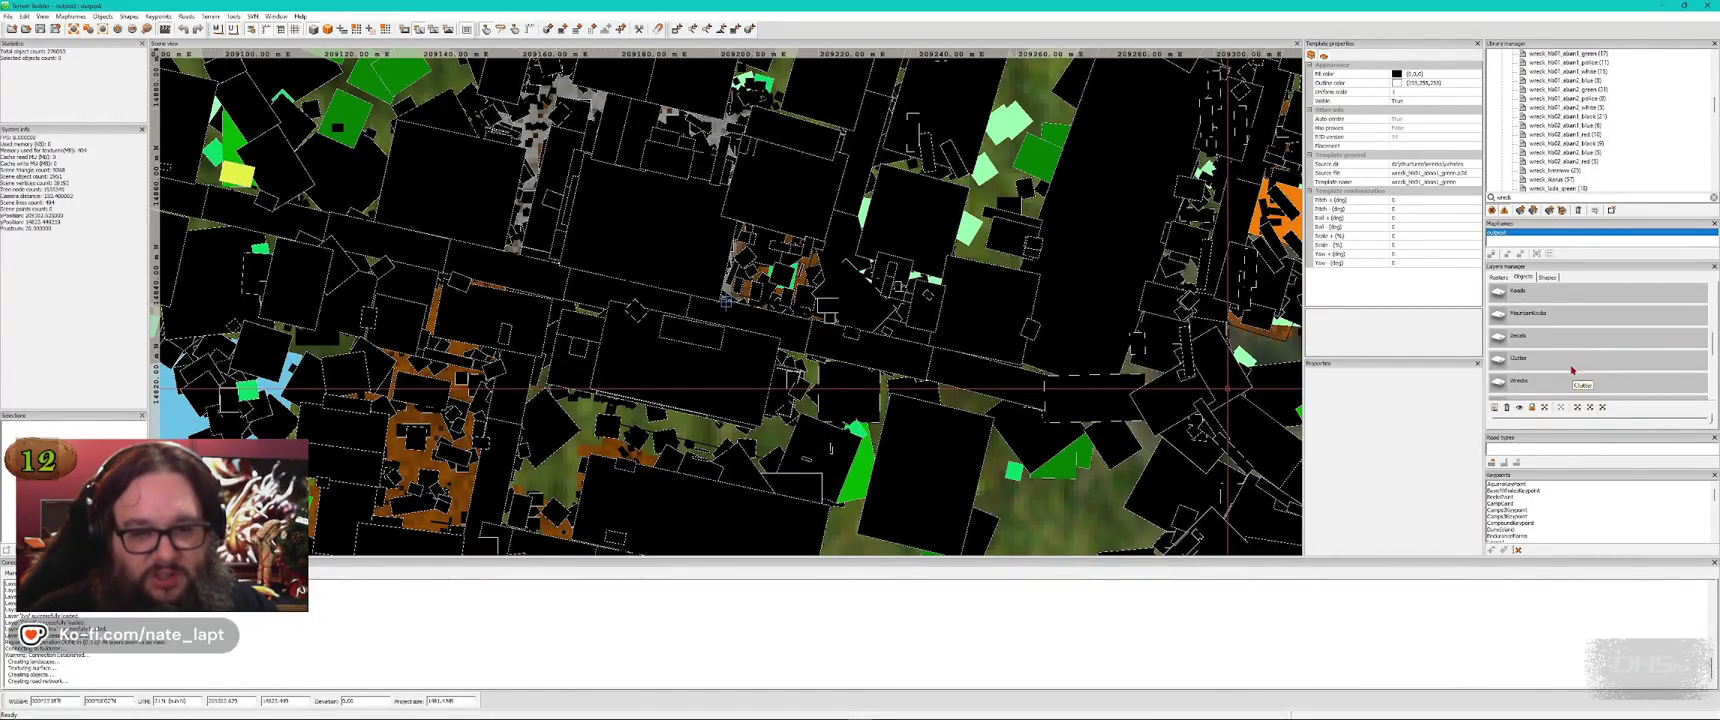
Return to Buldozer to view the wine-coloured sedan wreck on the roadside verge
key(alt+Tab)
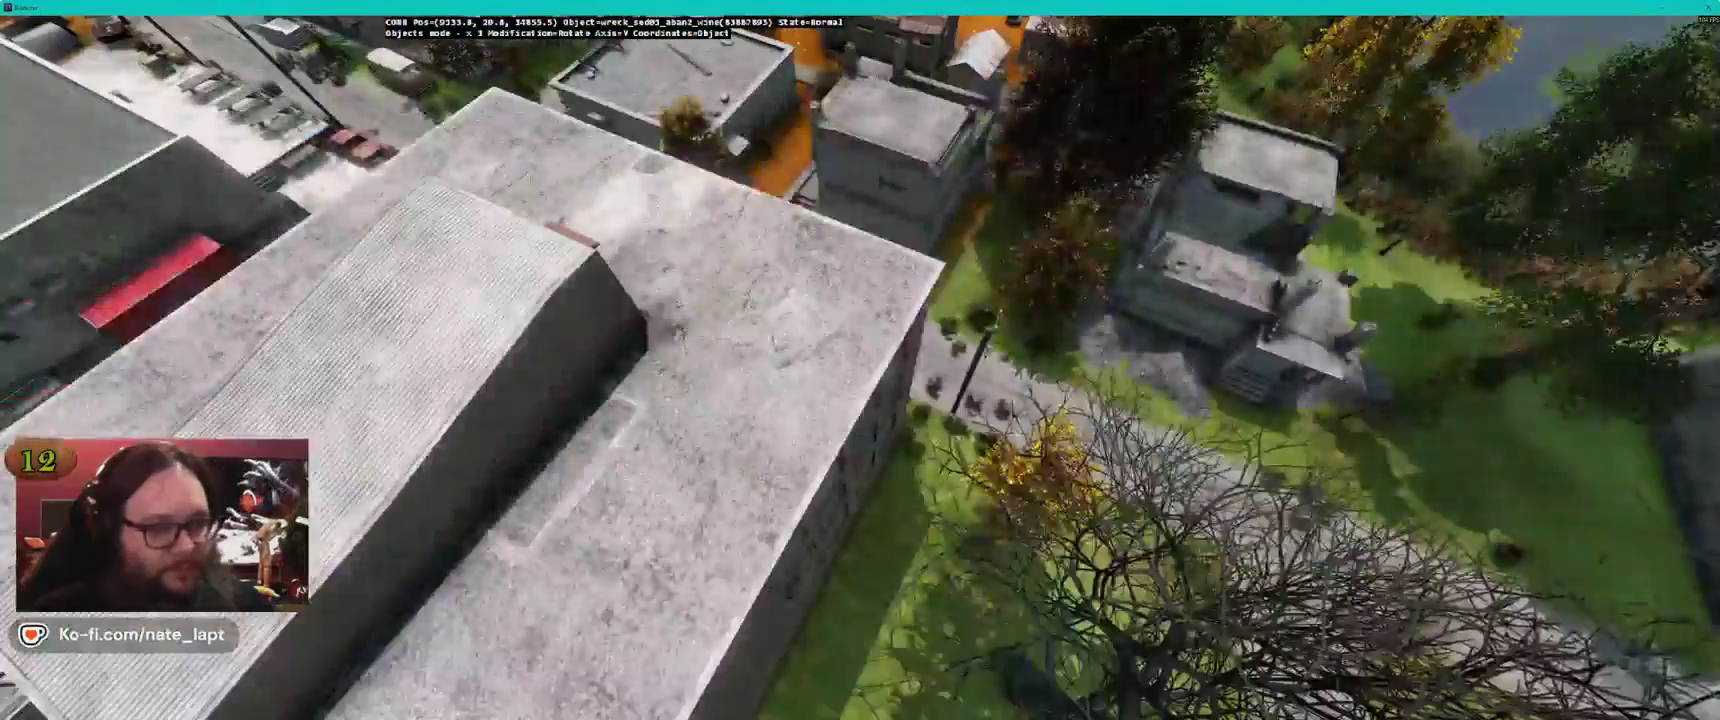
Flip through three saved DayZ screenshots in the Steam viewer, then return to Buldozer
key(alt+Tab)
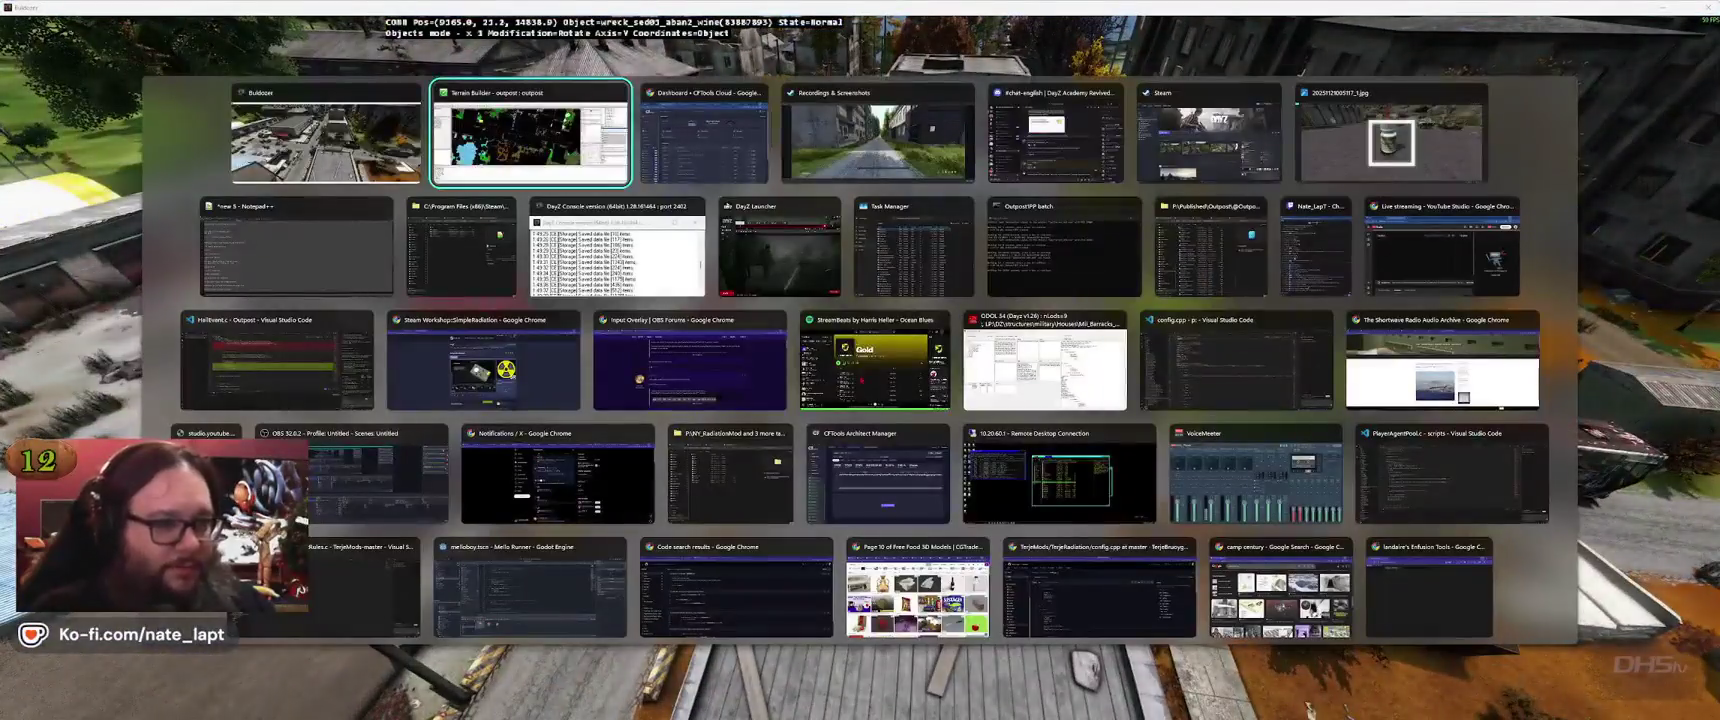
key(Tab)
key(Tab)
key(Right)
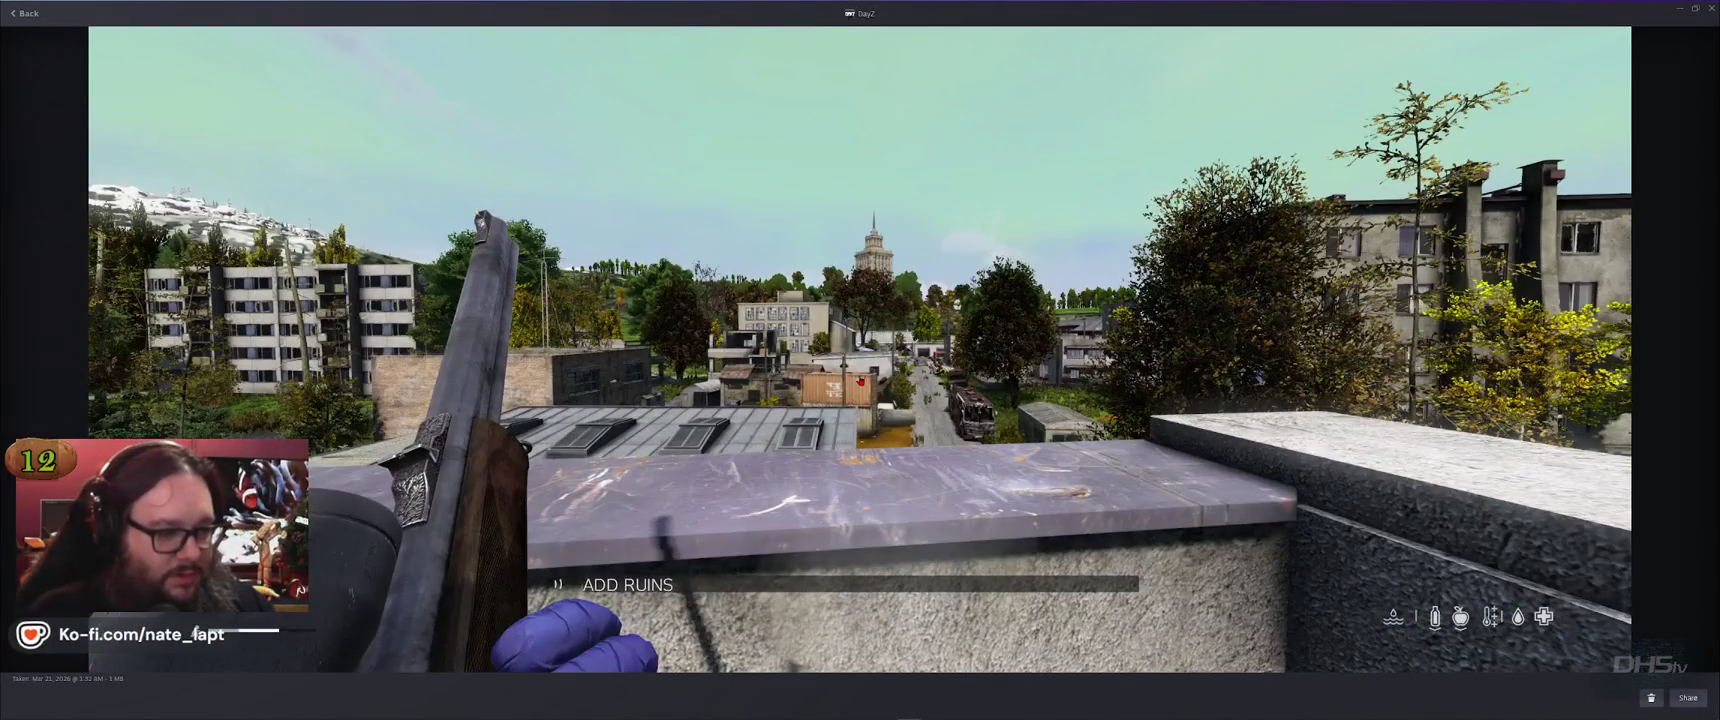
key(Right)
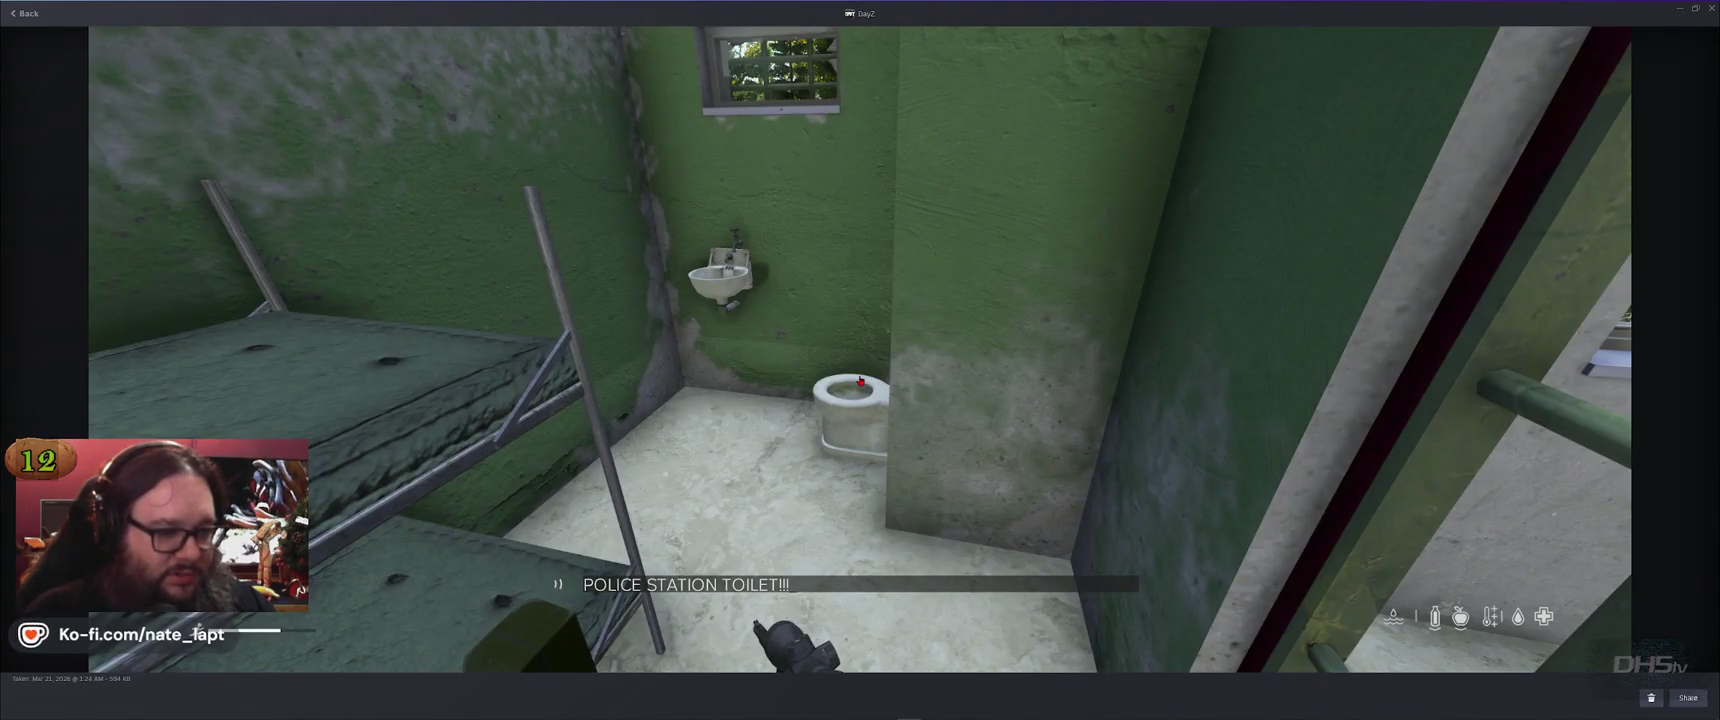
key(Right)
key(Right)
key(Right)
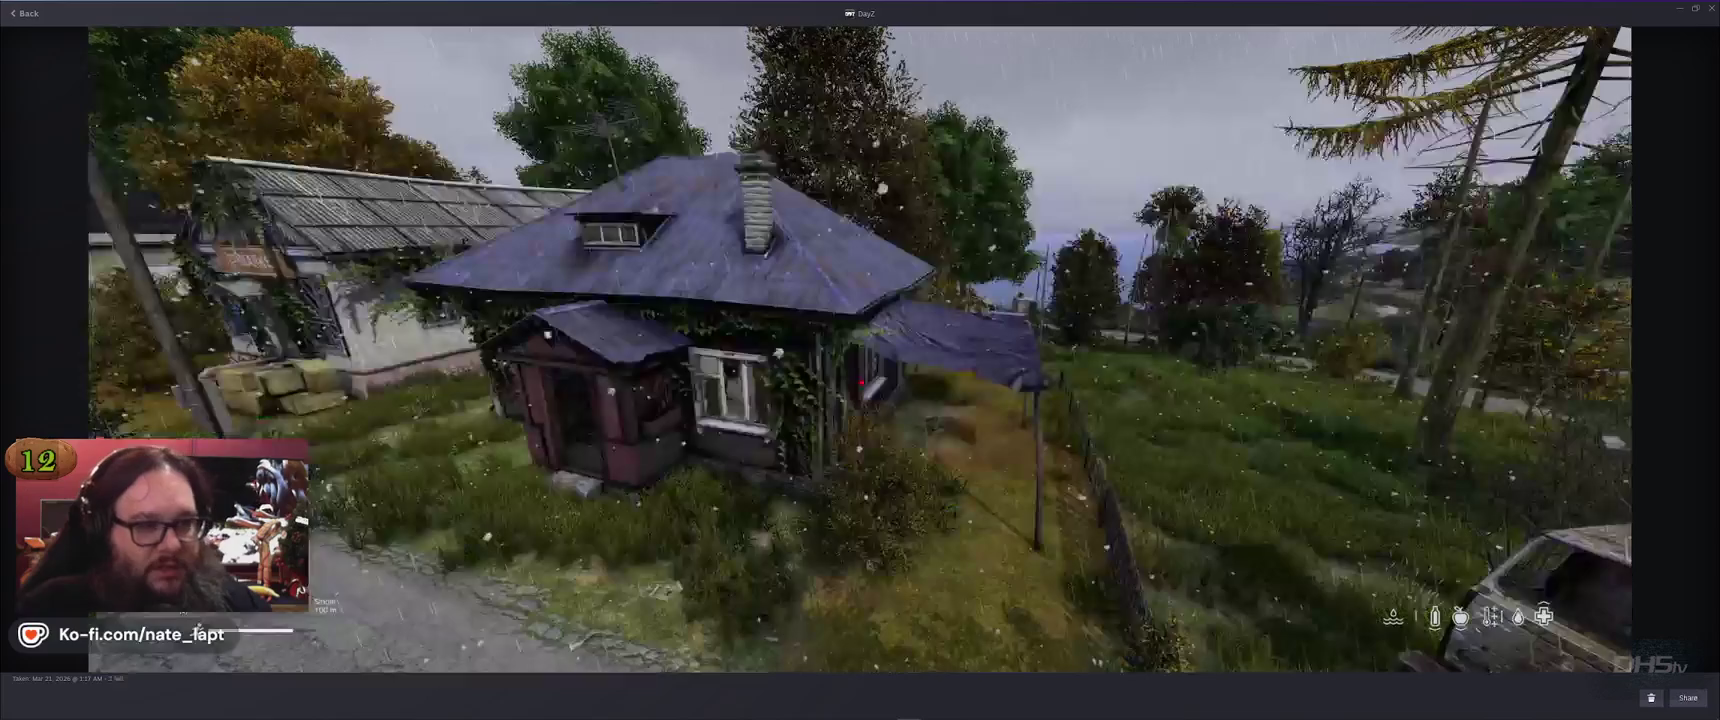
key(alt+Tab)
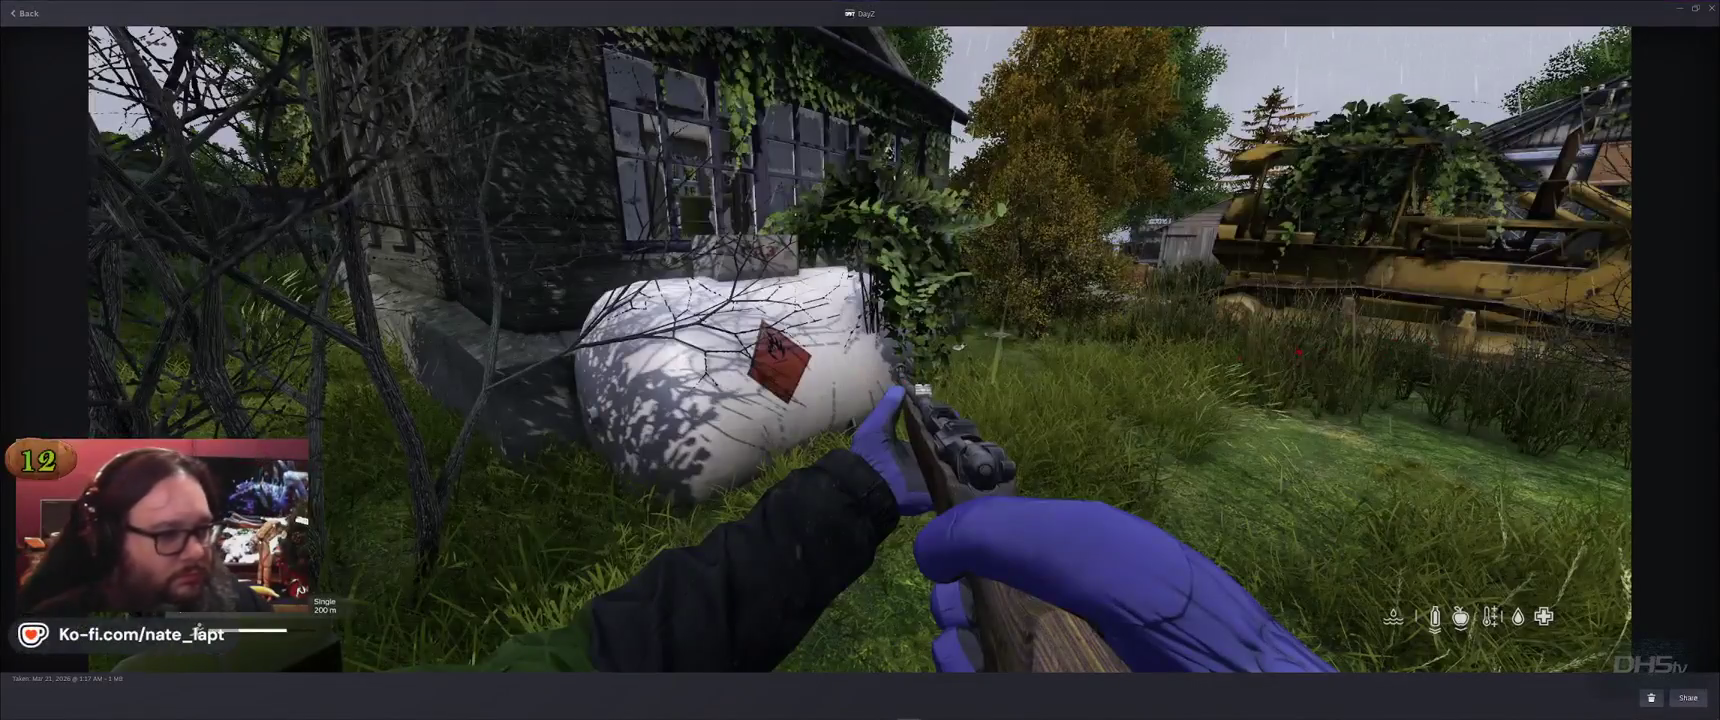
key(alt+Tab)
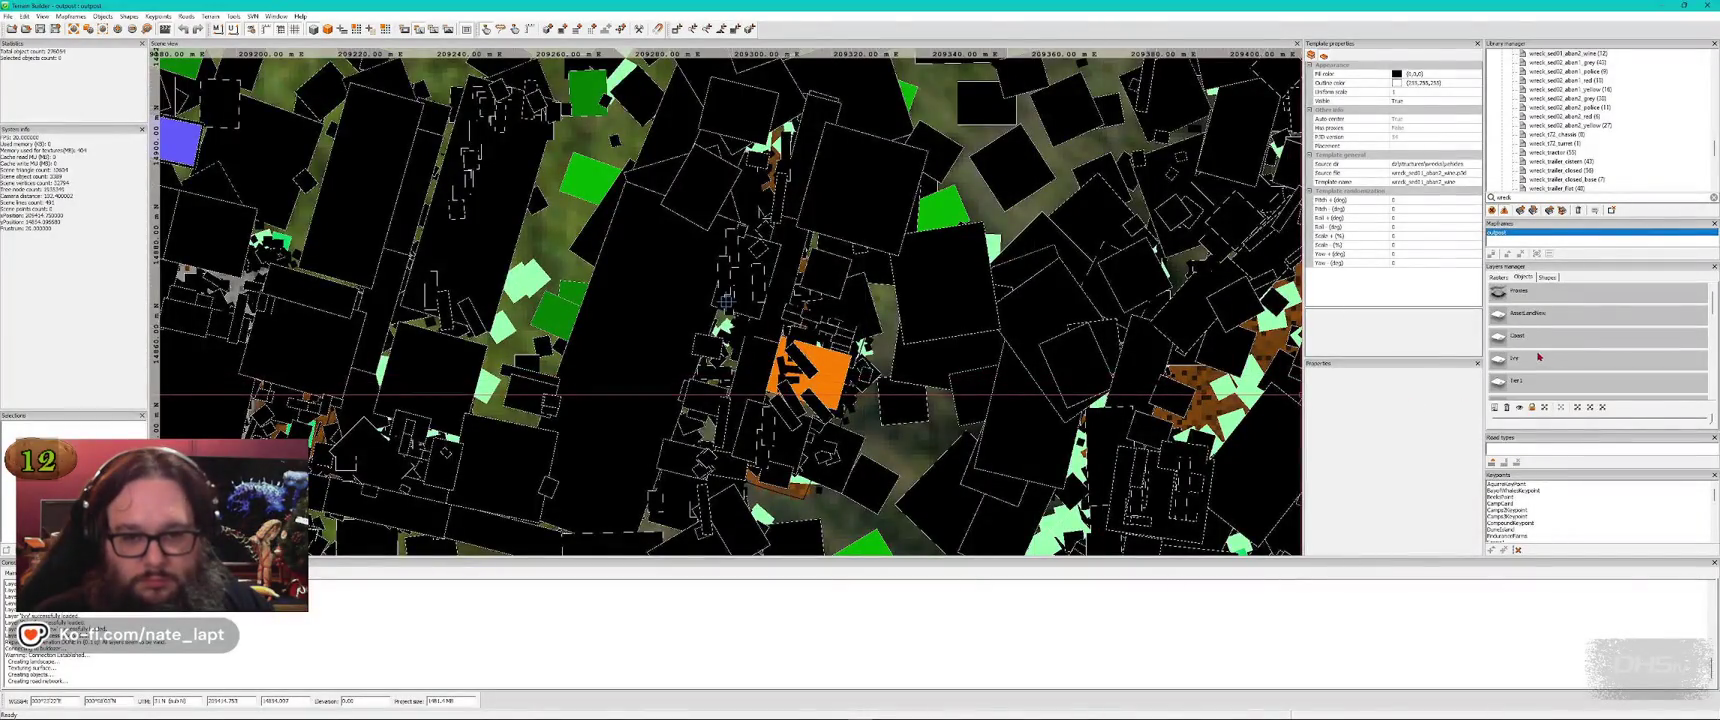
key(alt+Tab)
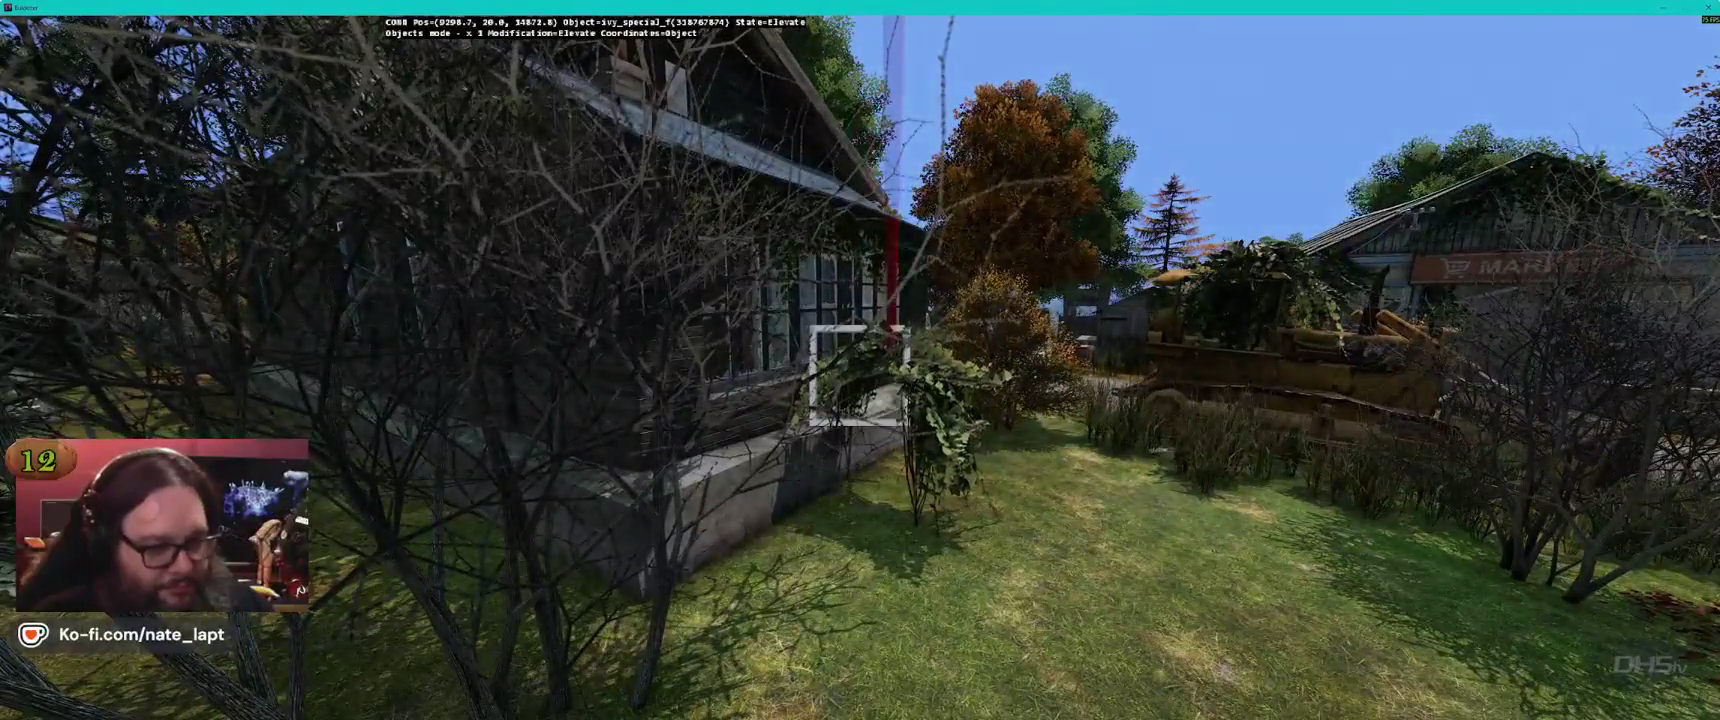
key(alt+Tab)
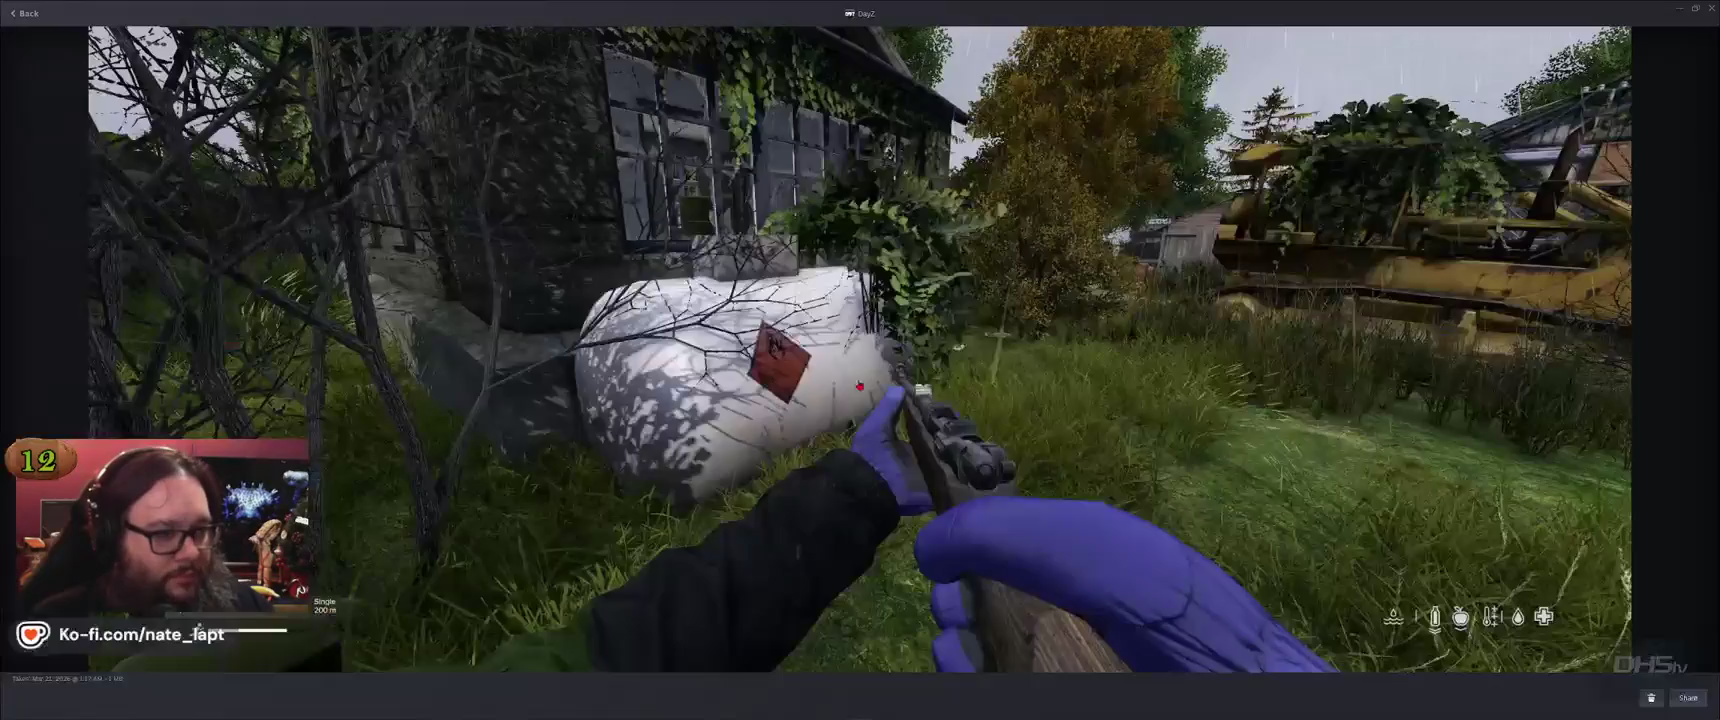
key(Right)
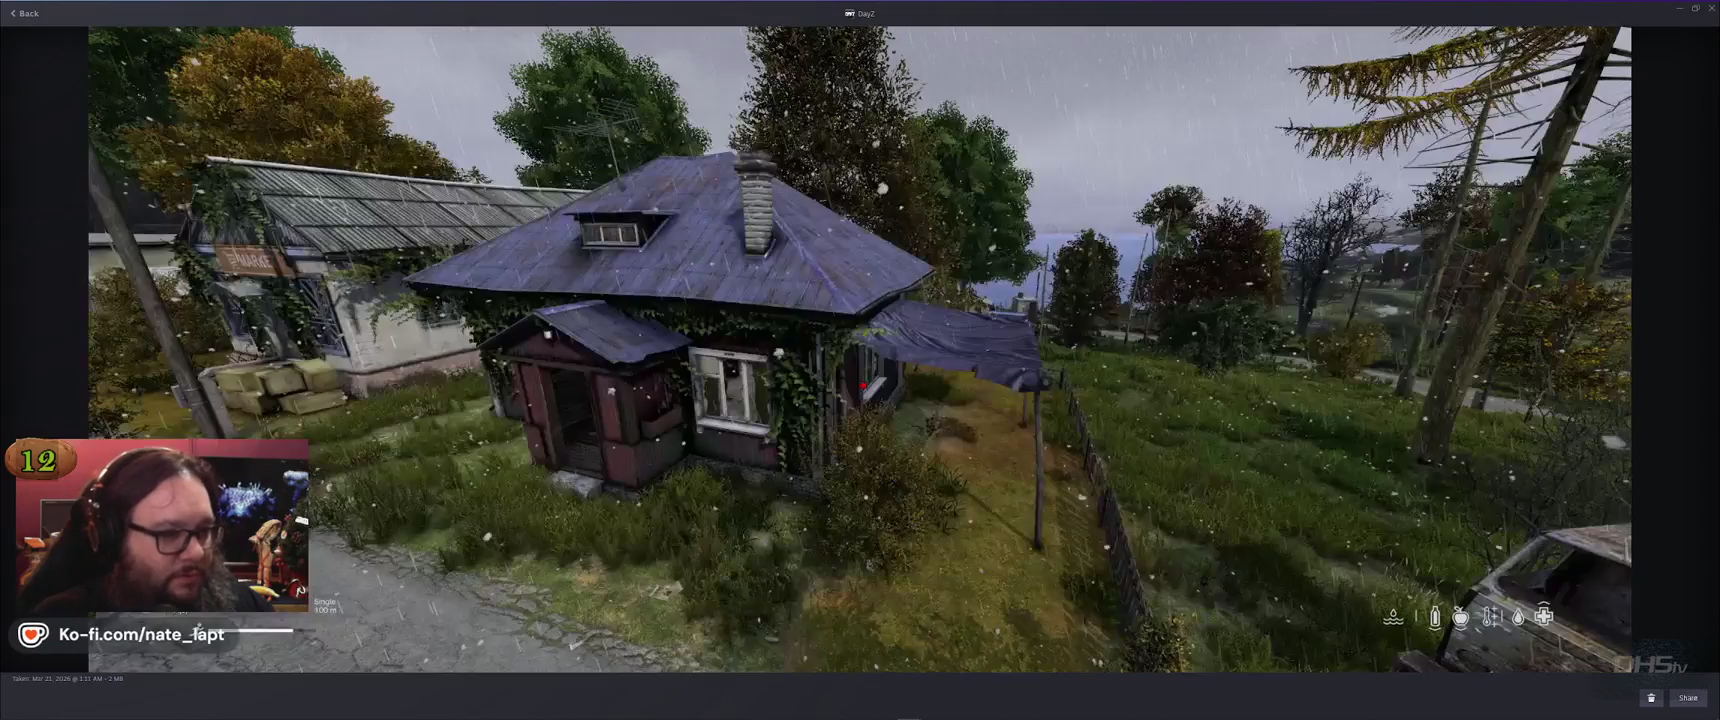
key(Right)
key(Right)
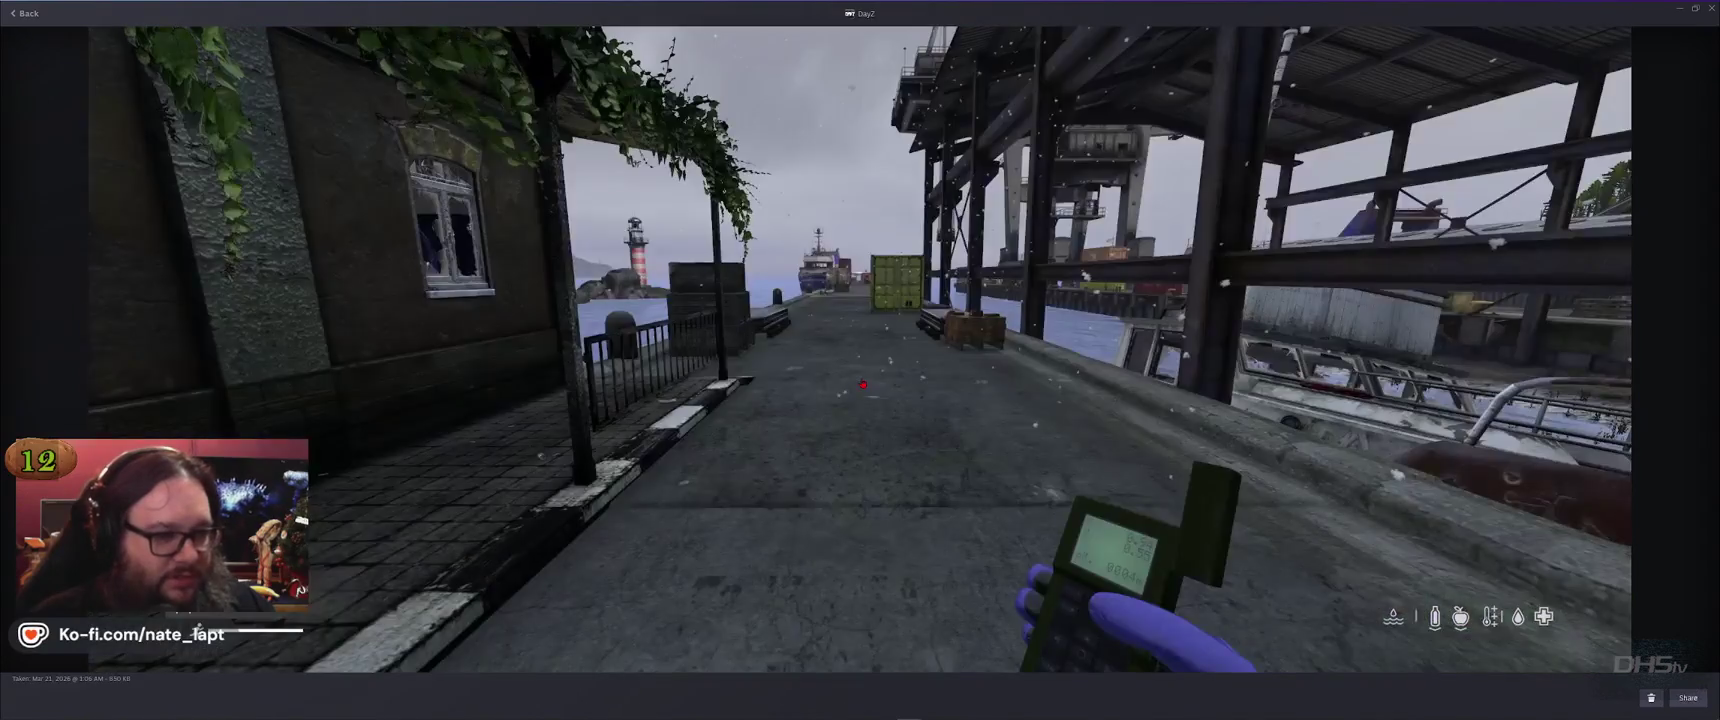
key(Right)
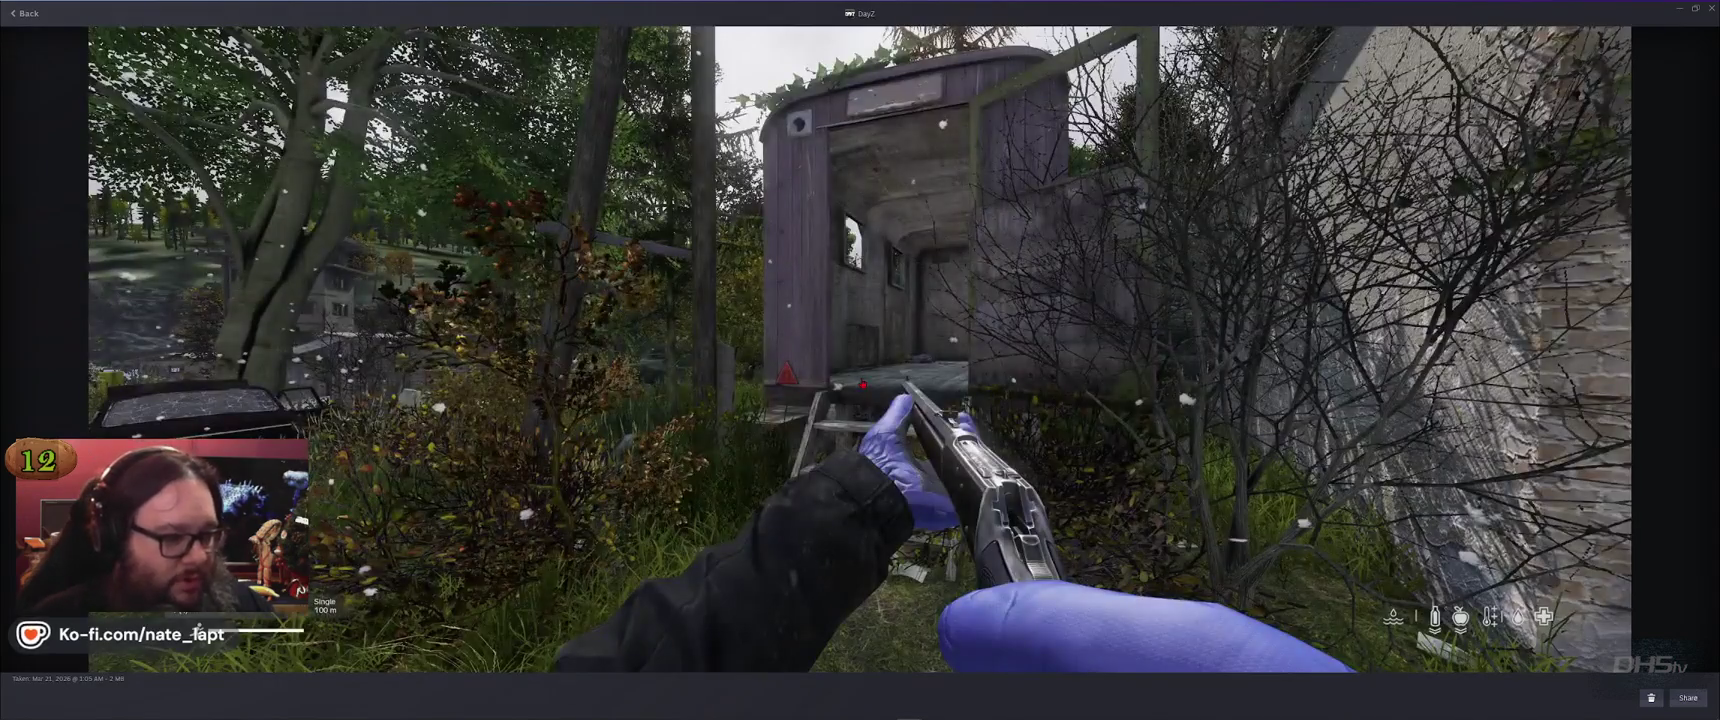
key(alt+Tab)
key(alt+Tab)
Fly the Buldozer camera past the truck to the old trailer and its wooden crates
key(w)
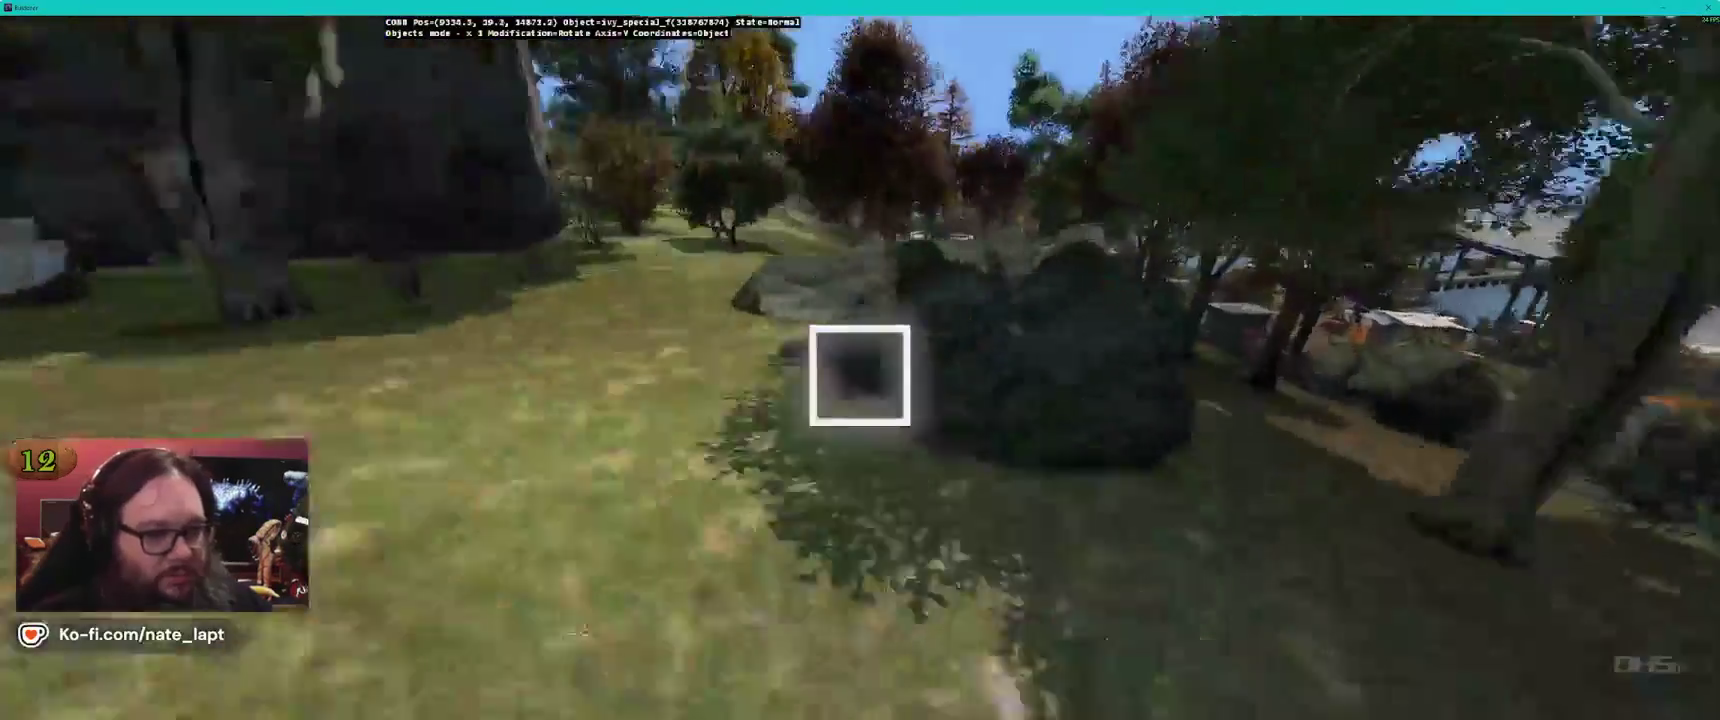
key(w)
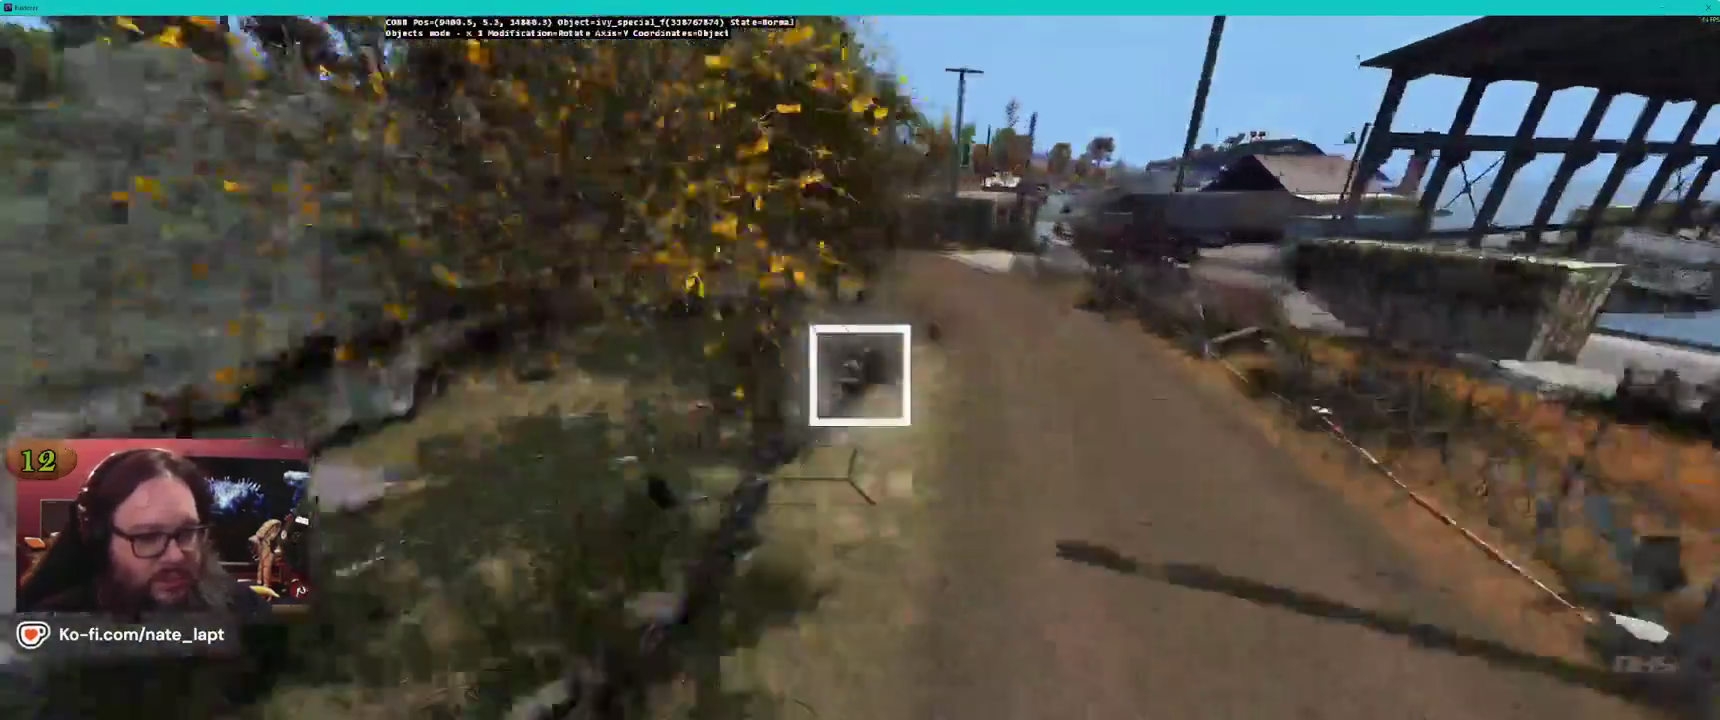
key(w)
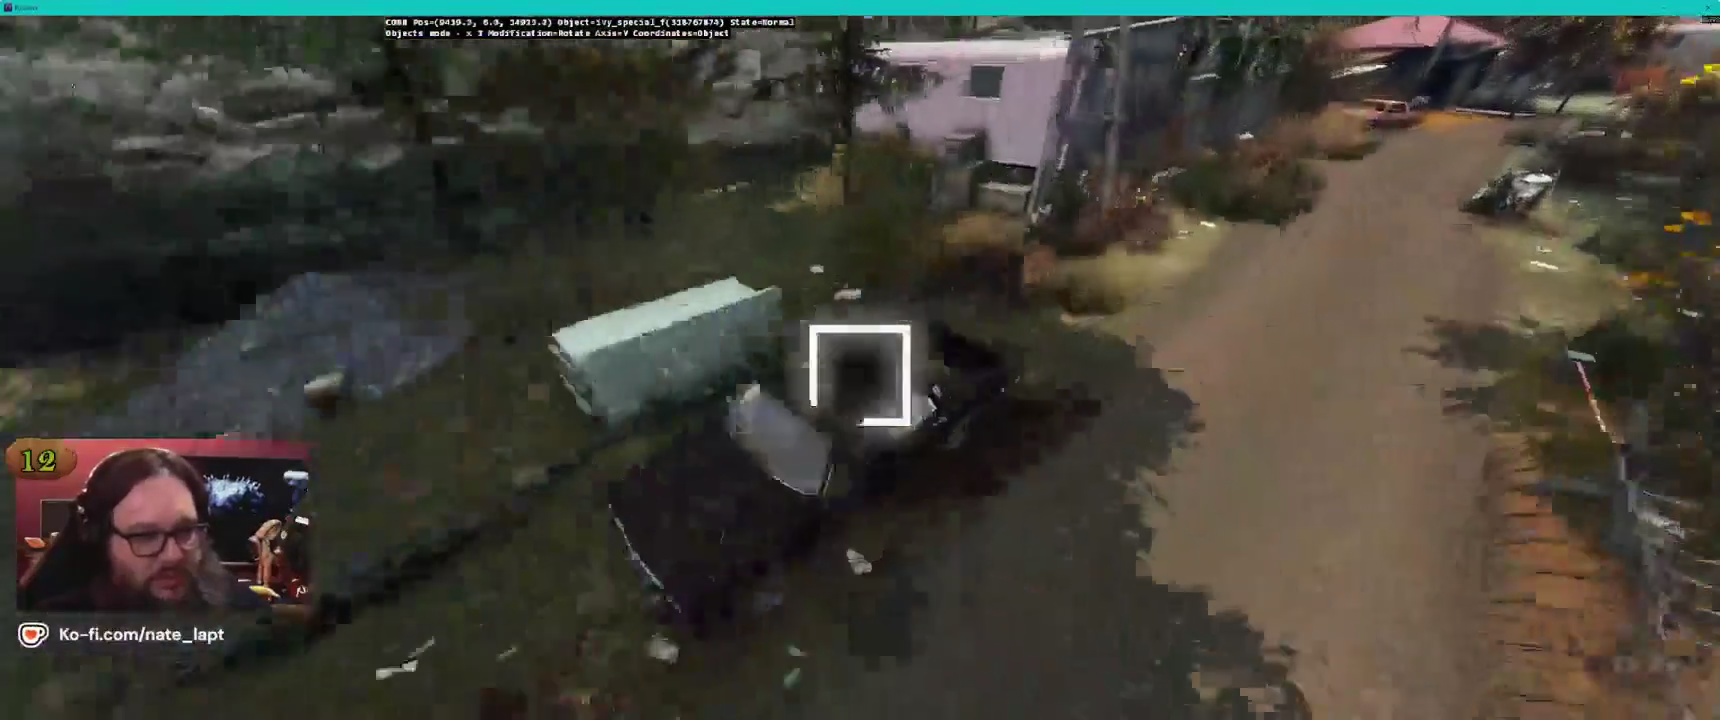
key(w)
Glance at the Terrain Builder map, orbit to the trailer's rear, then bring up the screenshot viewer
key(alt+Tab)
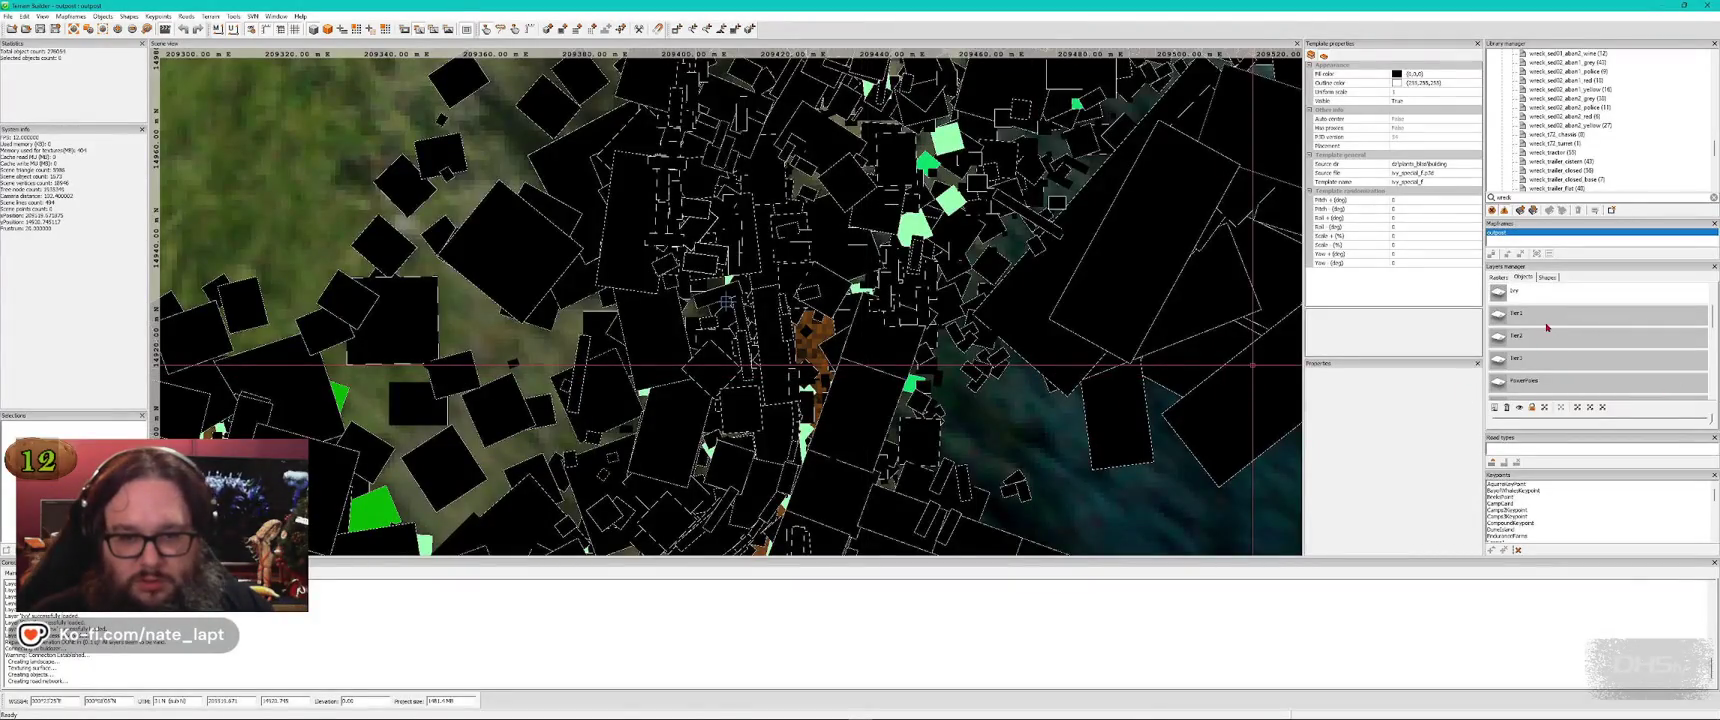
key(alt+Tab)
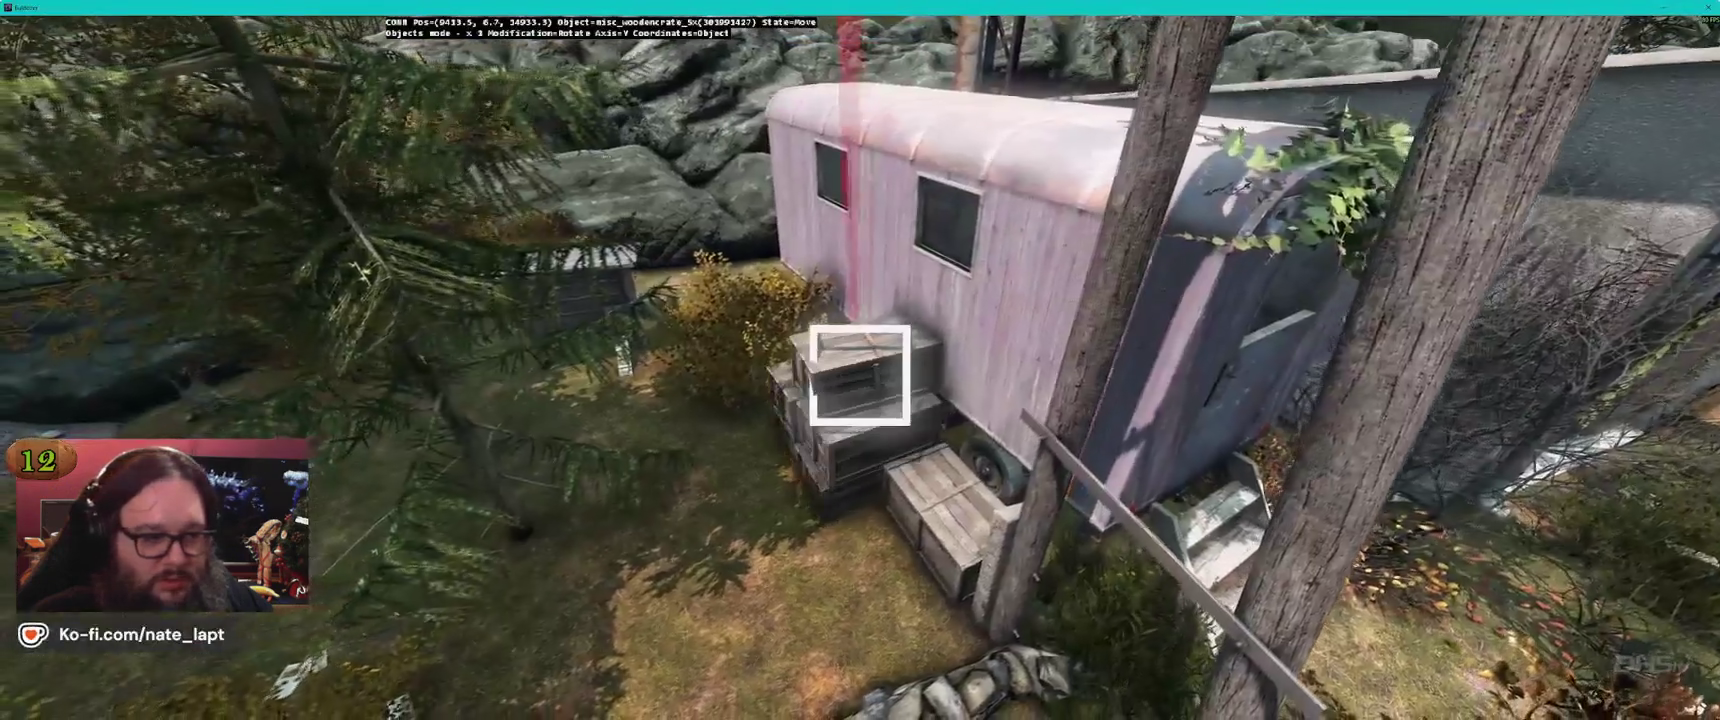
key(d)
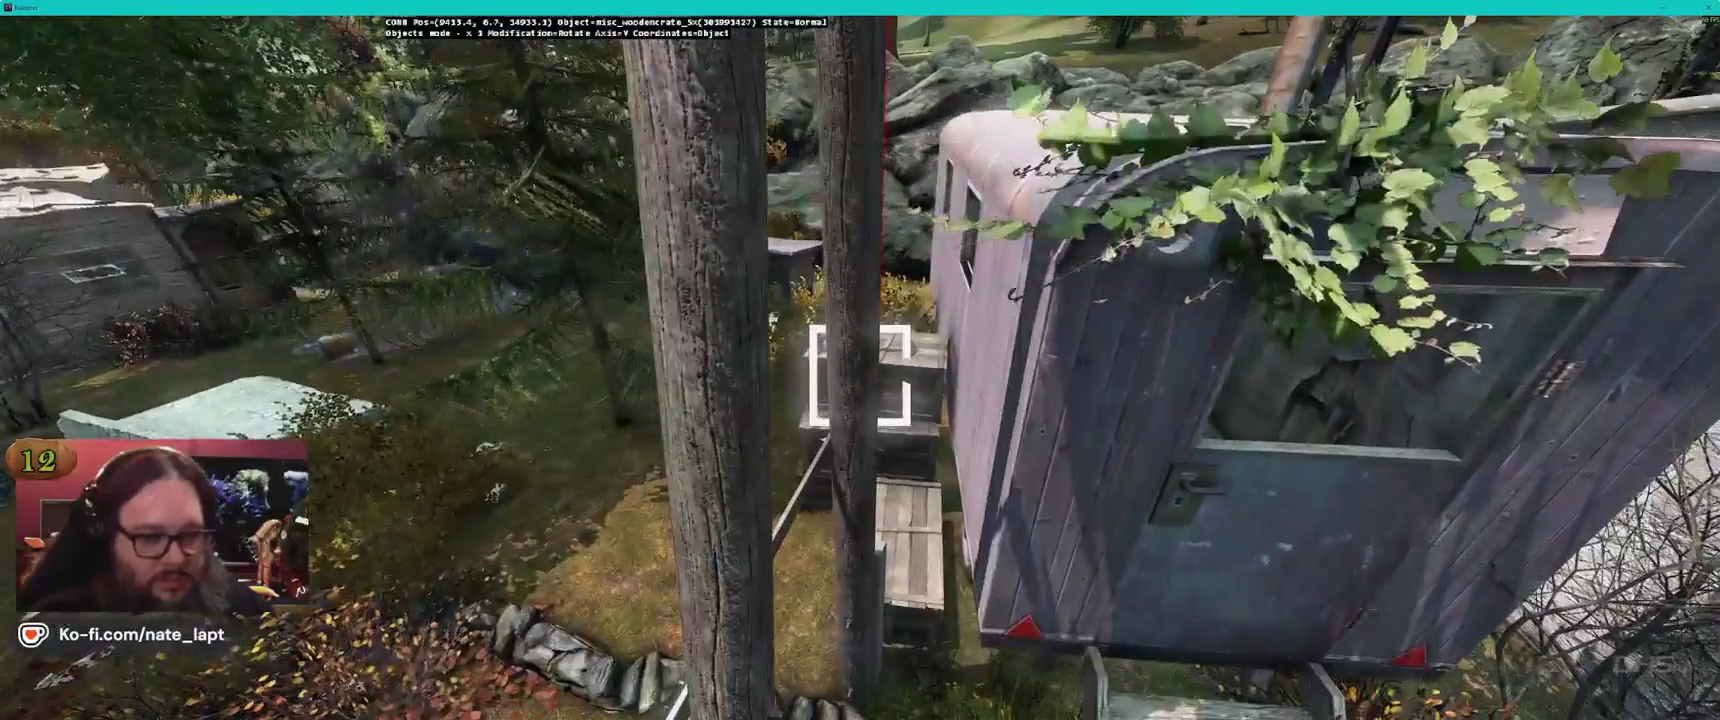
key(alt+Tab)
key(alt+Tab)
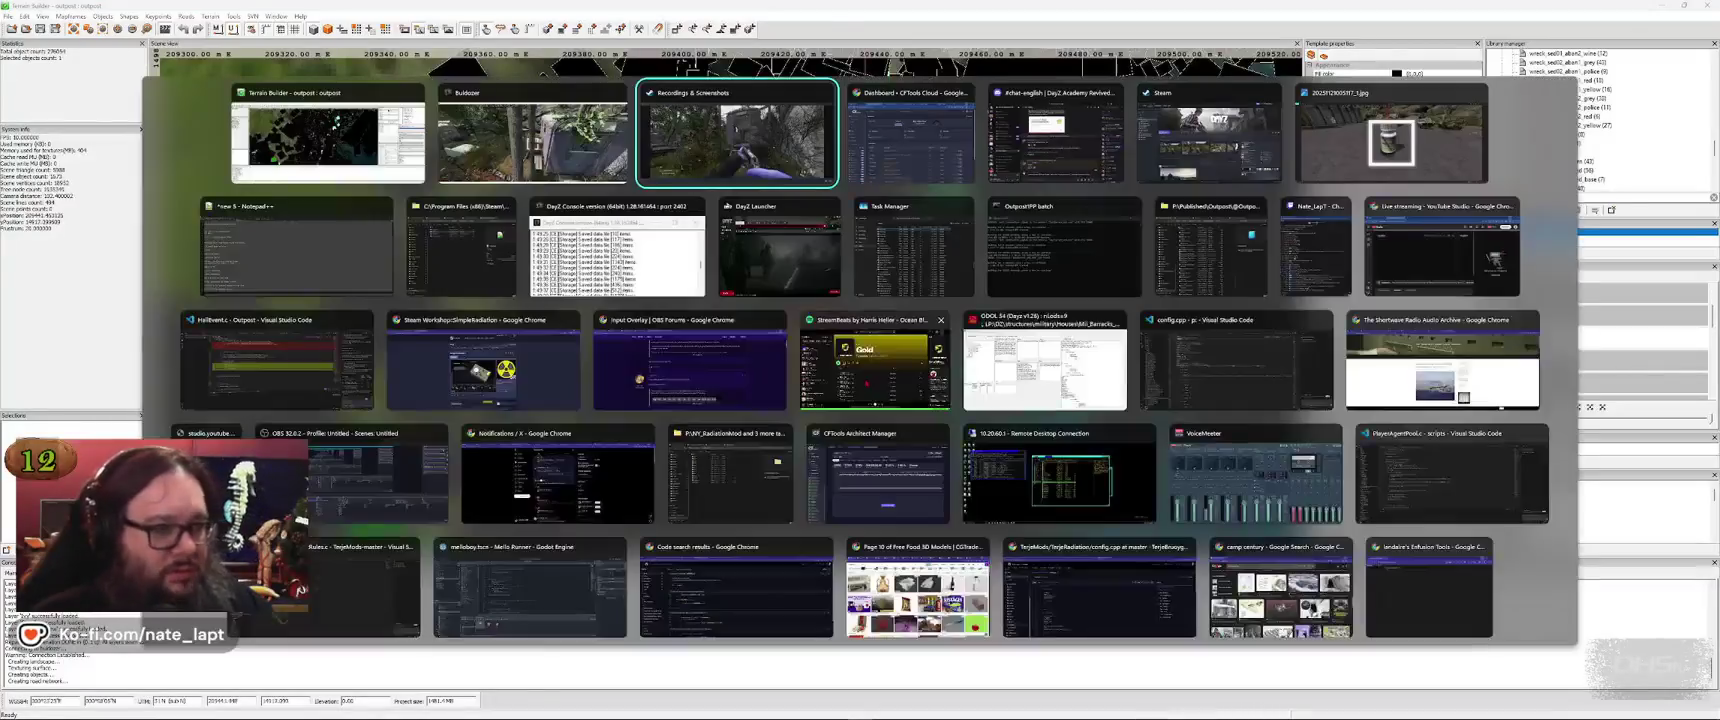
Page through DayZ screenshots from the hilltop town and street view to the Object Spawner shot
key(Right)
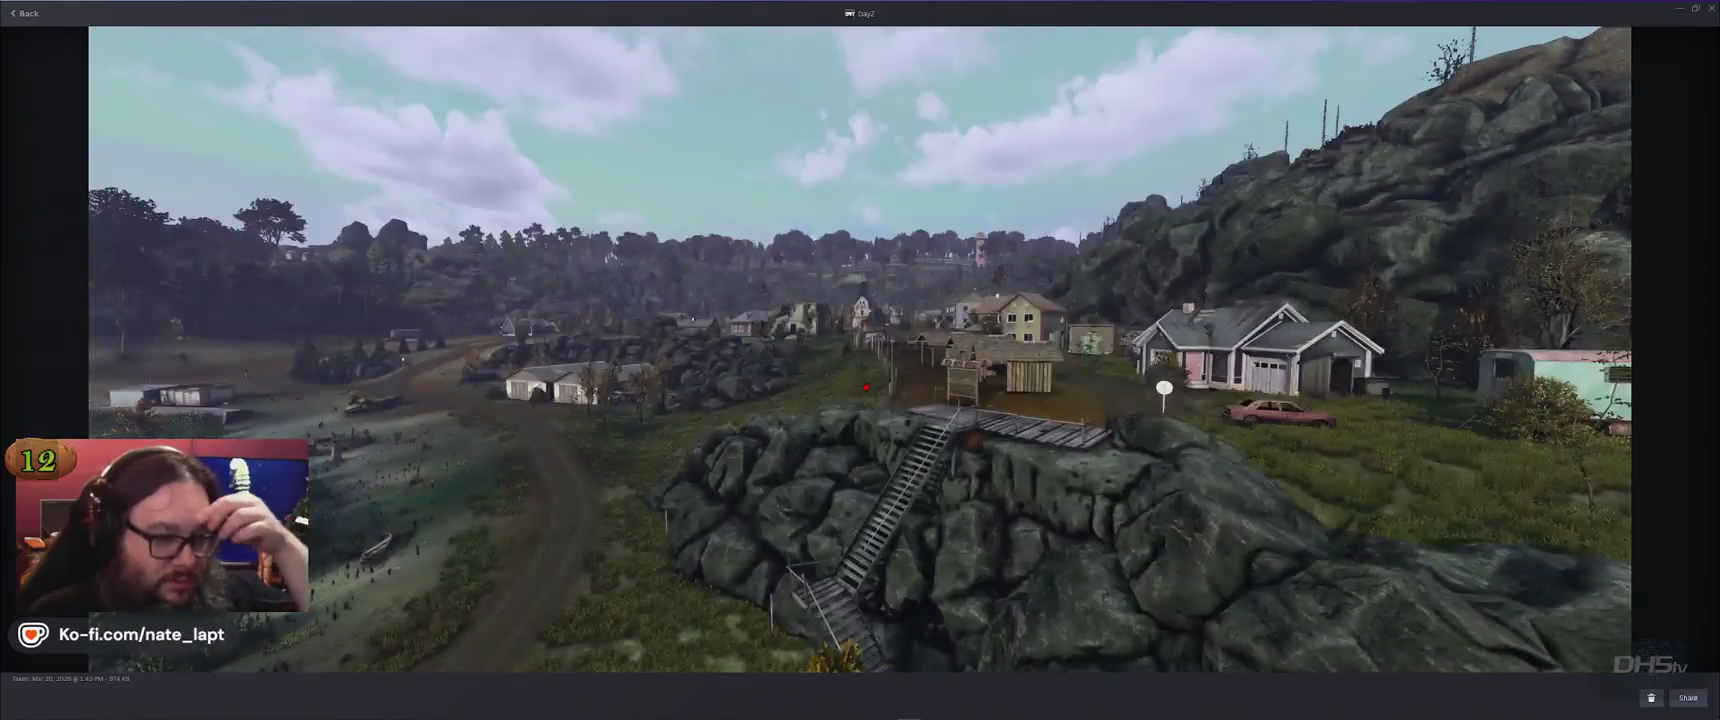
key(Left)
key(Left)
key(Left)
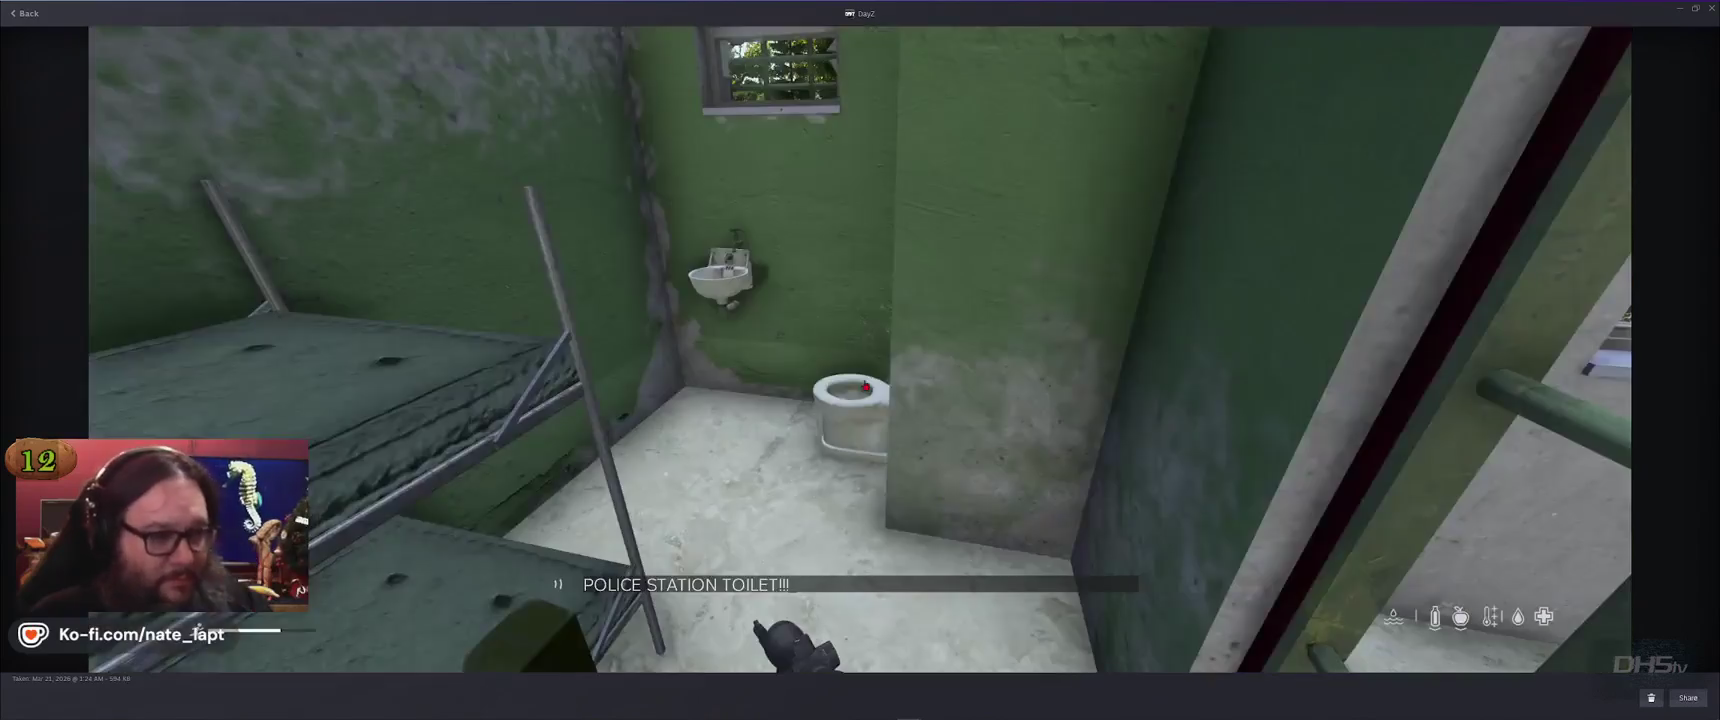
key(Left)
key(Left)
key(Right)
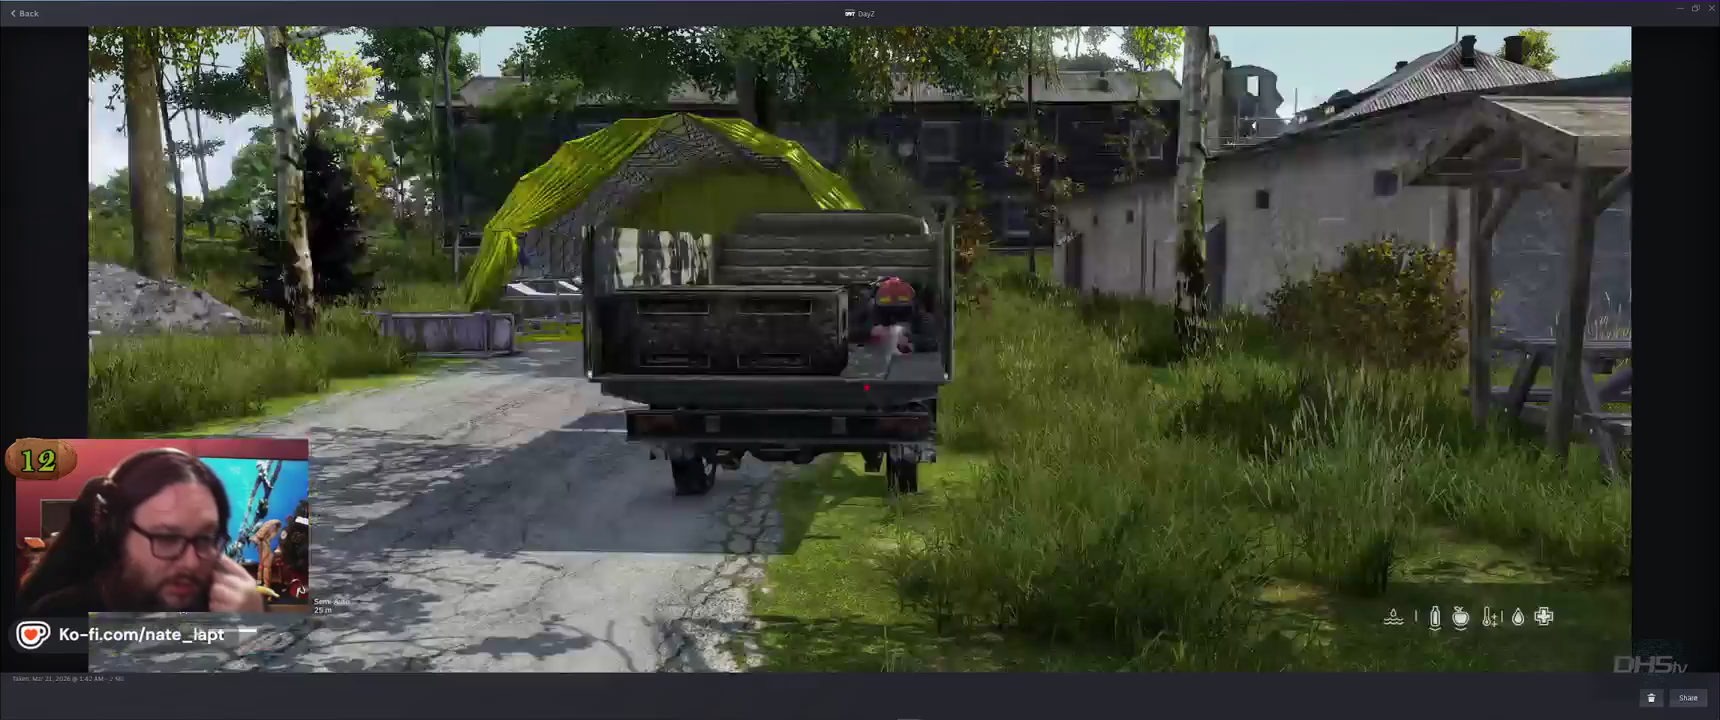
key(Right)
key(Right)
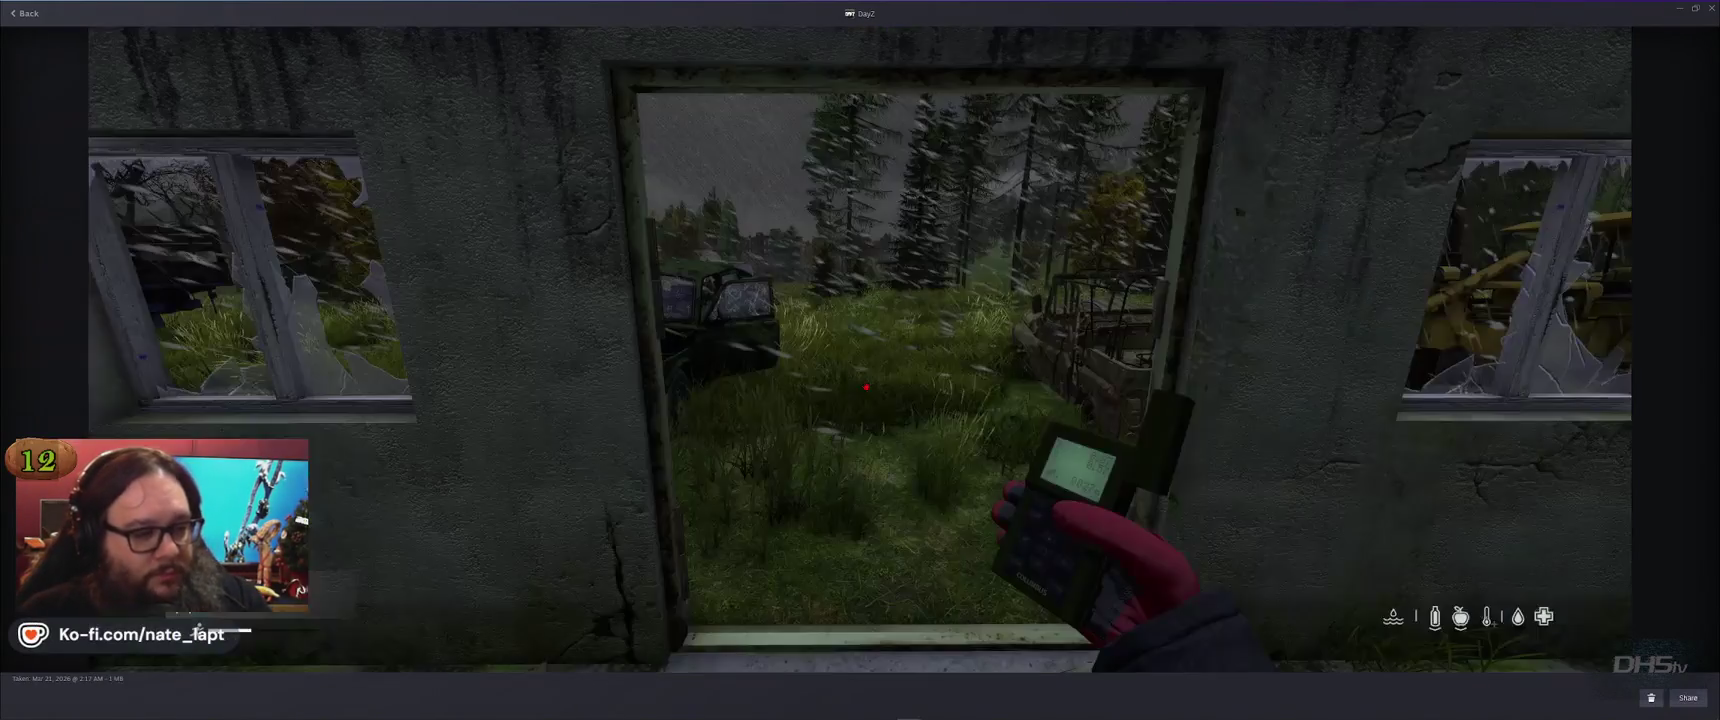
key(Right)
key(Right)
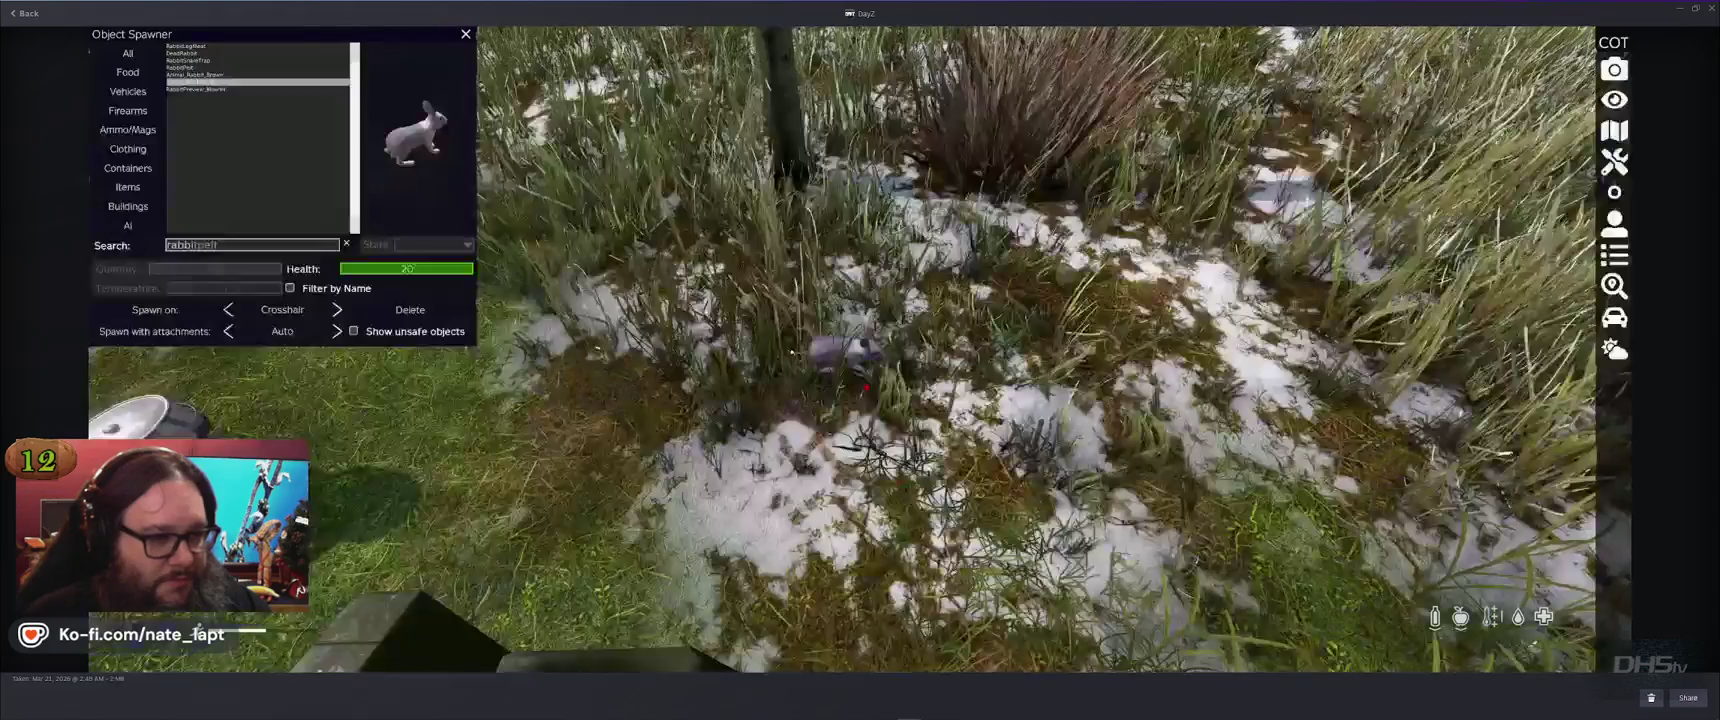
key(Right)
key(Right)
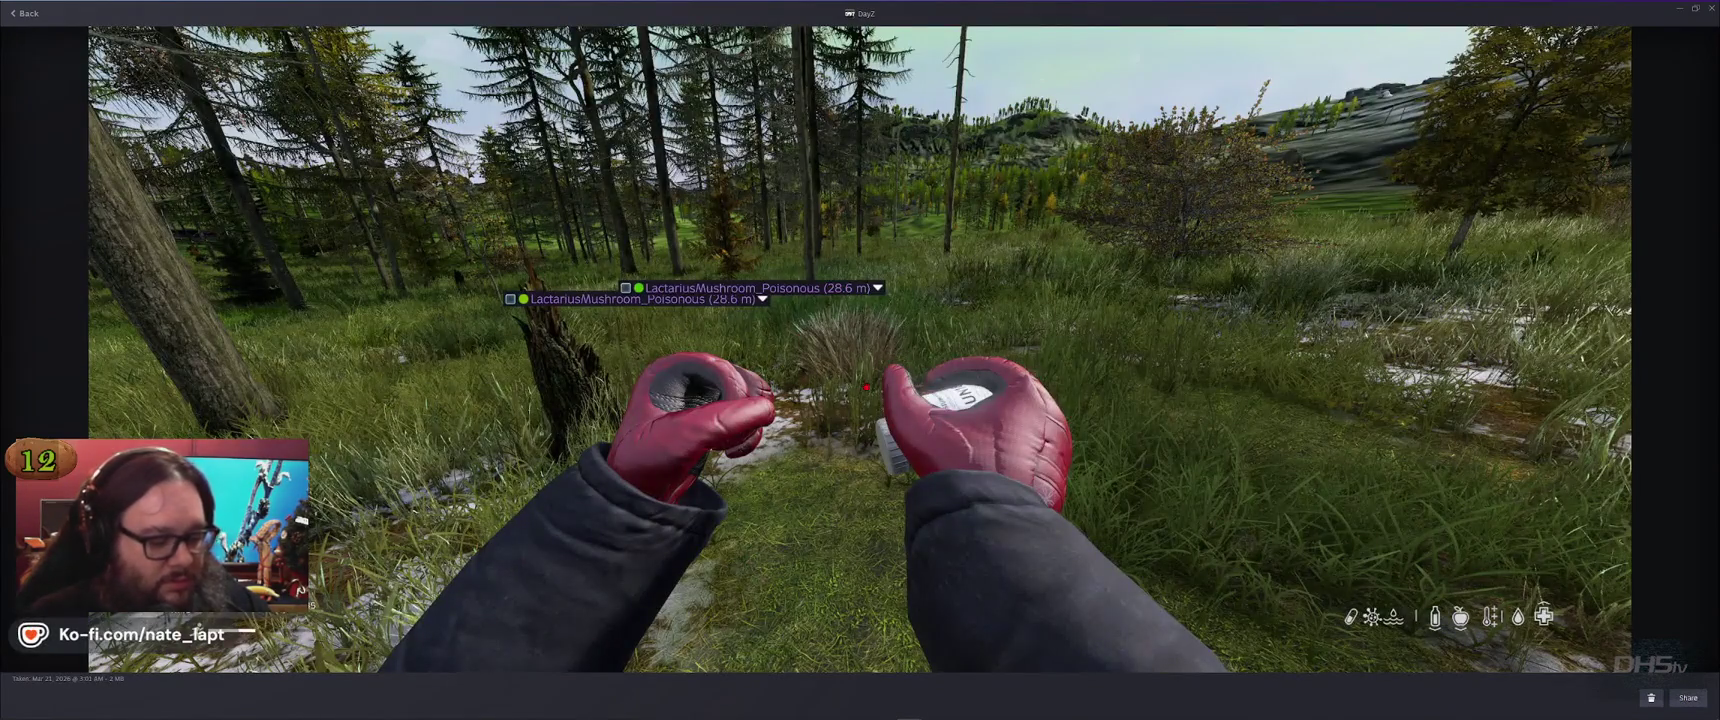
key(alt+Tab)
key(alt+Tab)
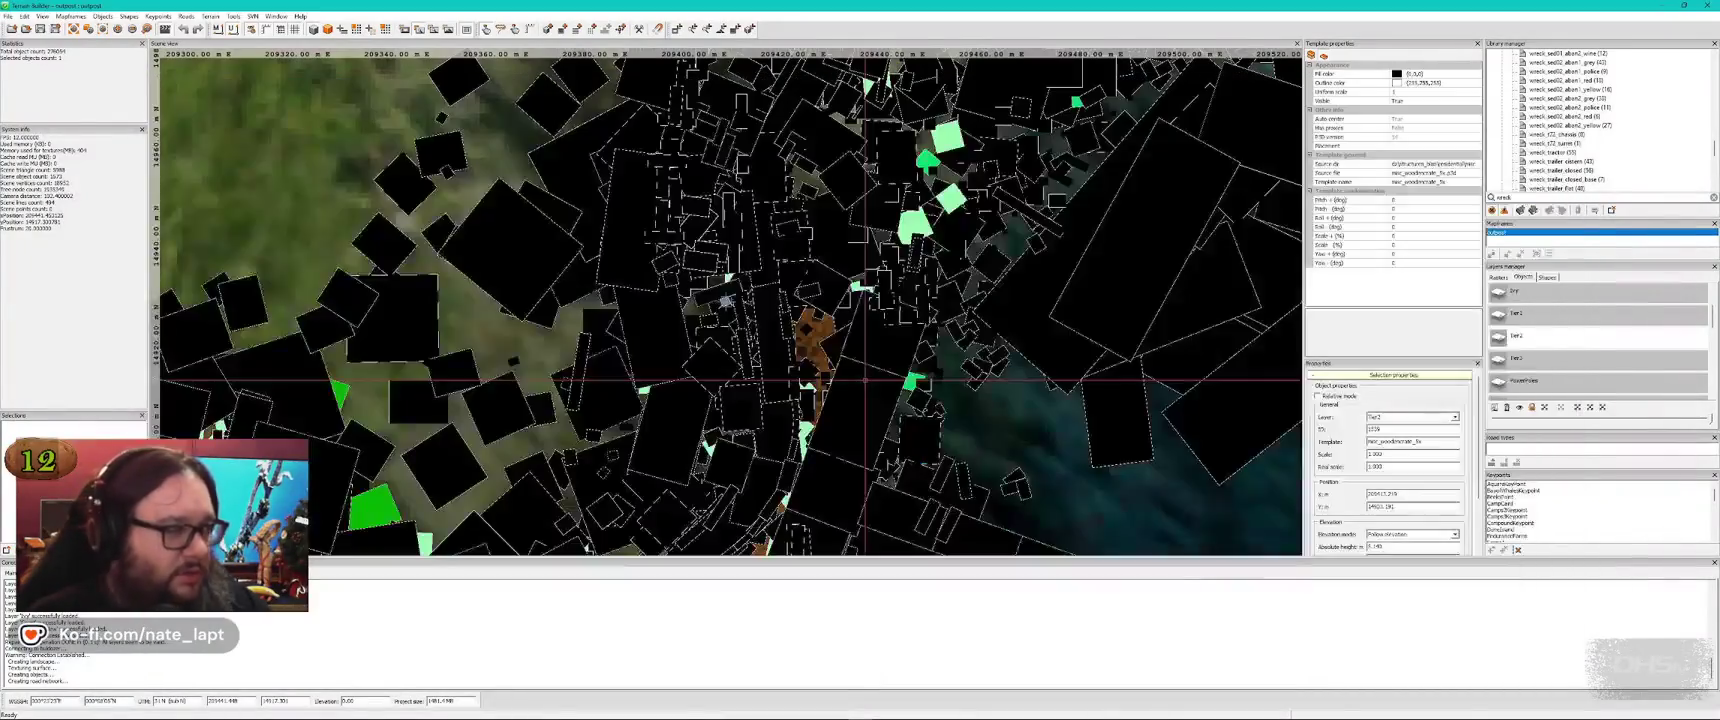
Save the Terrain Builder project with Ctrl+S
key(ctrl+s)
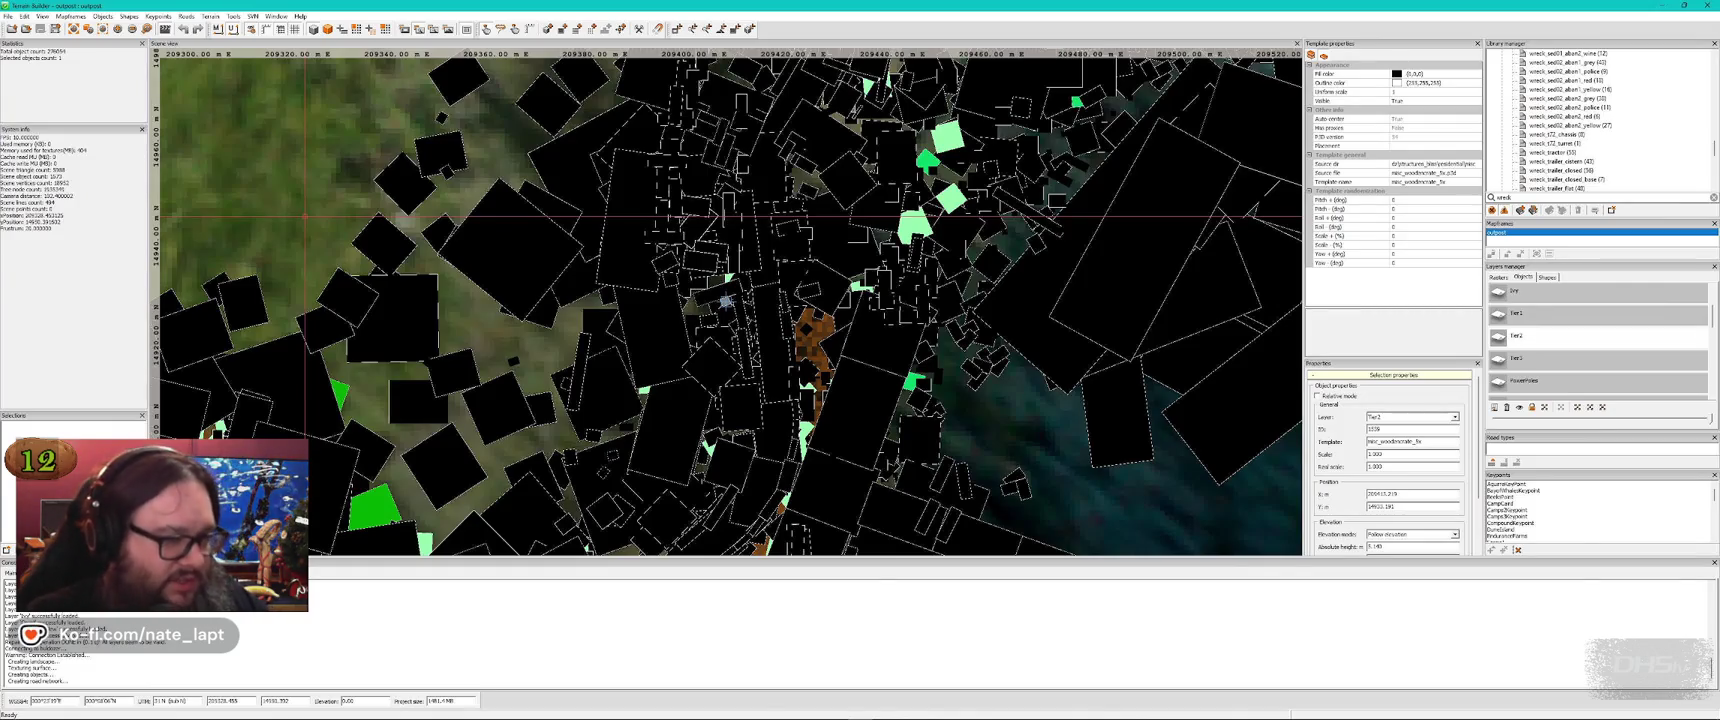
key(alt+Tab)
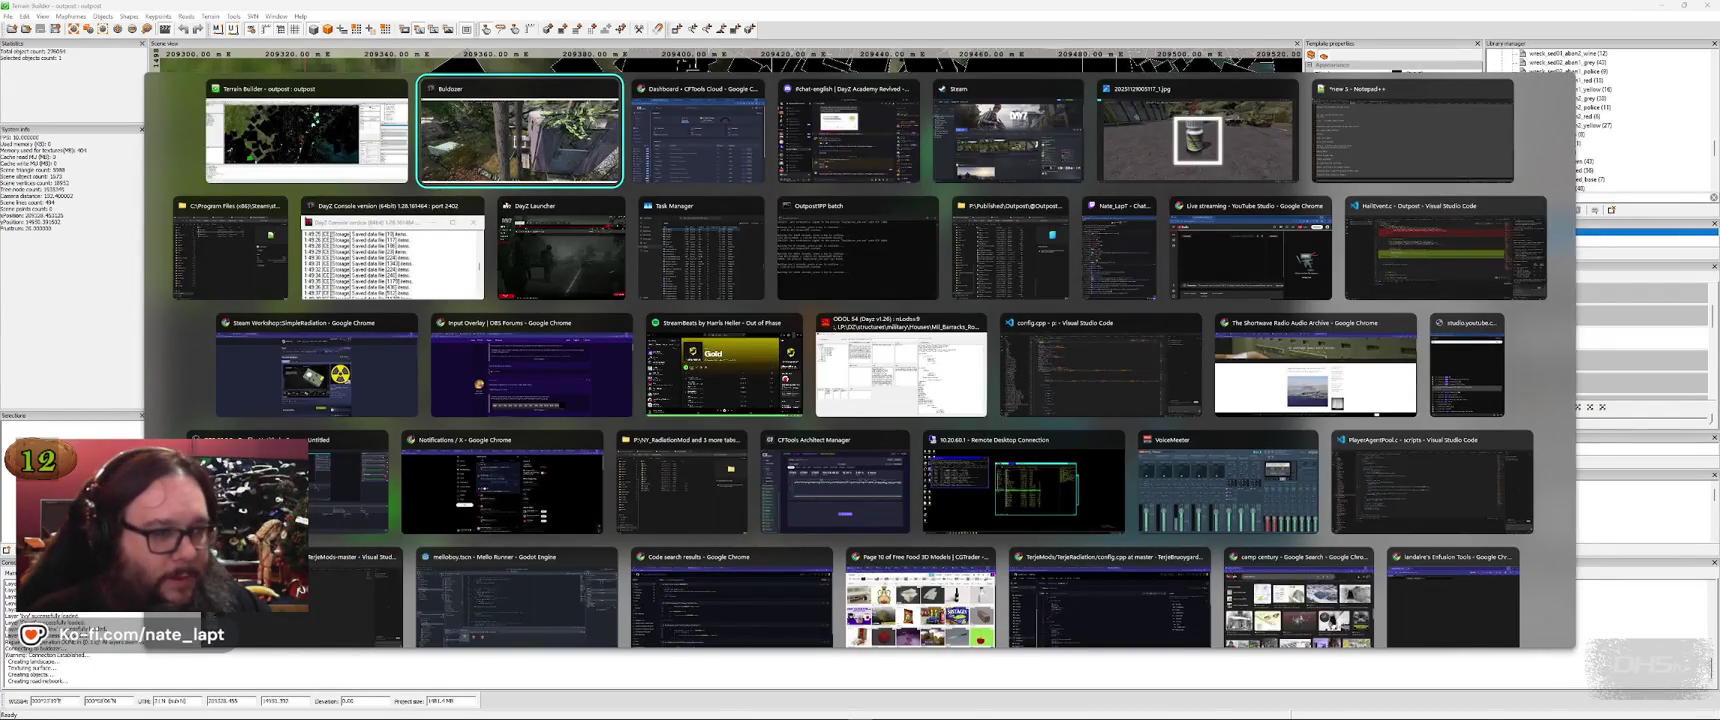
Check the DayZ Launcher, DayZ Console, pill-bottle reference image and Buldozer, then return to Terrain Builder
key(alt+Tab)
key(alt+Tab)
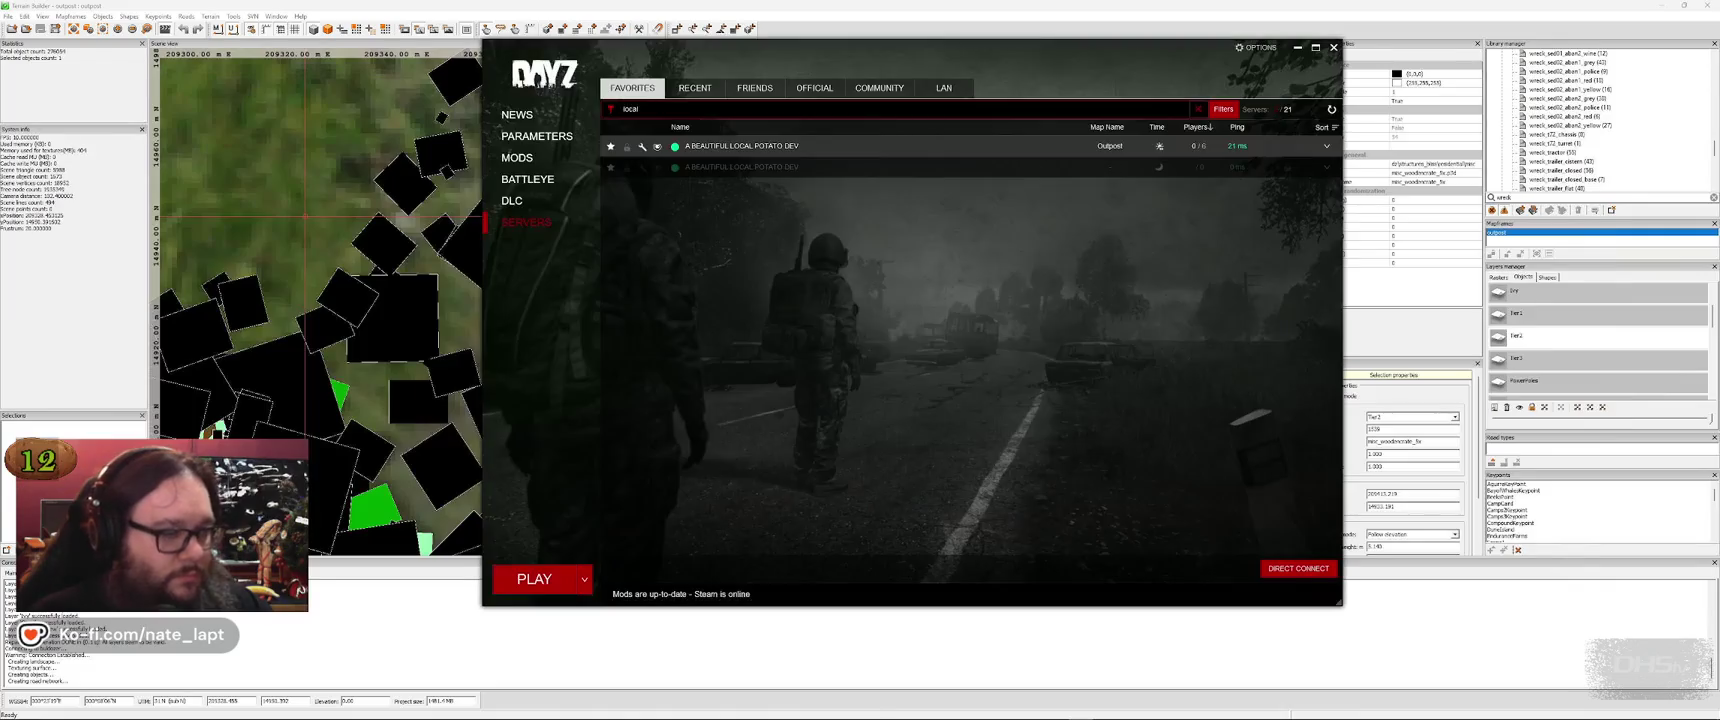
click(1395, 63)
key(alt+Tab)
key(alt+Tab)
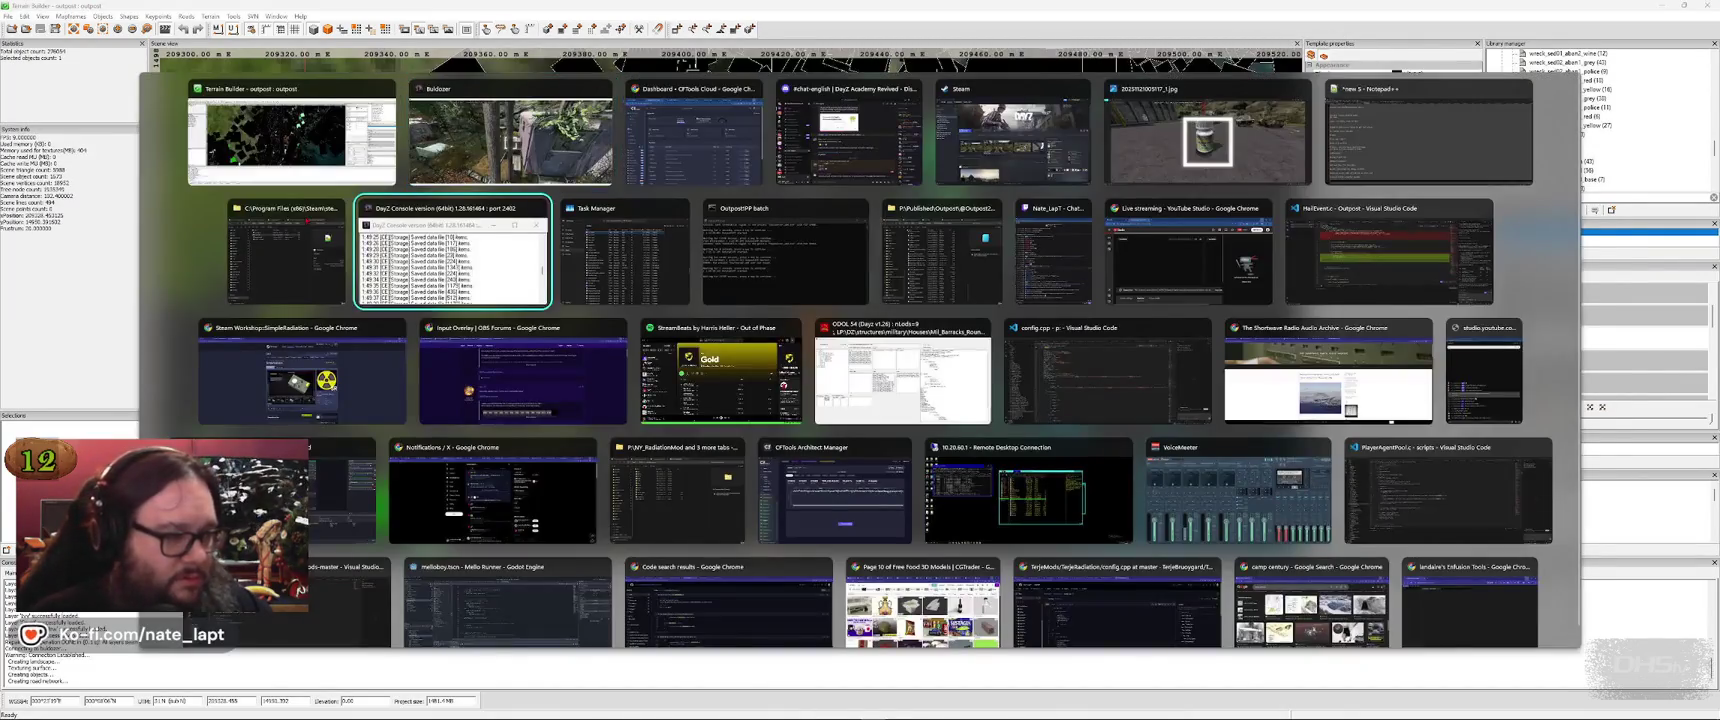
key(alt+Tab)
key(alt+Tab)
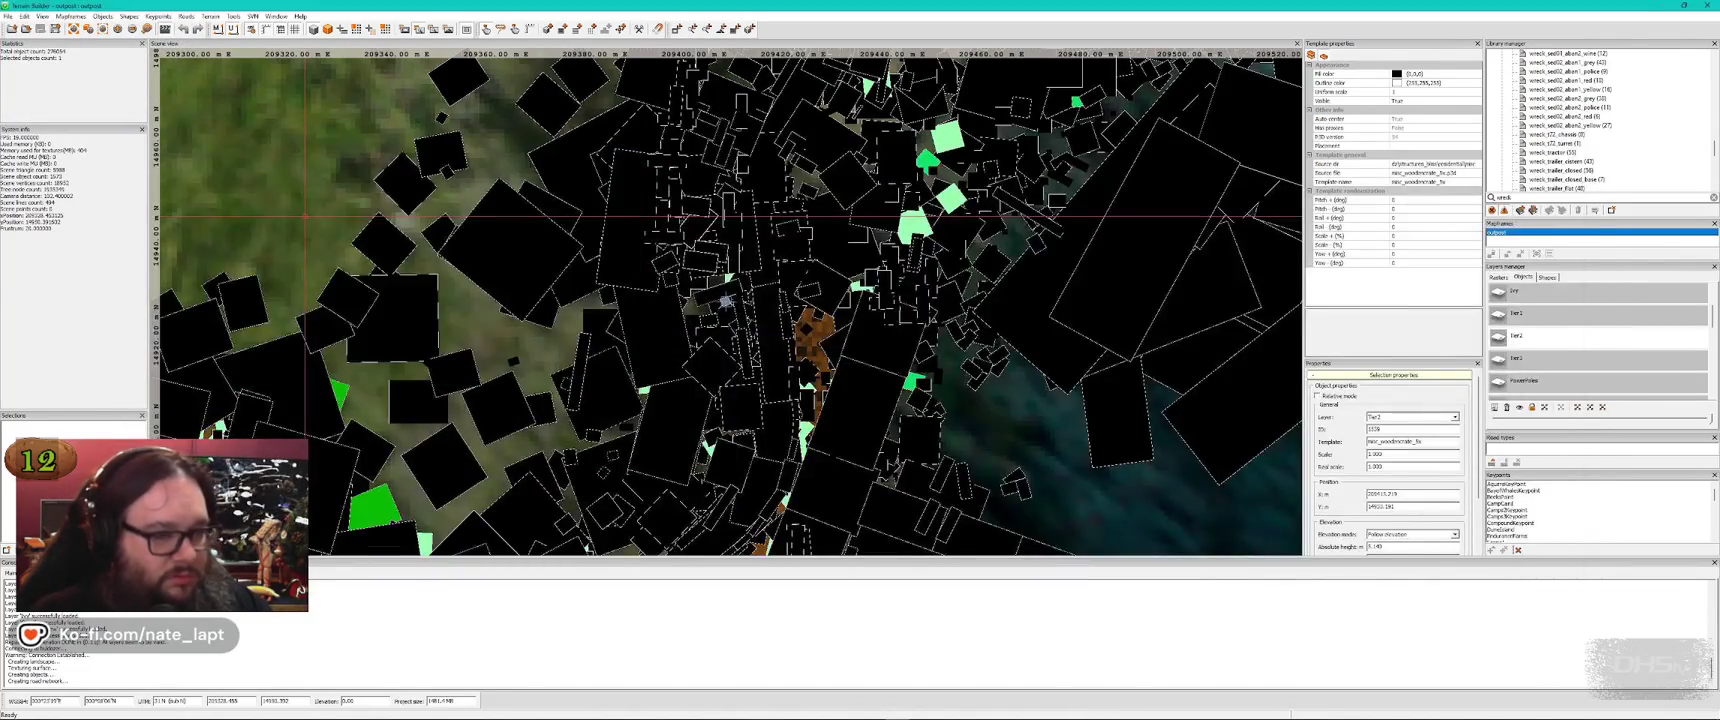
key(alt+Tab)
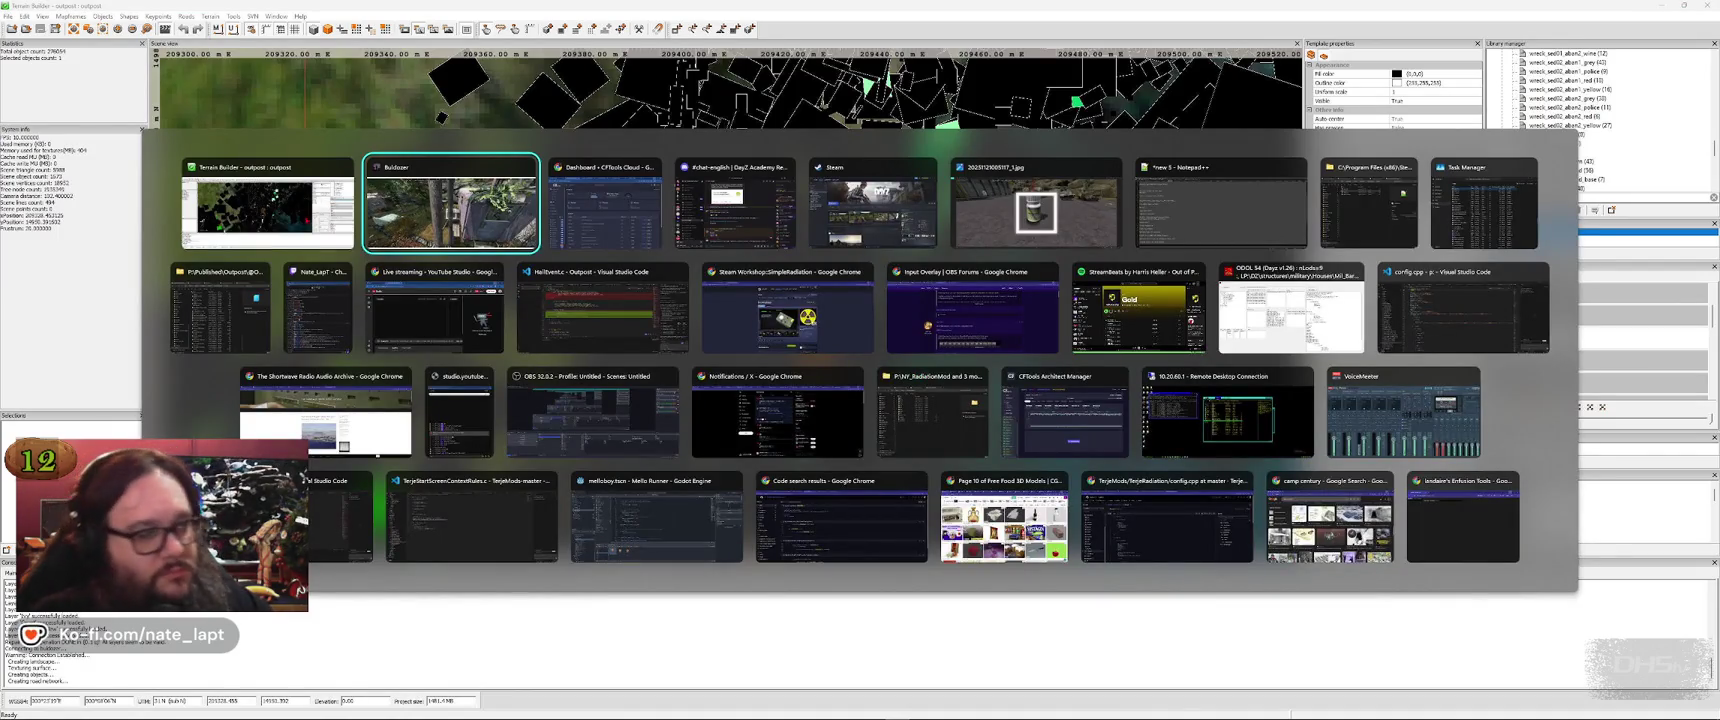
key(alt+Tab)
key(alt+Tab)
key(alt+Tab)
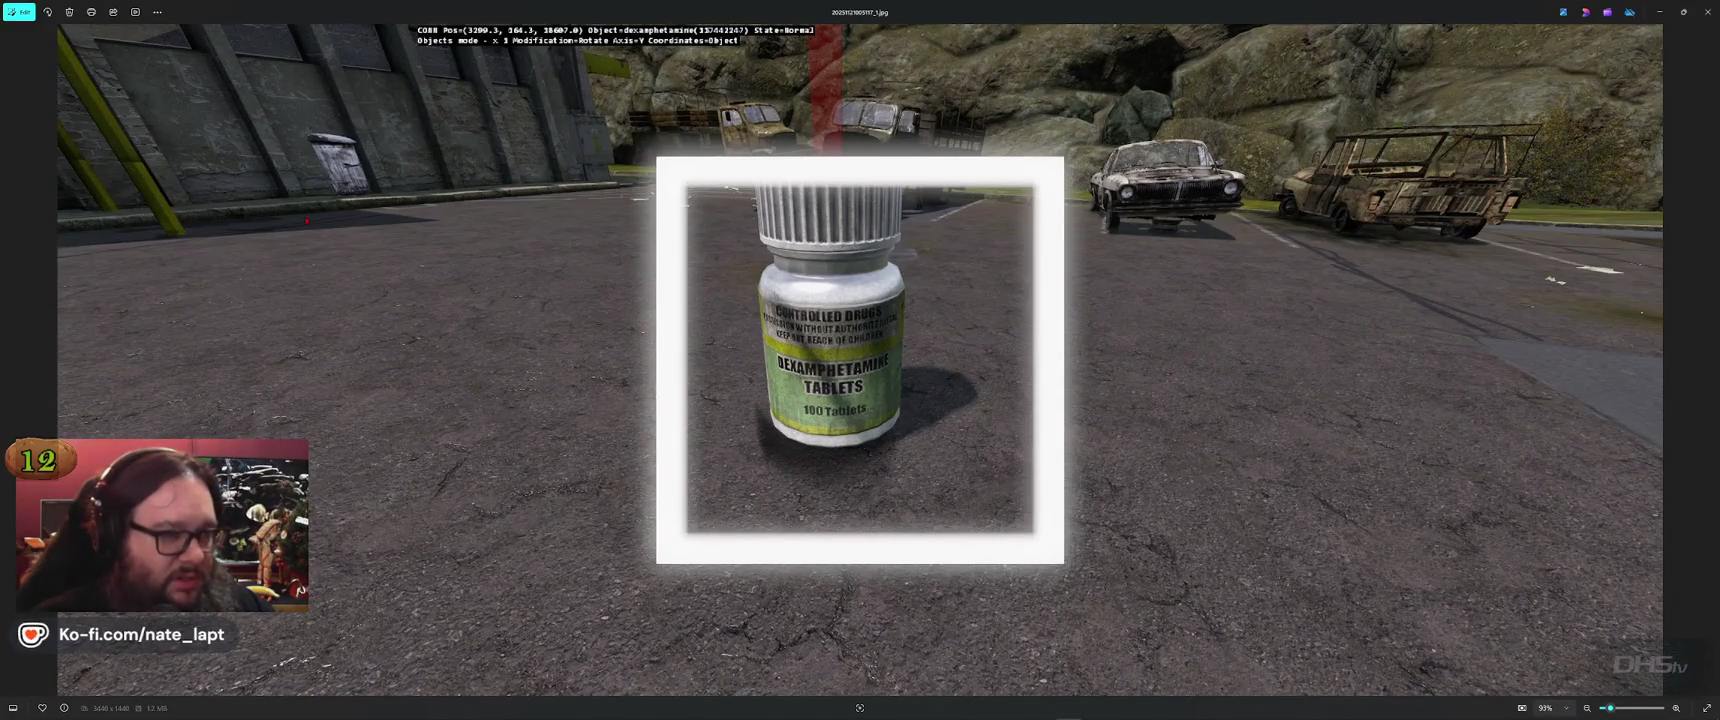
key(alt+Tab)
key(alt+Tab)
key(alt+Tab)
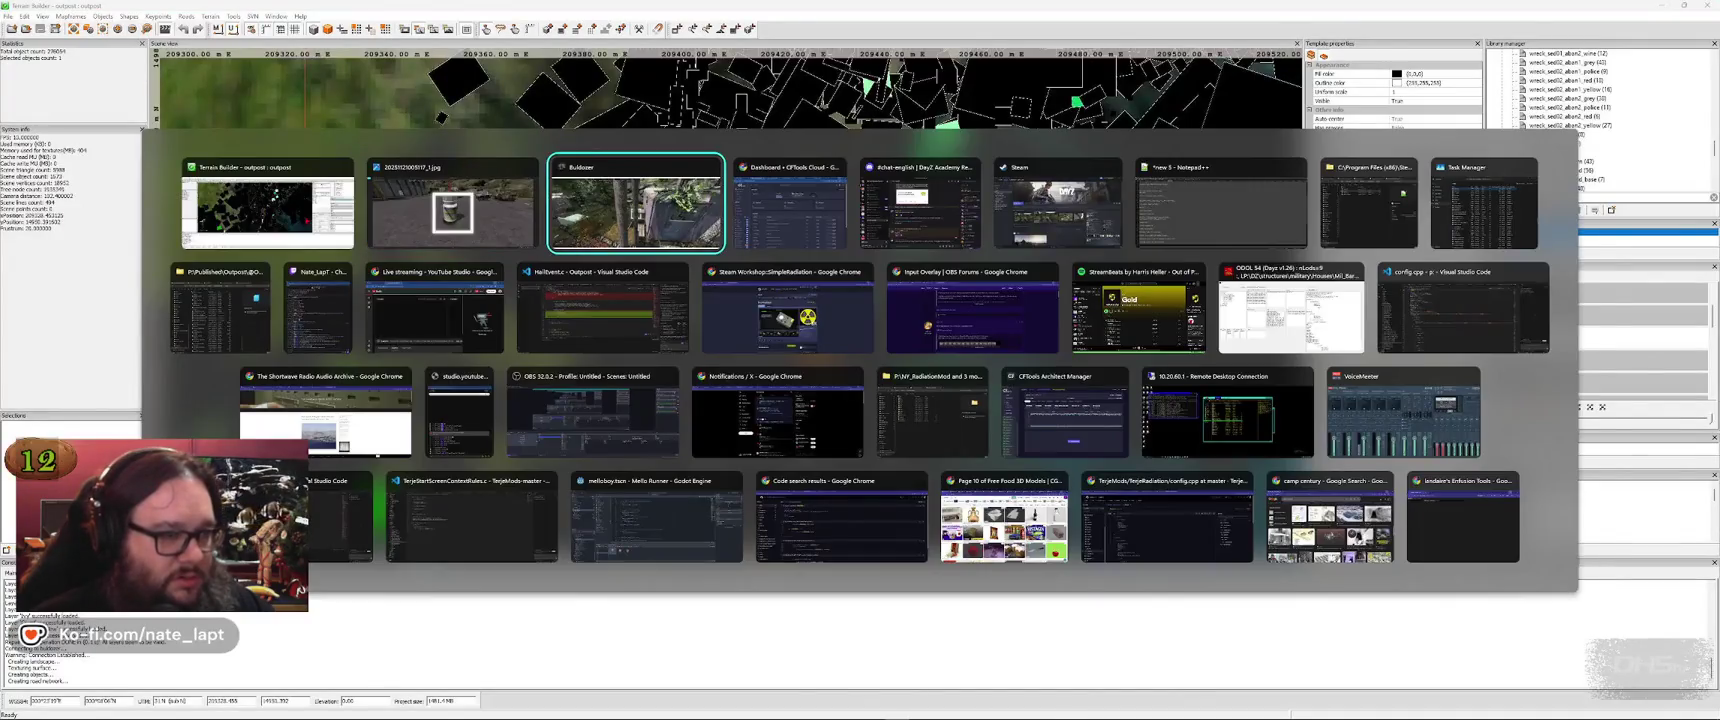
key(w)
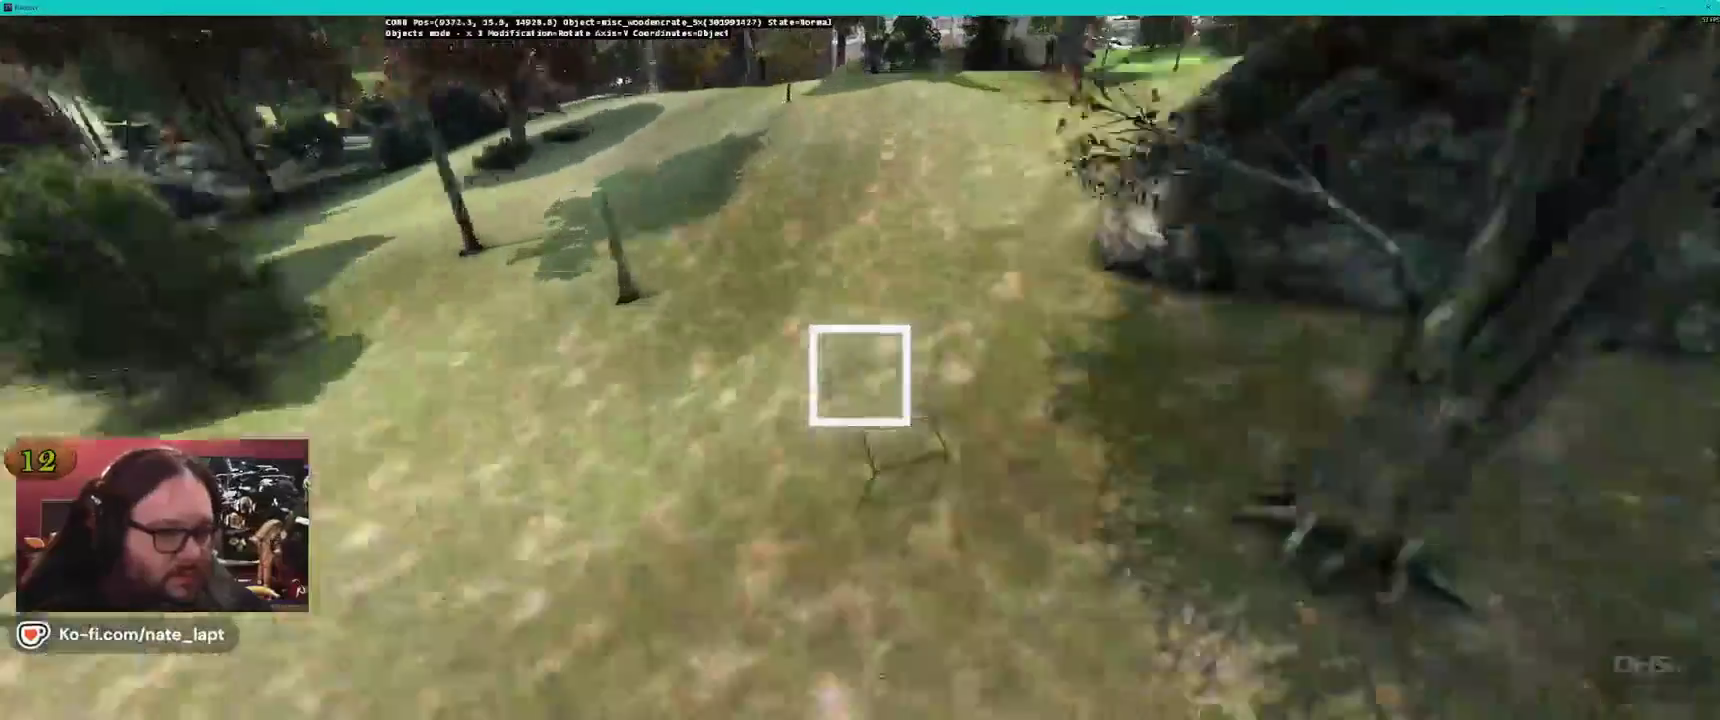
key(alt+Tab)
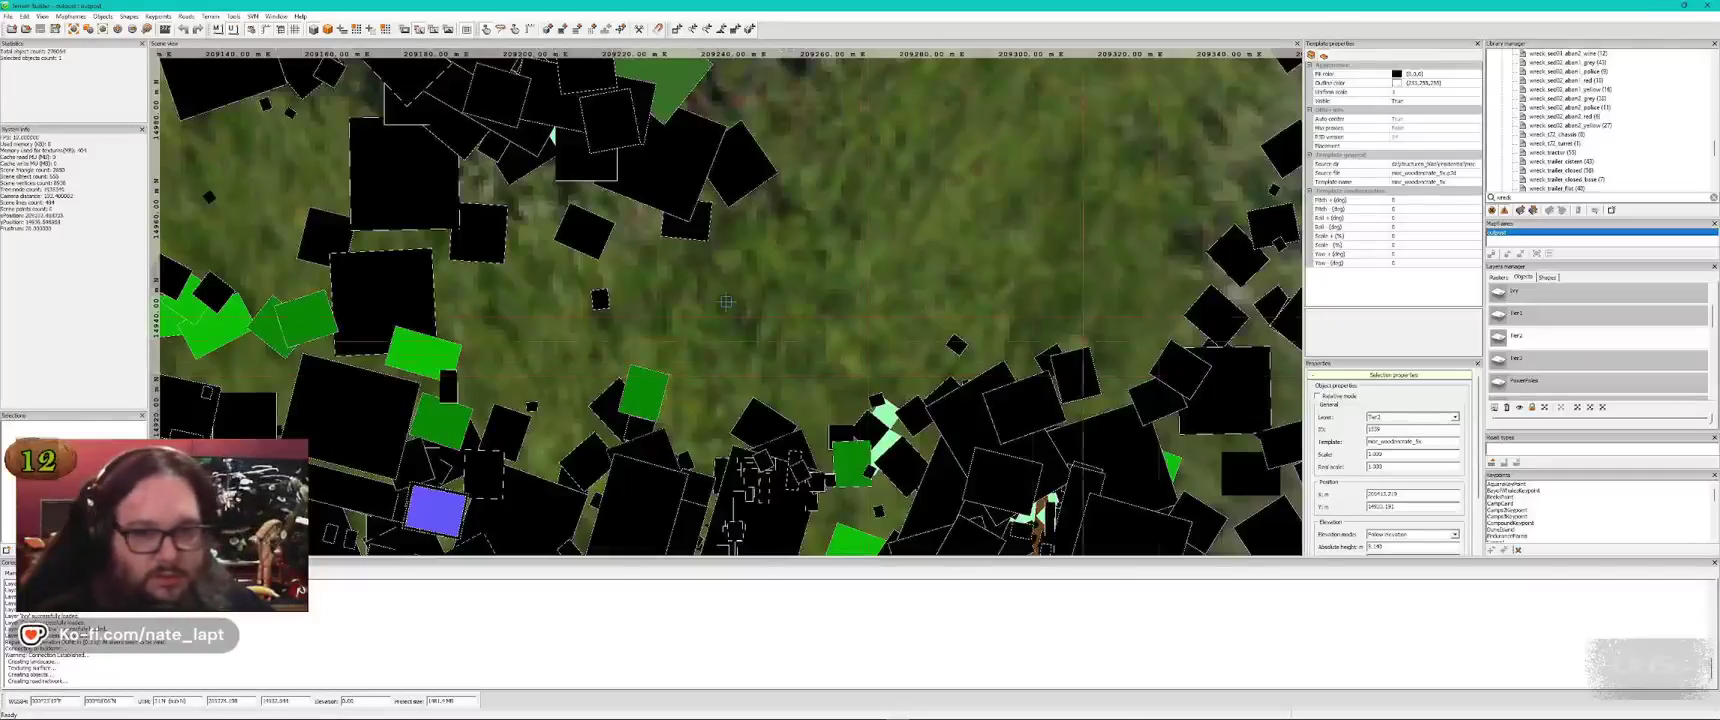
Search the object library for 'desi' and select the dexamphetamine bottle
key(BackSpace)
key(BackSpace)
key(BackSpace)
text(d)
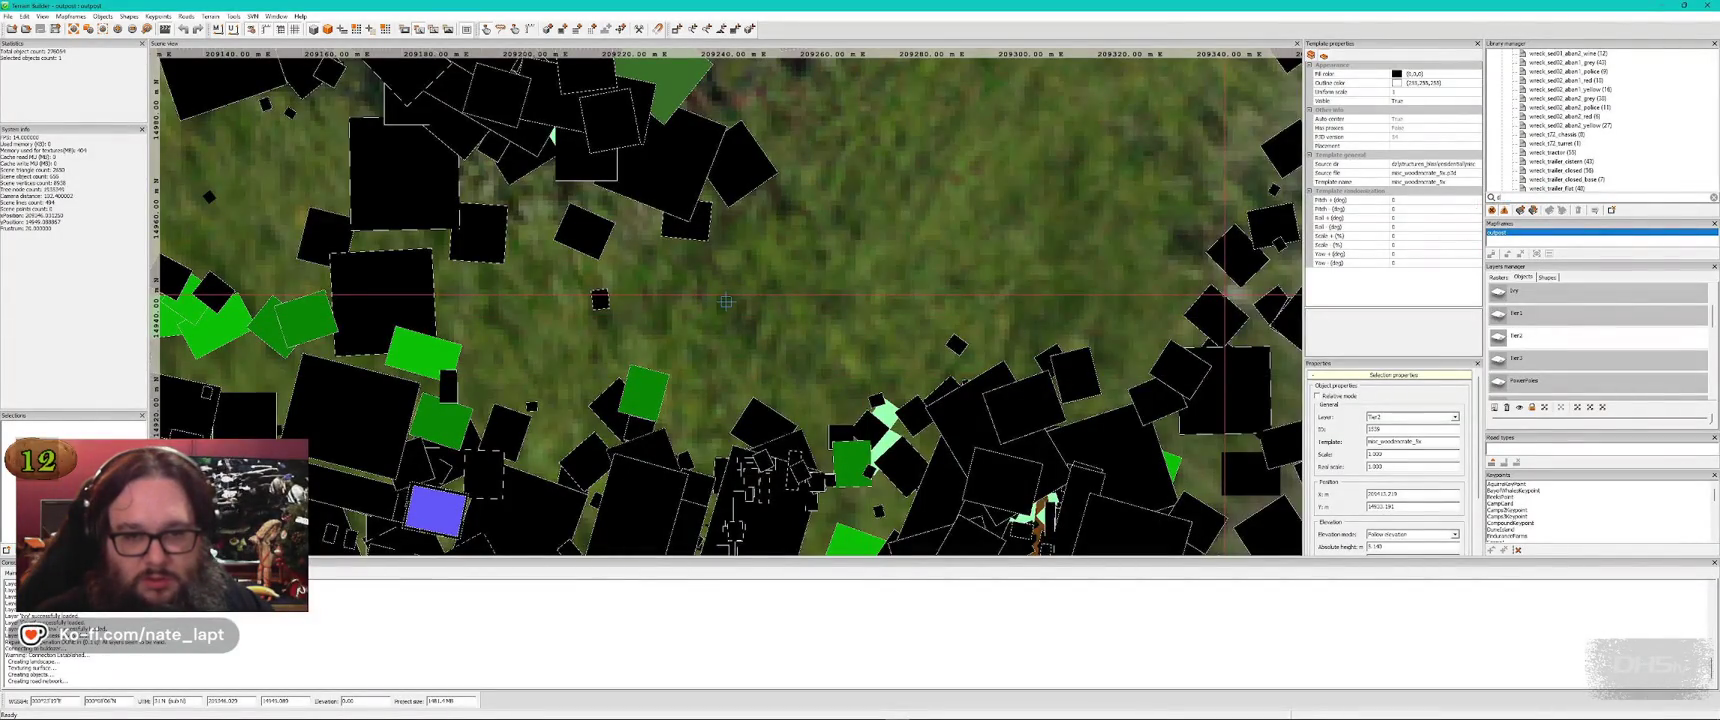
text(esi)
click(1560, 135)
key(alt+Tab)
Insert the dexamphetamine bottle on the lawn and scale it up to giant size
key(Insert)
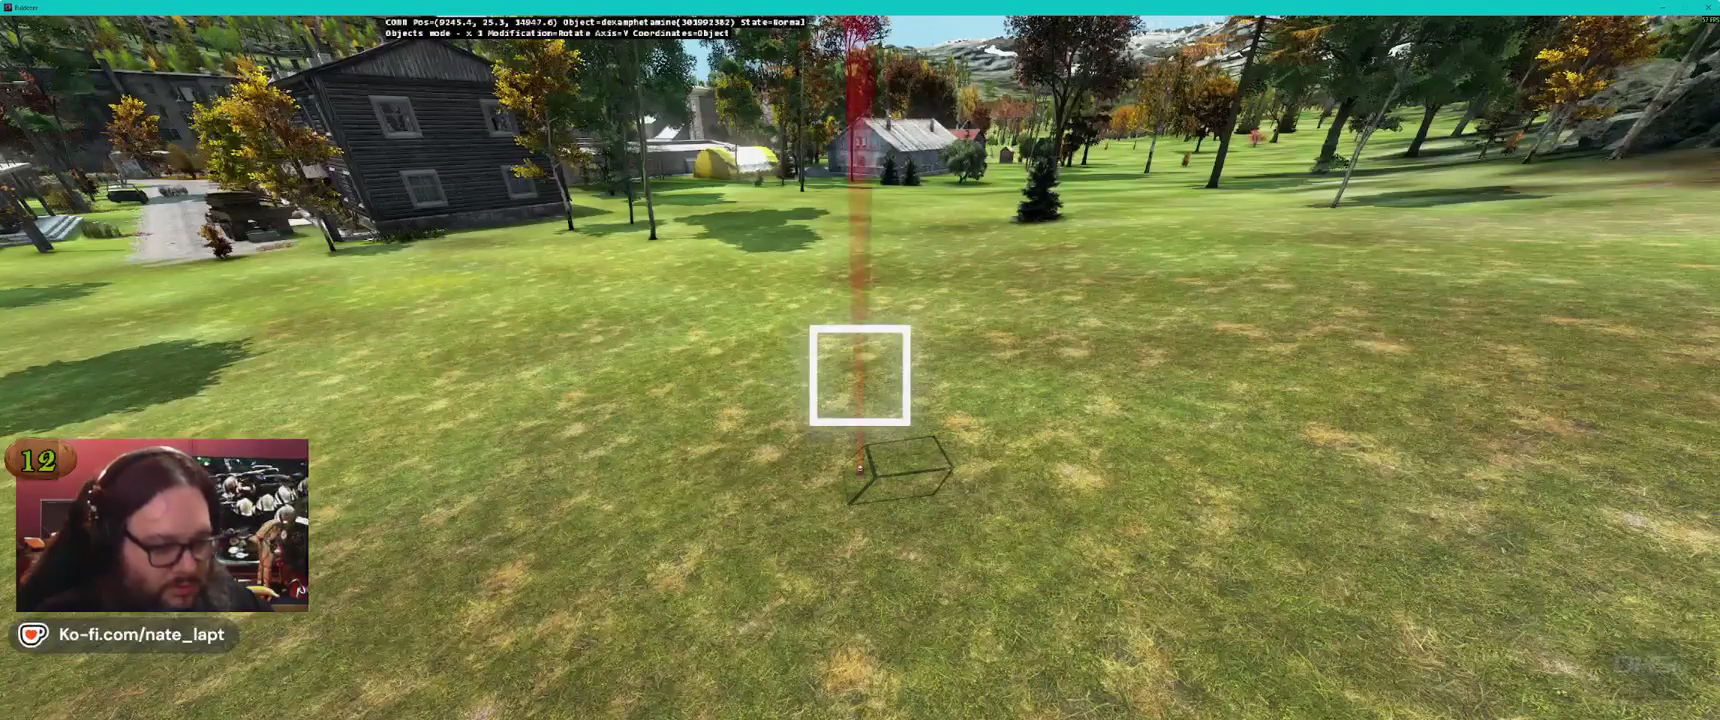
mouse_move(860, 376)
mouse_down()
mouse_move(860, 250)
mouse_move(860, 390)
mouse_up()
key(s)
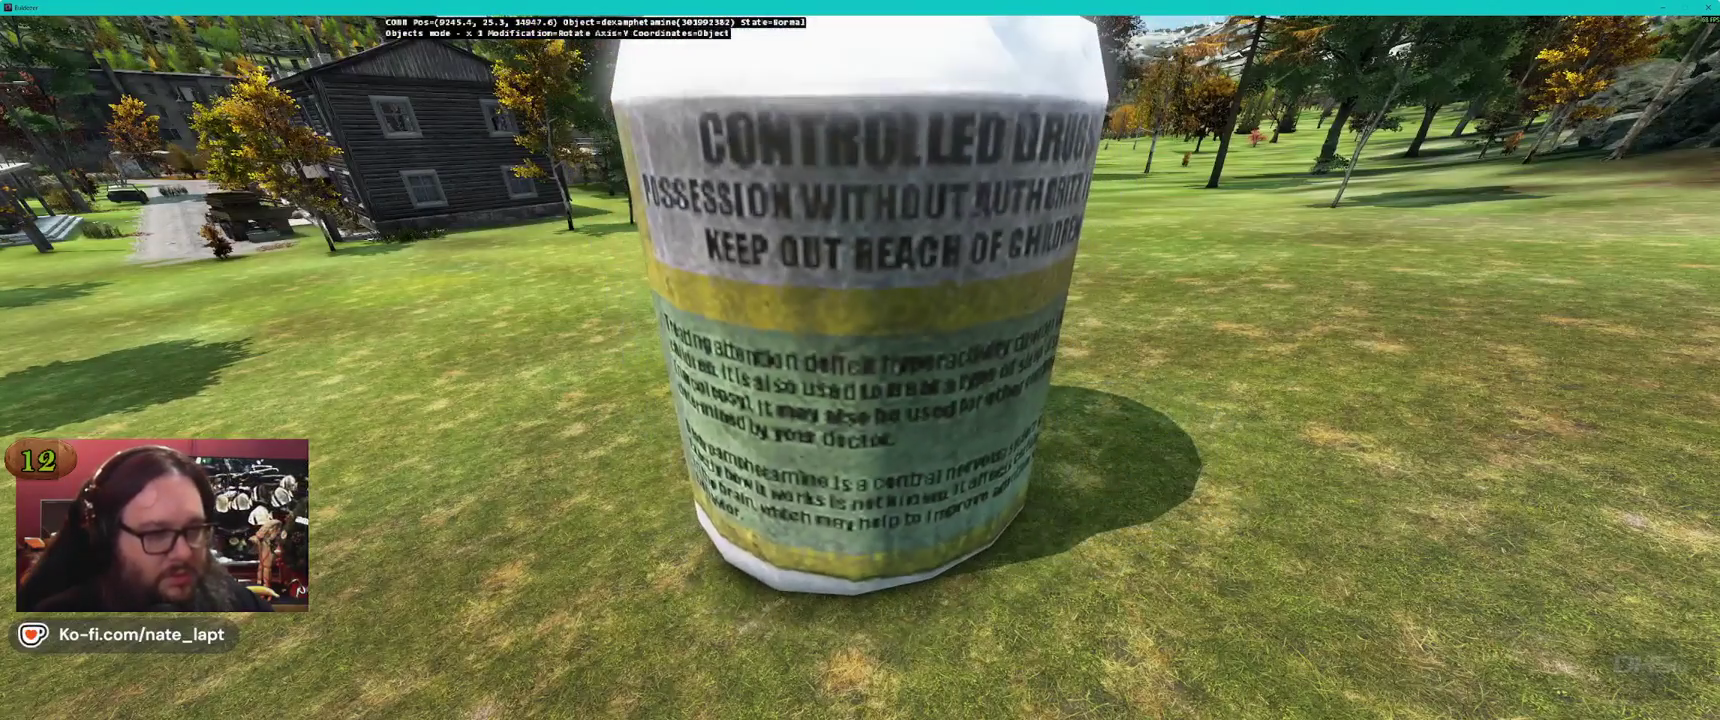
key(w)
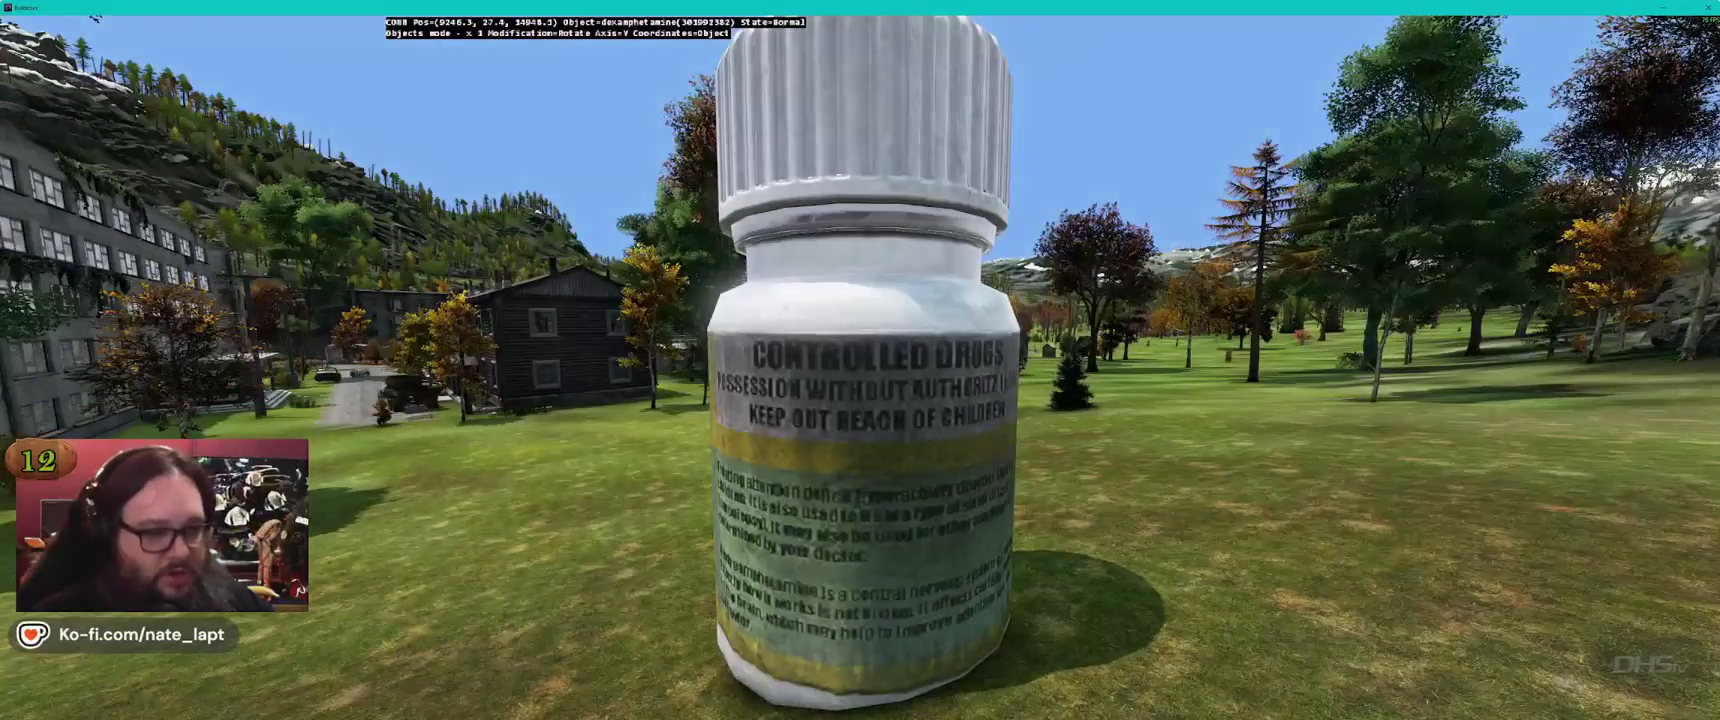
Circle around the giant bottle to inspect it from every side
key(a)
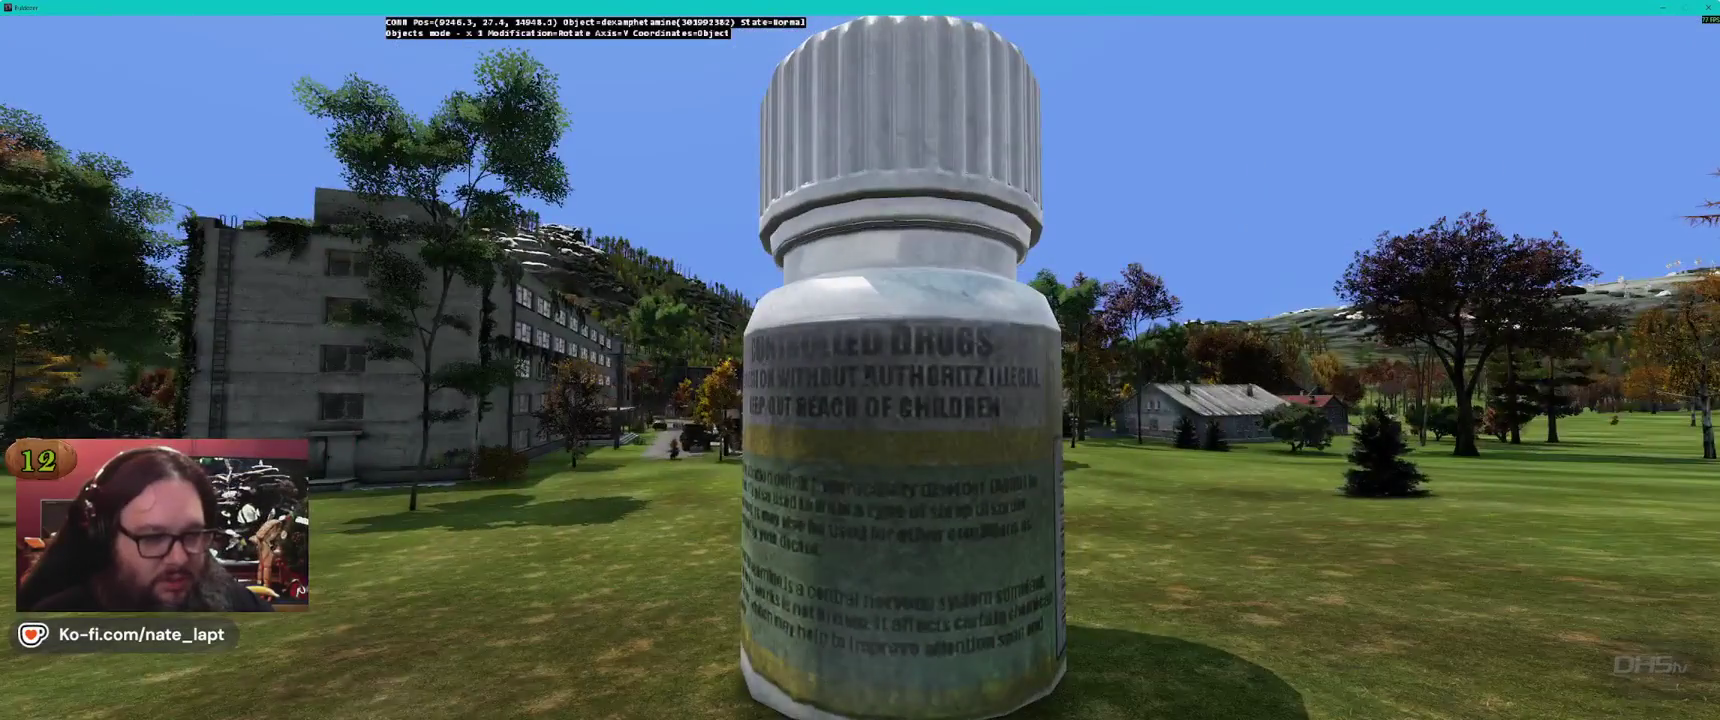
key(a)
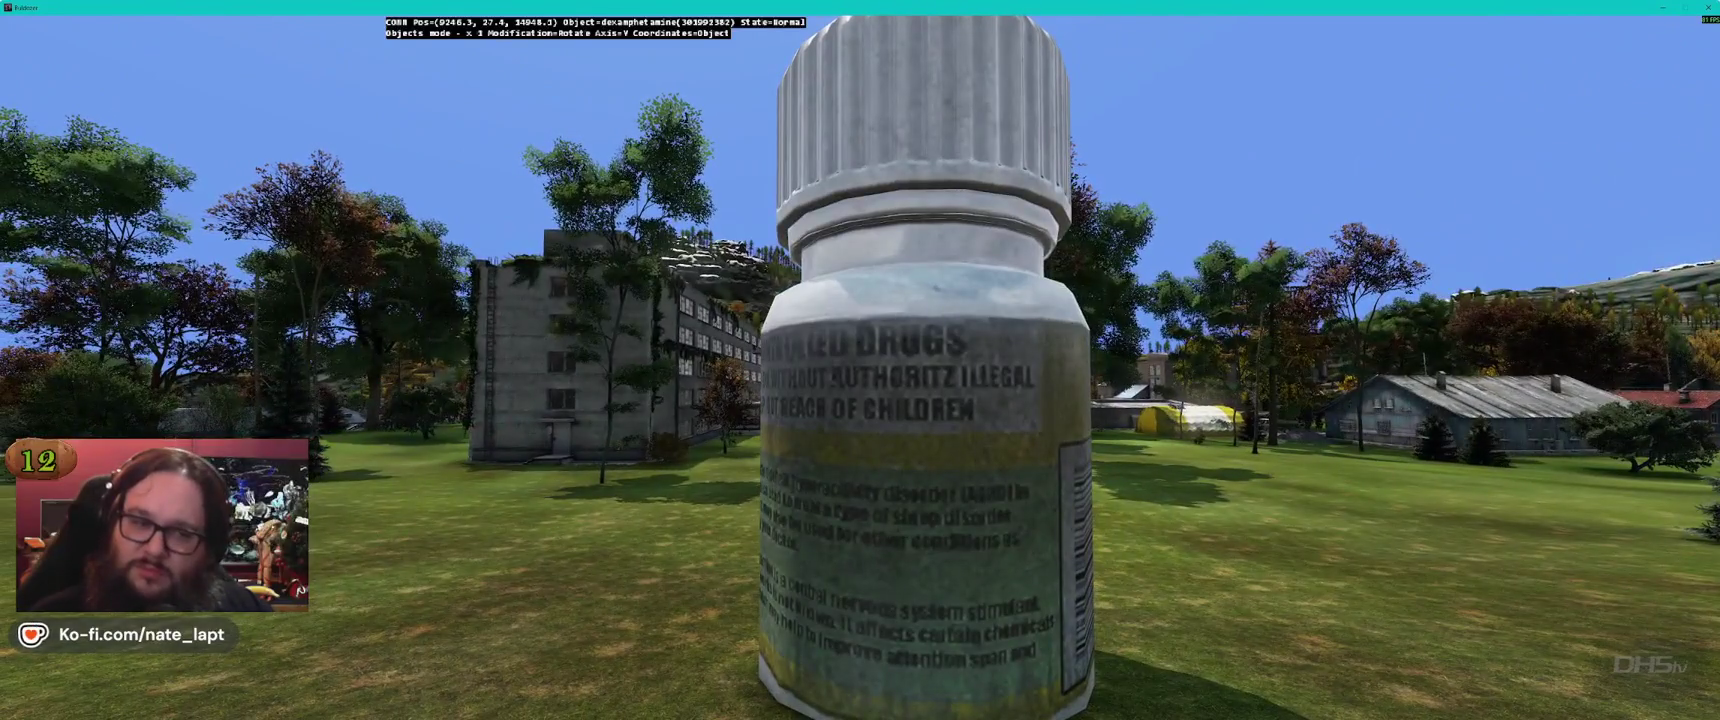
key(a)
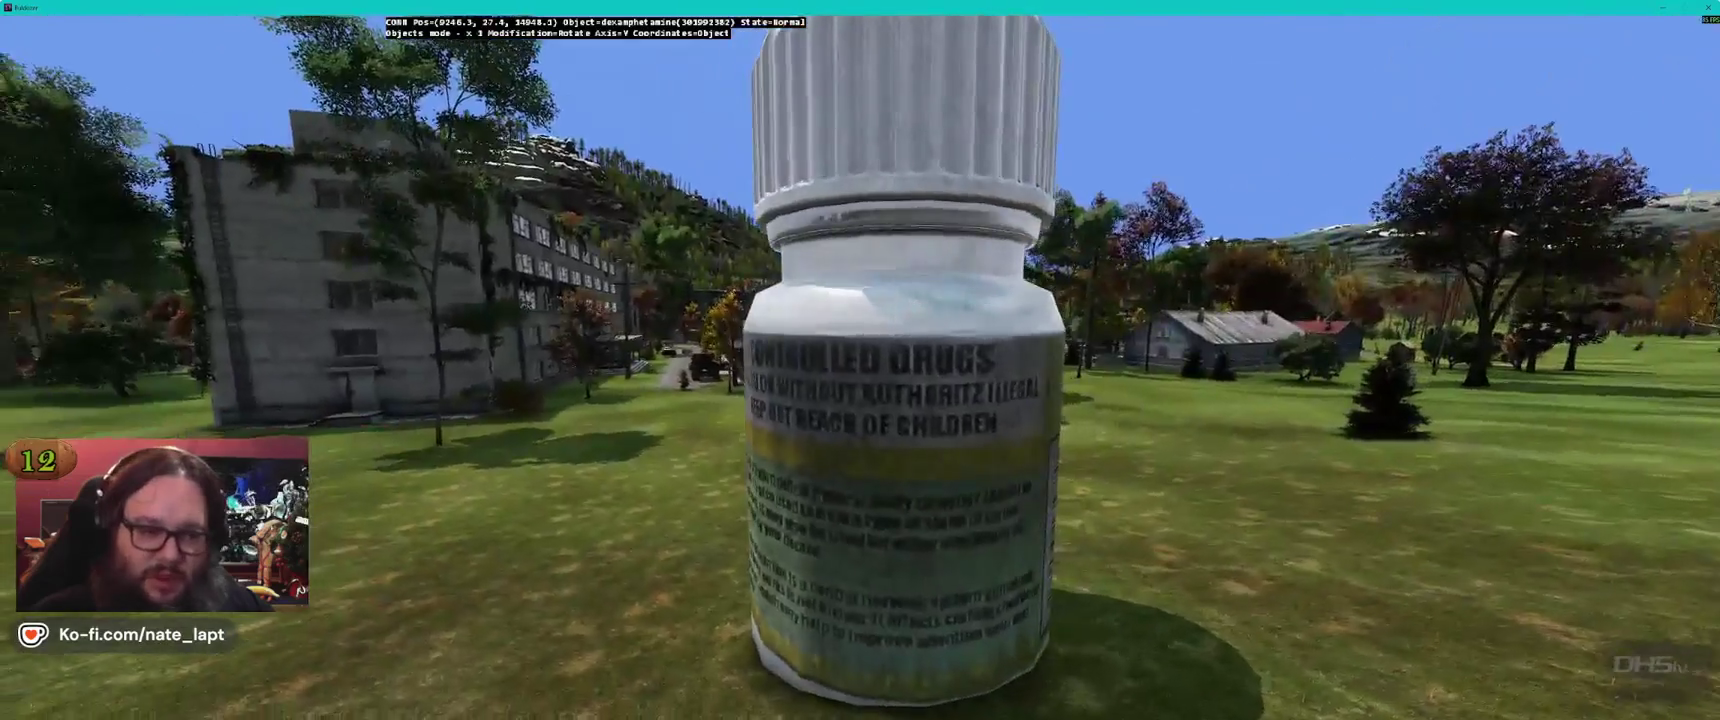
key(a)
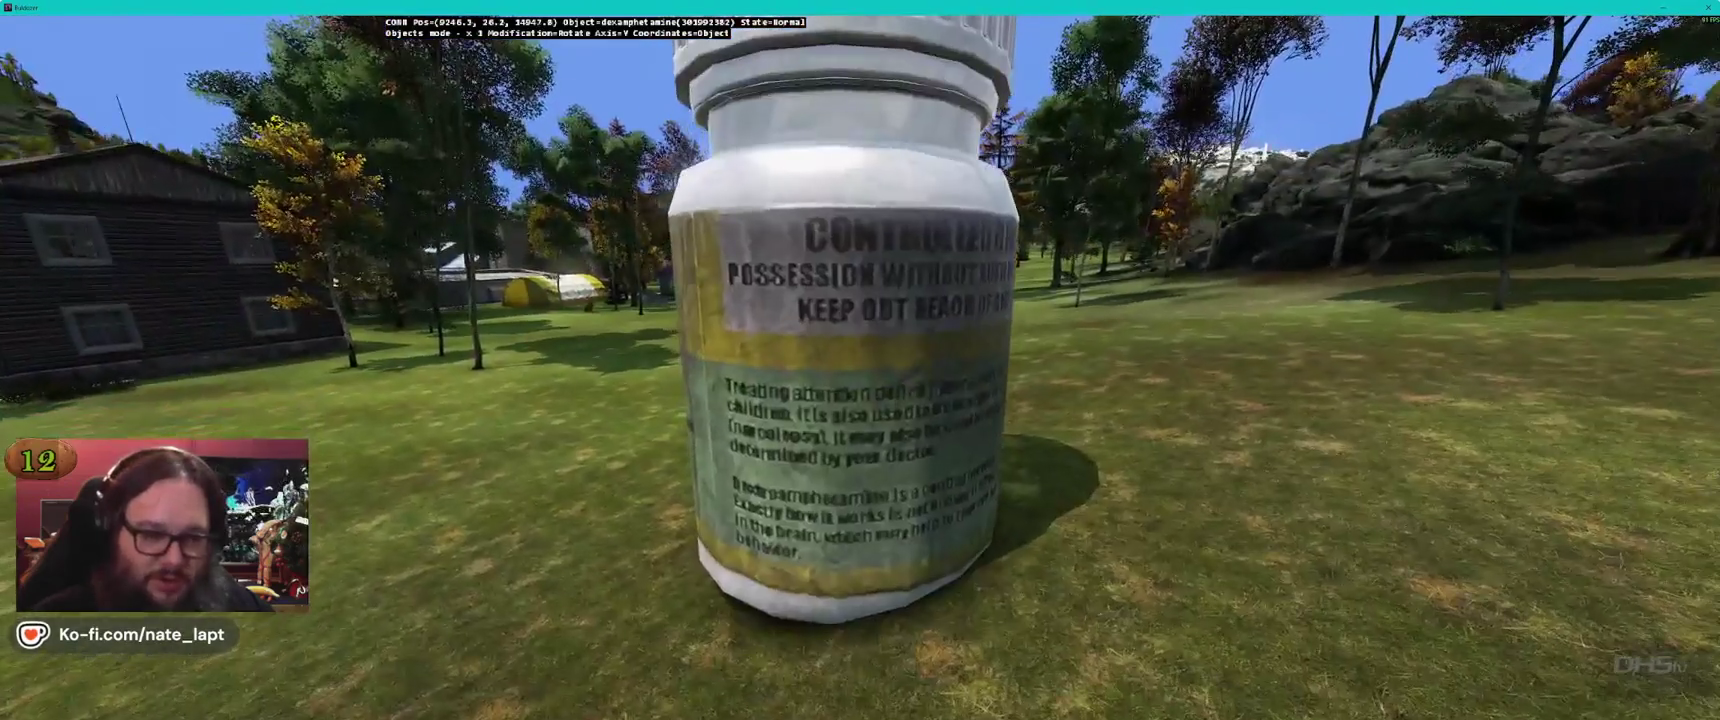
key(w)
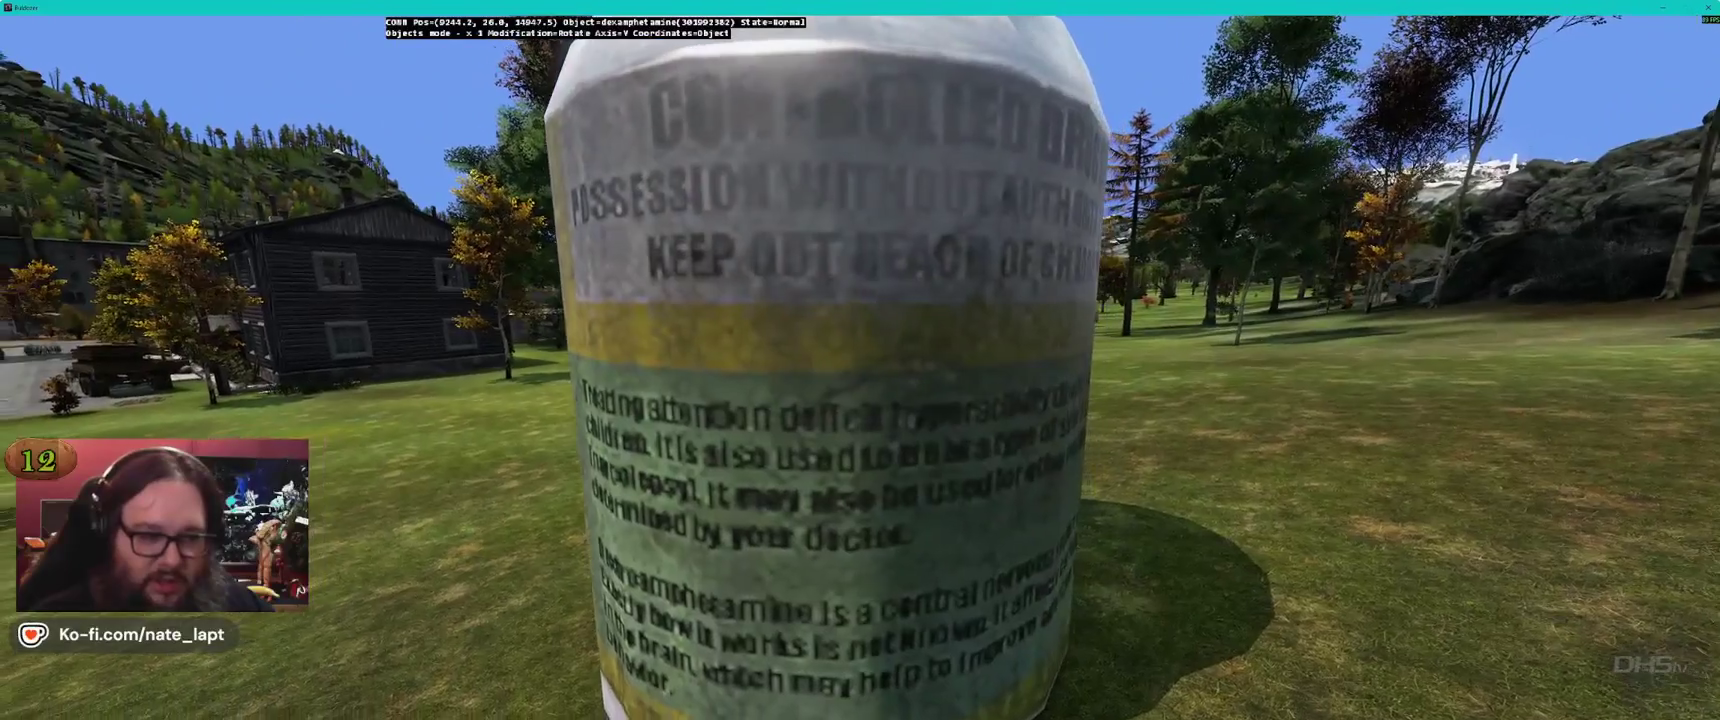
key(a)
key(a)
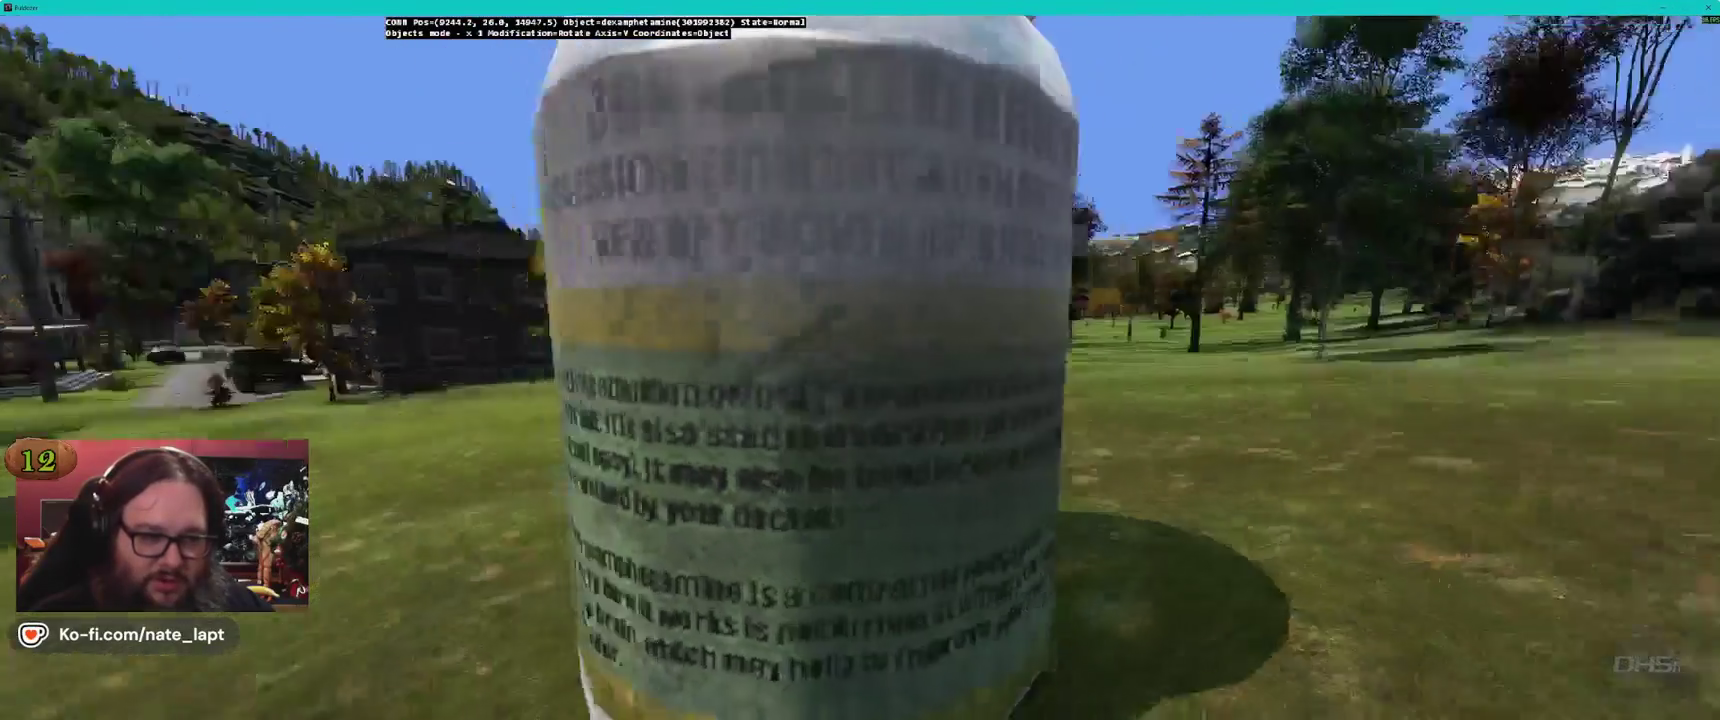
key(a)
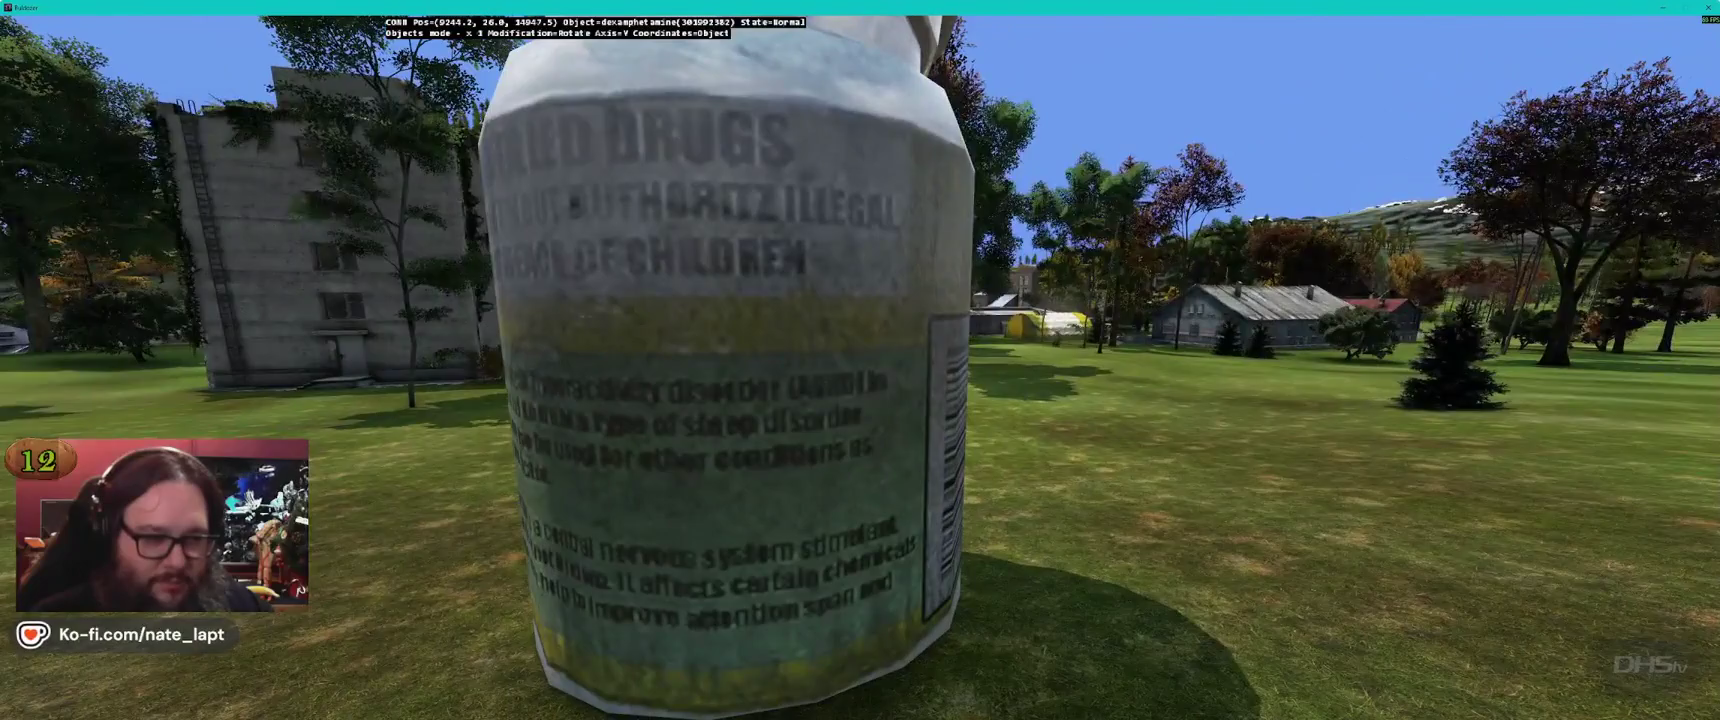
key(a)
key(s)
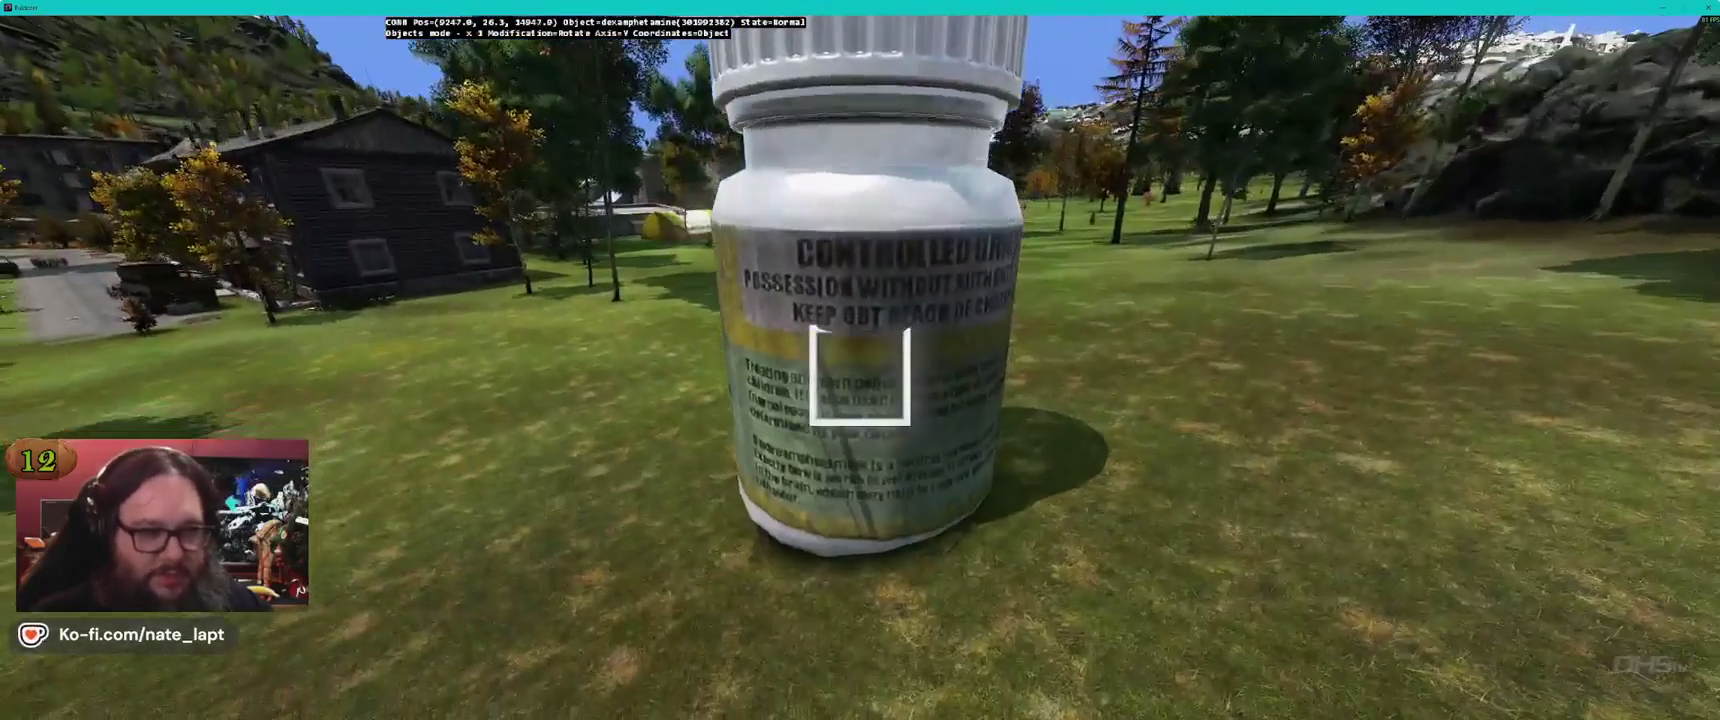
Frame the bottle's tablets label and cap up close, then delete the bottle
key(a)
key(w)
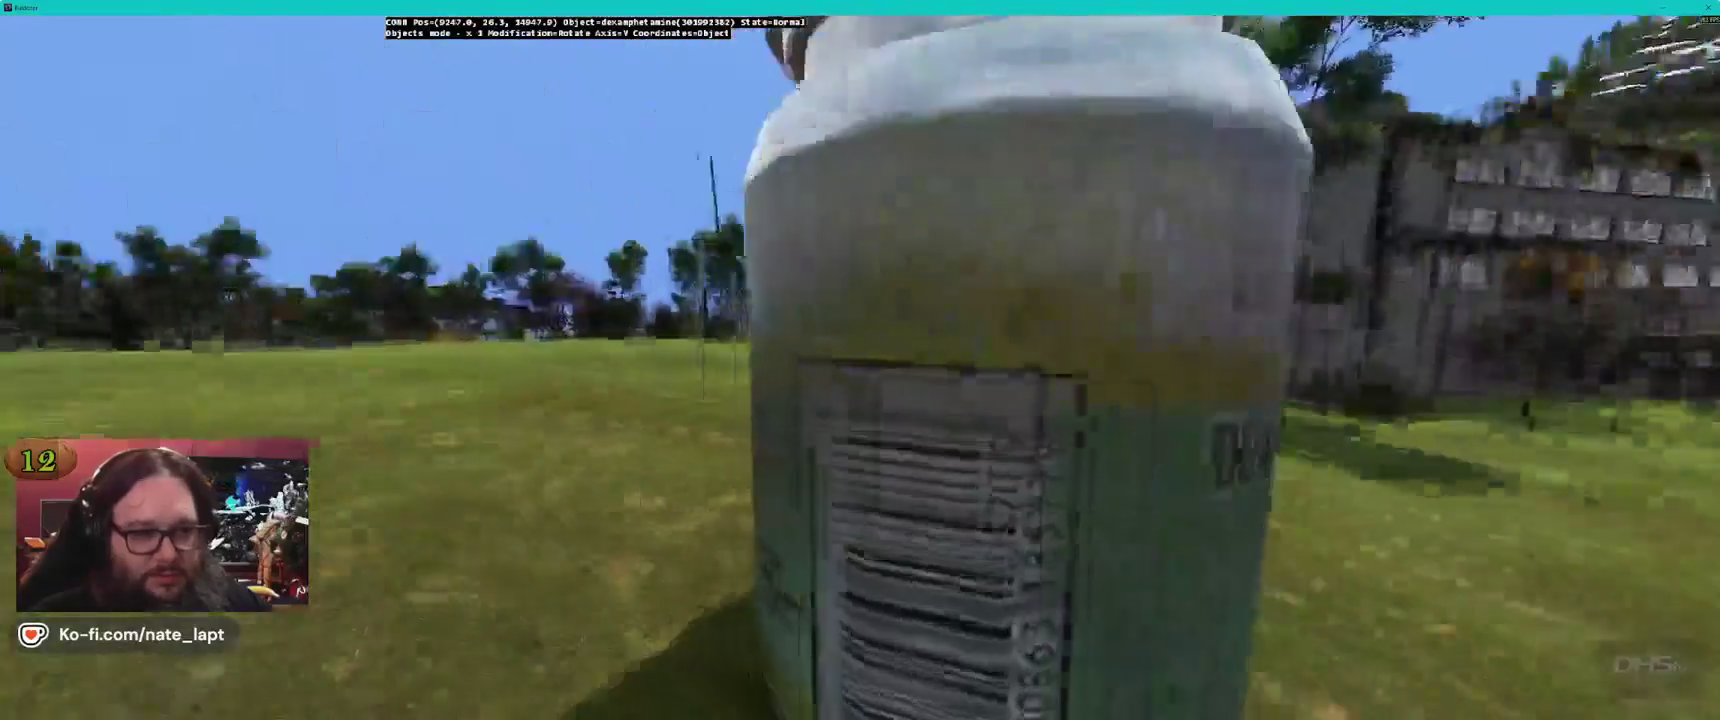
key(a)
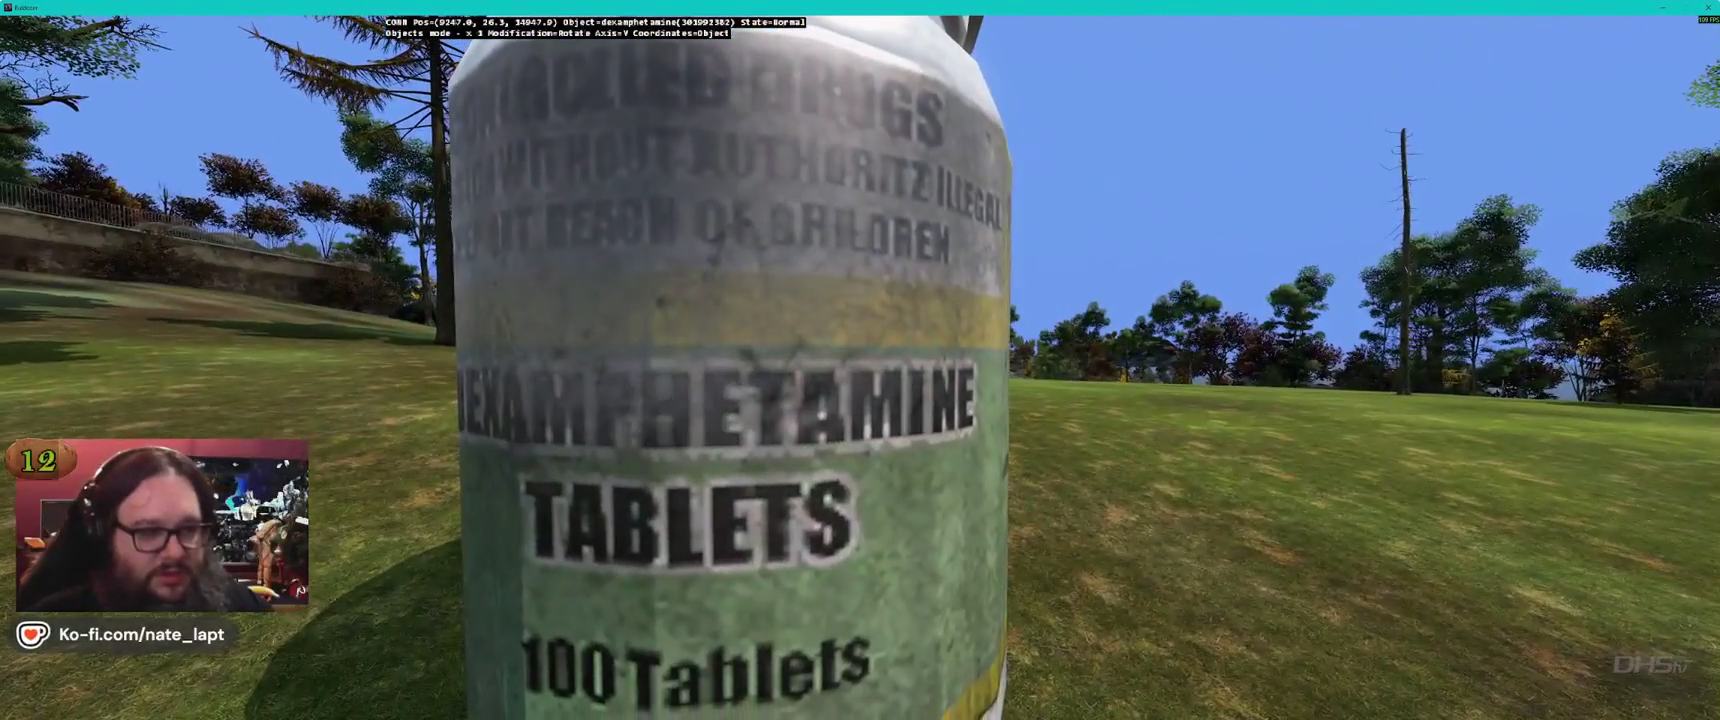
key(s)
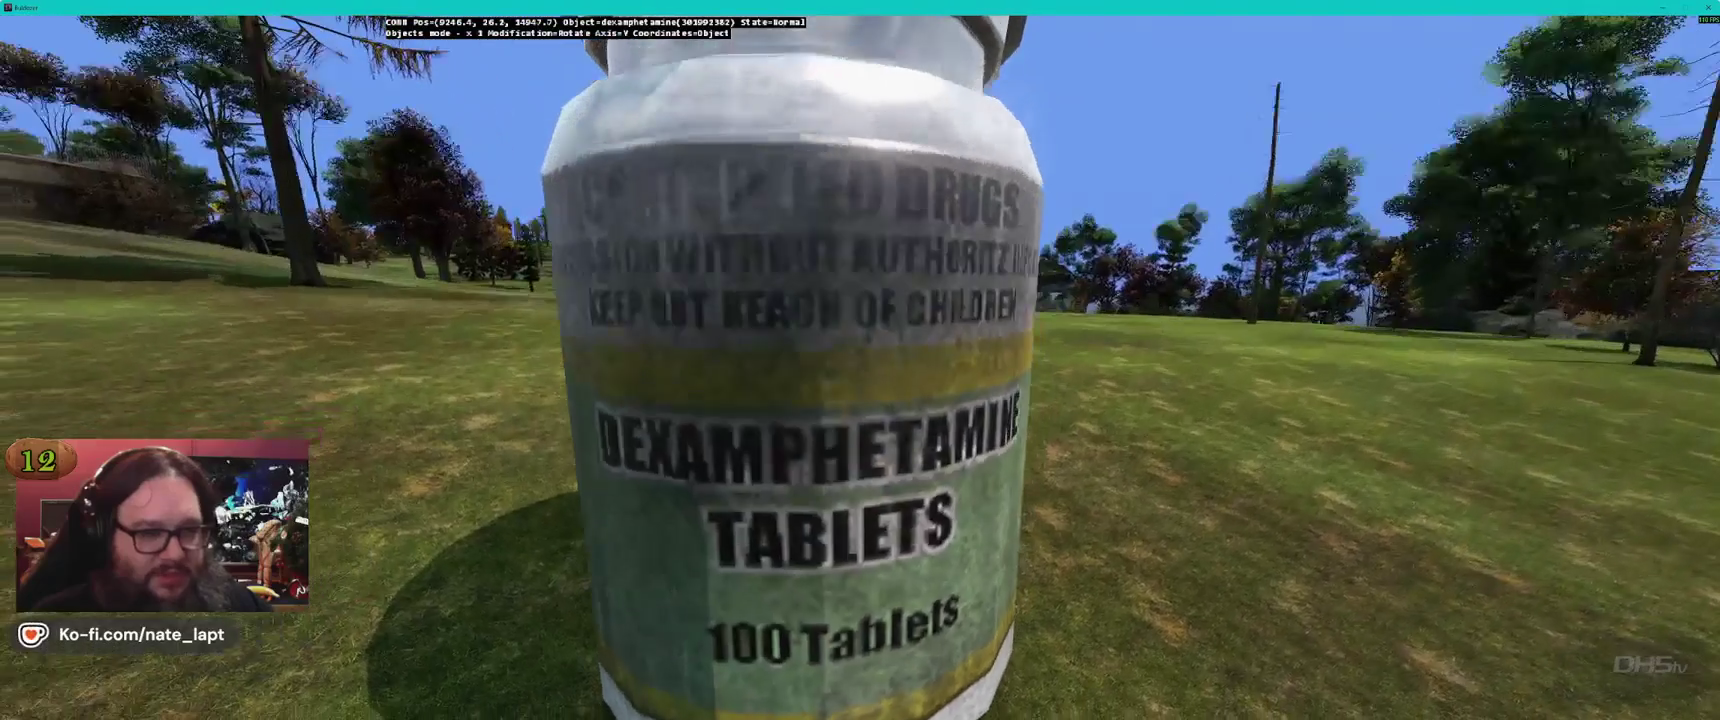
key(d)
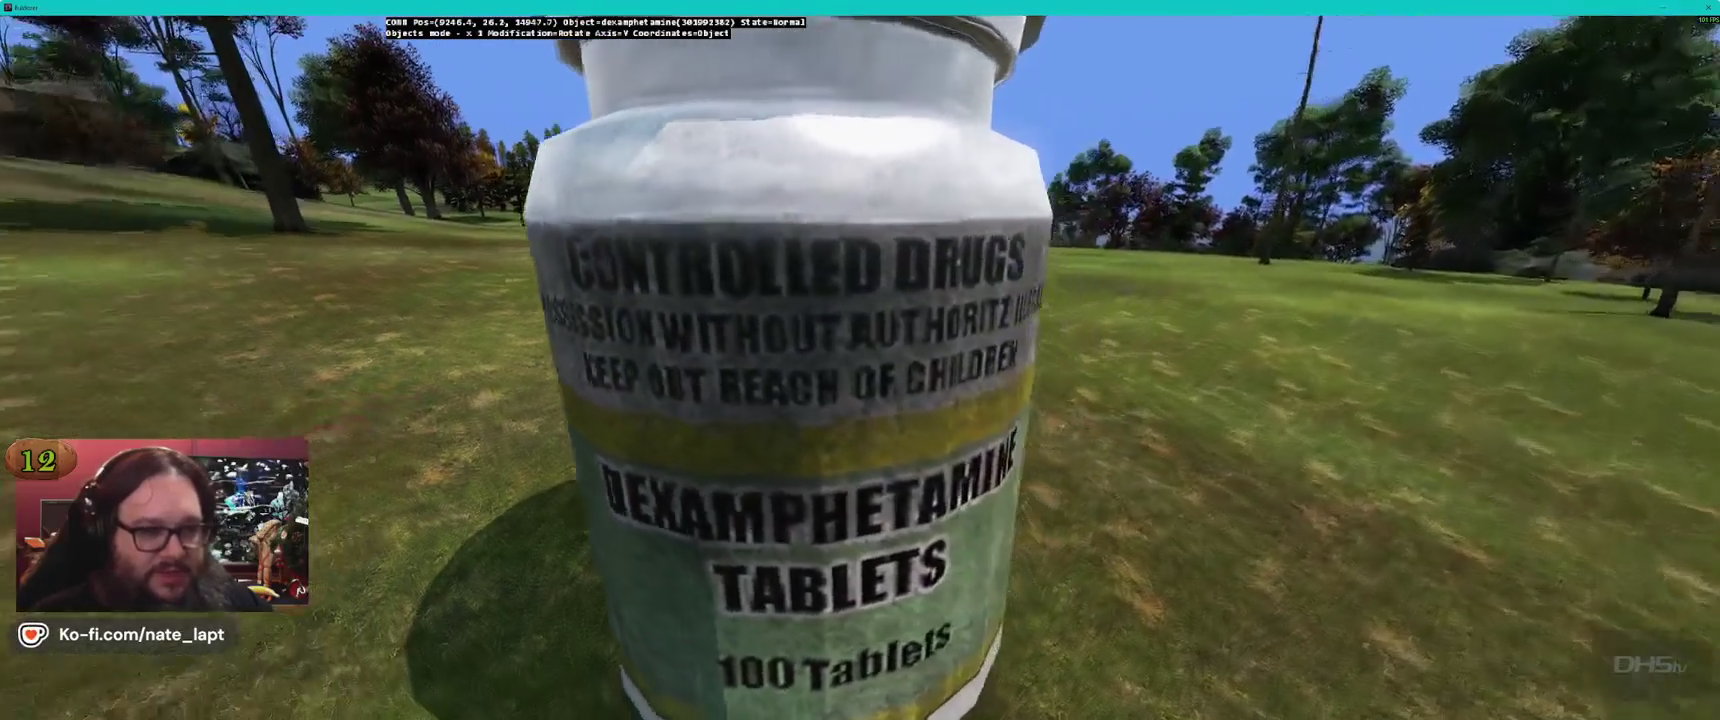
key(a)
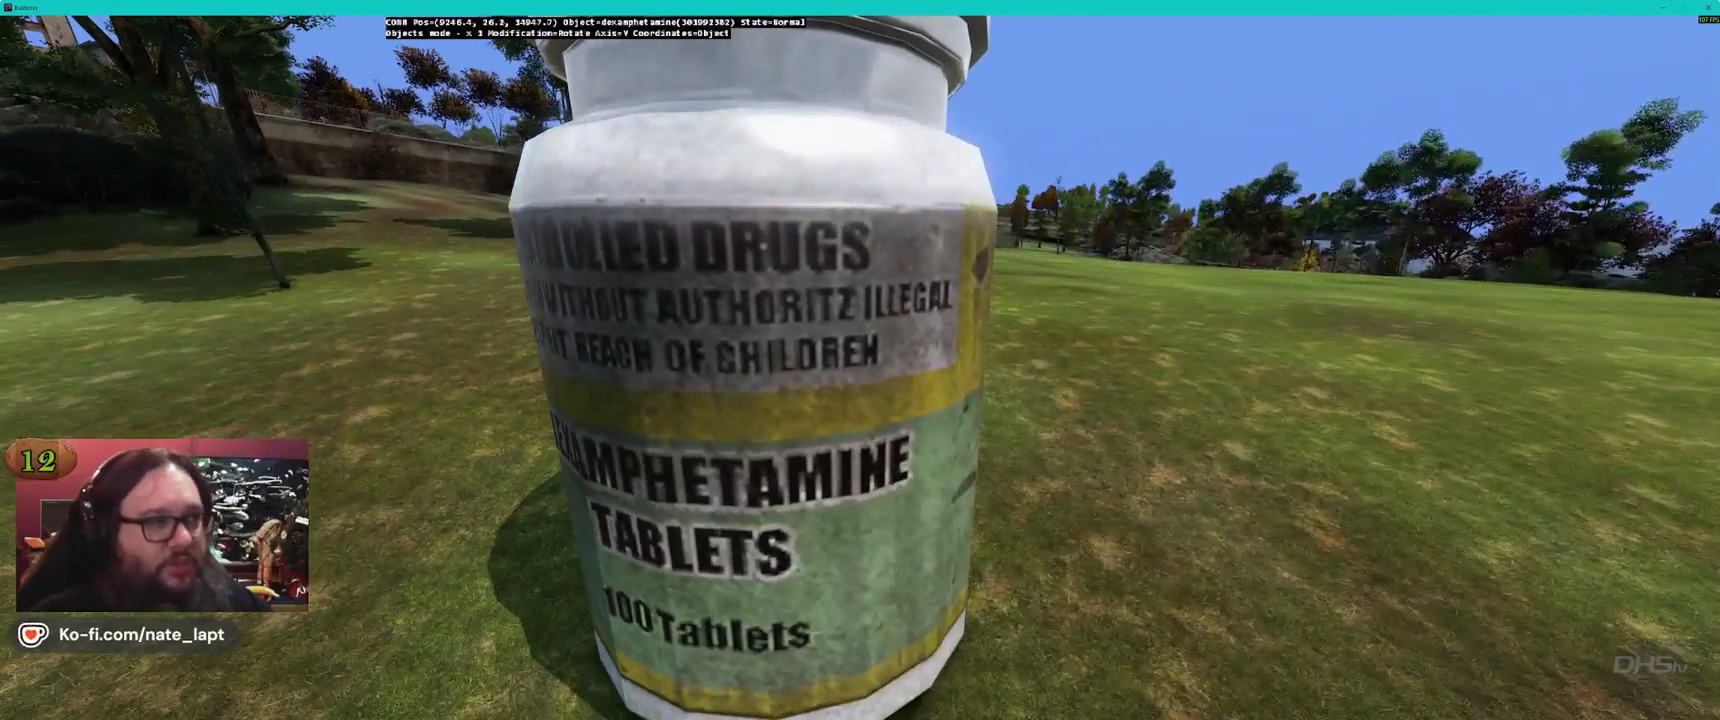
key(a)
key(d)
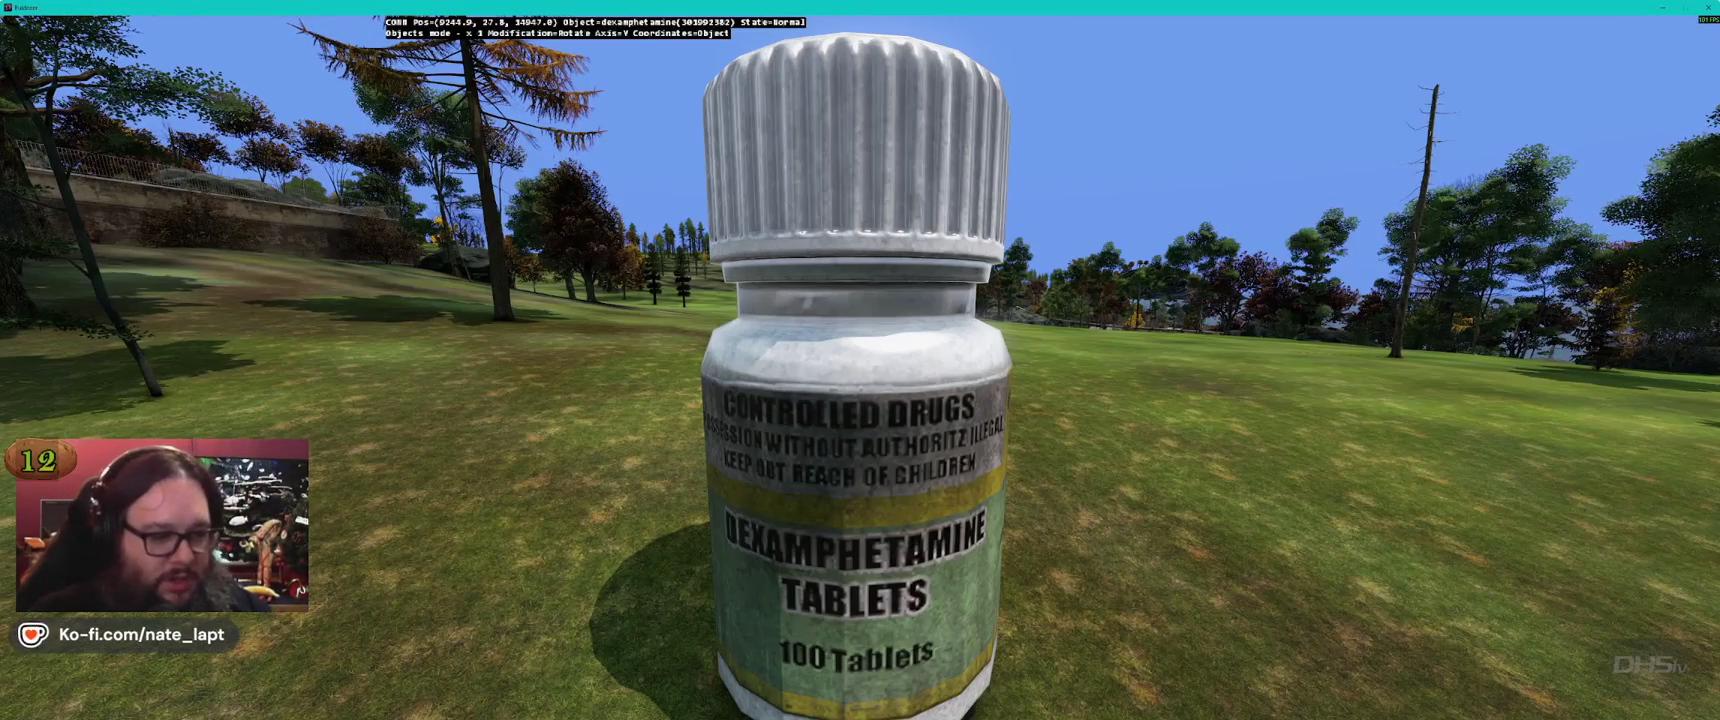
key(Delete)
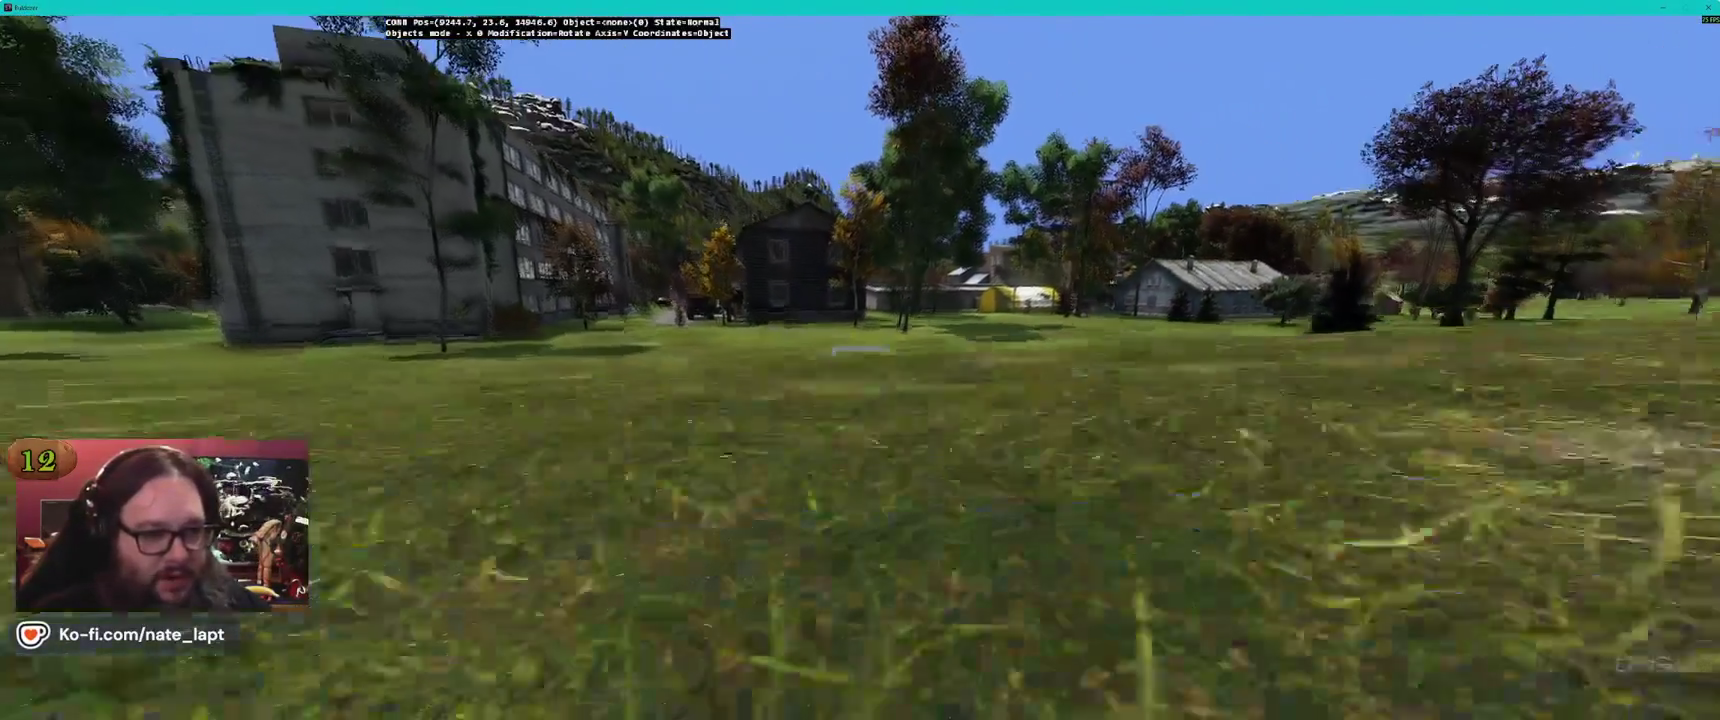
Fly down the road to the store, tilting the view onto its steps and wrecked car
key(w)
key(w)
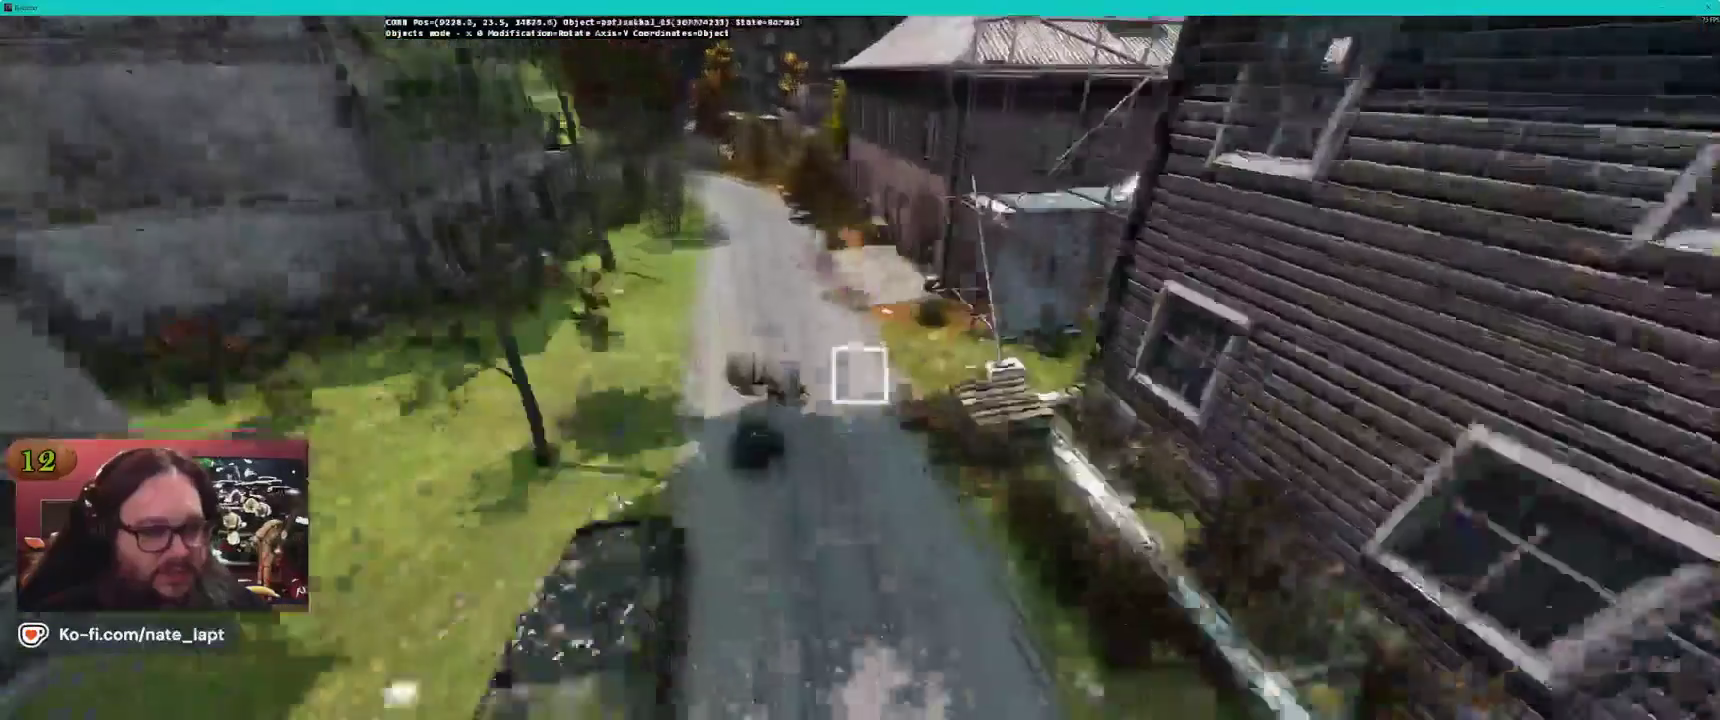
key(w)
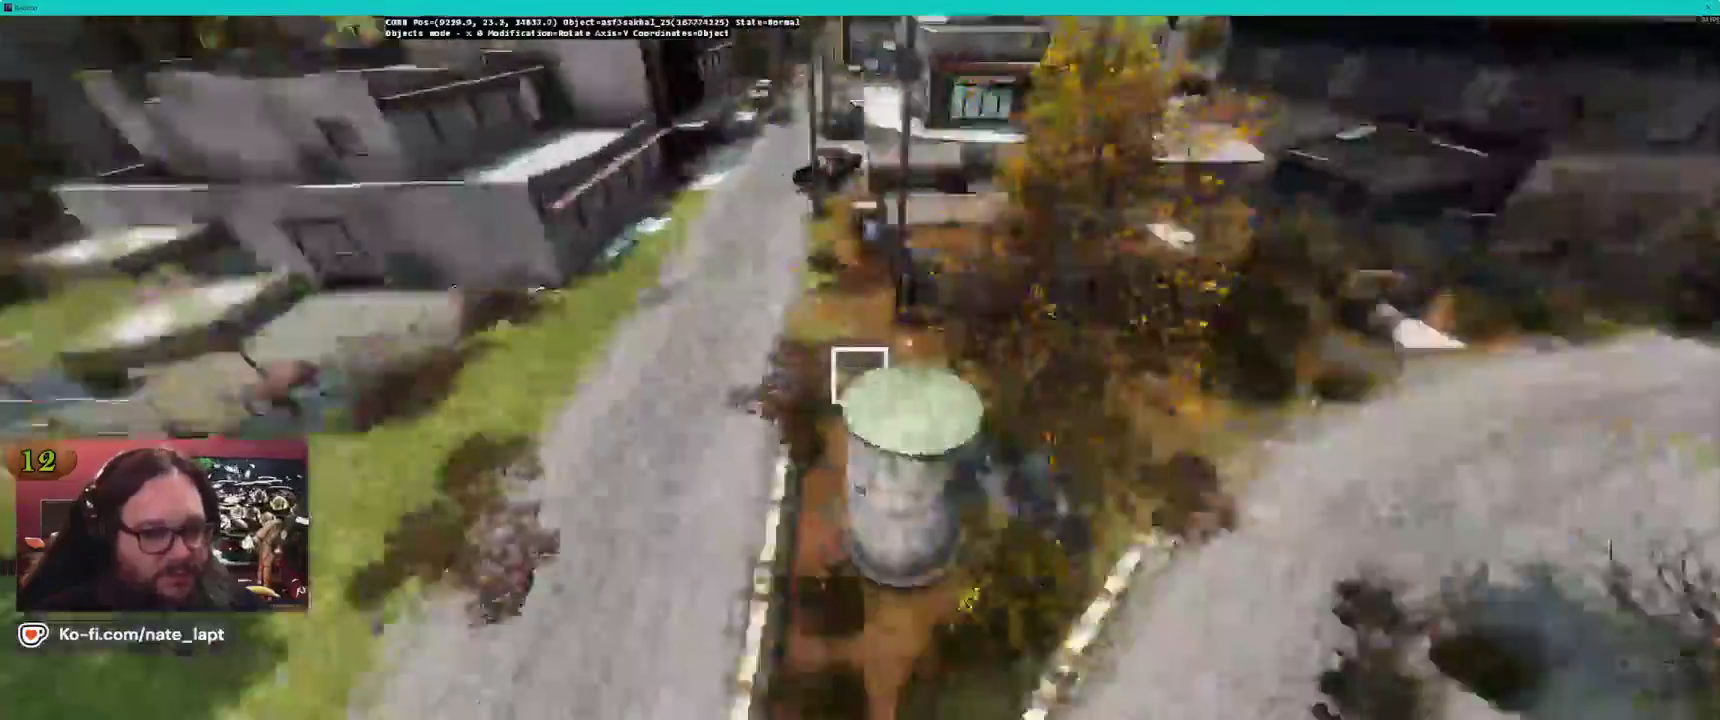
key(w)
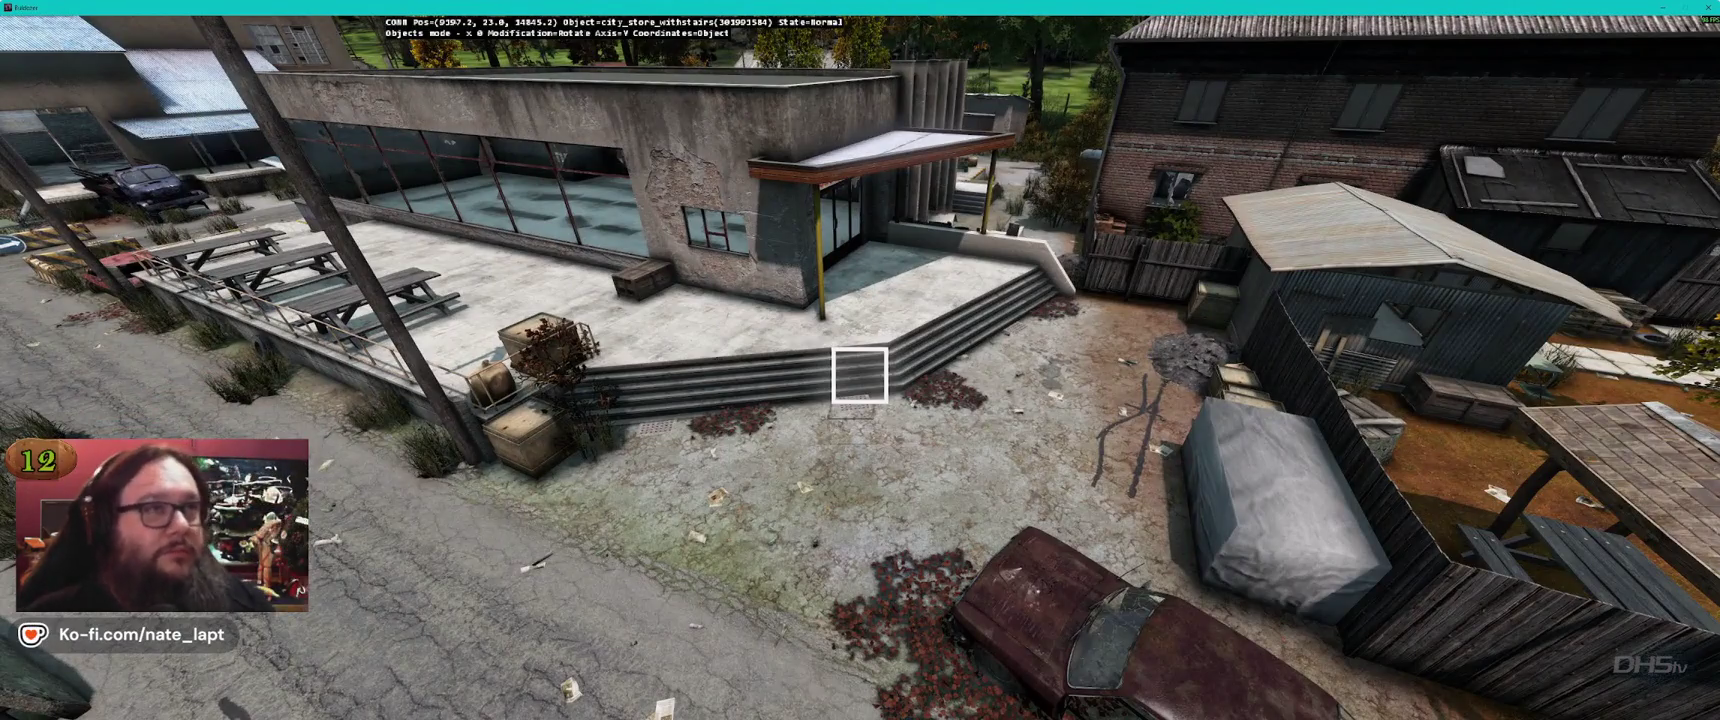
key(a)
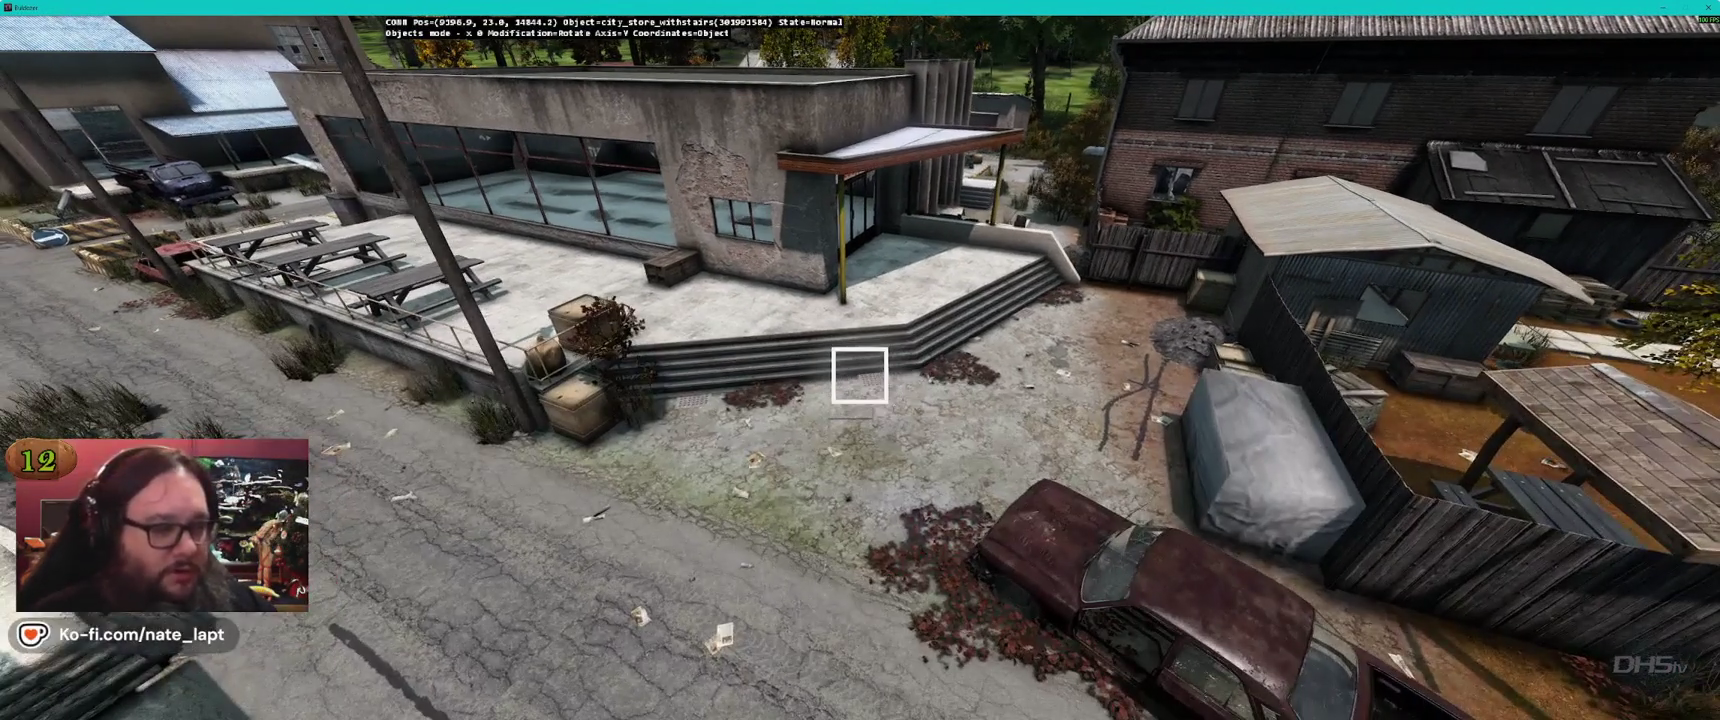
drag(859, 375, 860, 380)
Check the Terrain Builder map briefly, then bring a Chrome window to the front
key(alt+Tab)
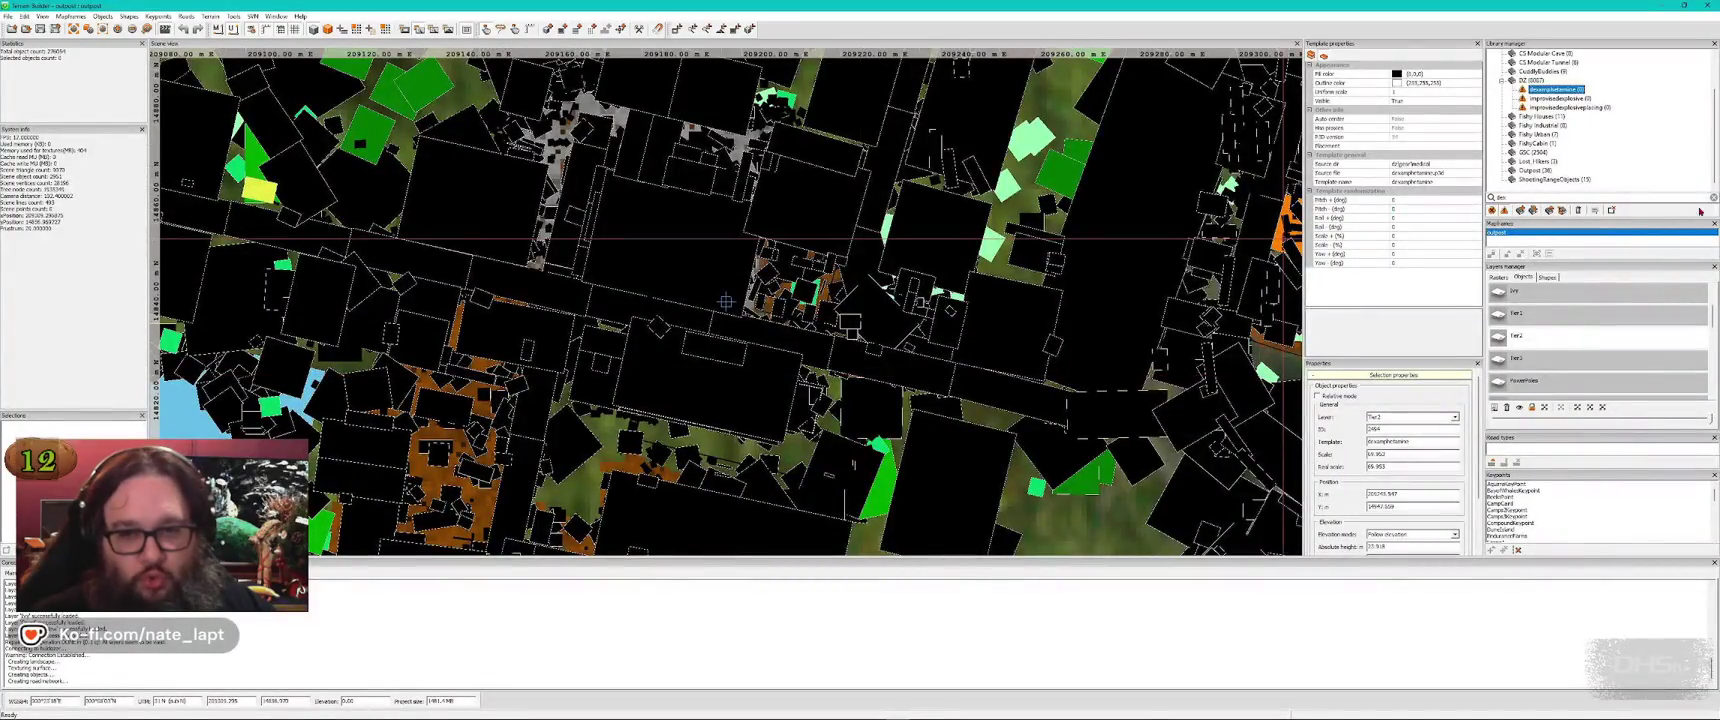
key(alt+Tab)
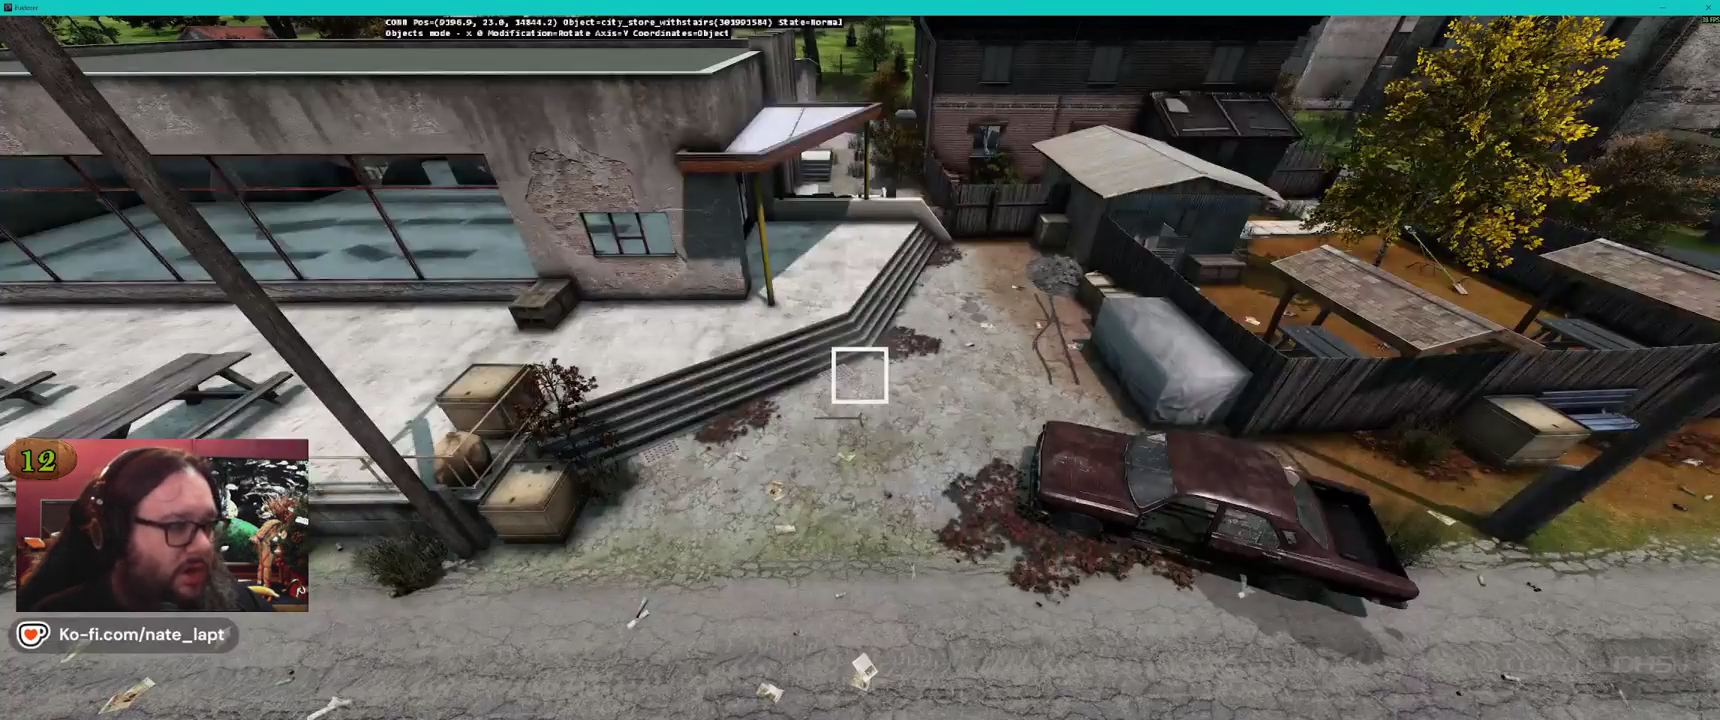
key(alt+Tab)
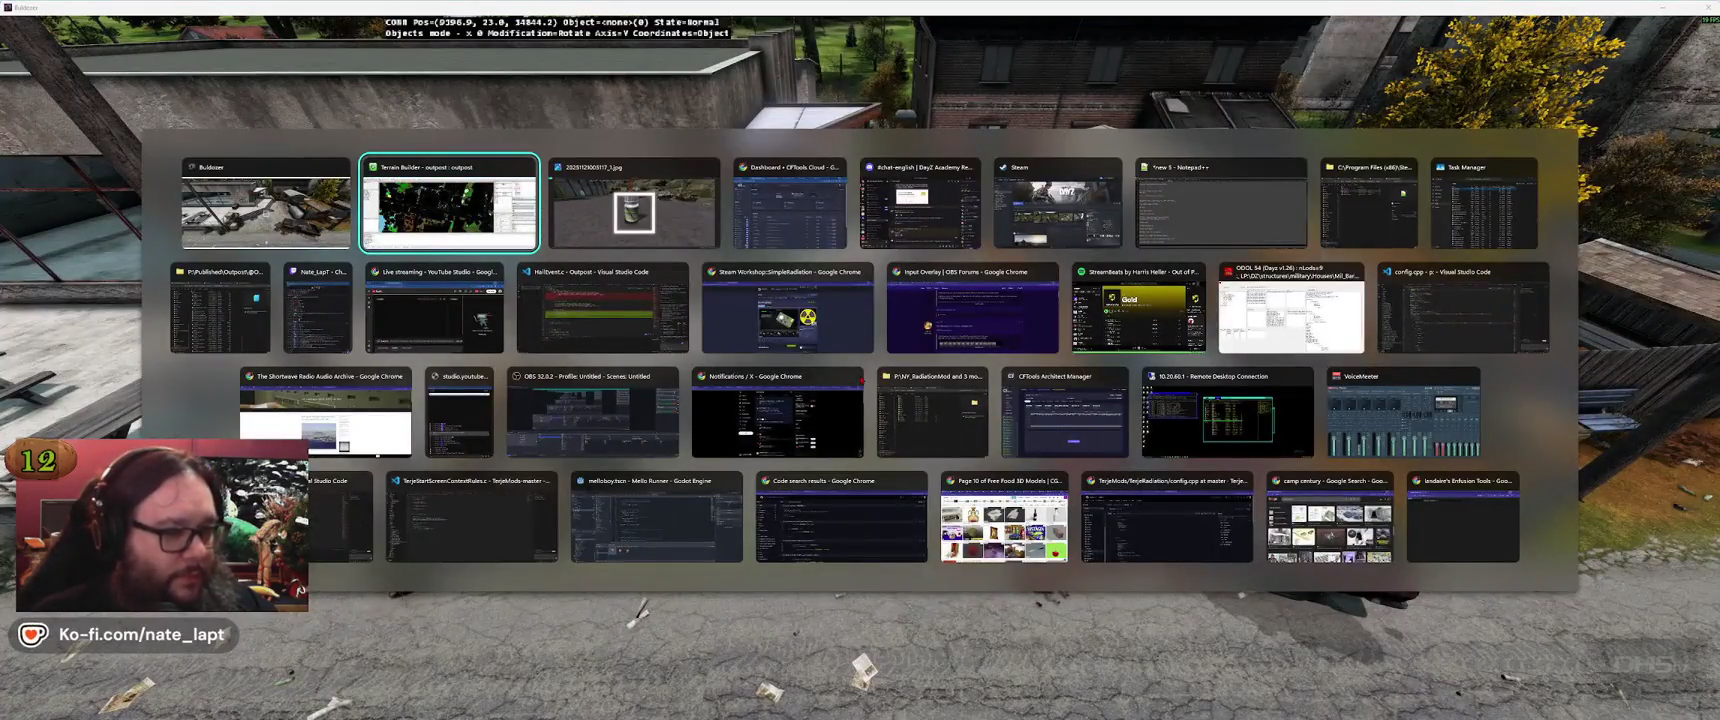
click(733, 426)
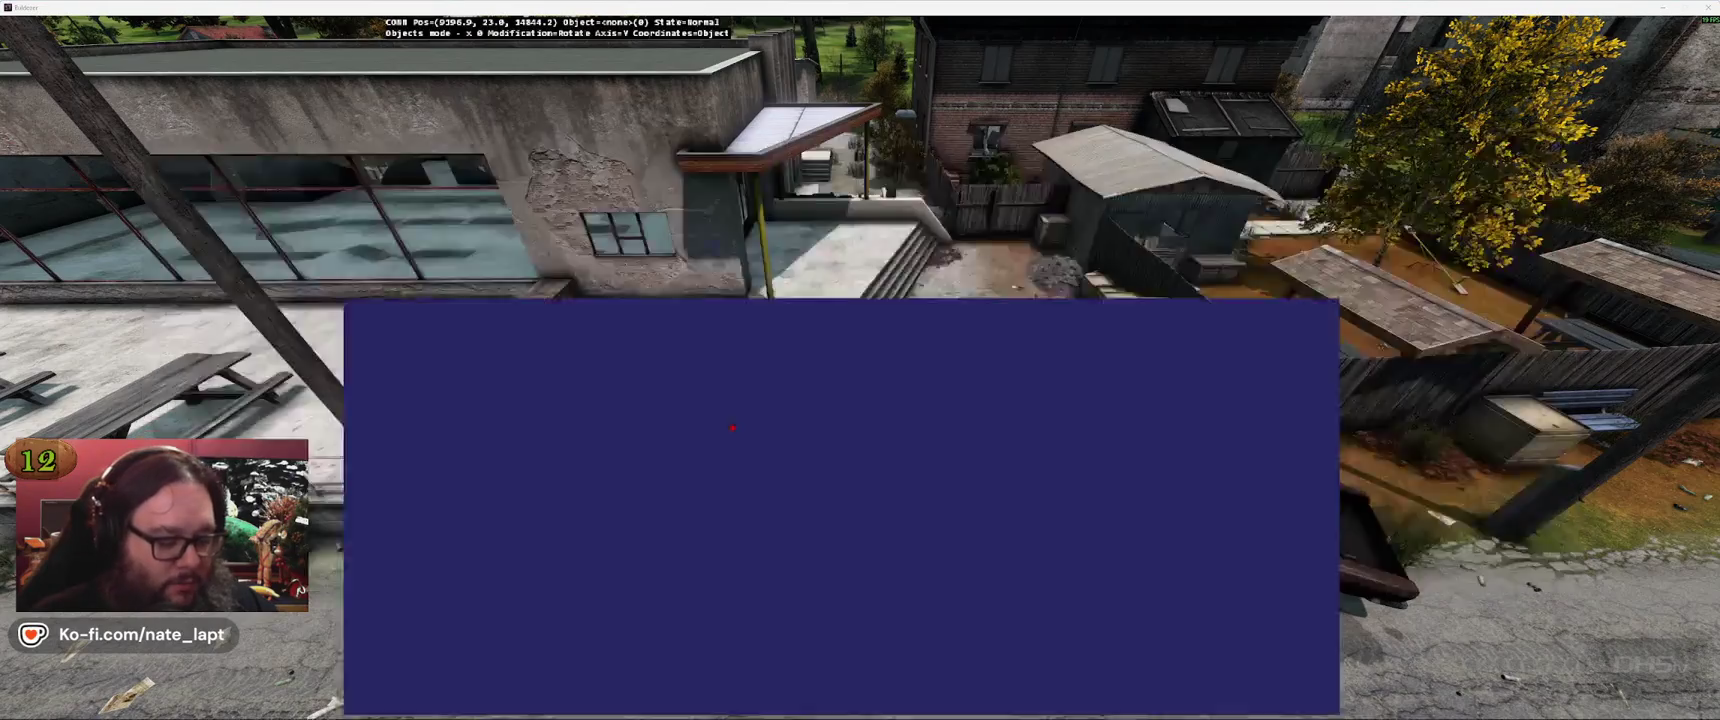
Open a new Chrome window and load twitch.tv by typing 'tw'
key(ctrl+n)
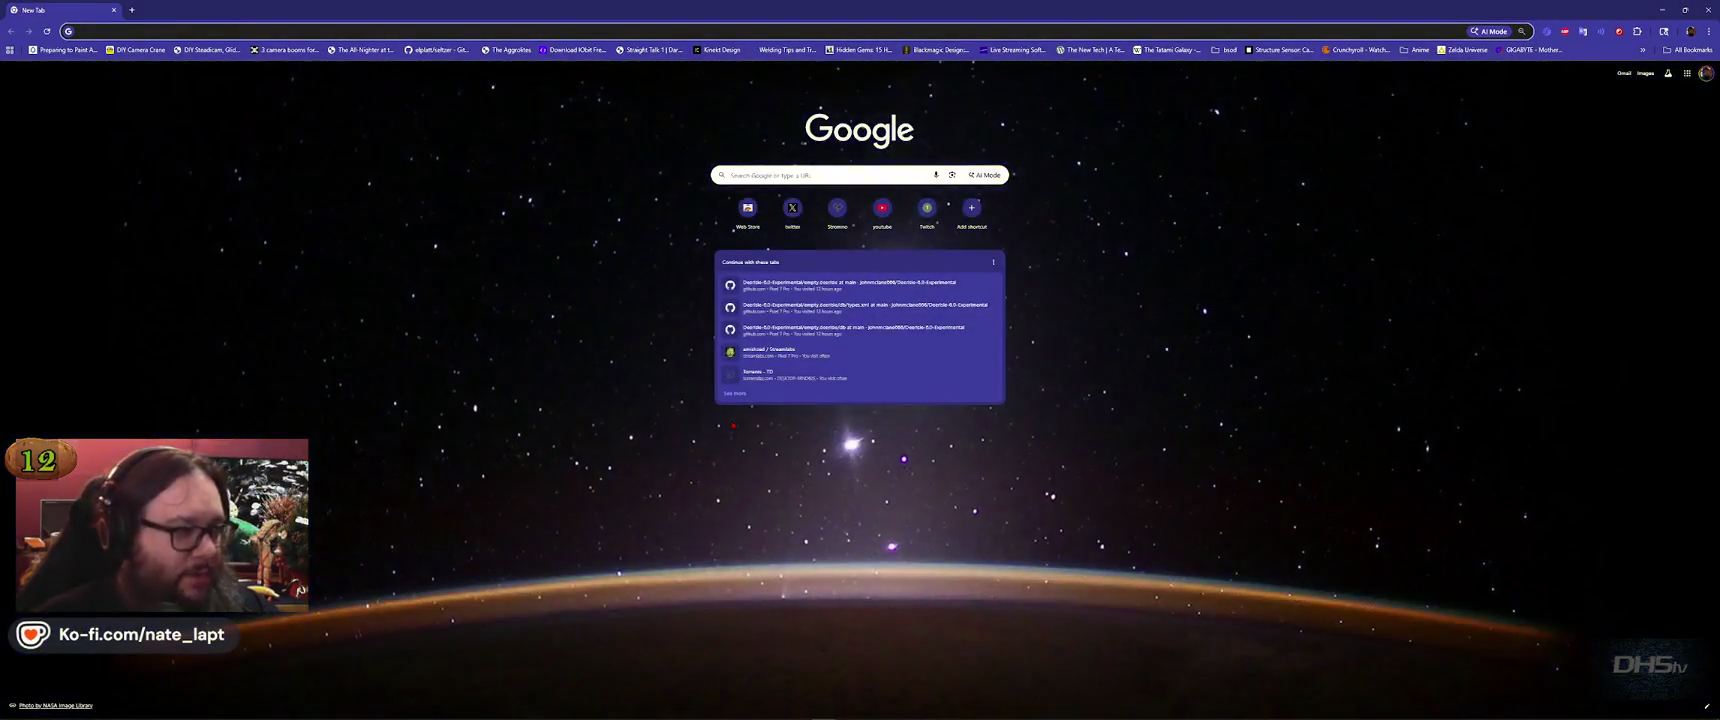
text(tw)
key(Return)
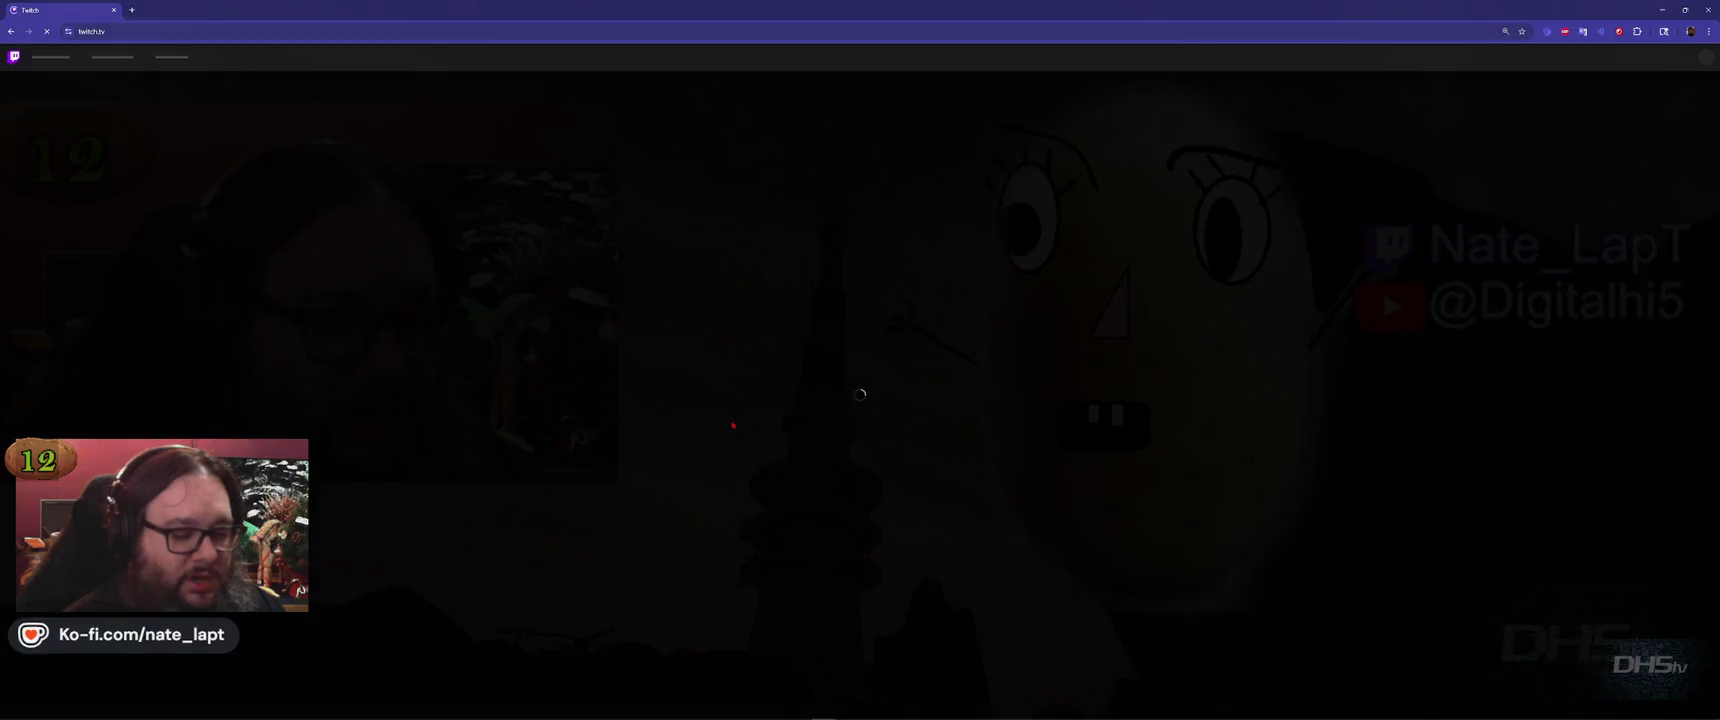